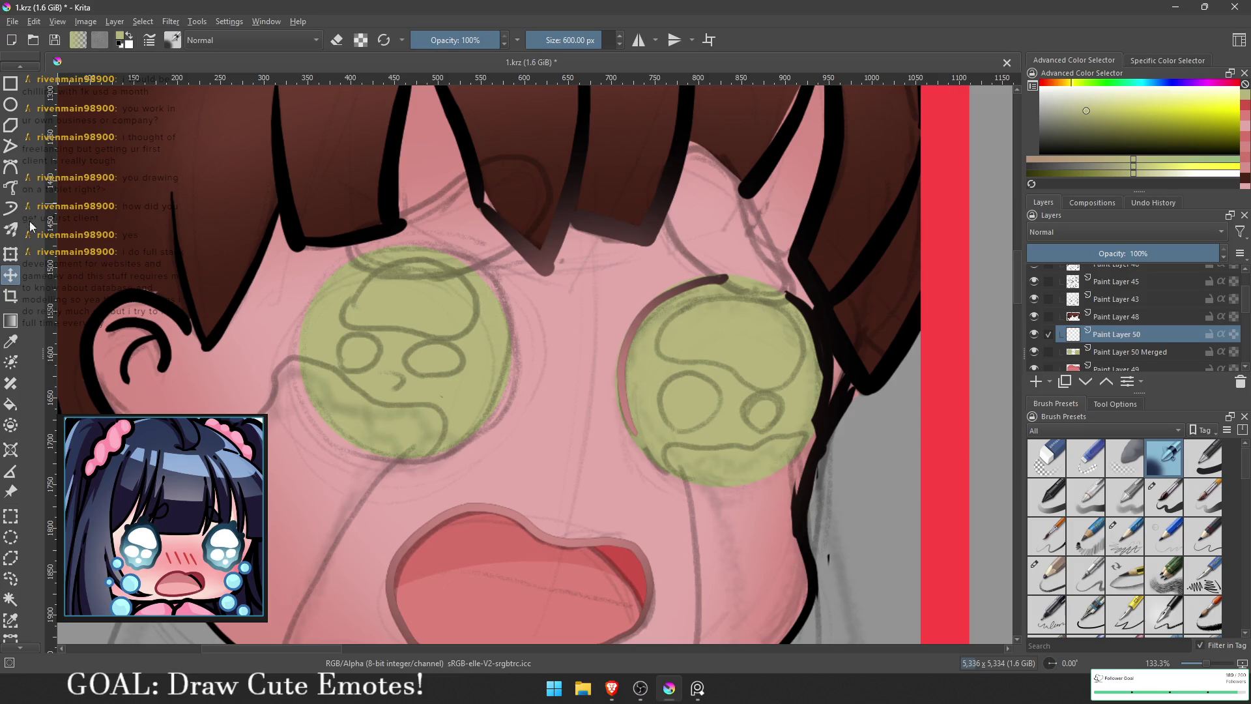
Step: Lasso the swirl highlight shapes inside the right and left green eyes with Freehand Selection
left_click(9, 578)
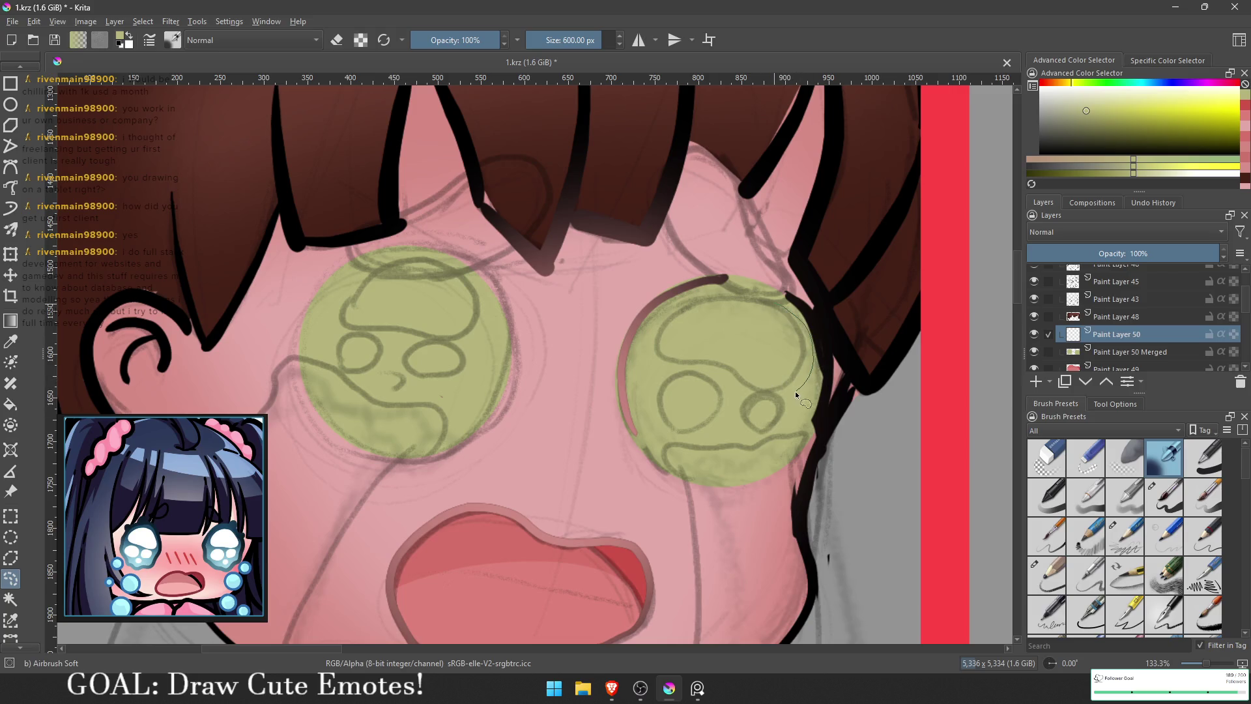
left_click_drag(655, 361, 775, 299)
left_click_drag(480, 310, 386, 259)
mouse_move(398, 331)
left_mouse_down()
mouse_move(485, 313)
mouse_move(469, 329)
left_mouse_up()
mouse_move(407, 366)
left_mouse_down()
mouse_move(436, 376)
mouse_move(482, 358)
mouse_move(389, 369)
mouse_move(341, 338)
mouse_move(389, 368)
left_mouse_up()
mouse_move(787, 407)
left_mouse_down()
mouse_move(745, 425)
mouse_move(787, 410)
left_mouse_up()
mouse_move(689, 427)
left_mouse_down()
mouse_move(671, 370)
mouse_move(684, 429)
left_mouse_up()
Step: Fill the three selected highlights in each eye with white
key("g")
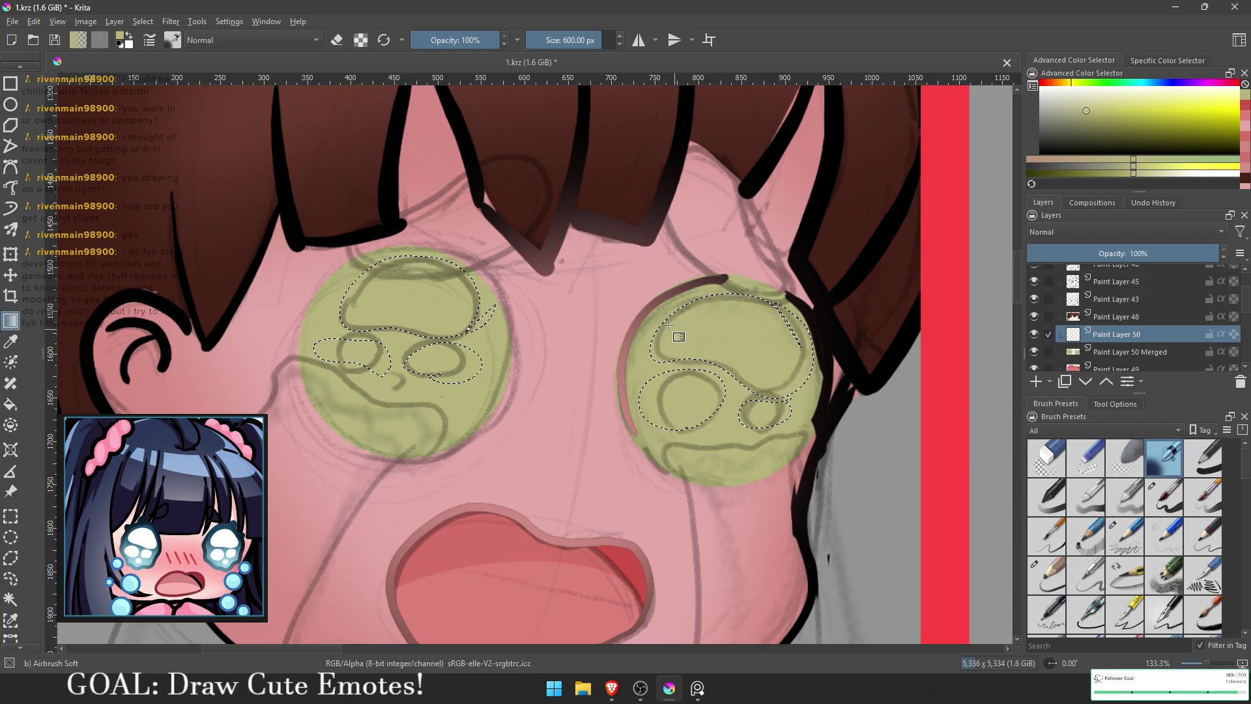
key("x")
key("f")
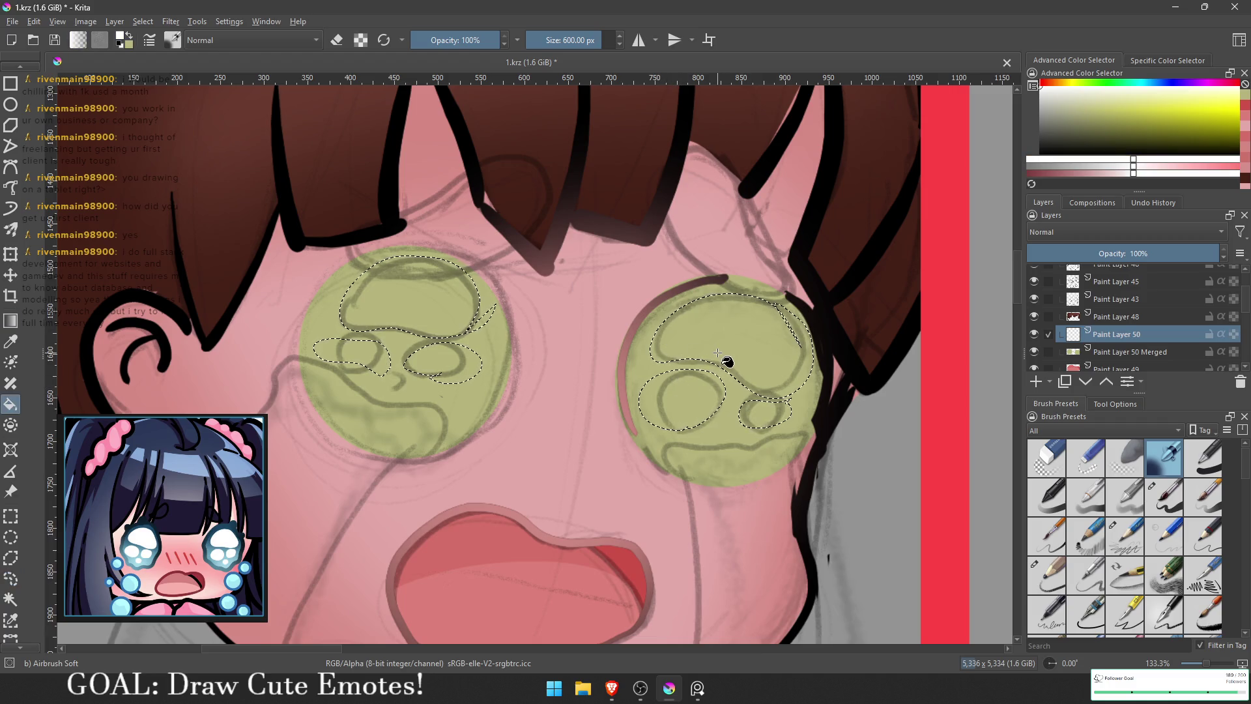
left_click(723, 355)
left_click(691, 408)
left_click(752, 410)
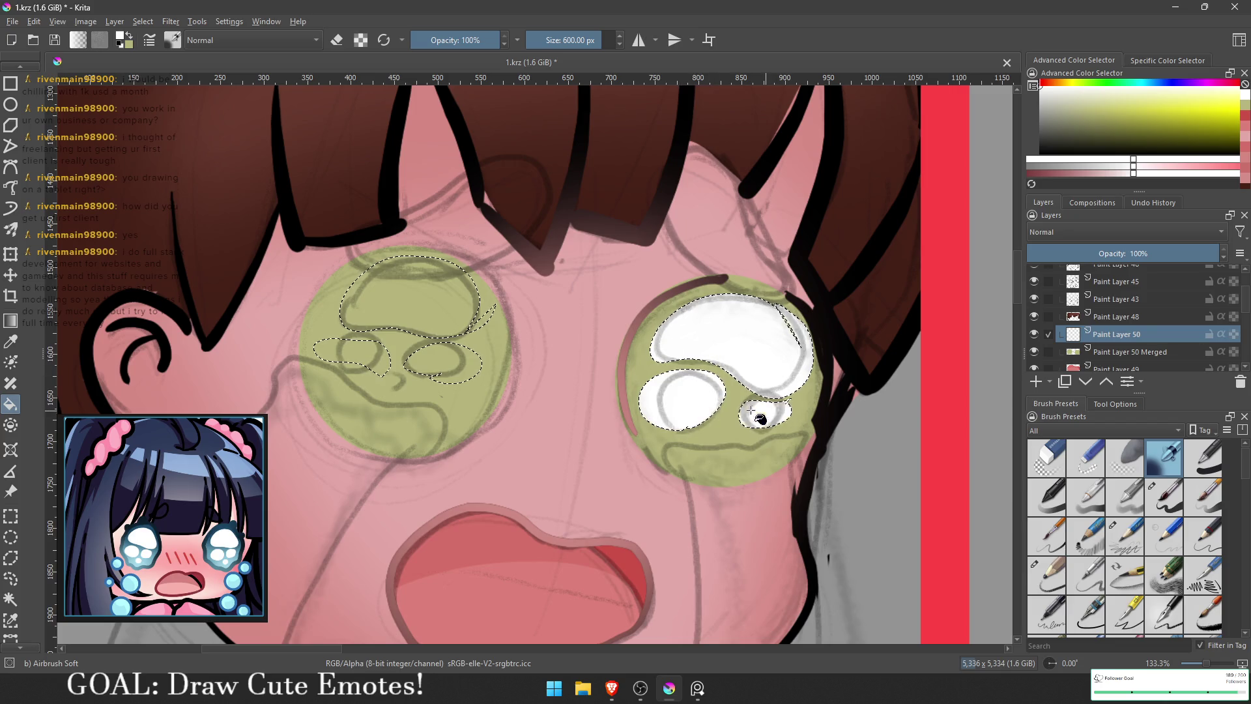
left_click(456, 321)
left_click(454, 358)
left_click(354, 352)
Step: Select Paint Layer 50 Merged and load its alpha as a selection of both irises
scroll(458, 355, "down", 1)
scroll(457, 353, "down", 1)
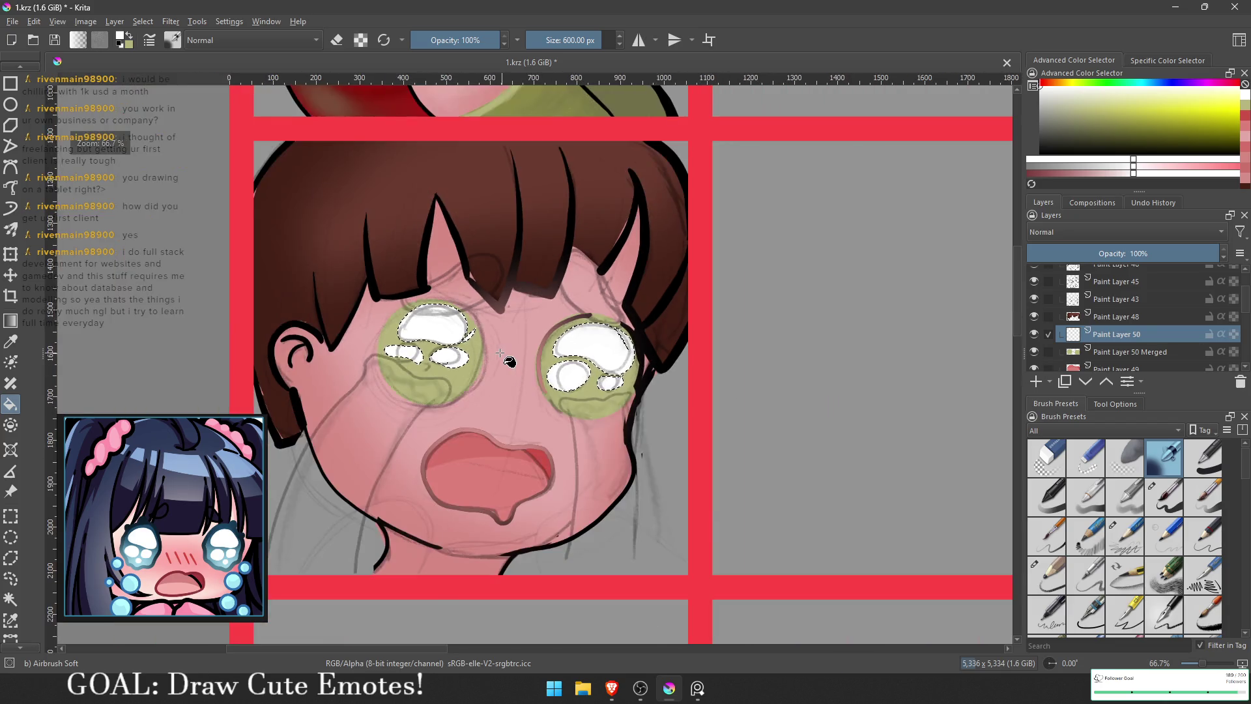
scroll(481, 339, "up", 3)
scroll(481, 339, "down", 6)
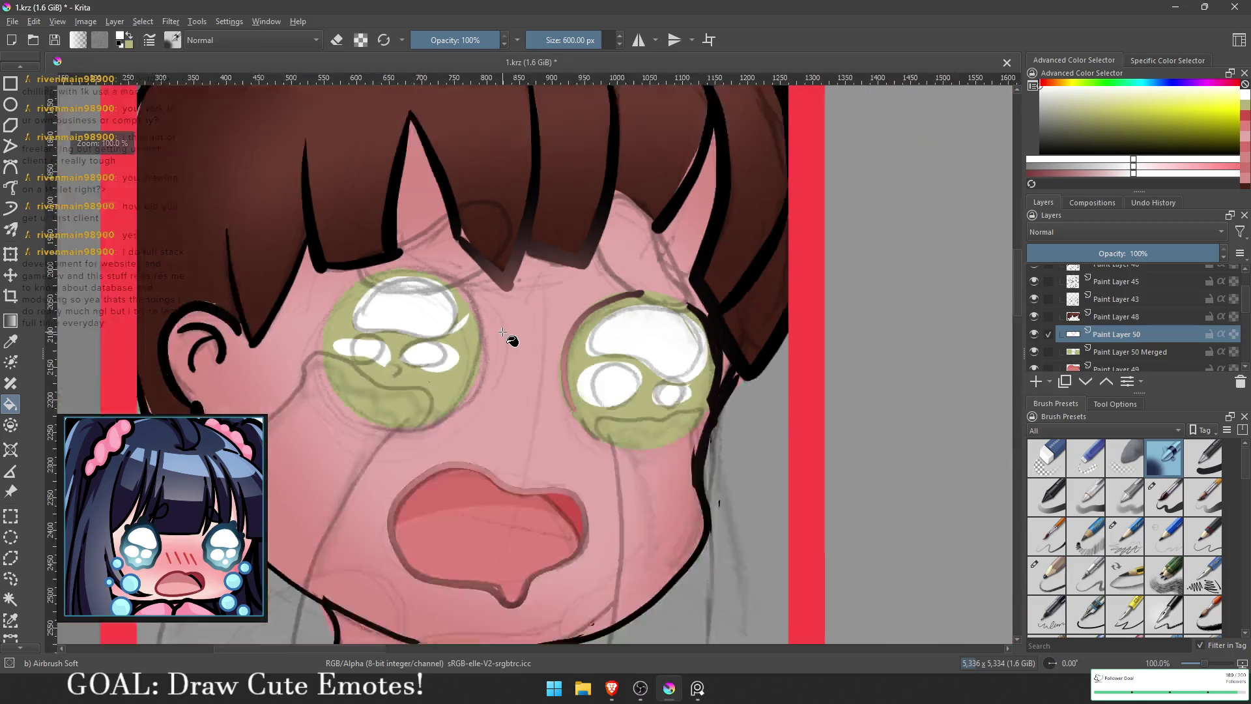
scroll(538, 365, "up", 4)
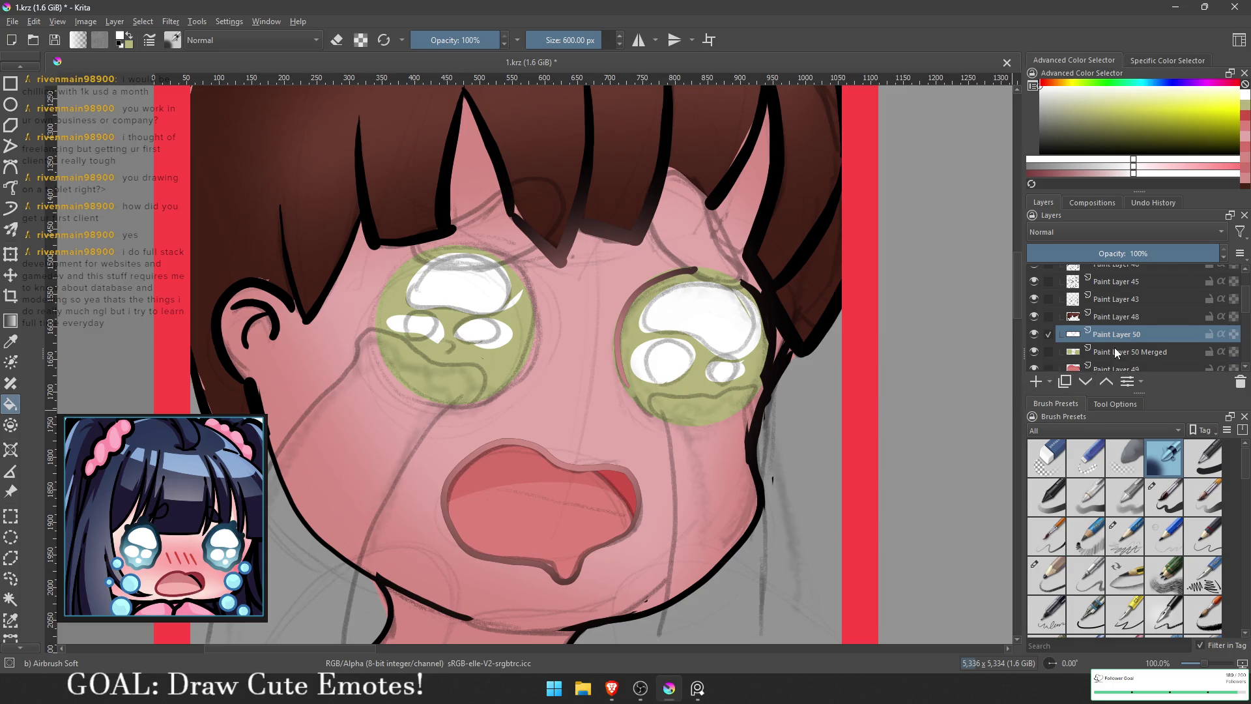
left_click(1094, 352)
left_click(1072, 352, "ctrl")
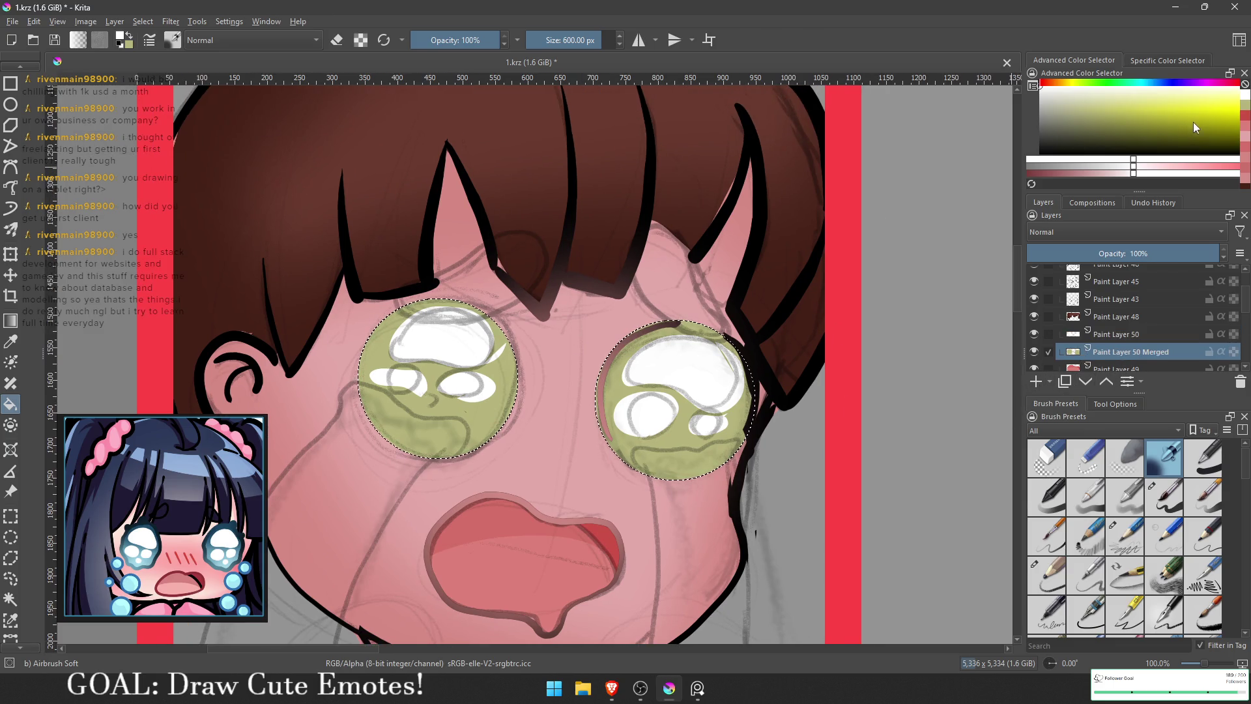
Step: Sample the pale olive eye colour and adjust it to a stronger green
left_click(1204, 112)
key("g")
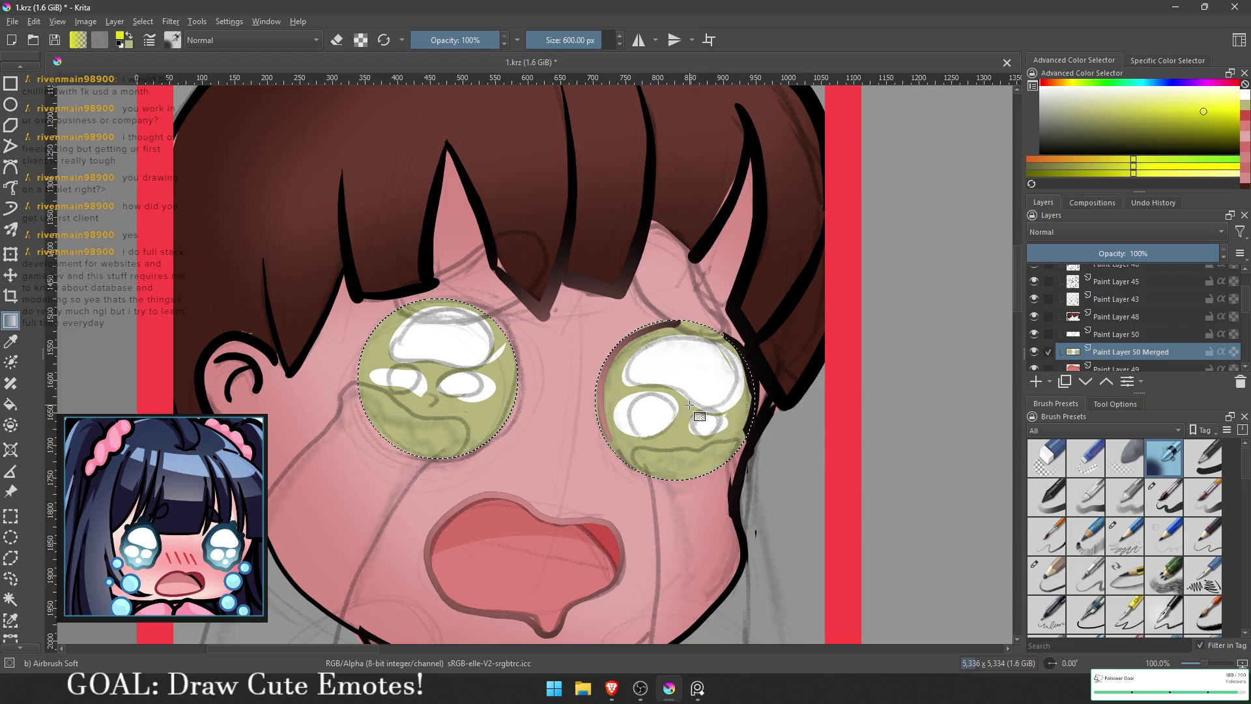
left_click(686, 408, "ctrl")
key("f")
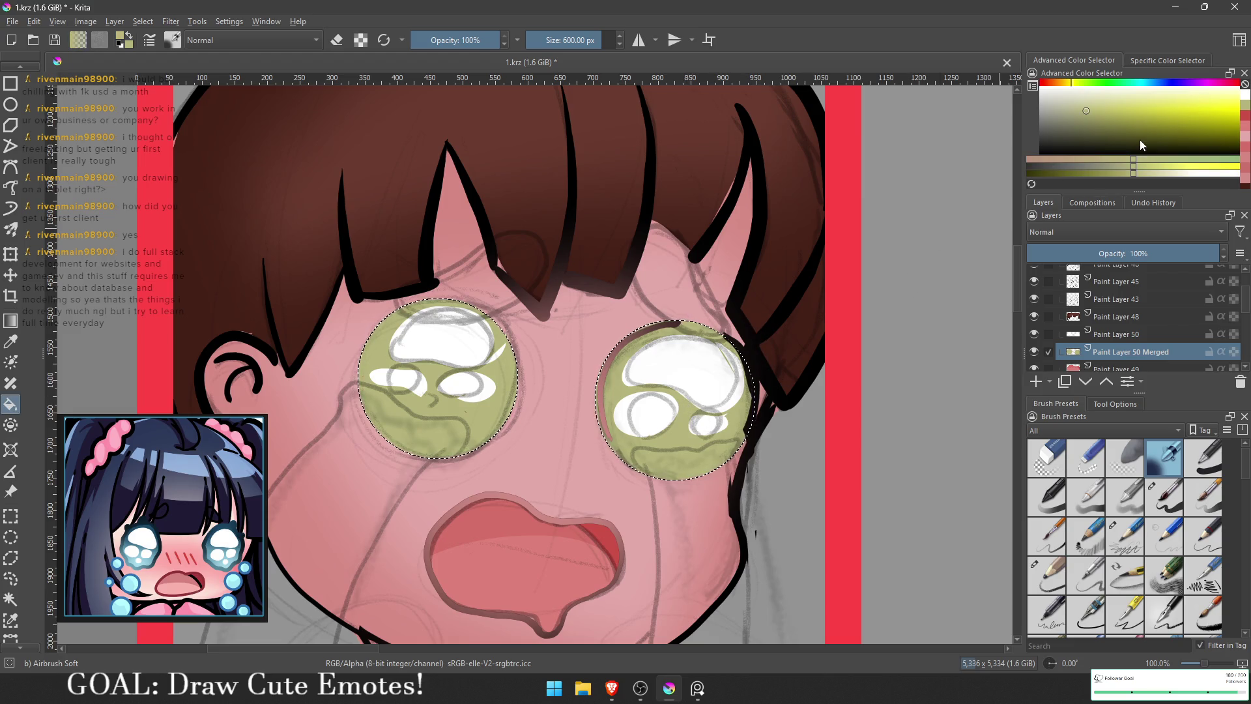
left_click(1124, 128)
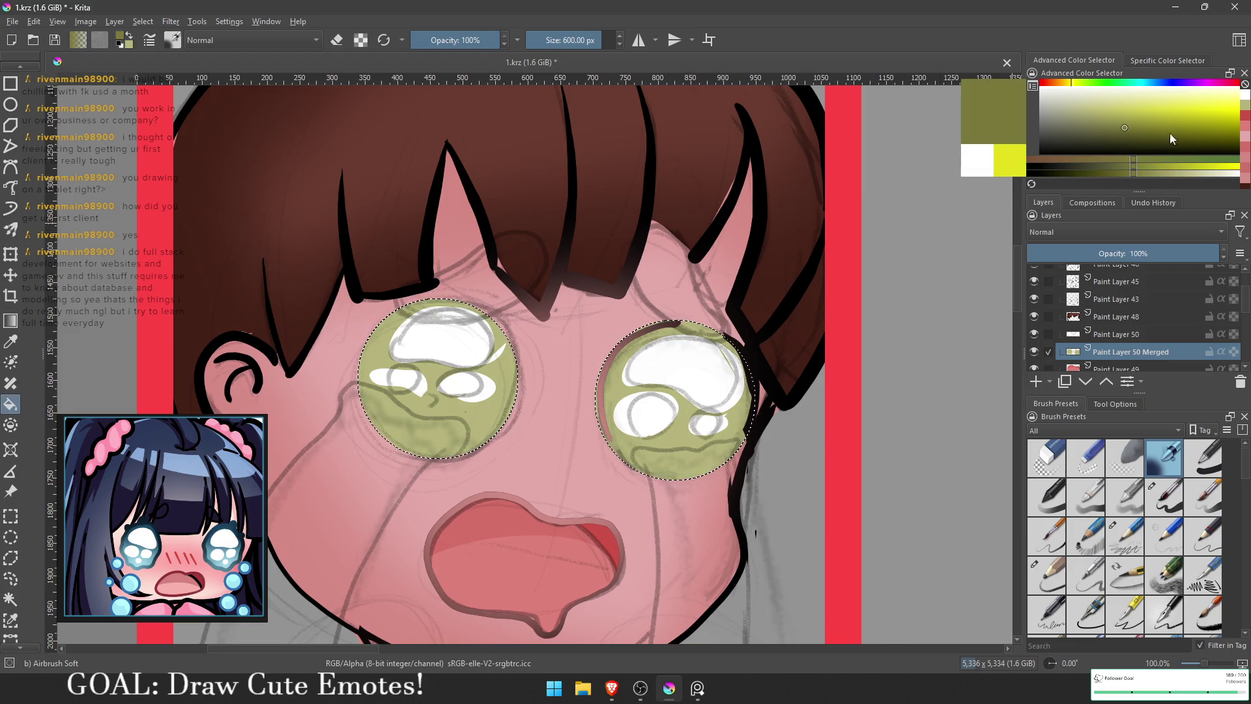
left_click(1086, 83)
left_click_drag(1086, 86, 1081, 87)
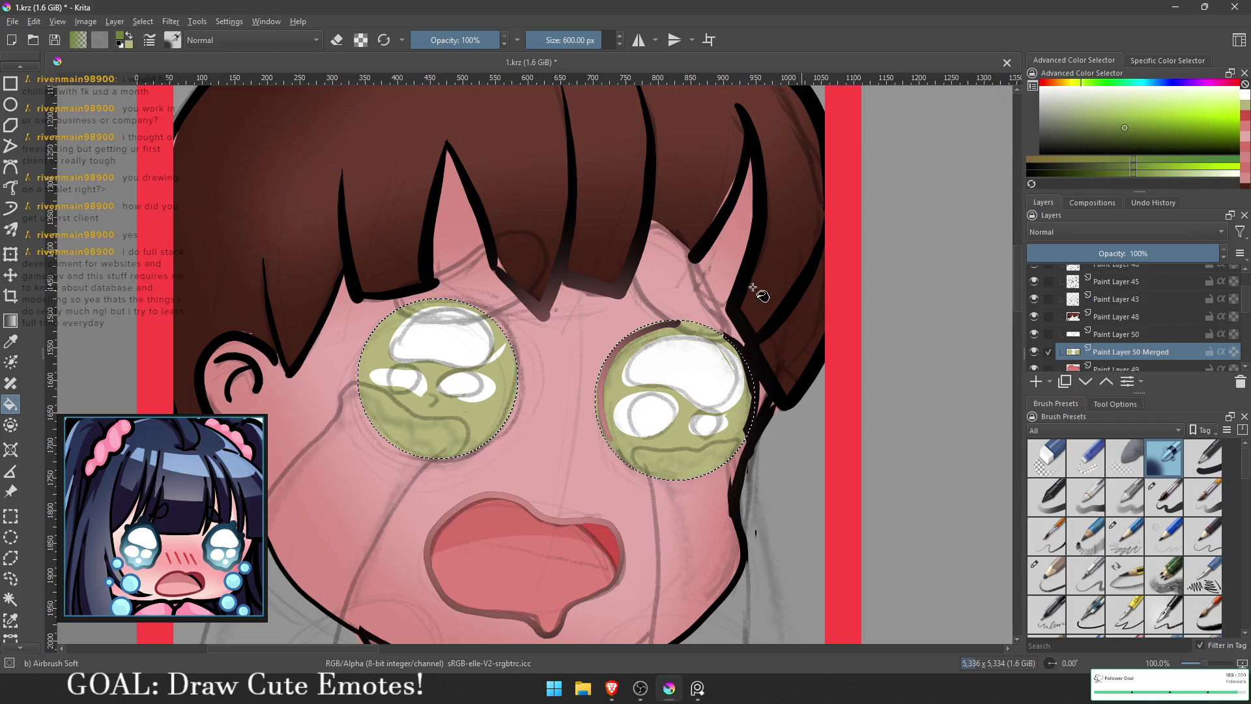
Step: Set the brush to 230 px and hide the Paint Layer 43 sketch
key("b")
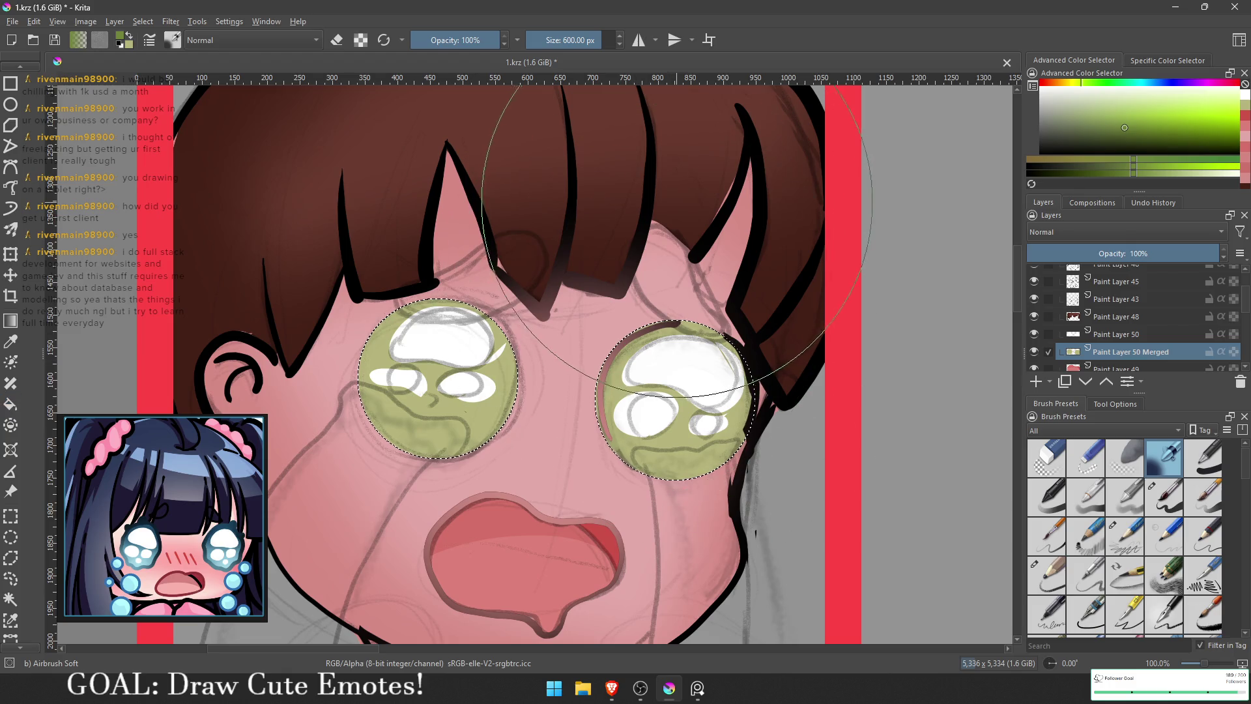
key("bracketleft")
key("bracketleft")
key("bracketleft")
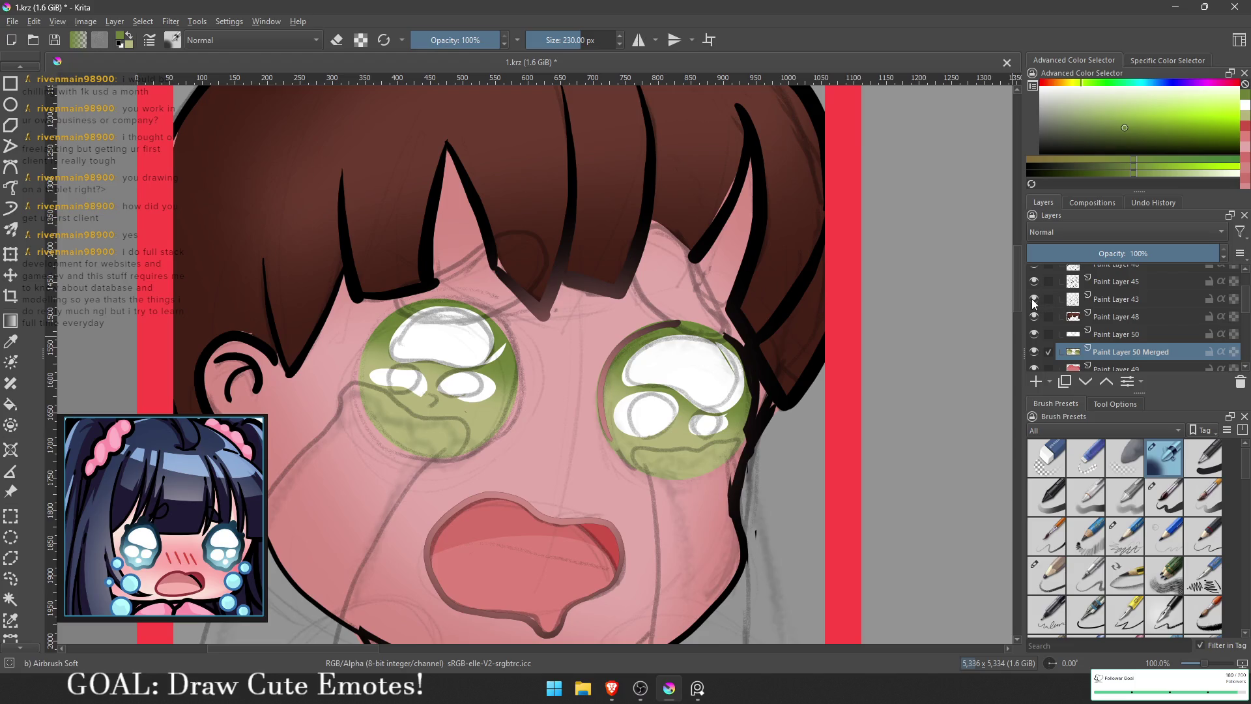
left_click_drag(1033, 299, 1034, 288)
left_click(1033, 282)
scroll(780, 346, "down", 5)
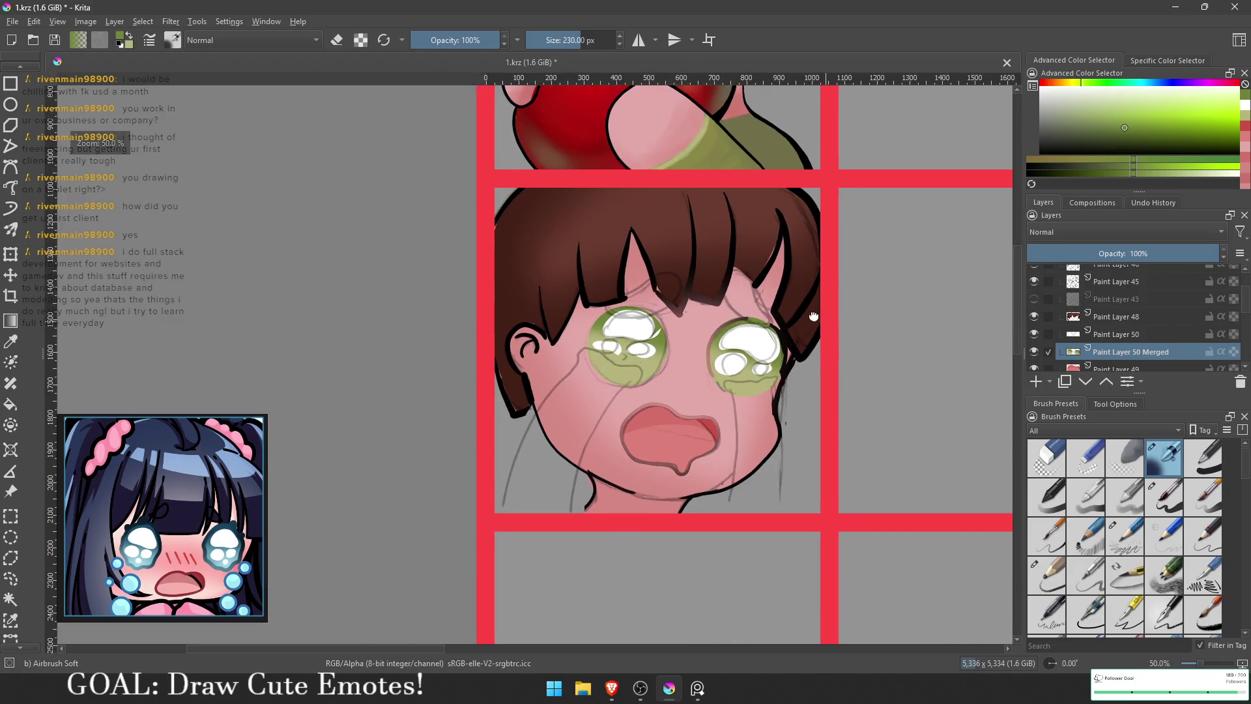
Step: Zoom in on the face and toggle the eye highlight and hair layers to compare the shading
scroll(779, 346, "down", 2)
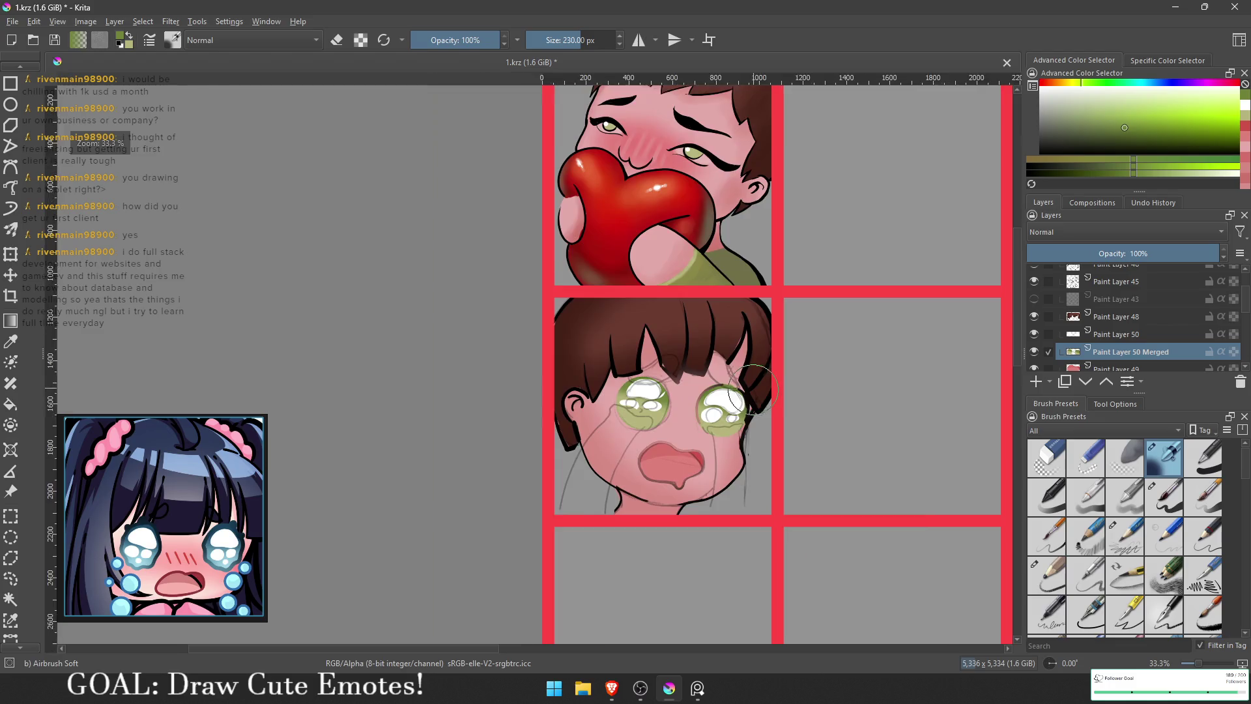
scroll(732, 345, "down", 3)
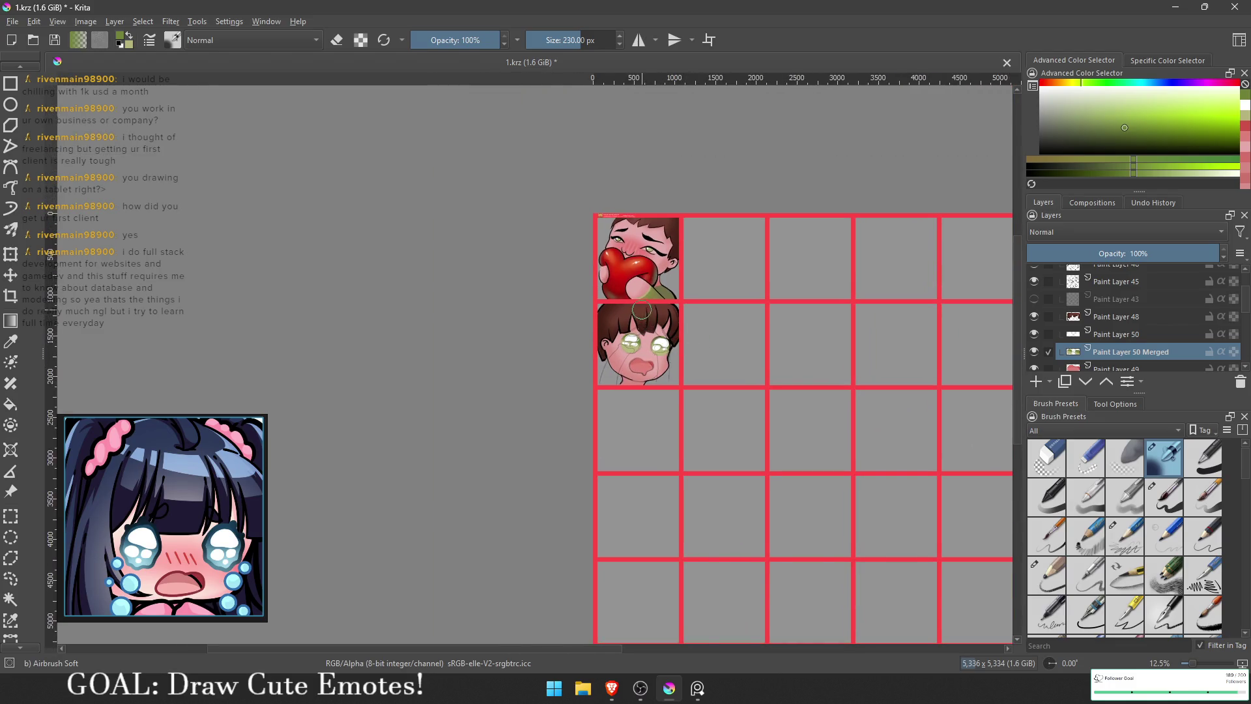
scroll(641, 335, "up", 6)
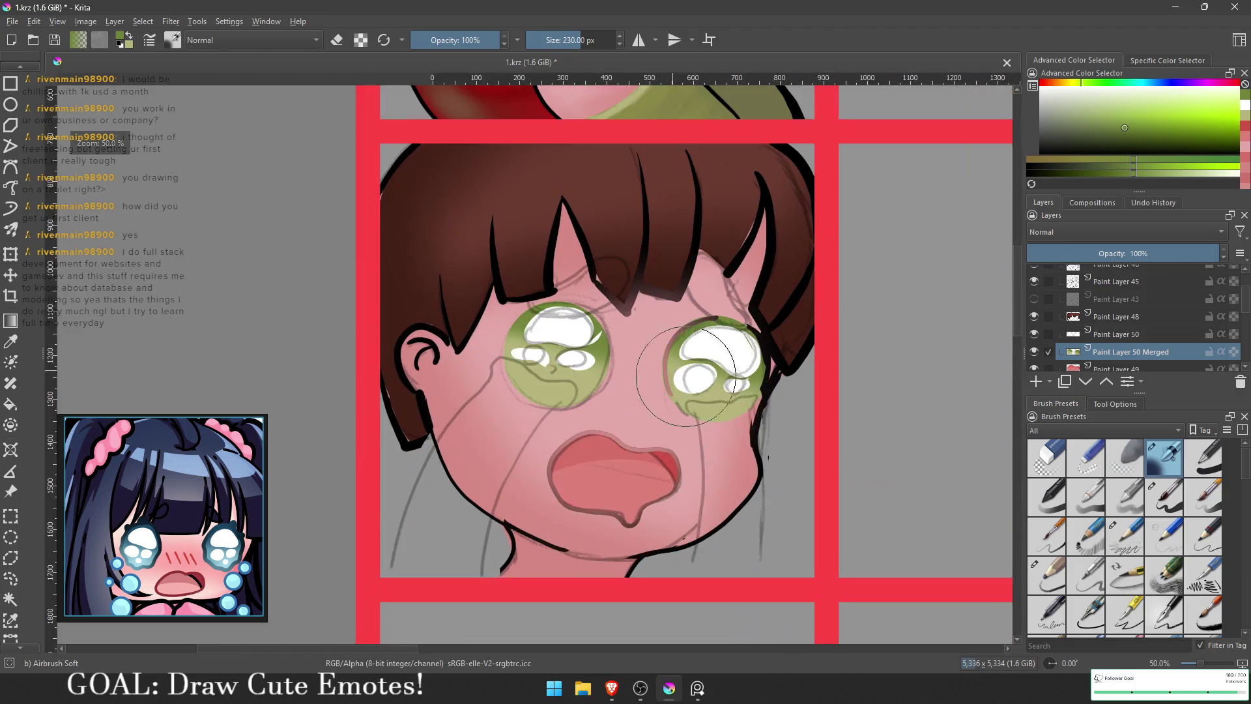
scroll(740, 378, "down", 2)
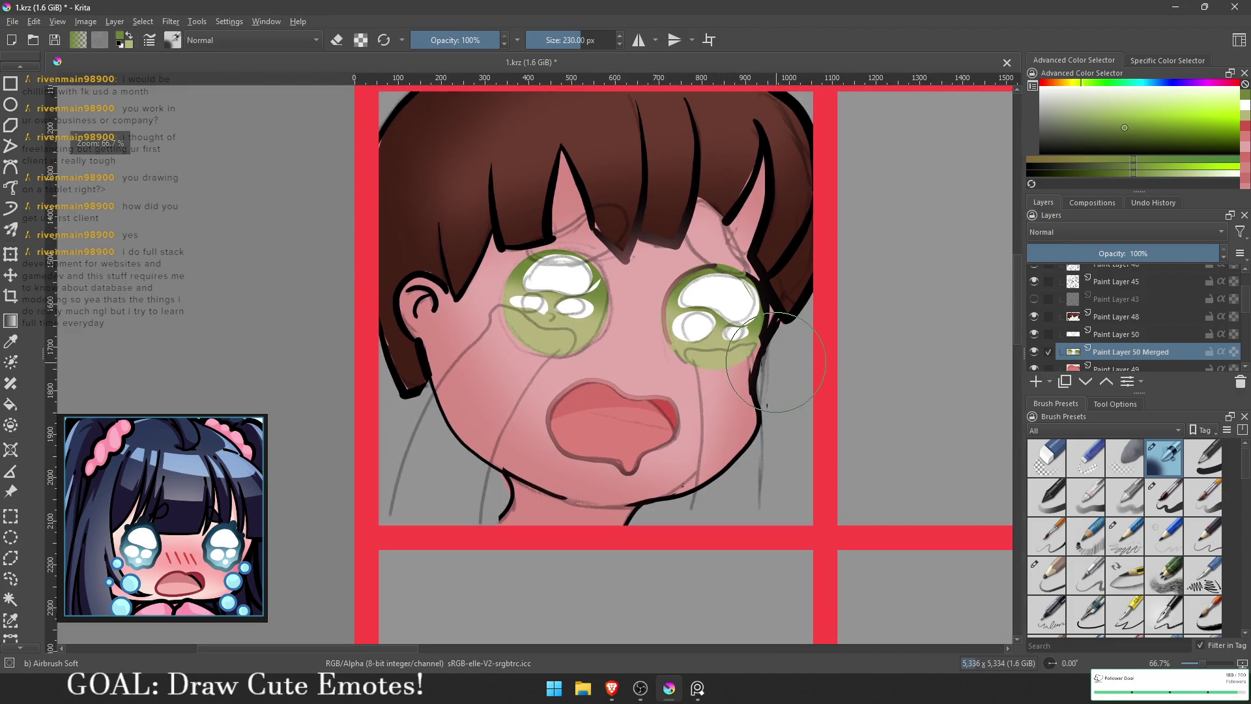
scroll(831, 363, "up", 2)
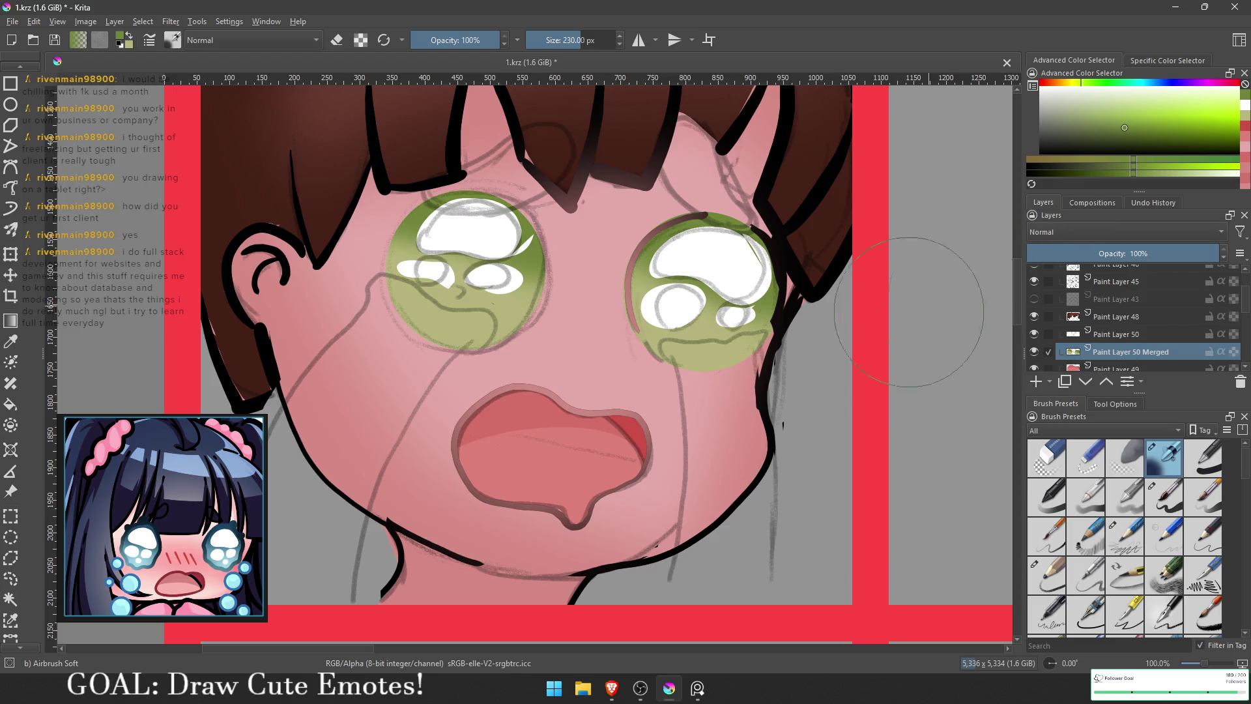
mouse_move(654, 358)
left_mouse_down()
mouse_move(619, 391)
mouse_move(664, 370)
left_mouse_up()
left_click(1034, 333)
left_click(1034, 334)
left_click(1035, 322)
left_click(1034, 322)
Step: Hide Paint Layer 45, show Paint Layer 43, shrink the brush to 215 px, and sample the hair colour
left_click(1034, 281)
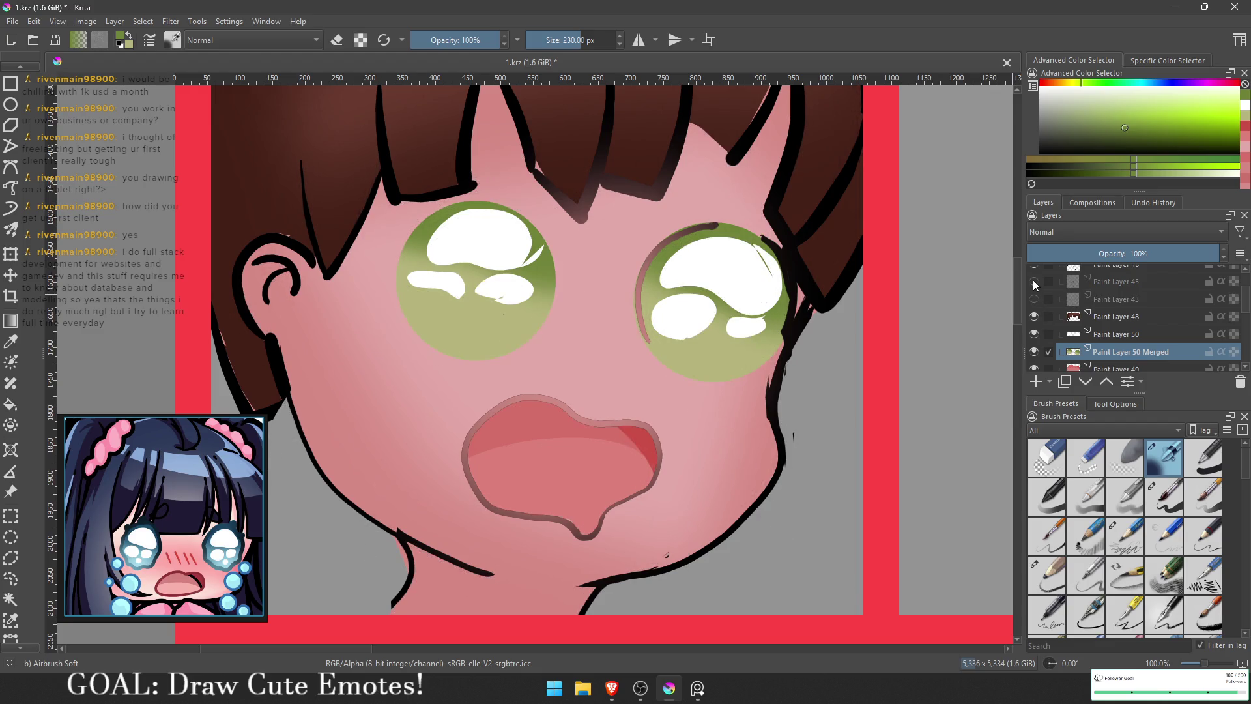
scroll(357, 405, "down", 3)
scroll(661, 378, "up", 3)
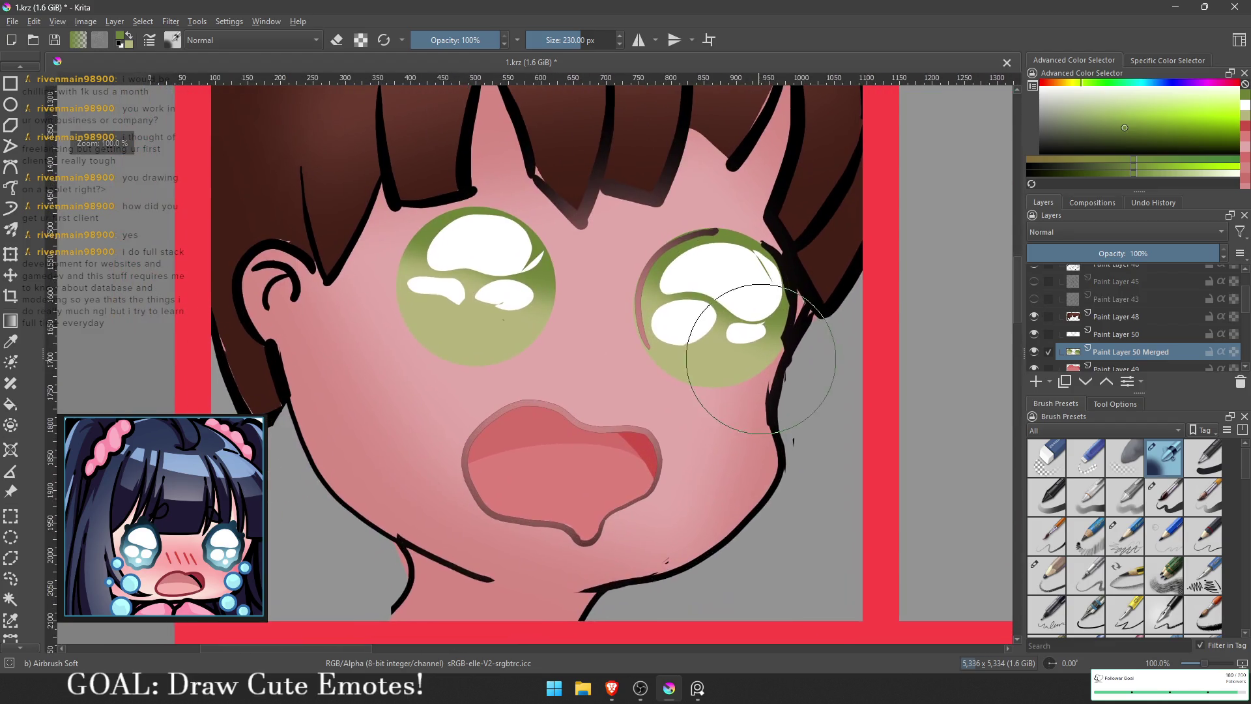
left_click_drag(747, 372, 781, 360)
left_click(1034, 298)
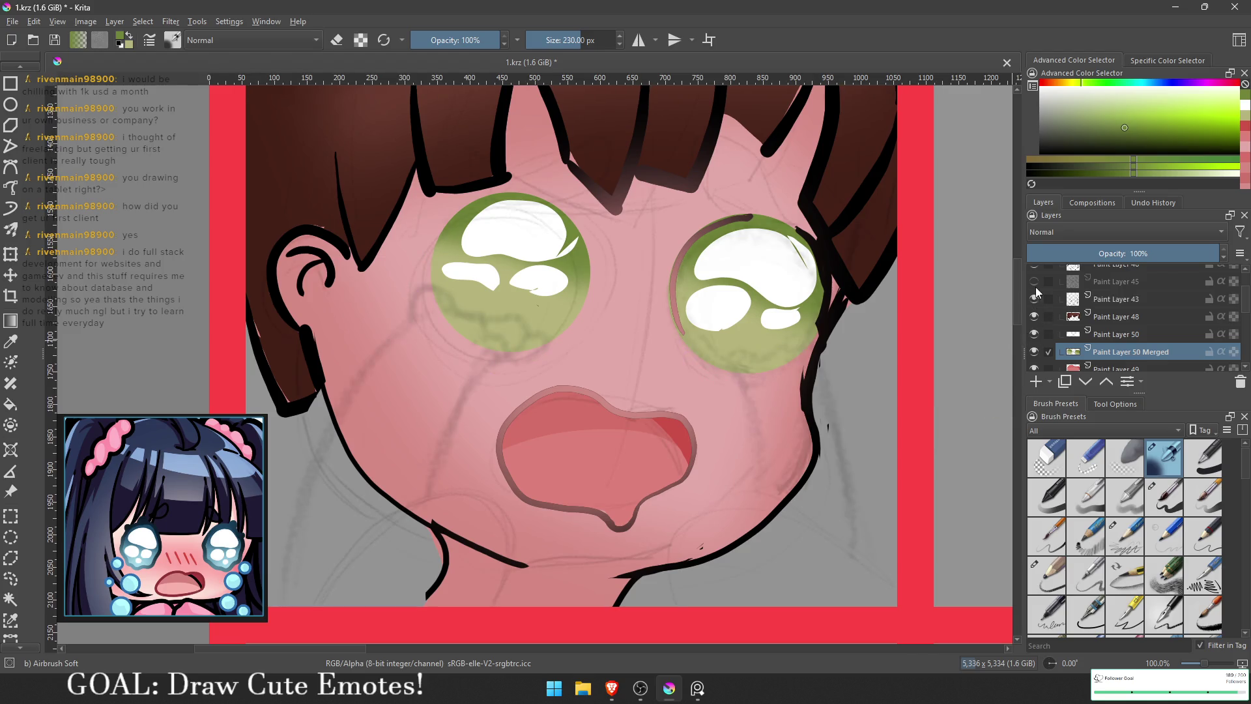
left_click_drag(784, 281, 779, 384)
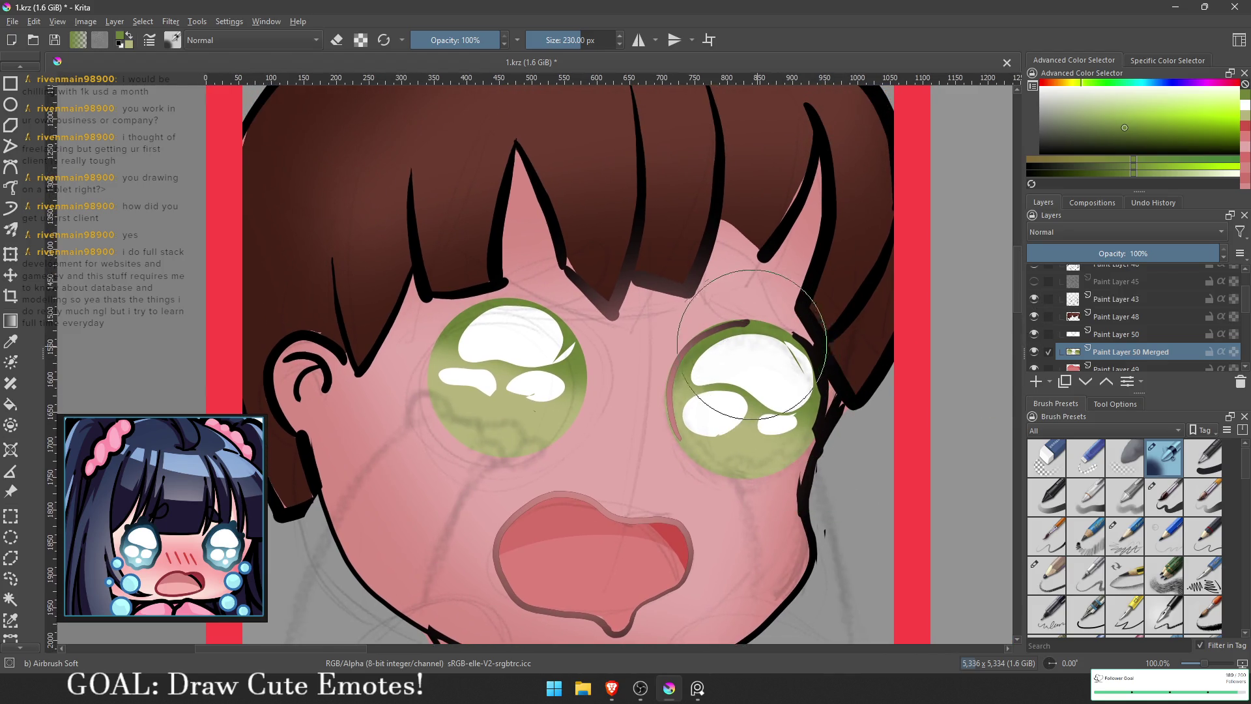
key("bracketleft")
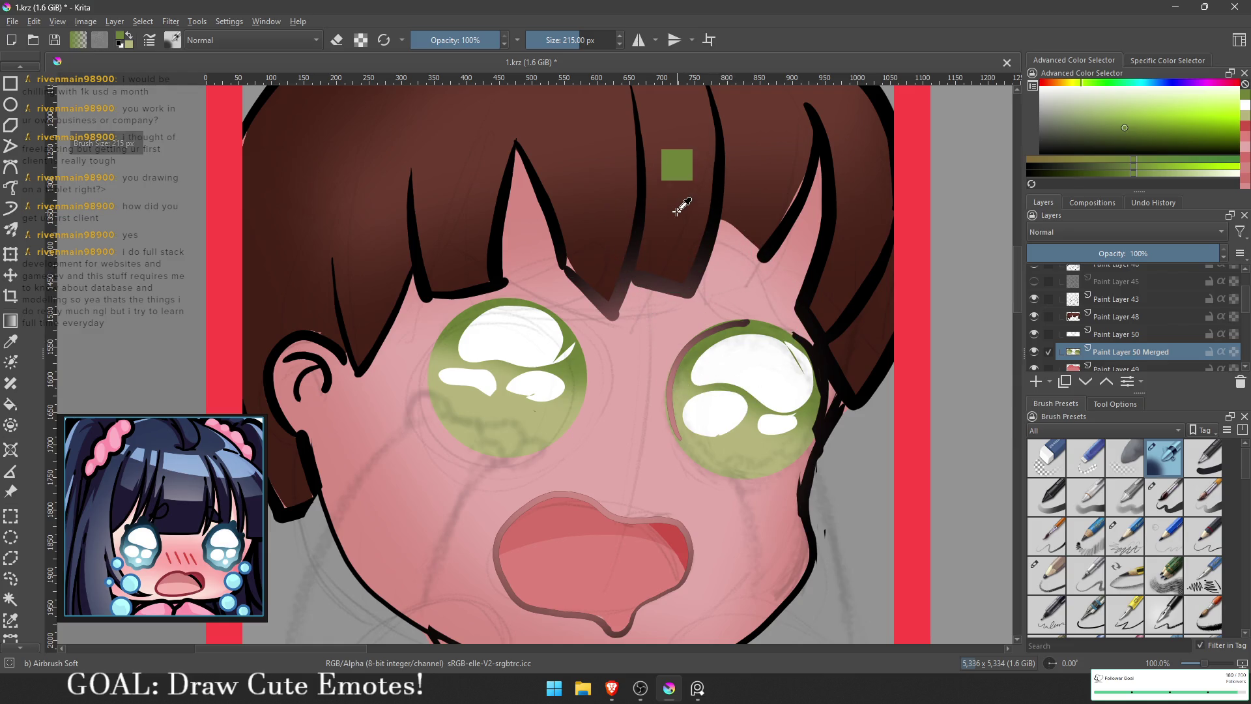
left_click(678, 201, "ctrl")
scroll(1088, 292, "up", 3)
Step: Add a new layer above Paint Layer 46 and switch to a 10 px Basic-5 Size brush
left_click(1107, 314)
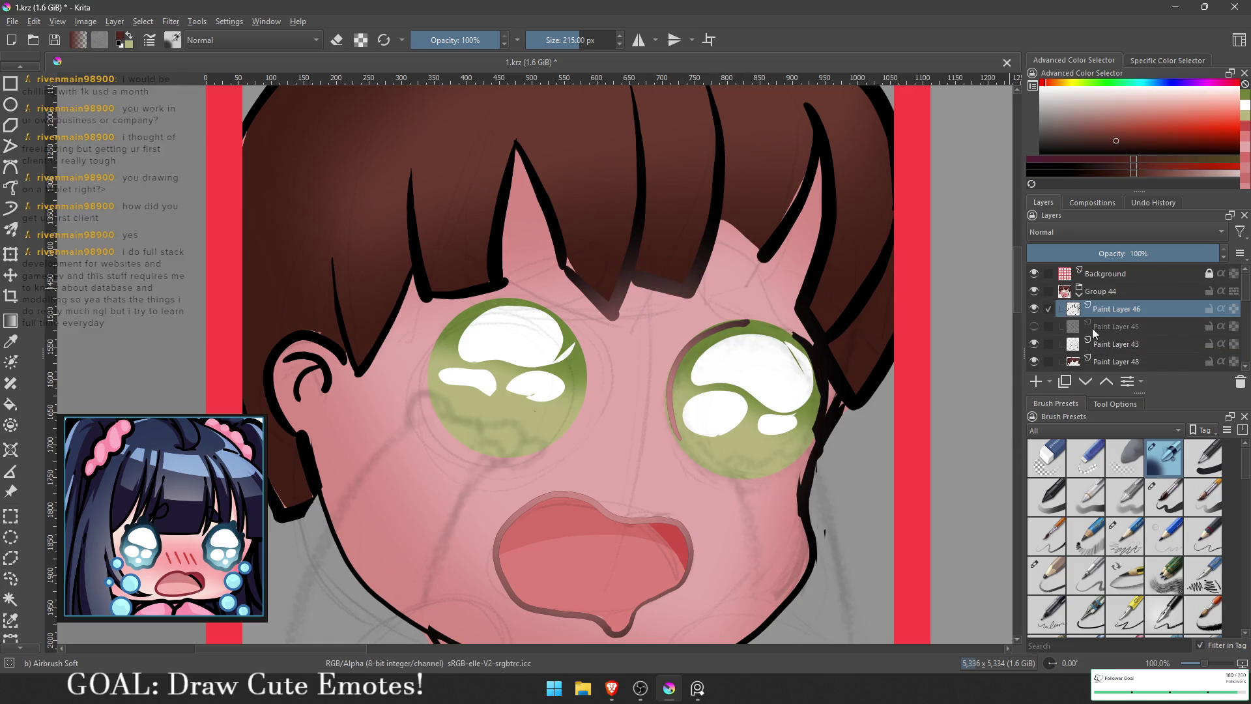
left_click(1036, 382)
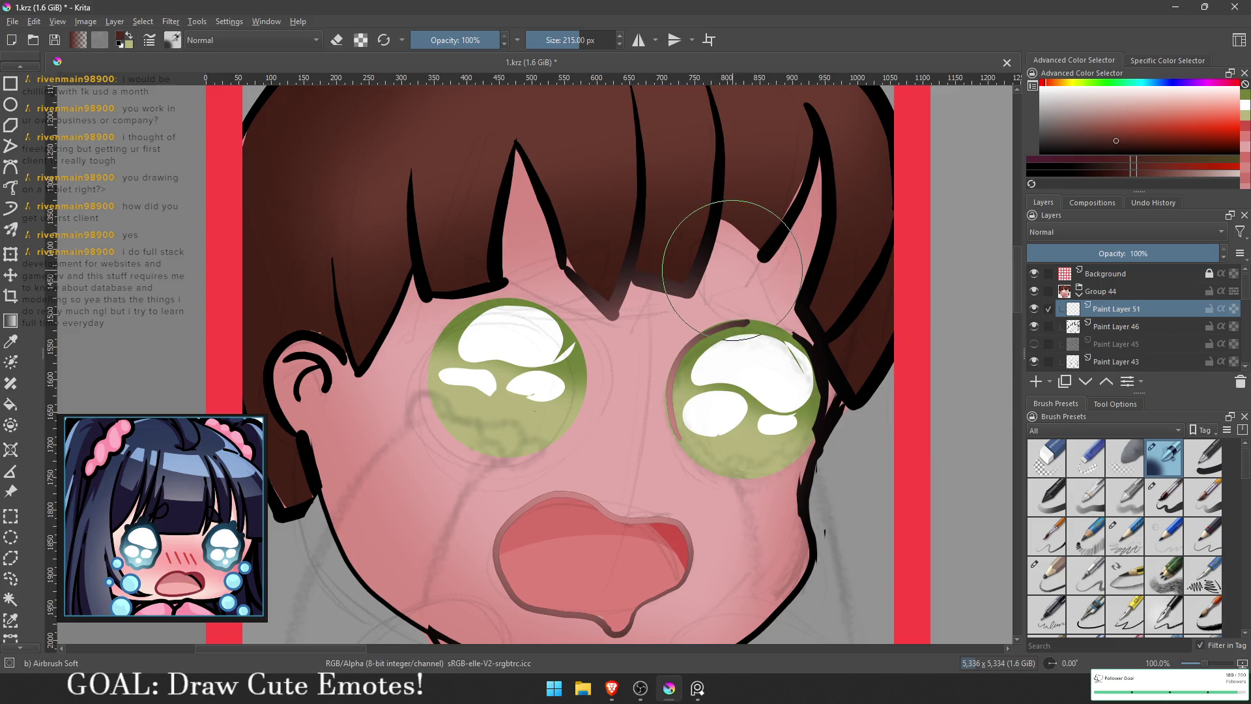
left_click_drag(743, 326, 715, 258, "shift")
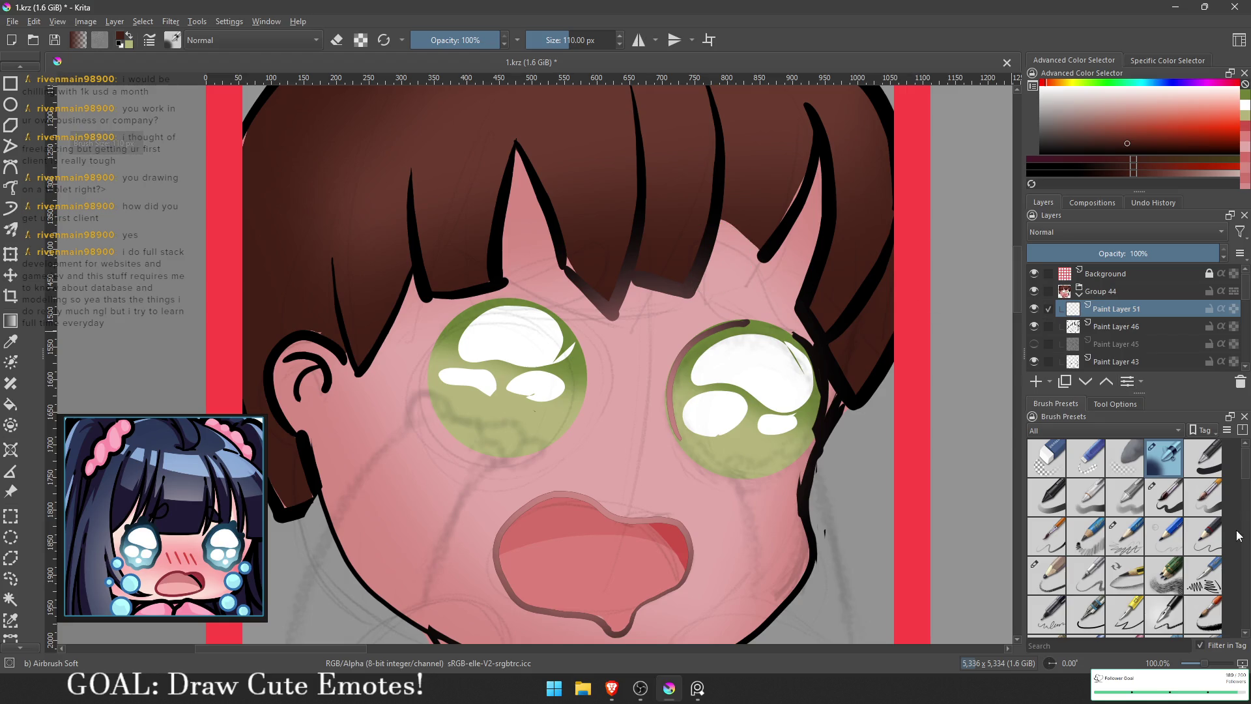
left_click(1163, 497)
mouse_move(659, 306)
left_mouse_down()
mouse_move(668, 334)
mouse_move(700, 329)
left_mouse_up()
Step: Paint thick black eyebrows over the right and left eyes, undoing stray strokes
mouse_move(702, 279)
left_mouse_down("shift")
mouse_move(729, 280)
mouse_move(712, 256)
mouse_move(721, 285)
mouse_move(779, 341)
mouse_move(701, 248)
left_mouse_up("shift")
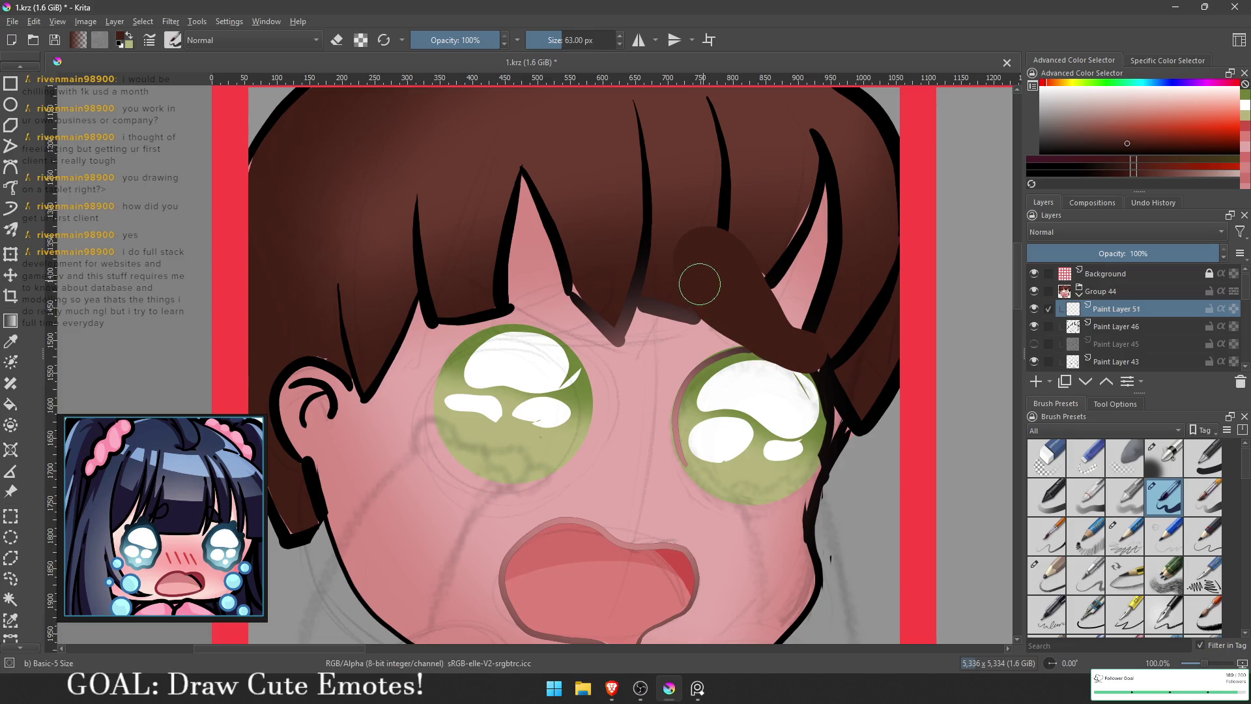
key("ctrl+z")
left_click(714, 254, "ctrl")
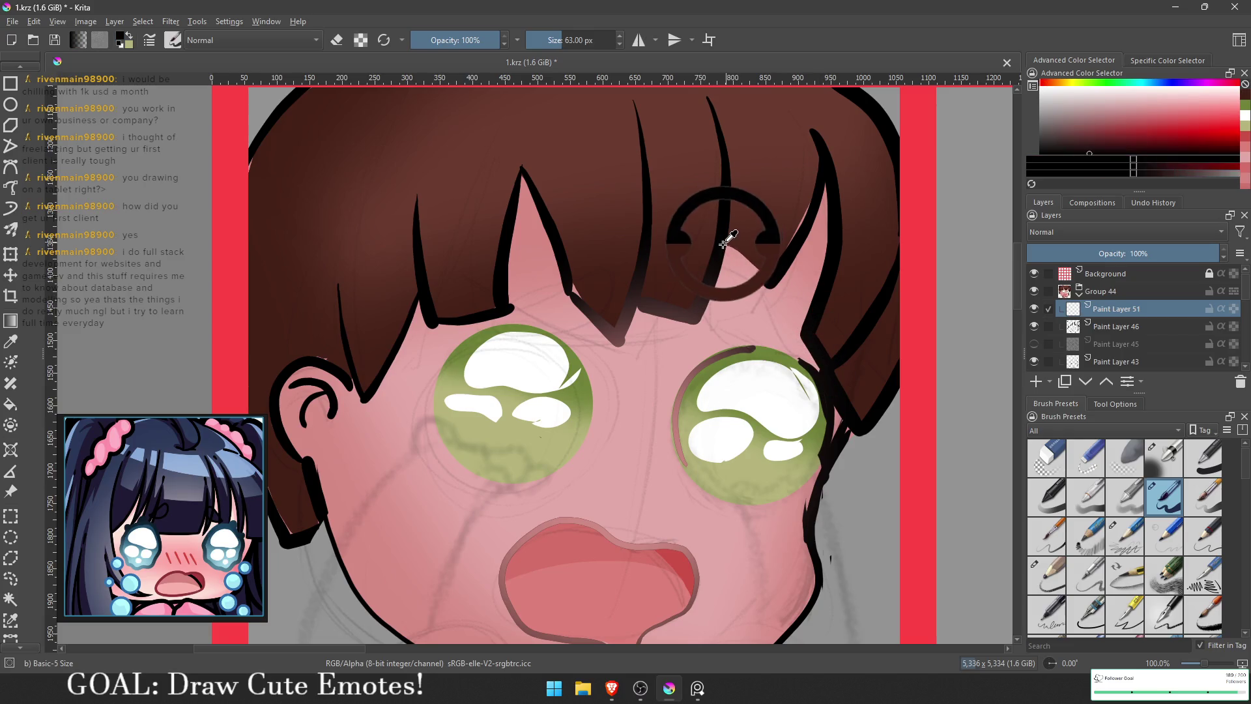
mouse_move(674, 251)
left_mouse_down()
mouse_move(678, 228)
mouse_move(689, 264)
mouse_move(791, 345)
mouse_move(671, 241)
left_mouse_up()
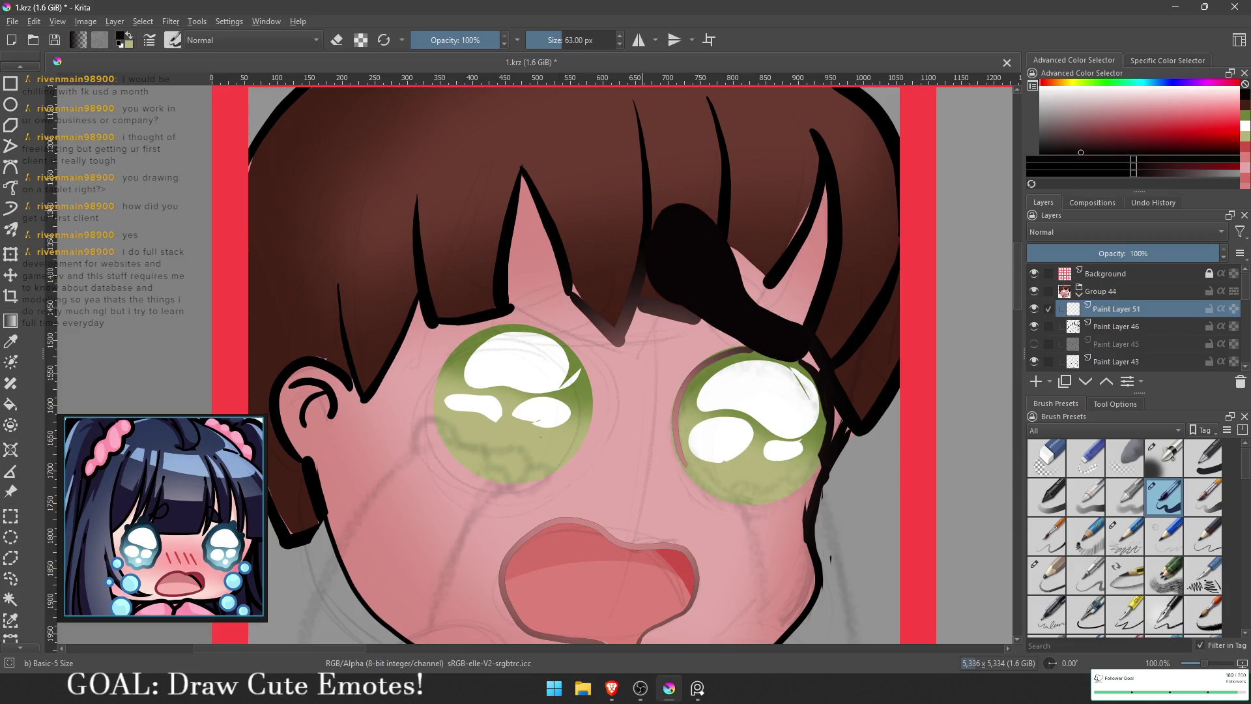
key("ctrl+z")
key("ctrl+z")
mouse_move(744, 306)
left_mouse_down()
mouse_move(720, 286)
mouse_move(791, 355)
mouse_move(730, 293)
mouse_move(747, 338)
left_mouse_up()
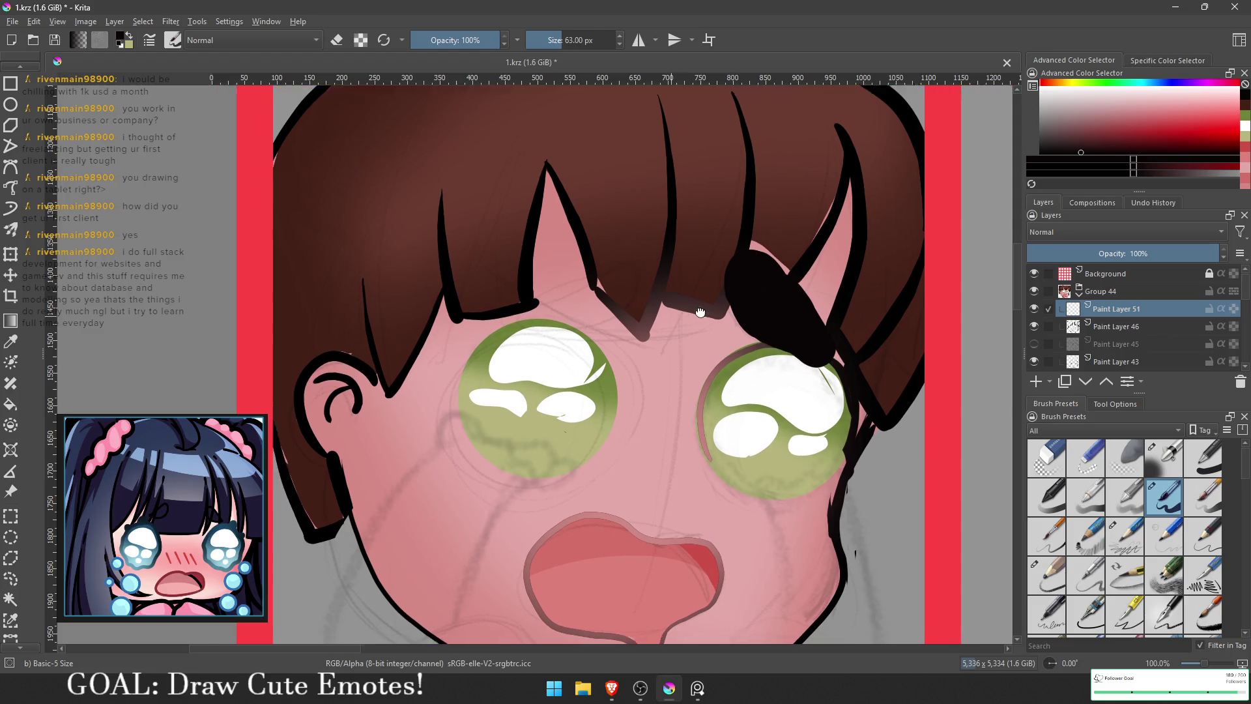
left_click_drag(747, 272, 834, 248)
mouse_move(661, 261)
left_mouse_down()
mouse_move(678, 245)
mouse_move(658, 276)
mouse_move(553, 297)
mouse_move(701, 261)
left_mouse_up()
scroll(814, 308, "down", 6)
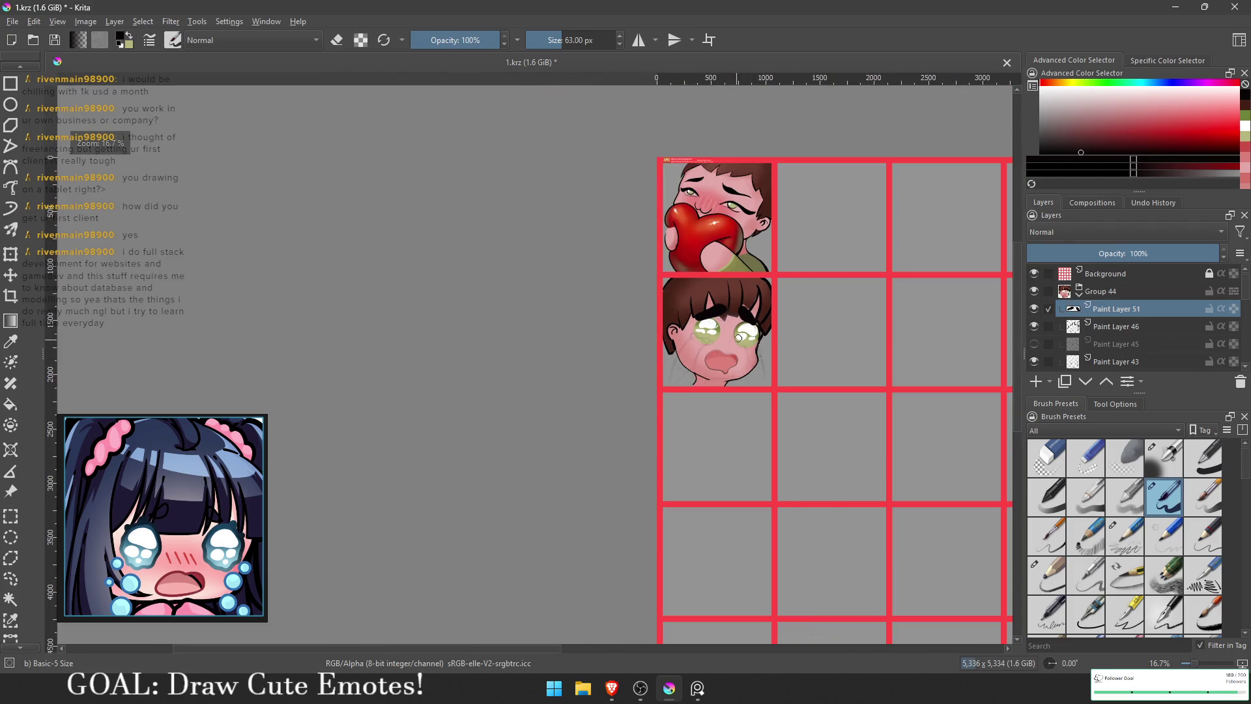
Step: Add a new paint layer above Paint Layer 46
scroll(738, 337, "up", 6)
left_click_drag(857, 335, 861, 334)
key("Page_Down")
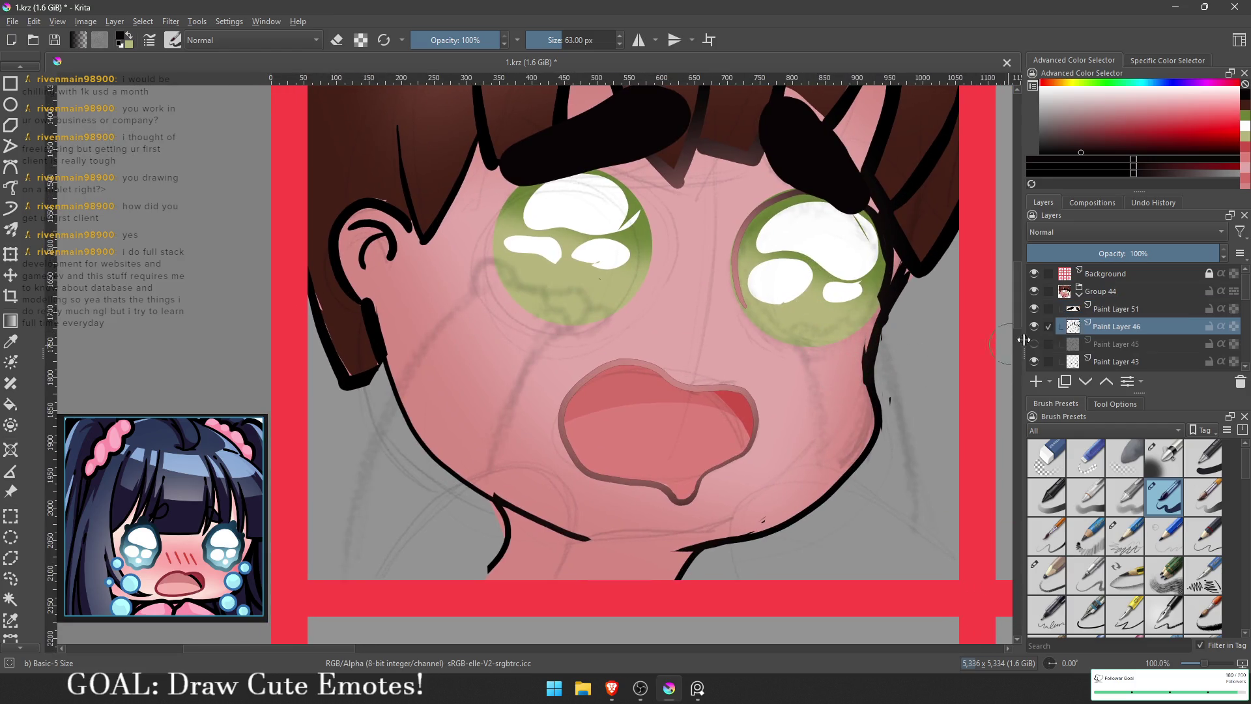
left_click(1035, 382)
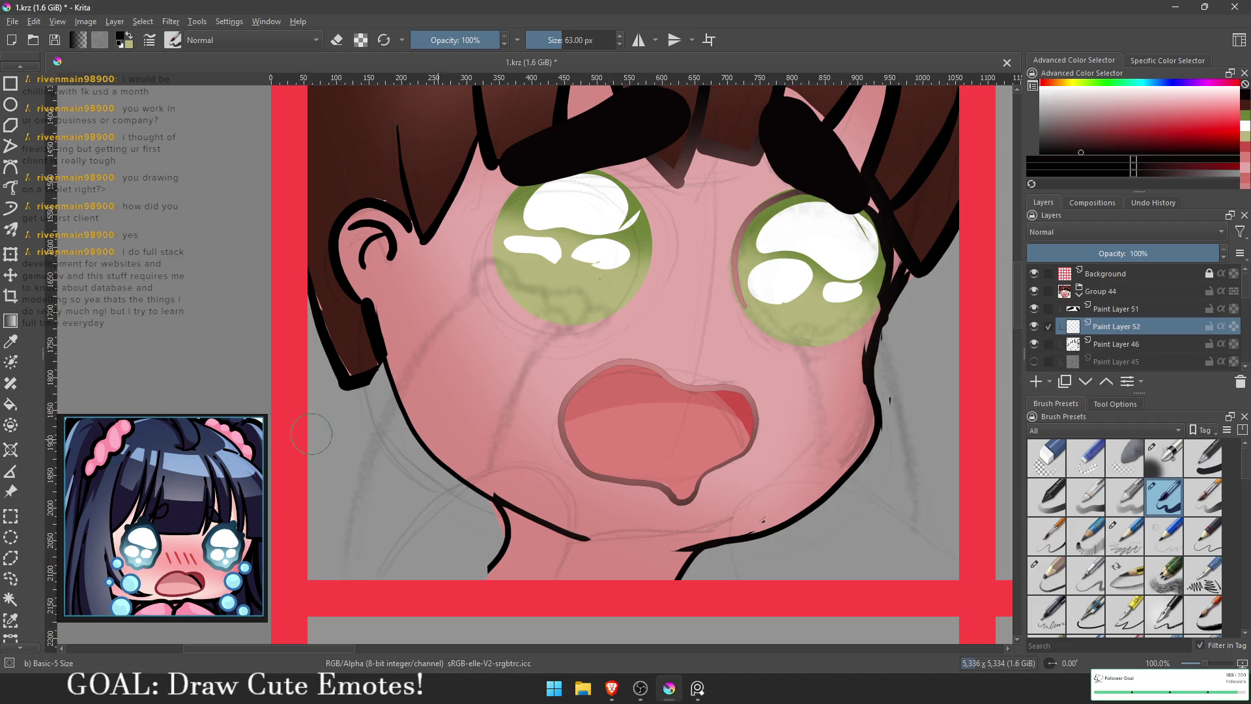
Step: Lasso tear streams running down the right and left cheeks
left_click(5, 580)
left_click_drag(888, 282, 886, 344)
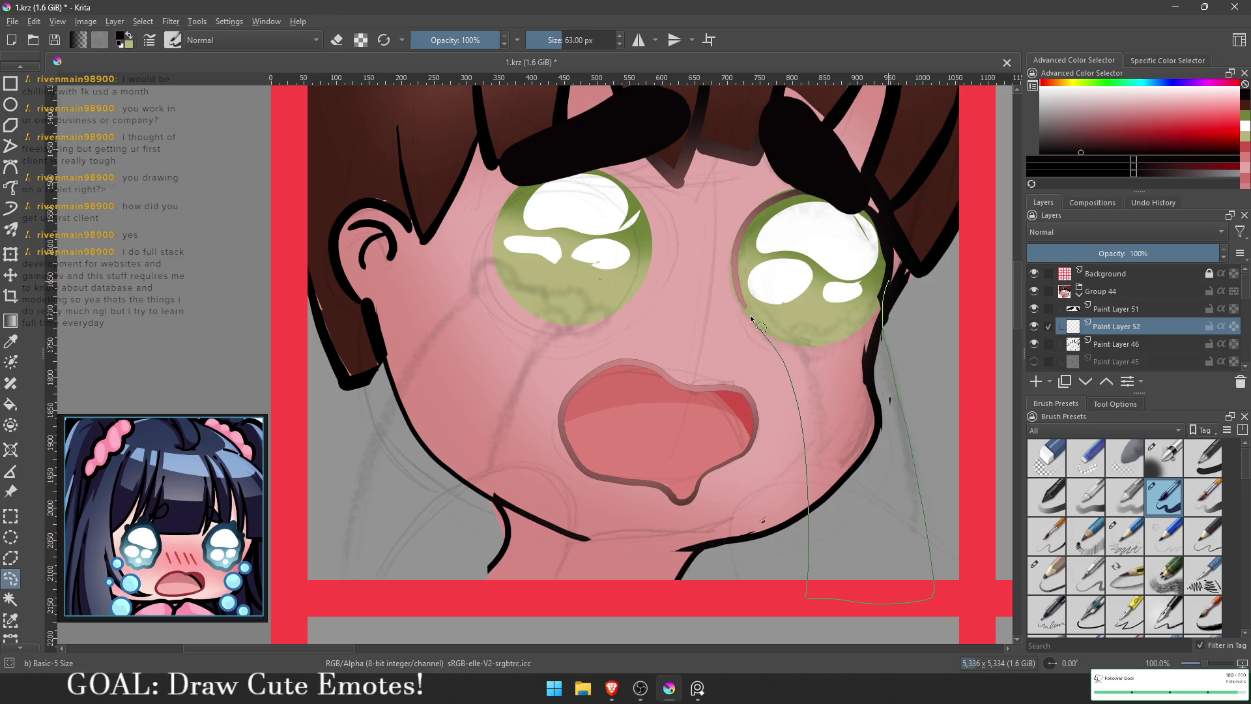
left_click_drag(884, 291, 883, 294)
mouse_move(476, 287)
left_mouse_down()
mouse_move(338, 535)
mouse_move(397, 601)
mouse_move(459, 600)
mouse_move(564, 333)
left_mouse_up()
scroll(557, 401, "down", 1)
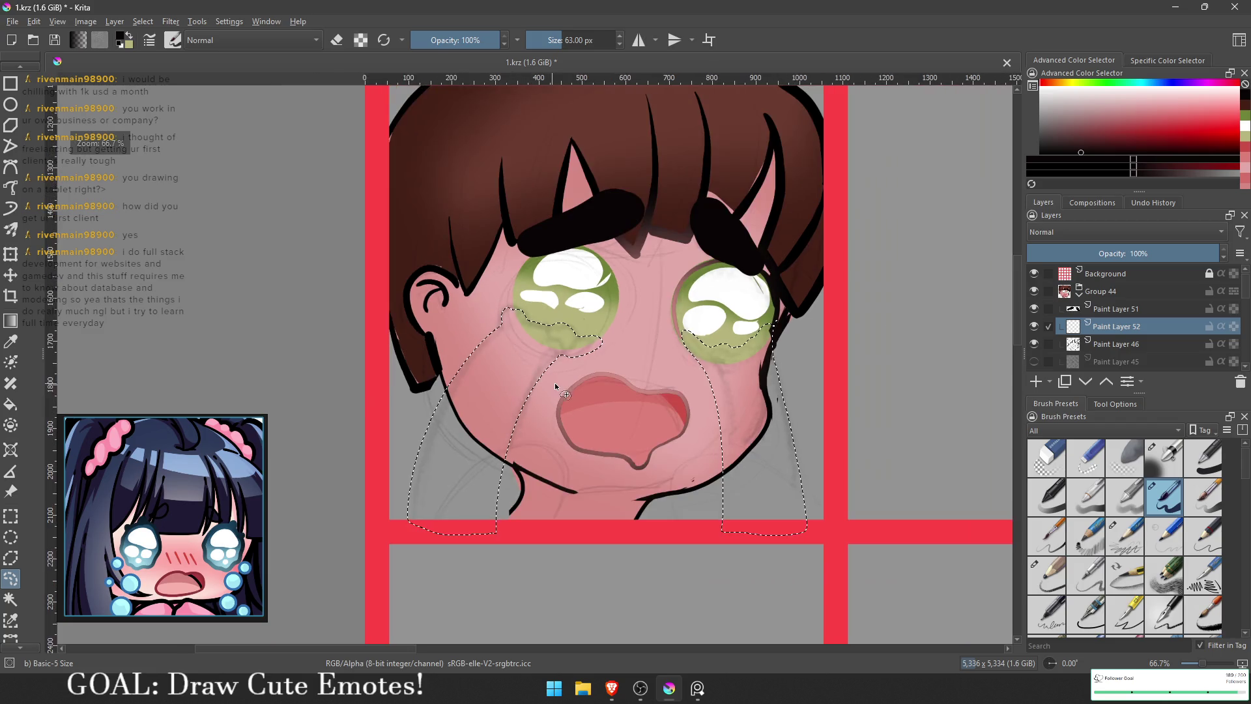
key("g")
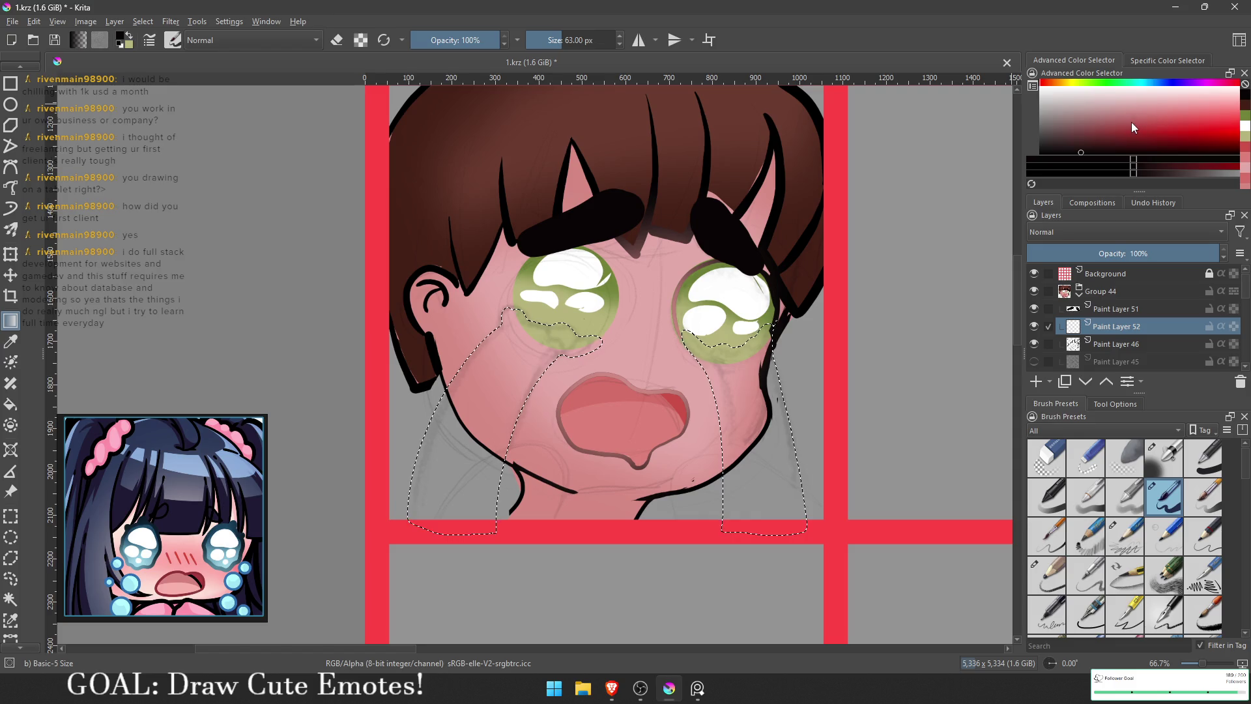
key("x")
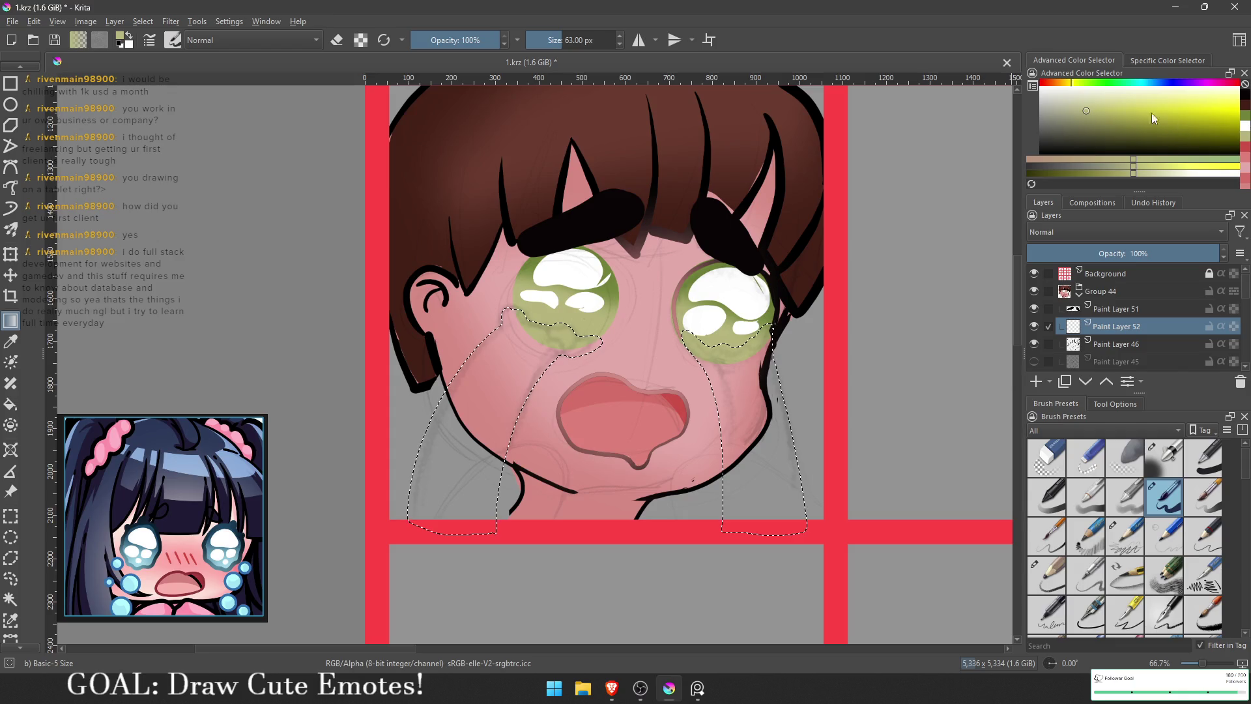
Step: Fill both tear selections with a near-white to cyan gradient running downward
left_click(1142, 82)
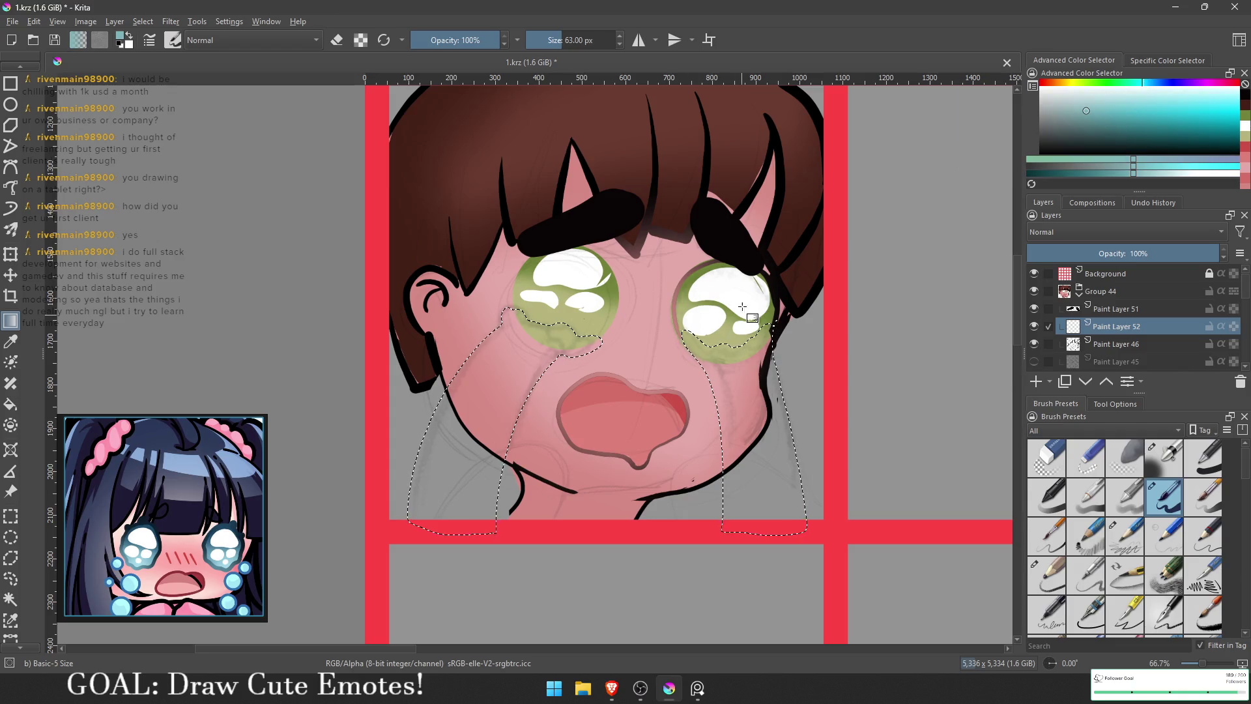
left_click_drag(793, 534, 793, 534)
key("ctrl+z")
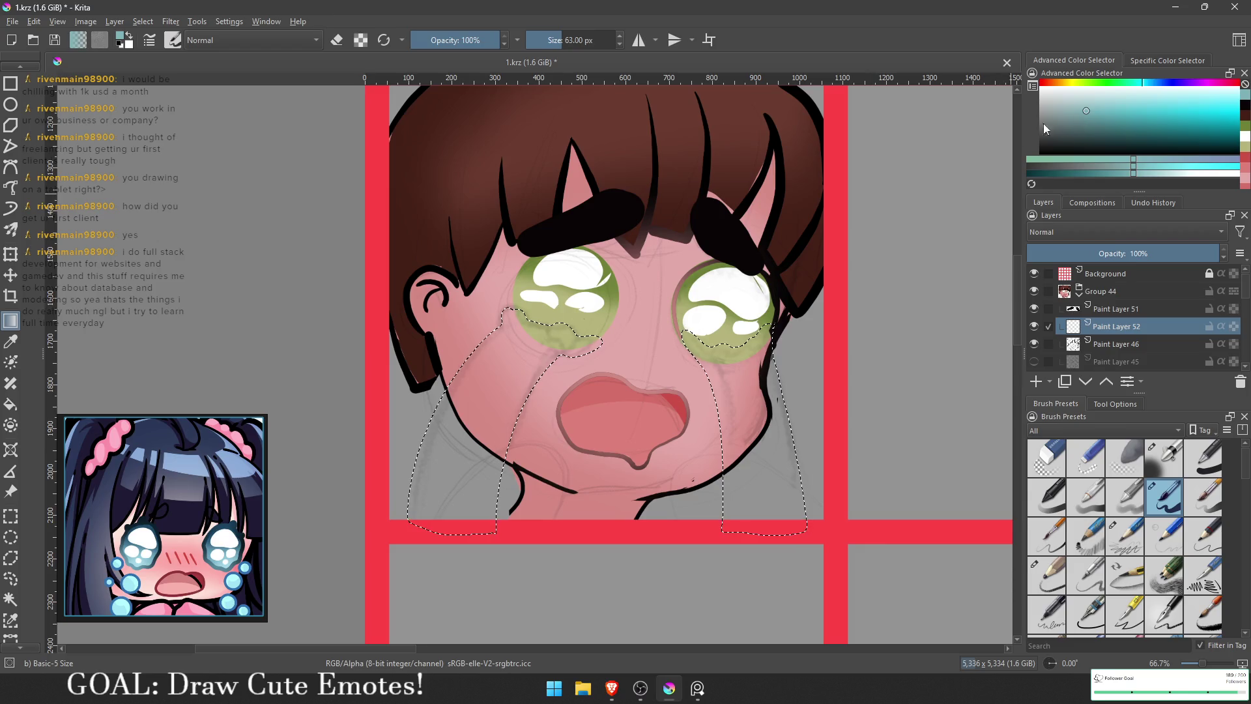
left_click(1043, 123)
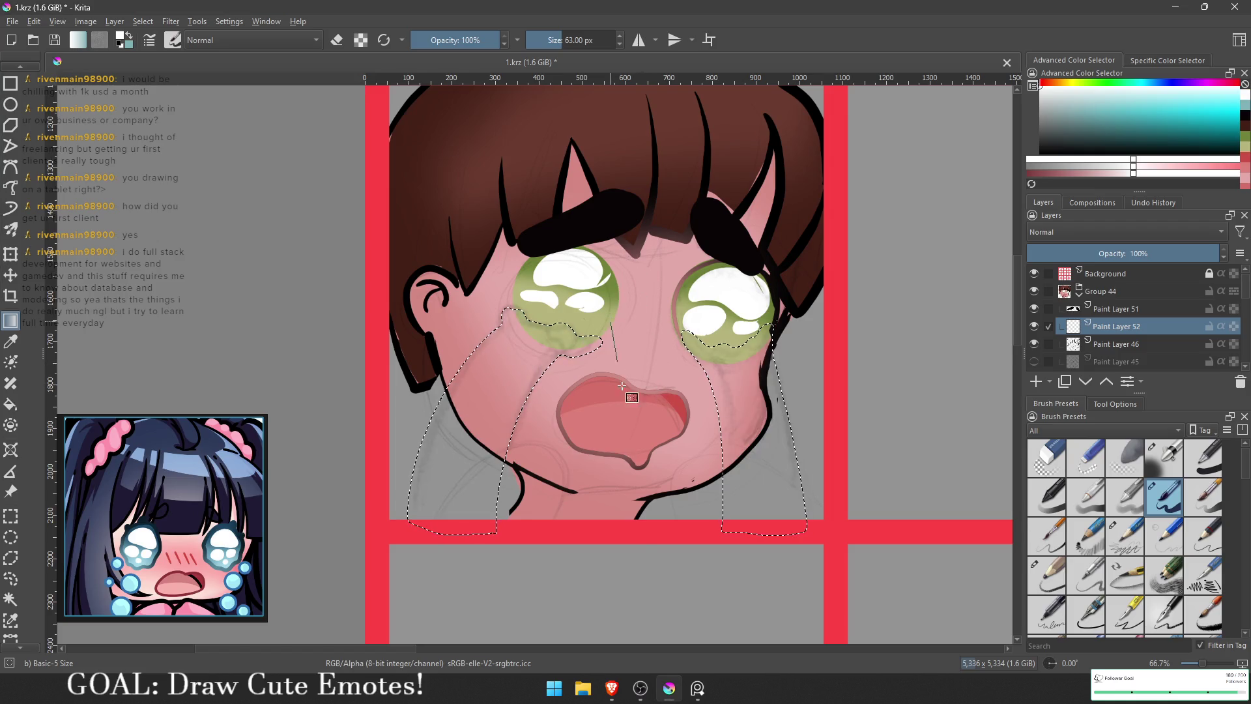
mouse_move(609, 351)
left_mouse_down()
mouse_move(623, 555)
mouse_move(606, 504)
left_mouse_up()
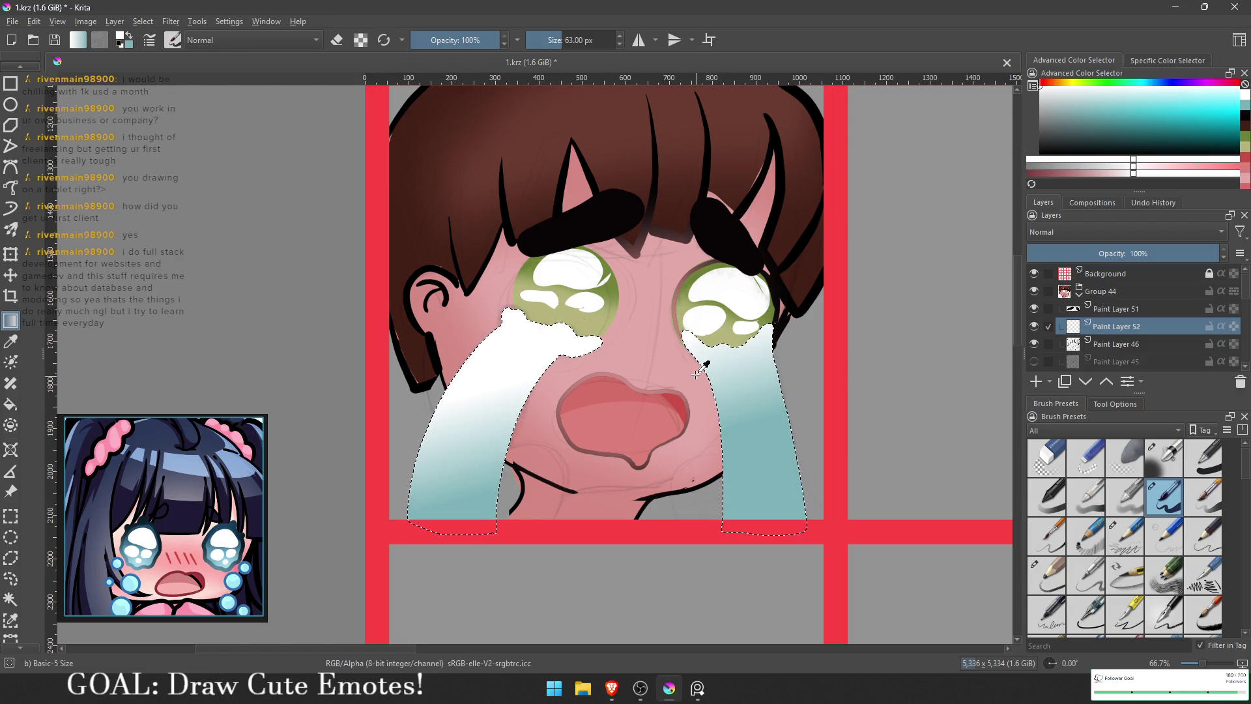
Step: Undo and redo the tear gradient to compare, keep it, and deselect
scroll(716, 405, "down", 3)
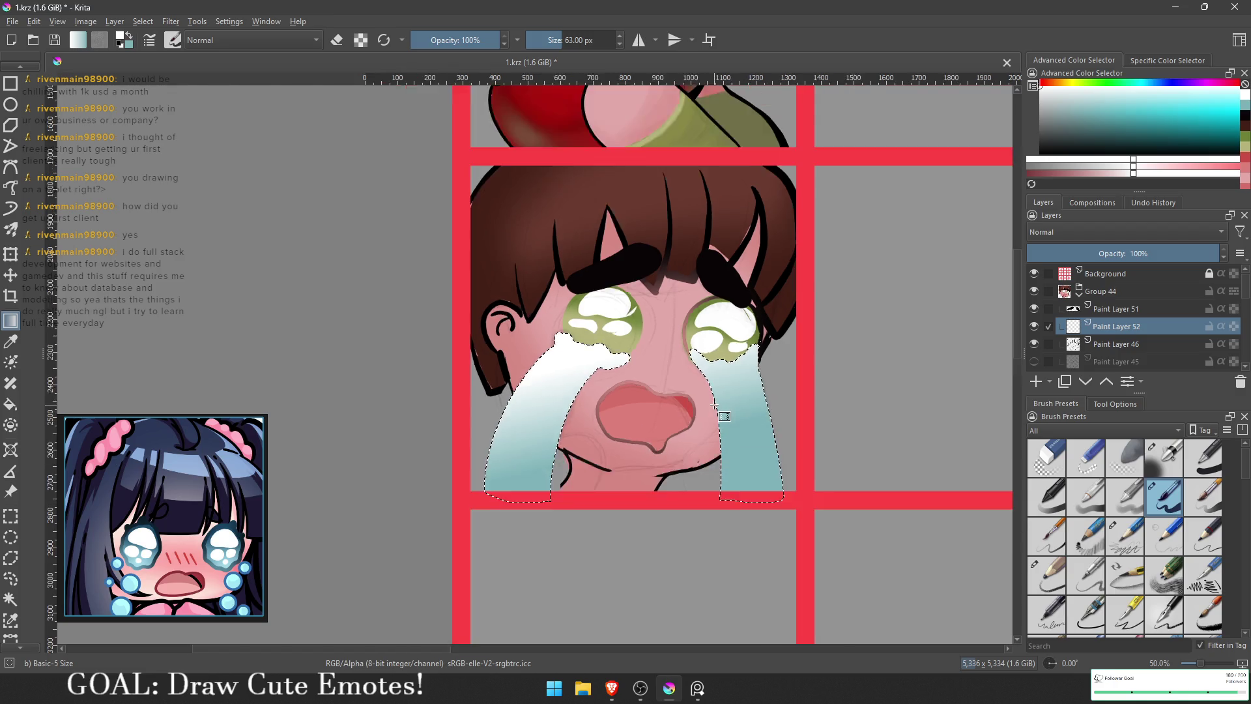
scroll(632, 397, "up", 3)
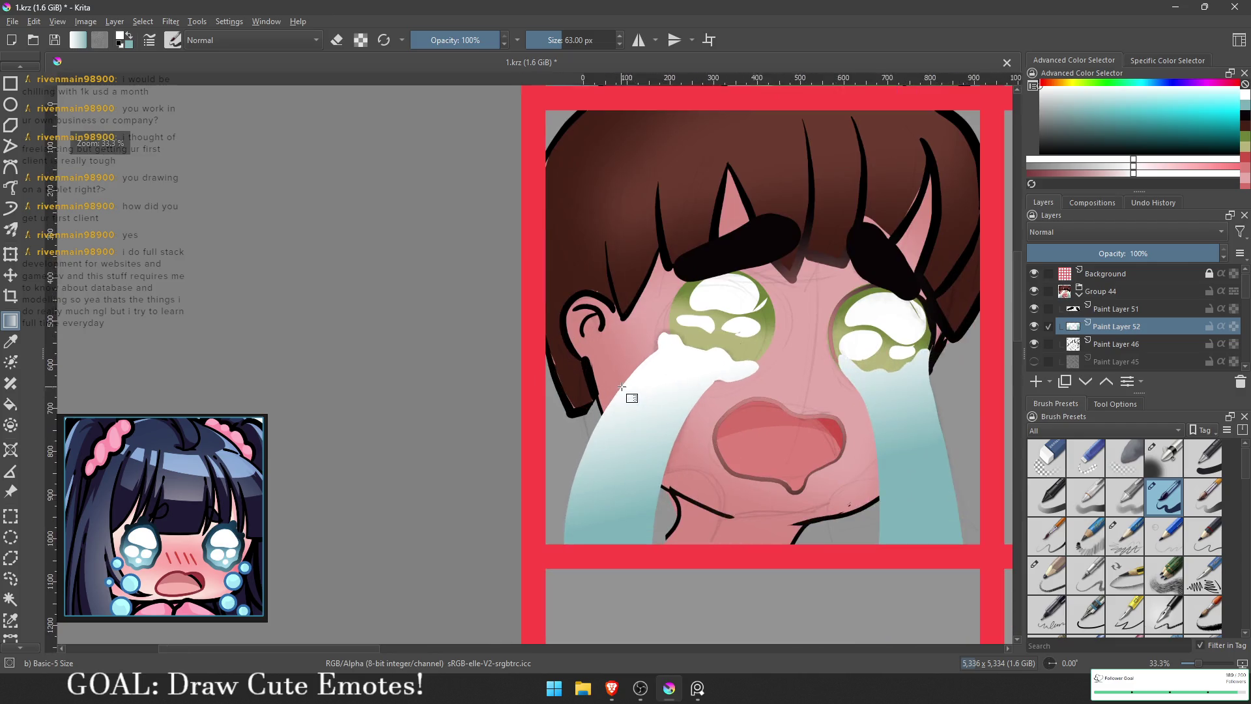
key("ctrl+z")
key("ctrl+shift+z")
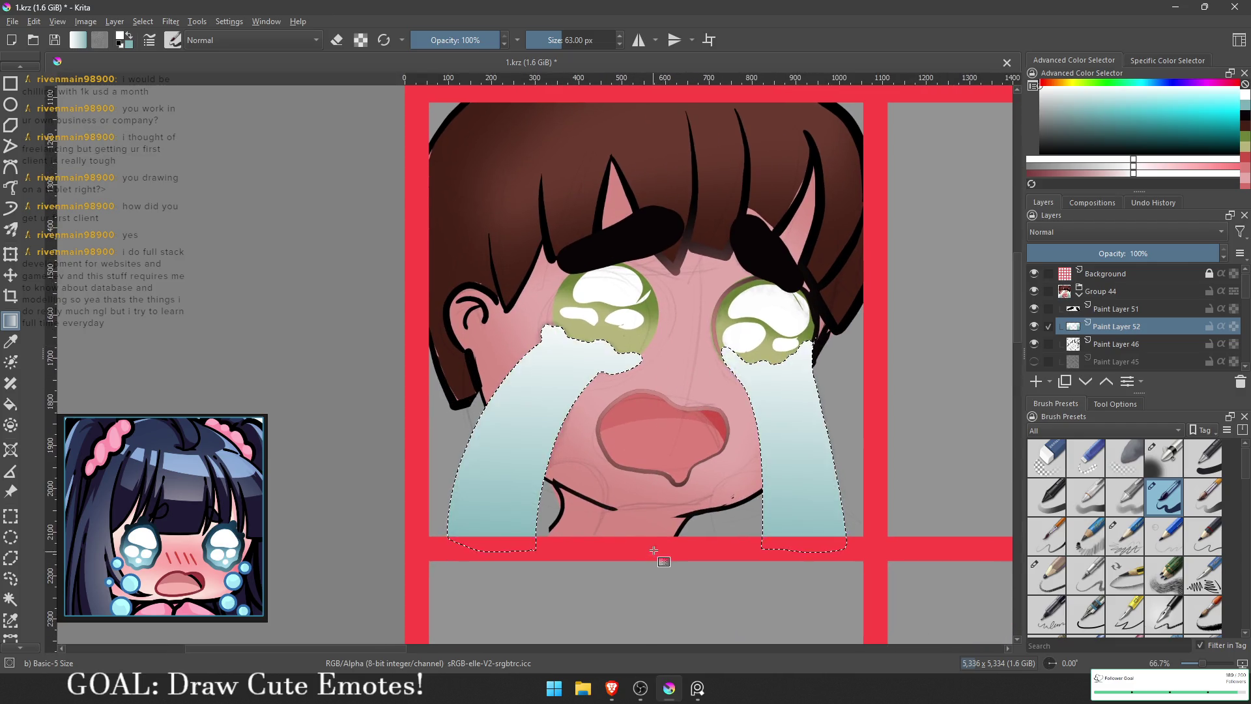
key("ctrl+z")
key("ctrl+shift+z")
scroll(678, 515, "down", 4)
key("ctrl+shift+a")
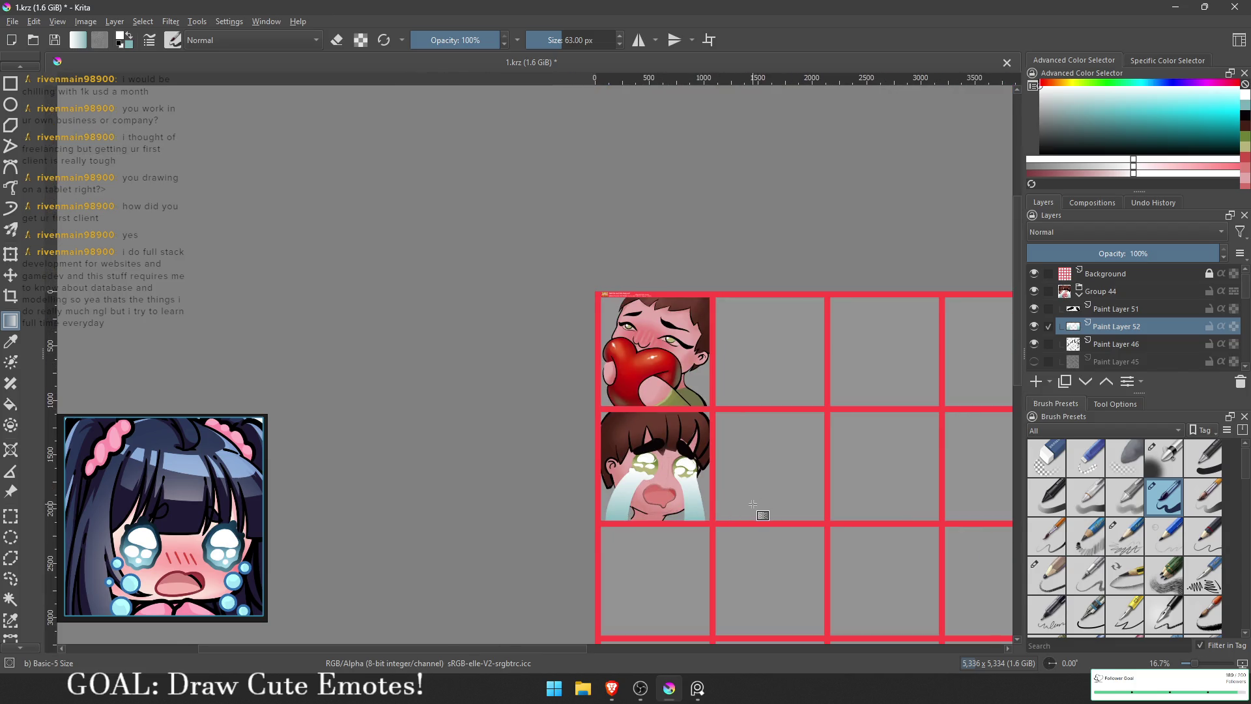
Step: Select Paint Layer 51, then Group 44 containing the crying boy emote
scroll(752, 504, "up", 2)
left_click(1105, 310)
left_click(1105, 294)
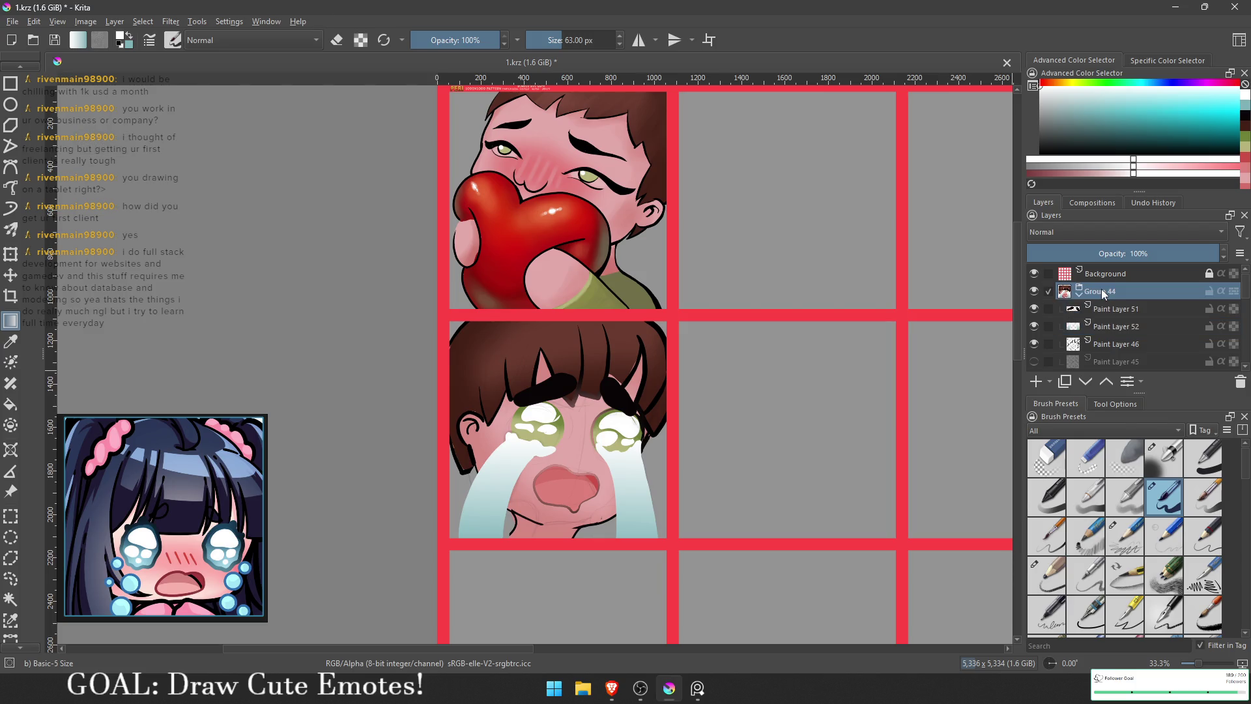
scroll(474, 369, "down", 2)
scroll(371, 327, "up", 1)
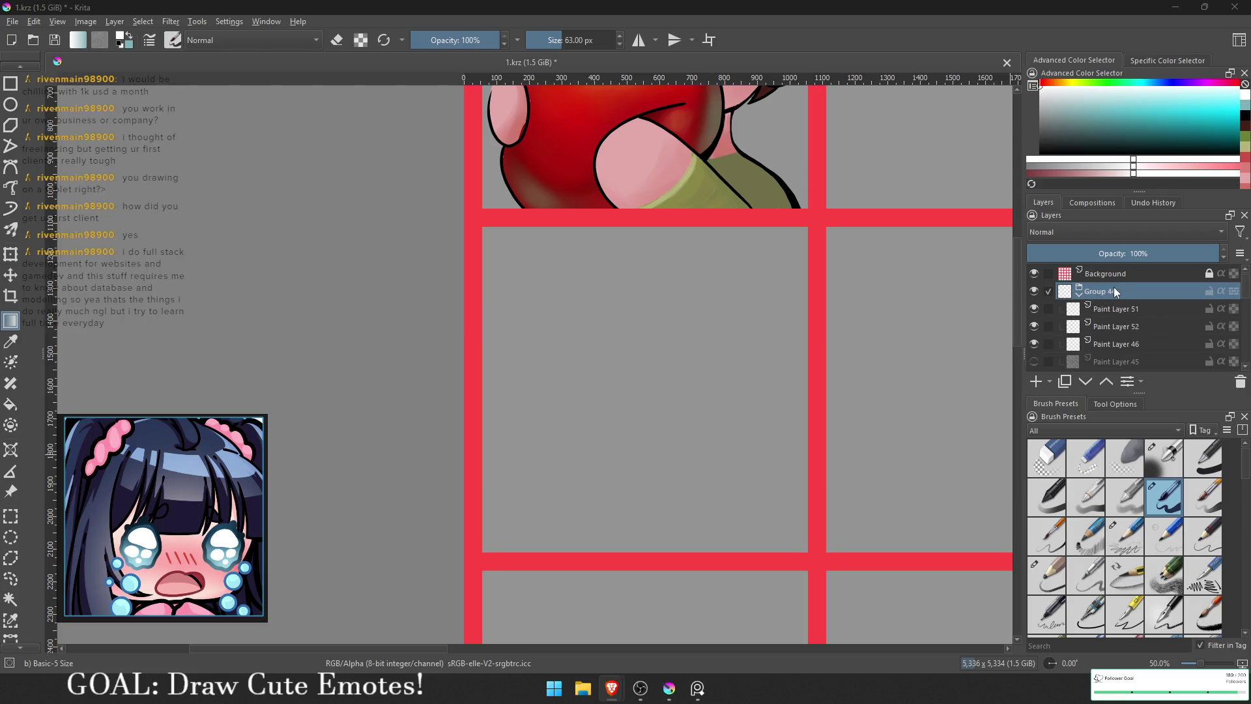
Step: Select Paint Layers 52 through 49 together and inspect their layer context menu
left_click(589, 435)
scroll(1117, 290, "down", 3)
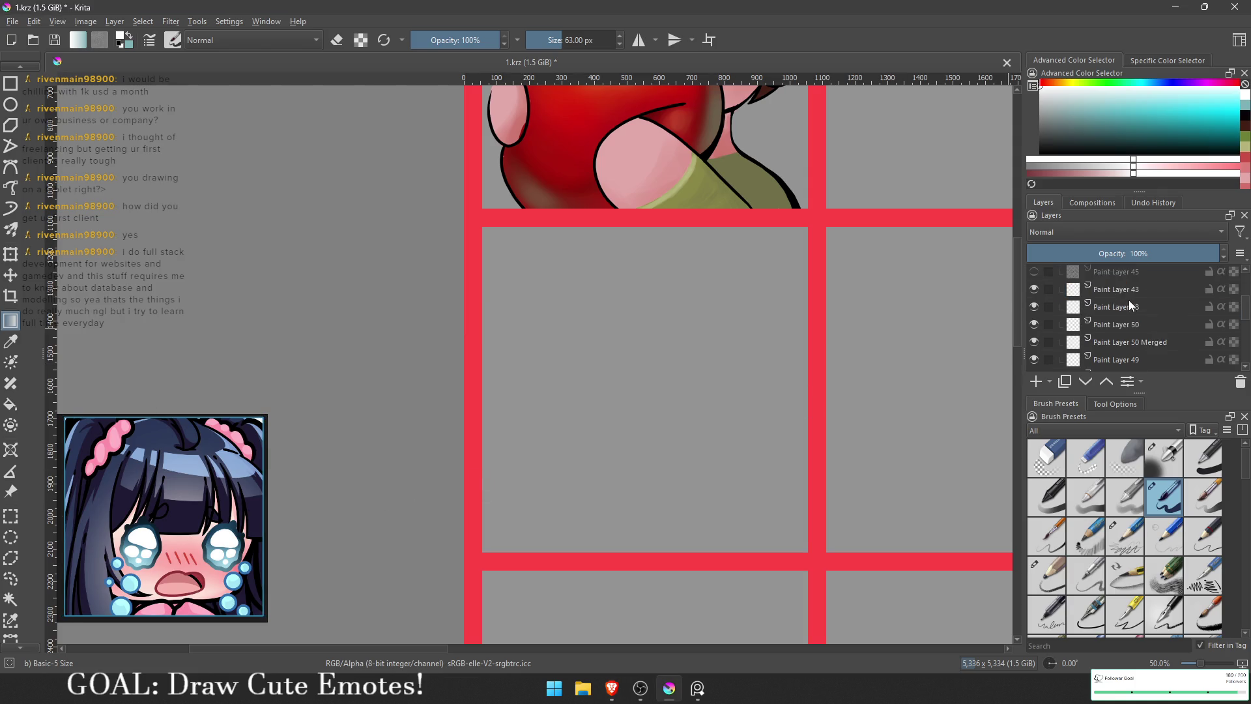
left_click(1120, 362)
scroll(1119, 329, "up", 3)
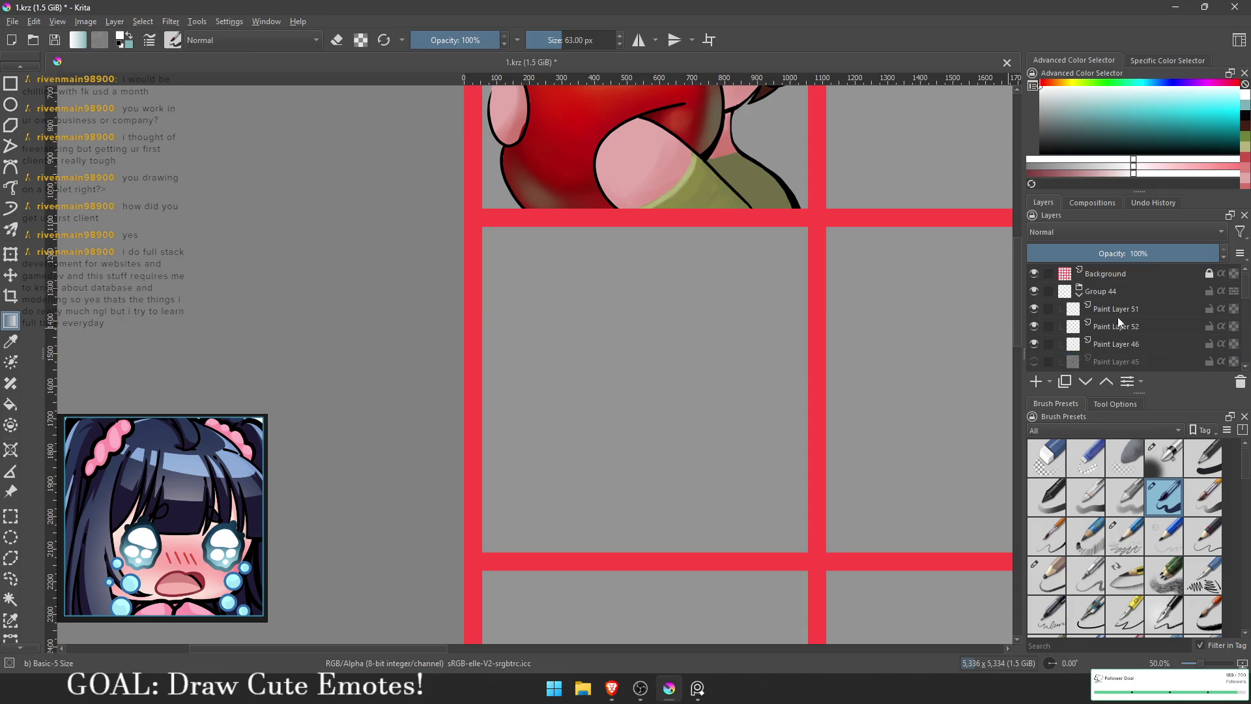
left_click(1117, 326, "shift")
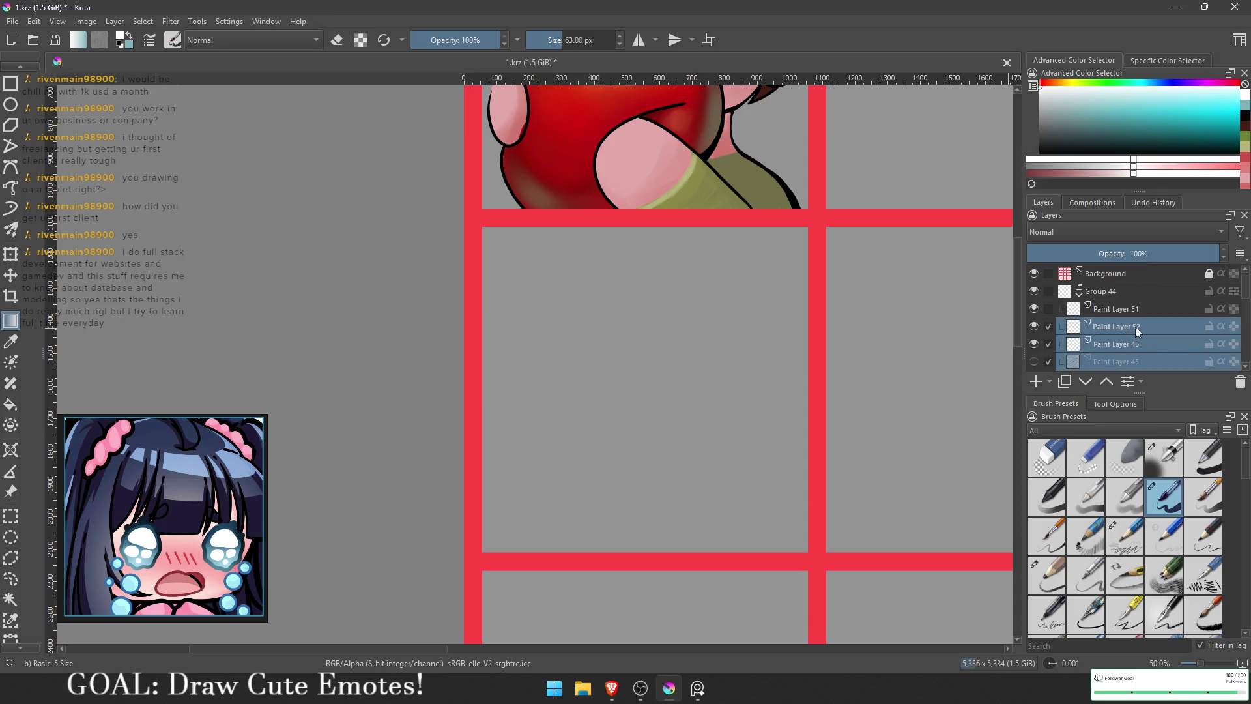
right_click(1134, 326)
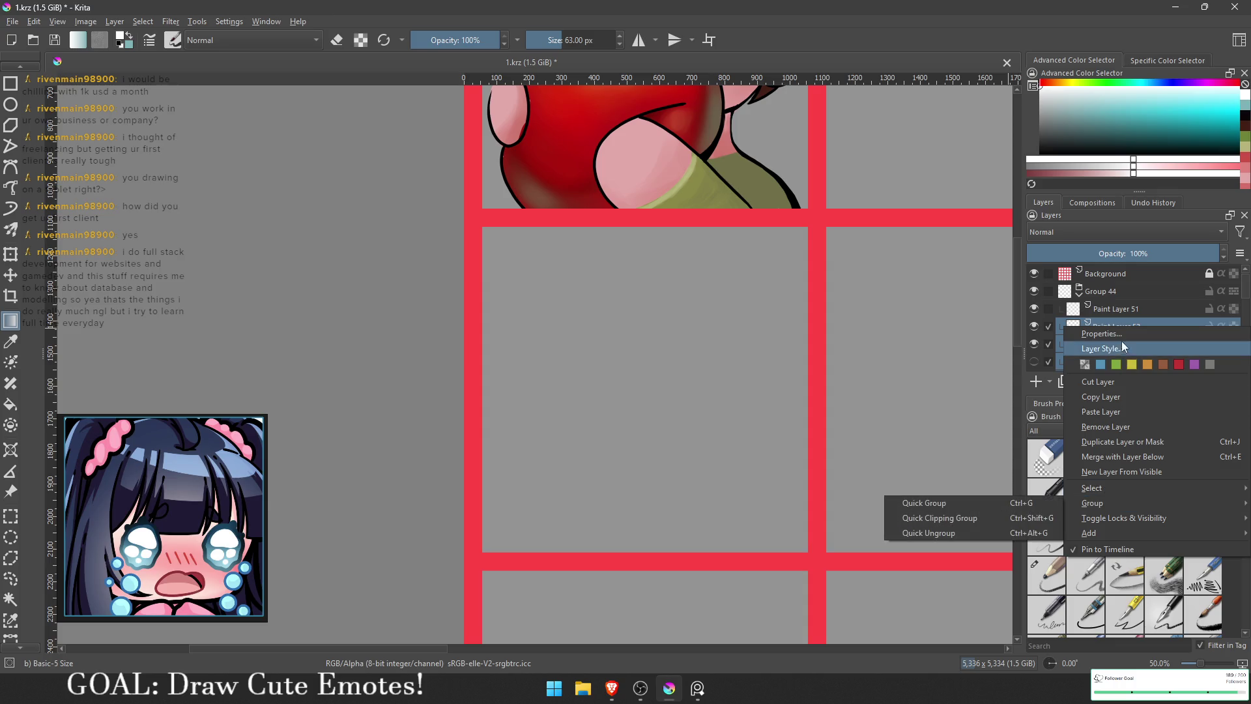
mouse_move(1121, 518)
left_click(1175, 274)
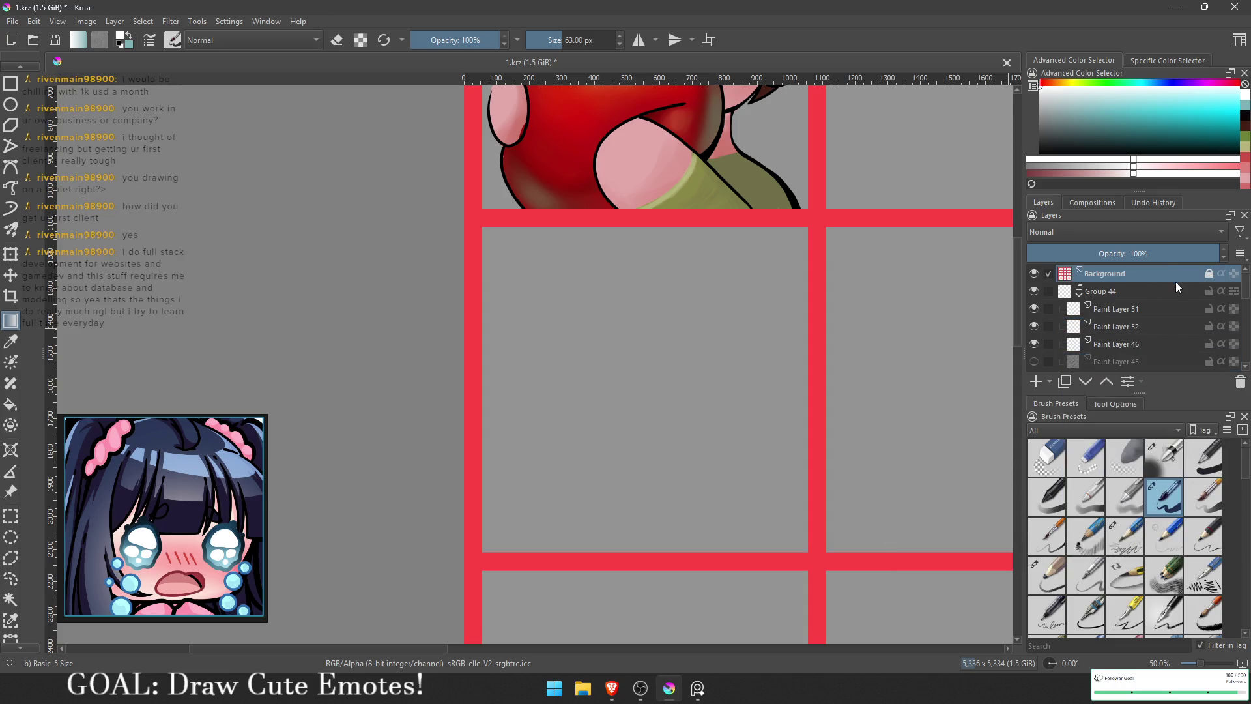
Step: Select Paint Layer 51 and other layers, then close the layer options without changes
left_click(1161, 308)
left_click_drag(1245, 383, 1238, 383)
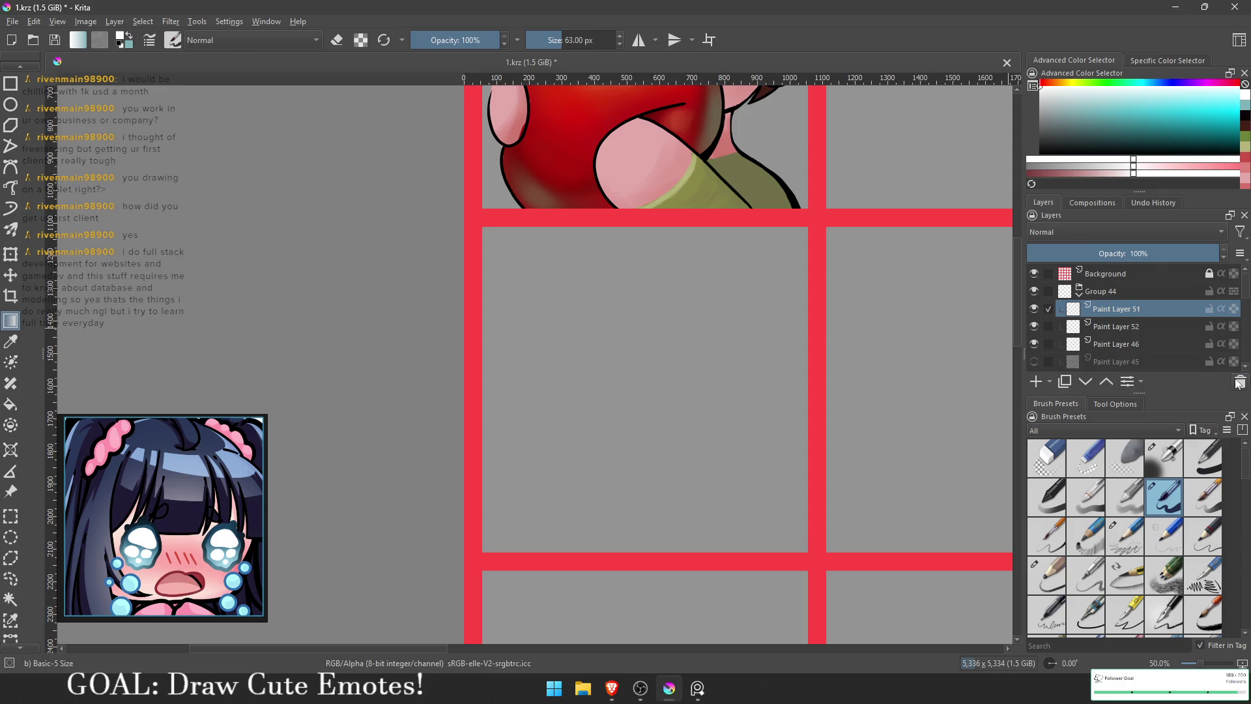
left_click(1089, 339)
left_click(1108, 322)
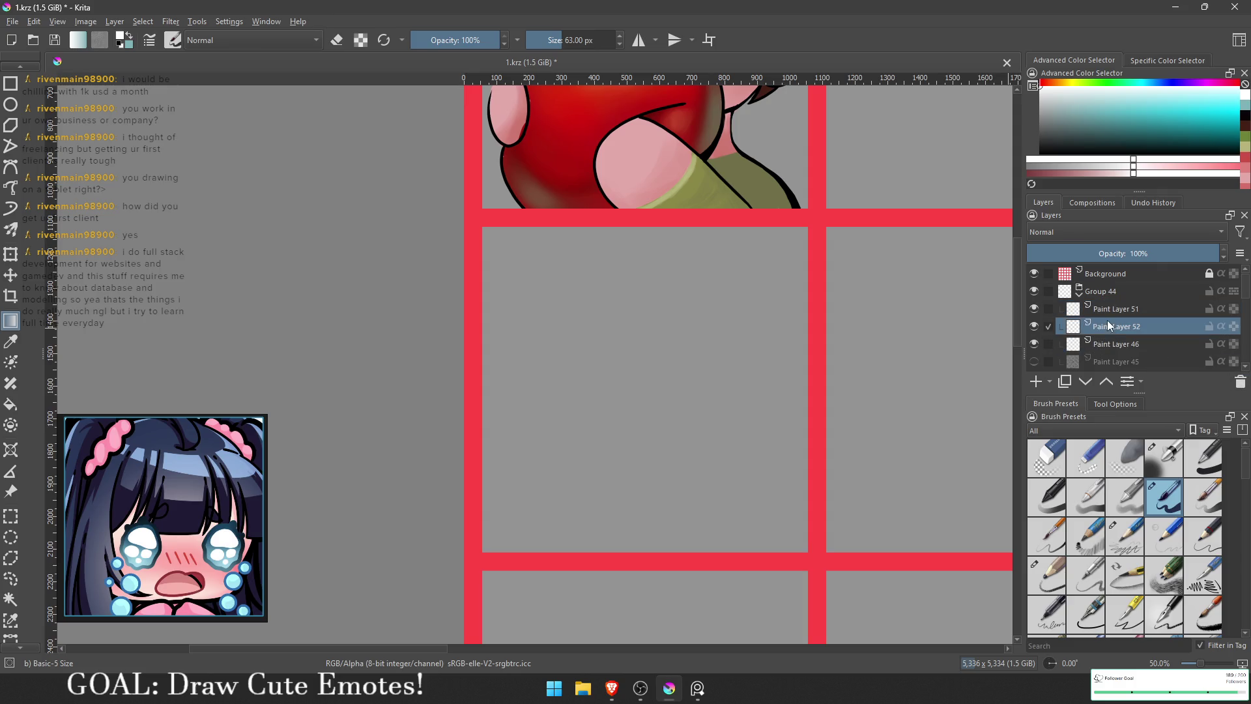
right_click(1137, 317)
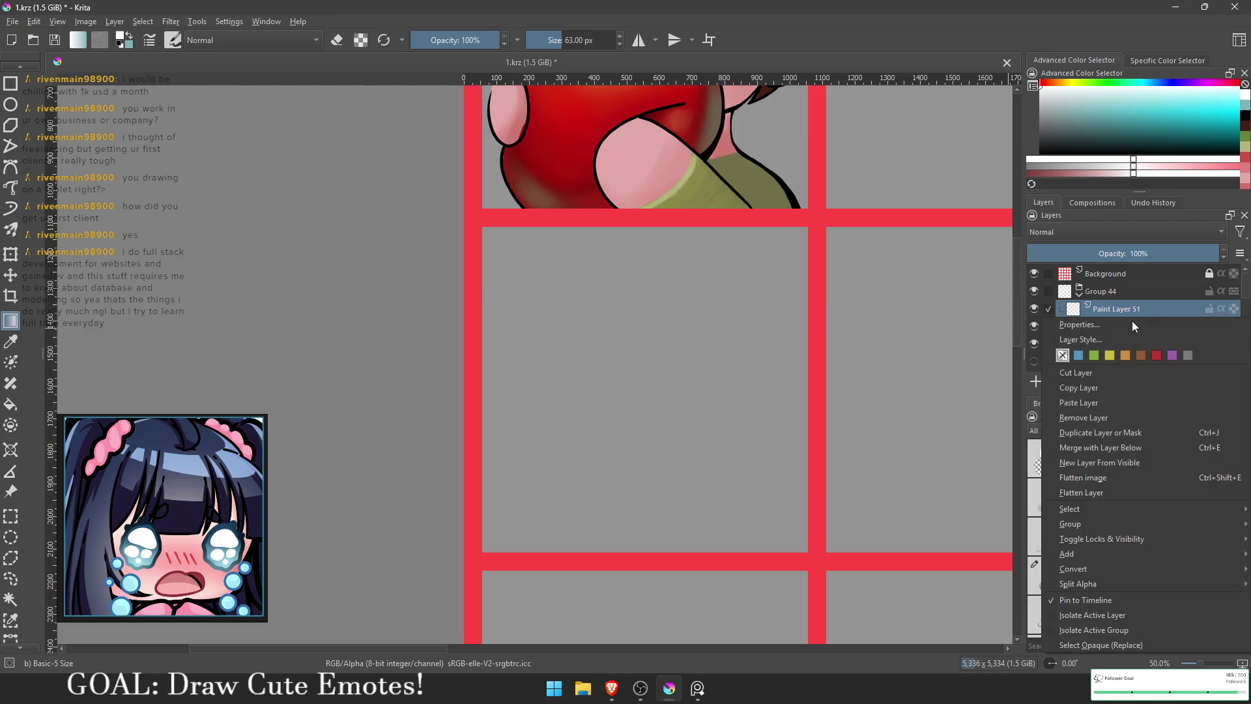
mouse_move(1123, 553)
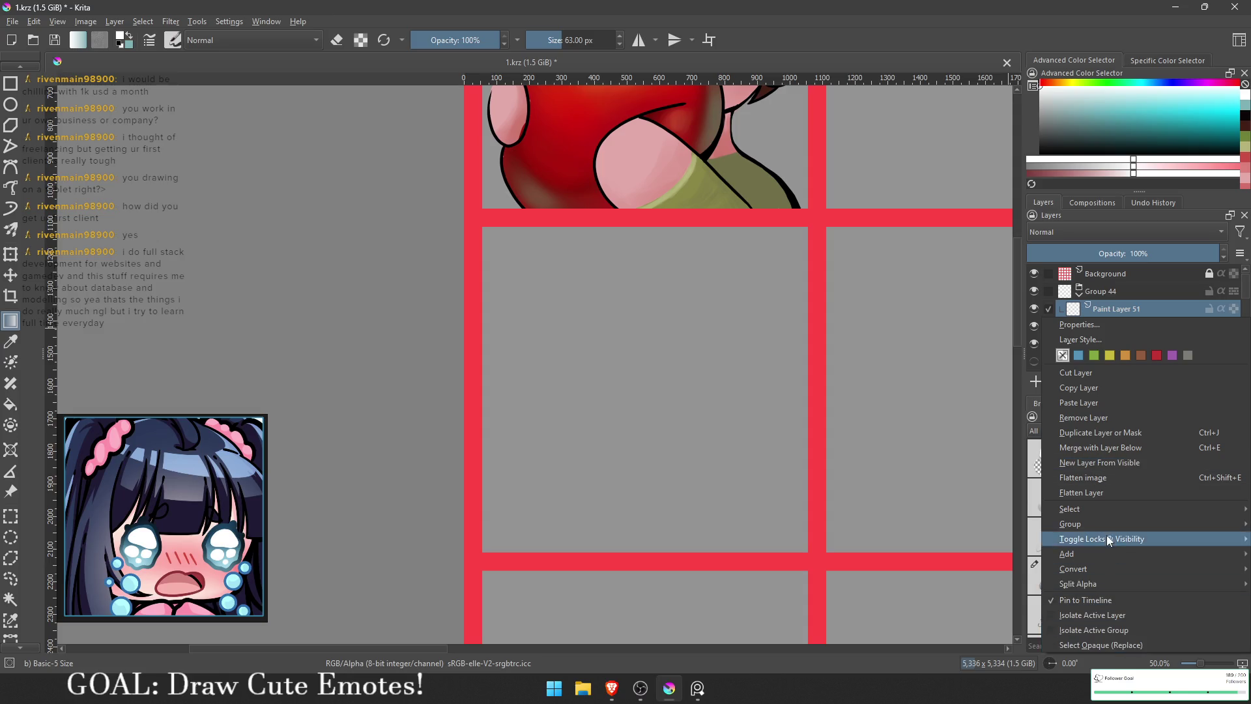
left_click(1115, 271)
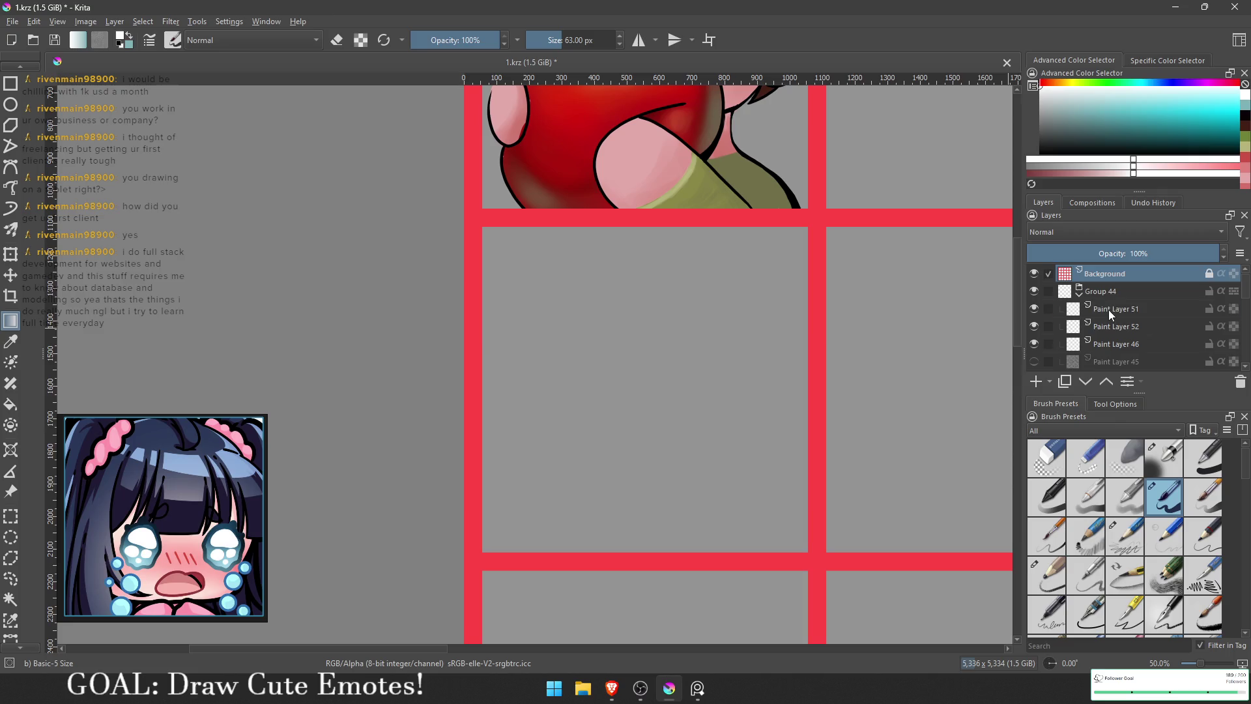
Step: Pan the canvas to centre the empty cell below the apple emote
scroll(1116, 312, "down", 10)
scroll(1123, 324, "up", 10)
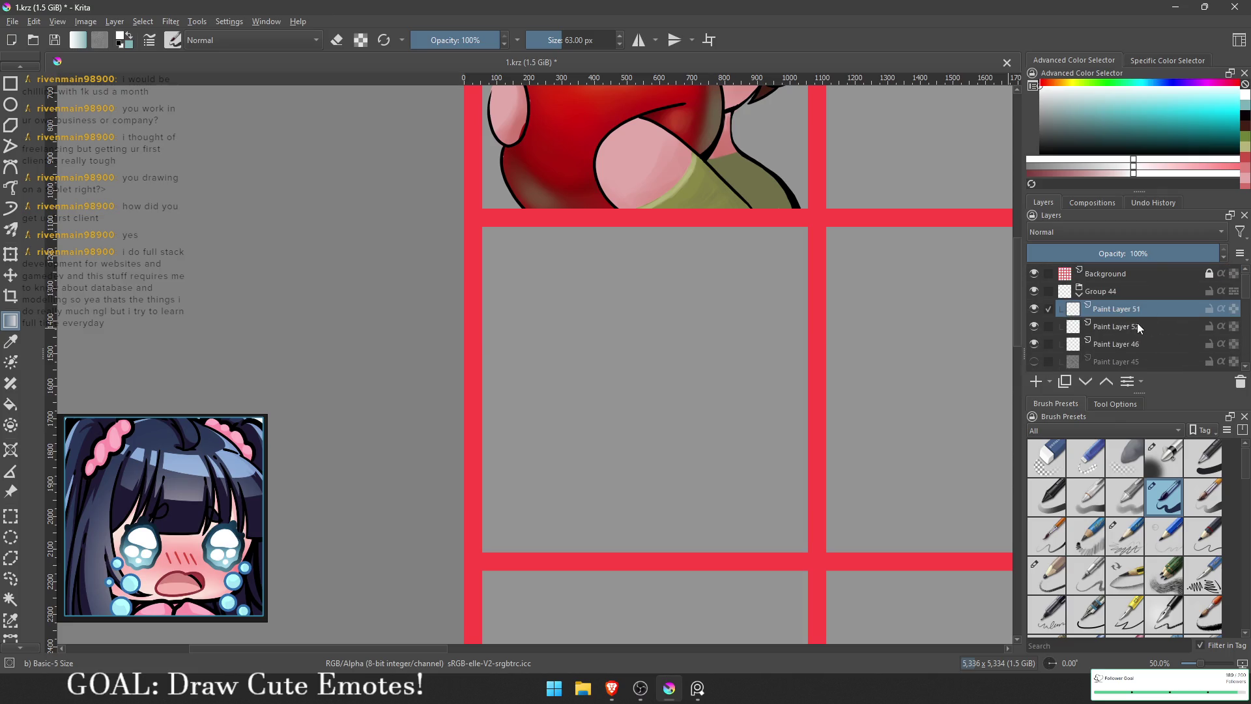
left_click_drag(865, 349, 622, 375)
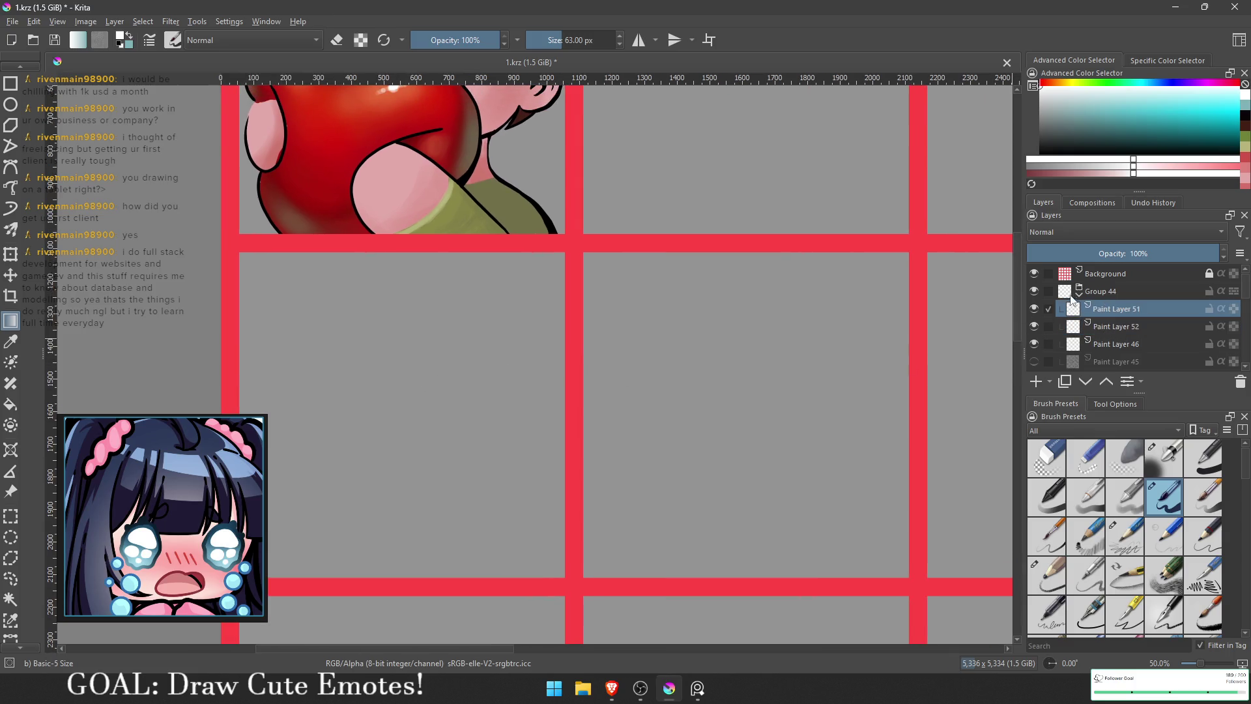
Step: Set black as the colour and choose the Pencil-3 Large 4B brush
scroll(725, 365, "up", 1)
left_click_drag(677, 279, 732, 498)
key("ctrl+z")
key("x")
left_click(1047, 573)
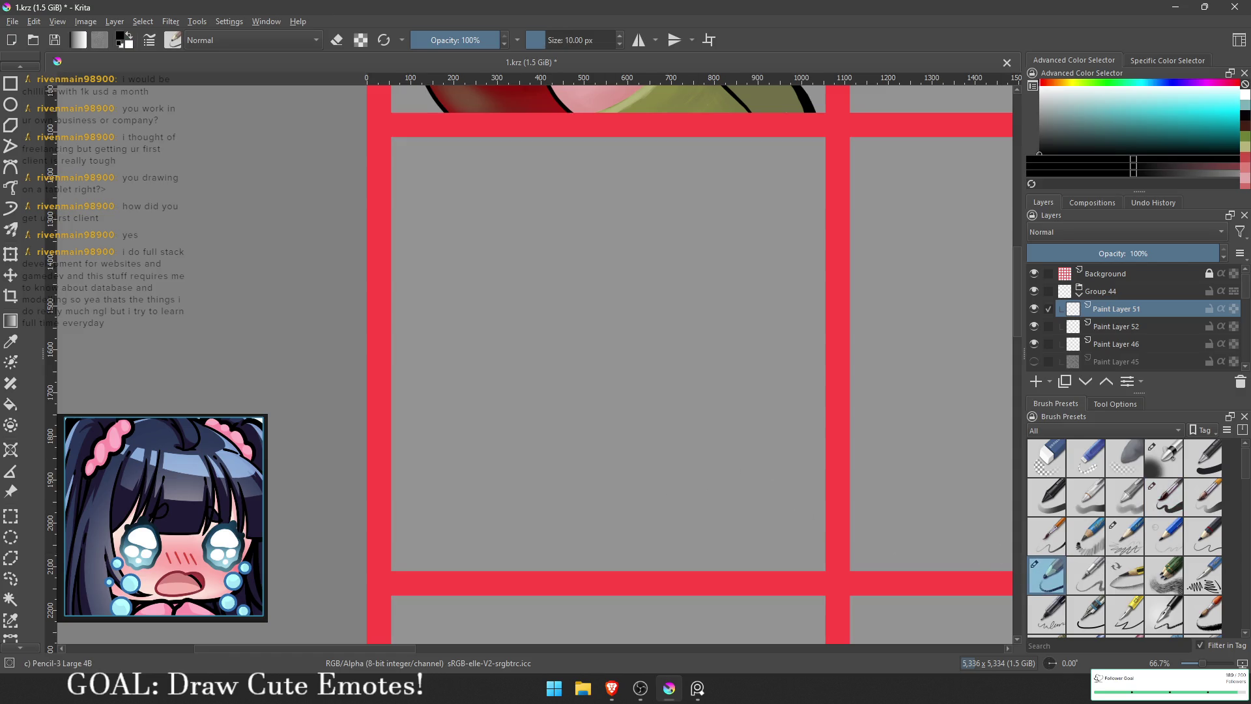
Step: Close the PureRef reference board window, dismissing its unsaved warning
key("alt+Tab")
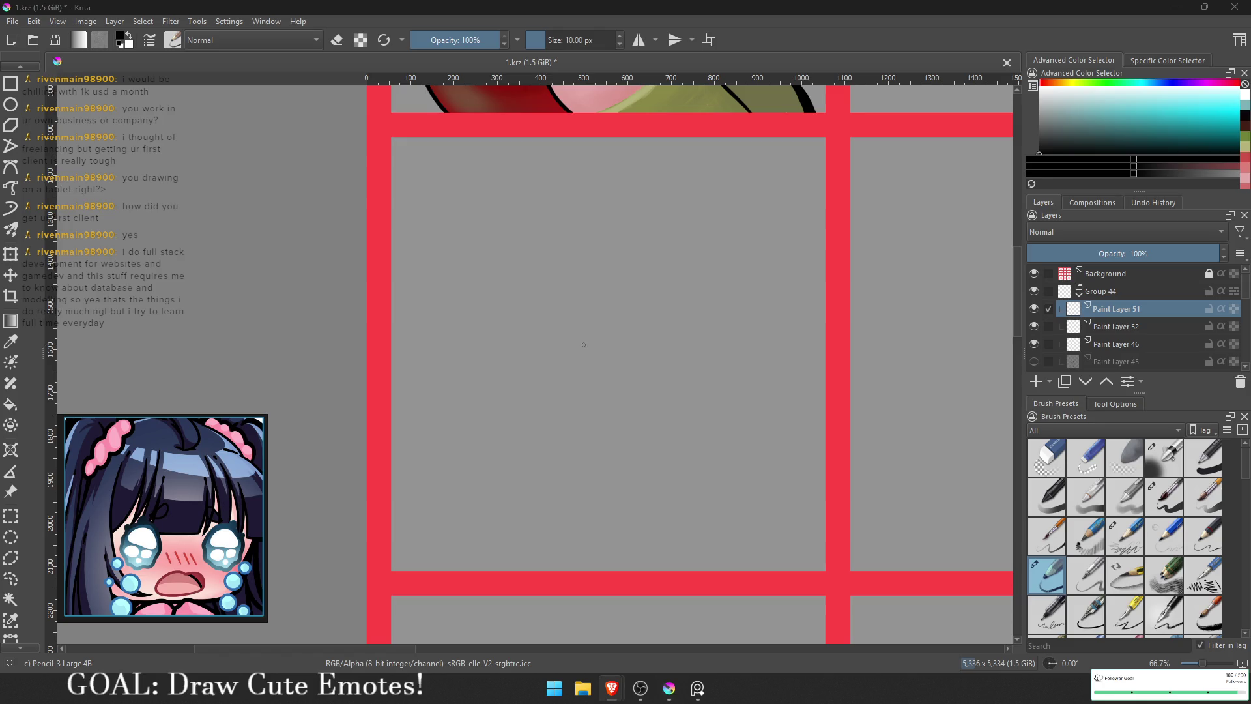
right_click(697, 687)
left_click(705, 661)
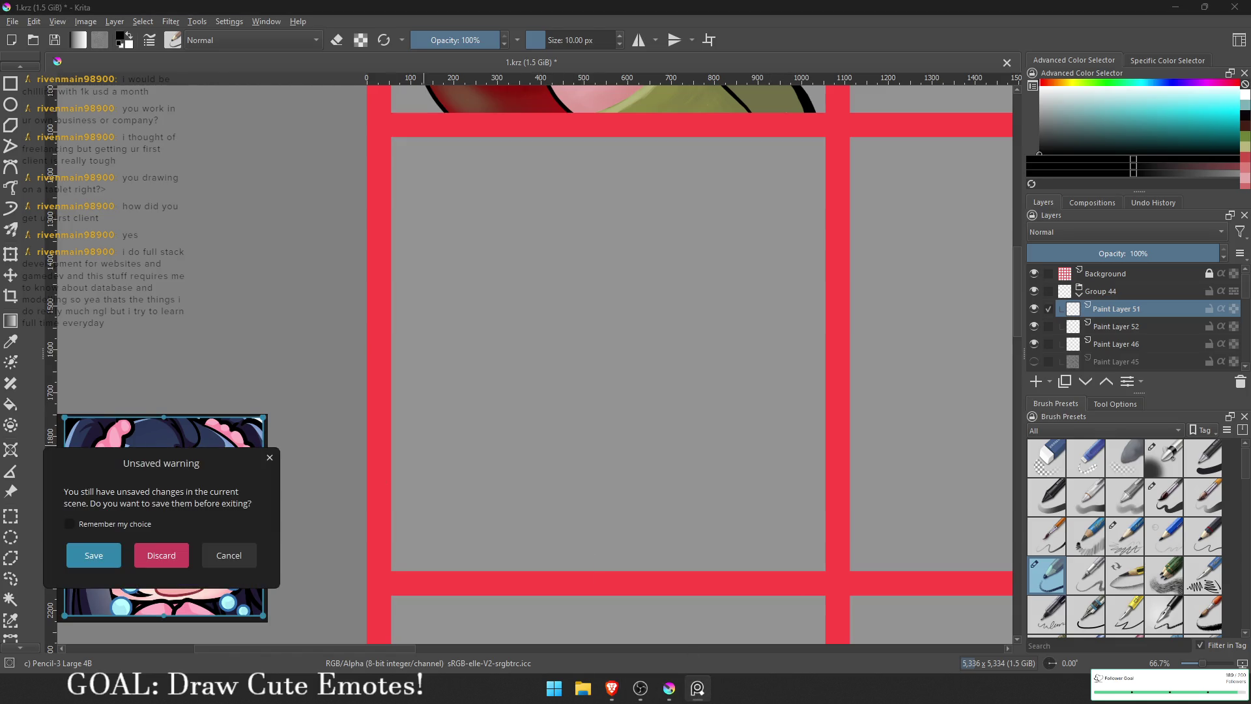
left_click(147, 555)
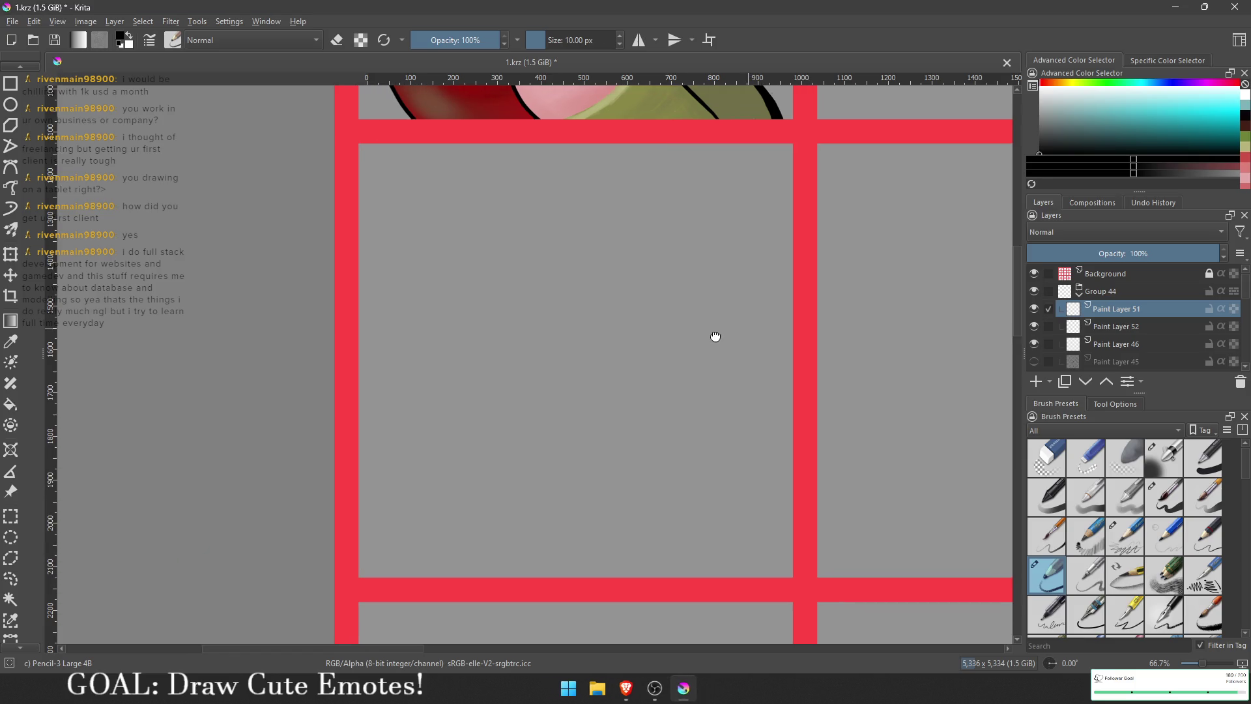
left_click_drag(642, 264, 702, 336)
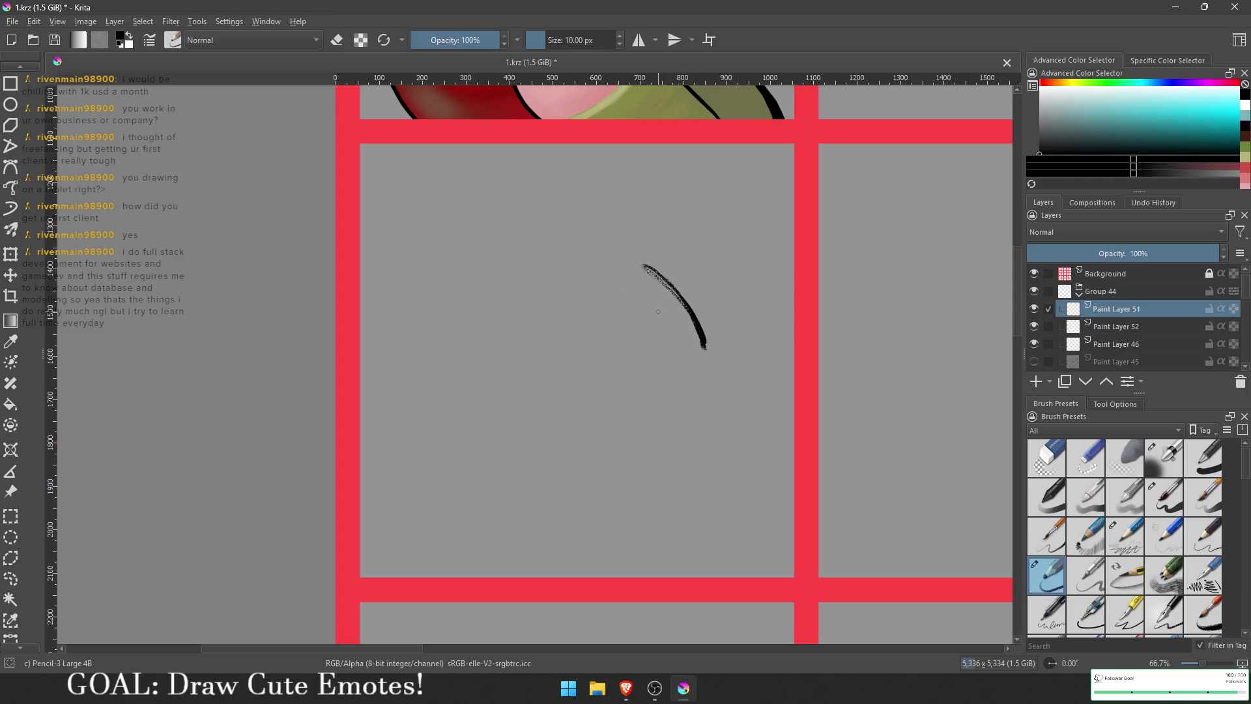
left_click_drag(482, 283, 420, 348)
left_click_drag(507, 260, 415, 355)
left_click_drag(456, 304, 482, 303)
mouse_move(657, 299)
left_mouse_down()
mouse_move(653, 330)
mouse_move(667, 305)
left_mouse_up()
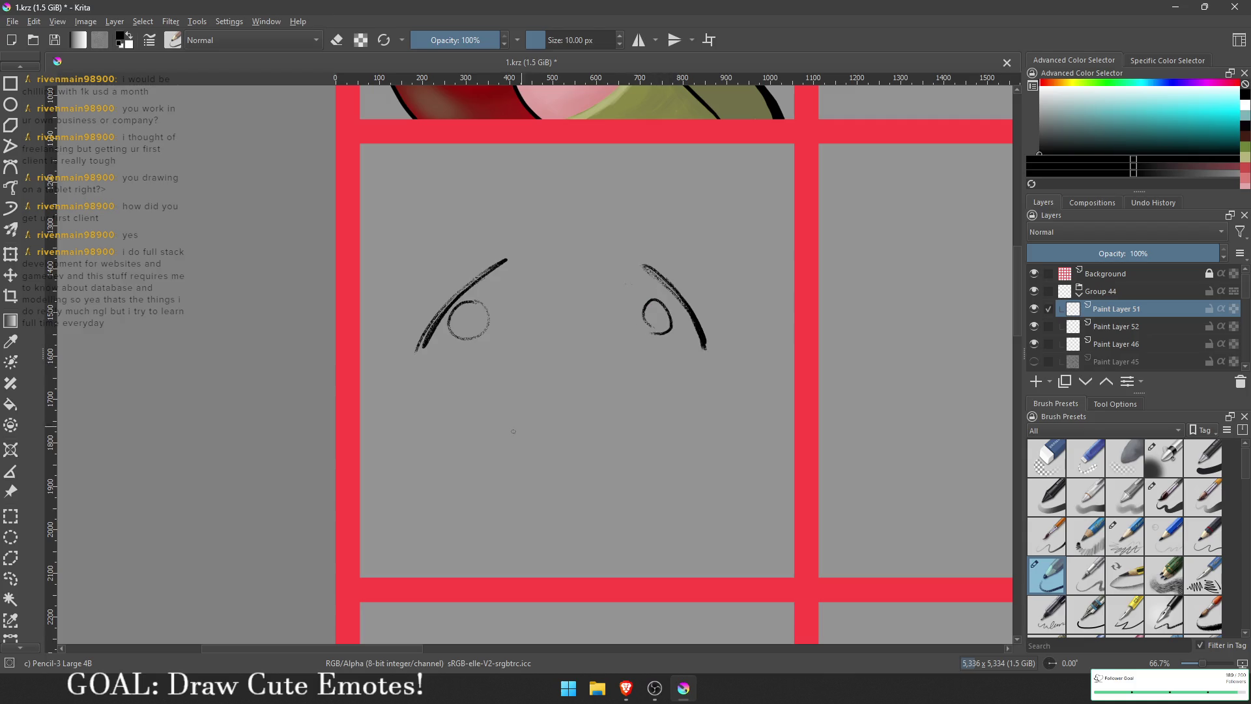
mouse_move(428, 480)
left_mouse_down()
mouse_move(650, 411)
mouse_move(662, 484)
left_mouse_up()
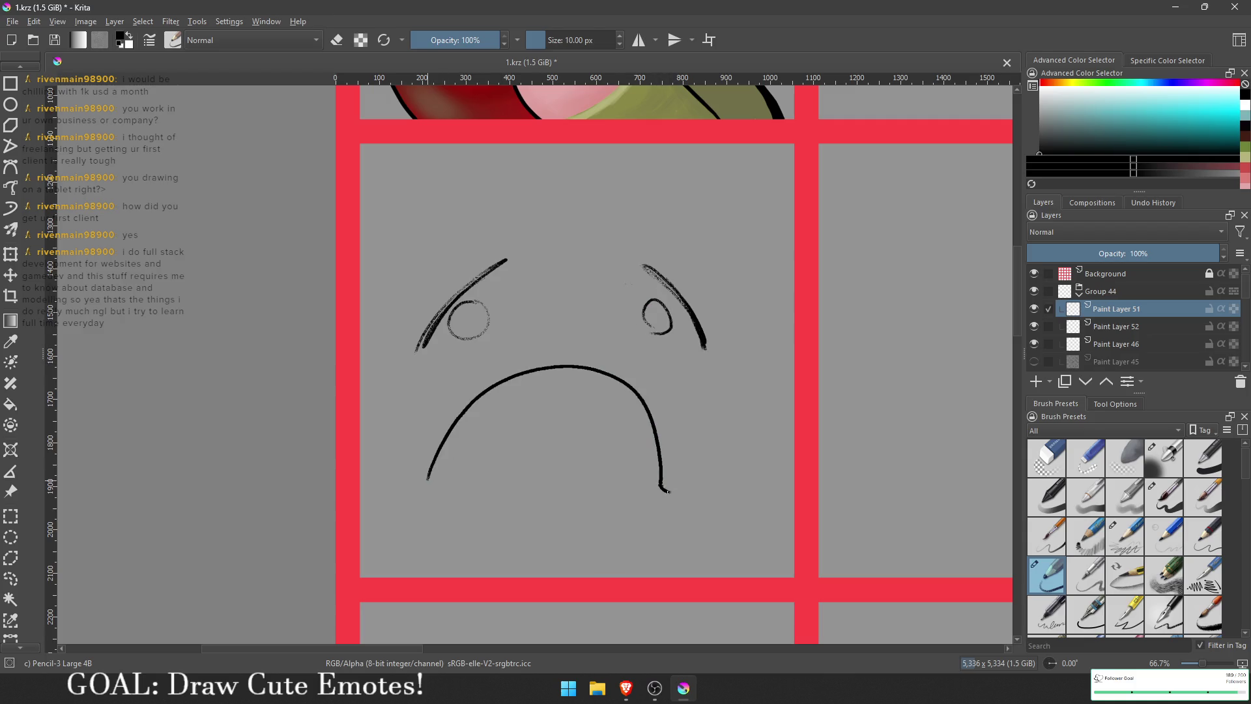
left_click_drag(430, 479, 418, 481)
left_click_drag(529, 417, 595, 420)
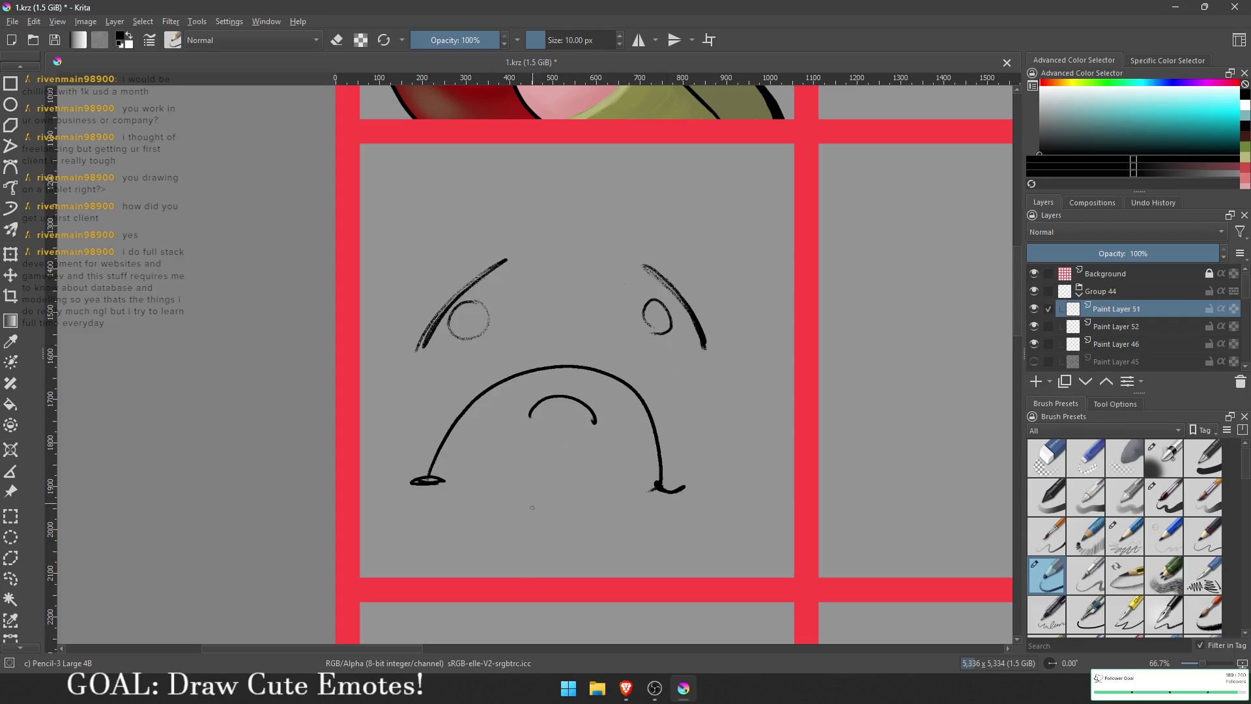
left_click_drag(415, 351, 432, 433)
key("ctrl+z")
mouse_move(743, 253)
left_mouse_down()
mouse_move(670, 481)
mouse_move(508, 531)
left_mouse_up()
key("ctrl+z")
key("ctrl+z")
key("ctrl+z")
key("ctrl+z")
key("ctrl+z")
key("ctrl+z")
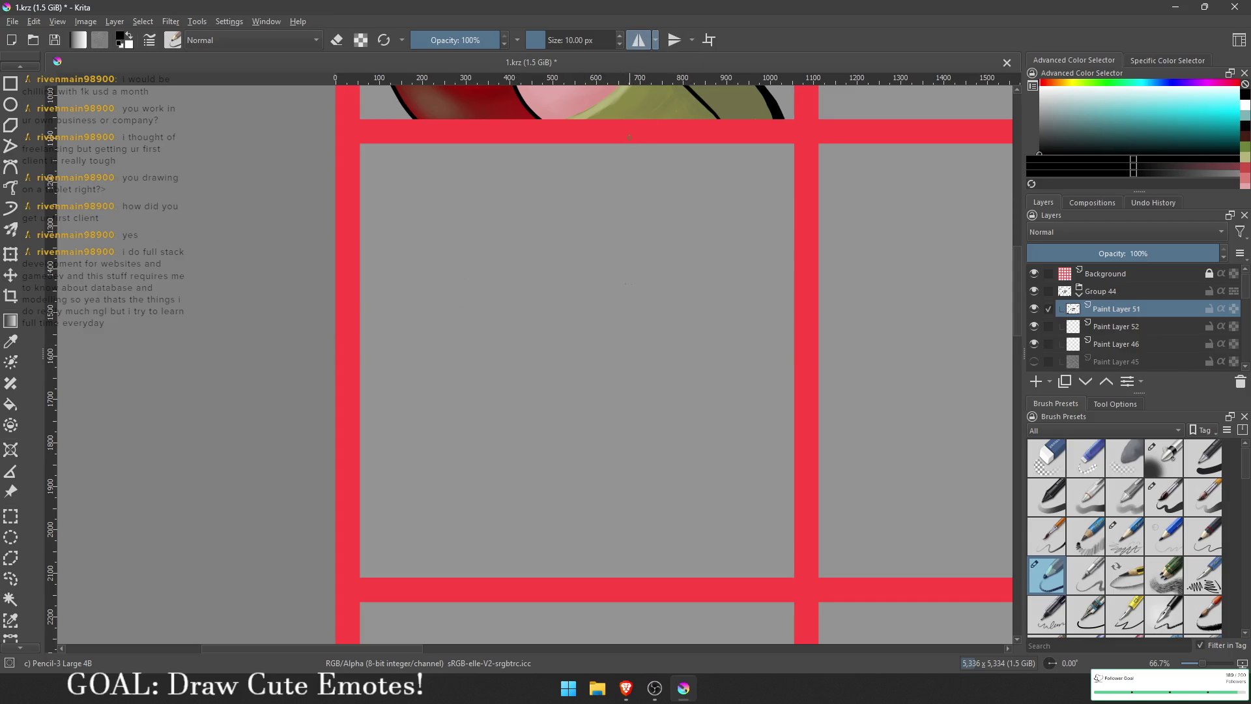
Step: Enable horizontal mirror painting and lock its axis down the centre of the empty cell below the apple emote
scroll(626, 284, "down", 9)
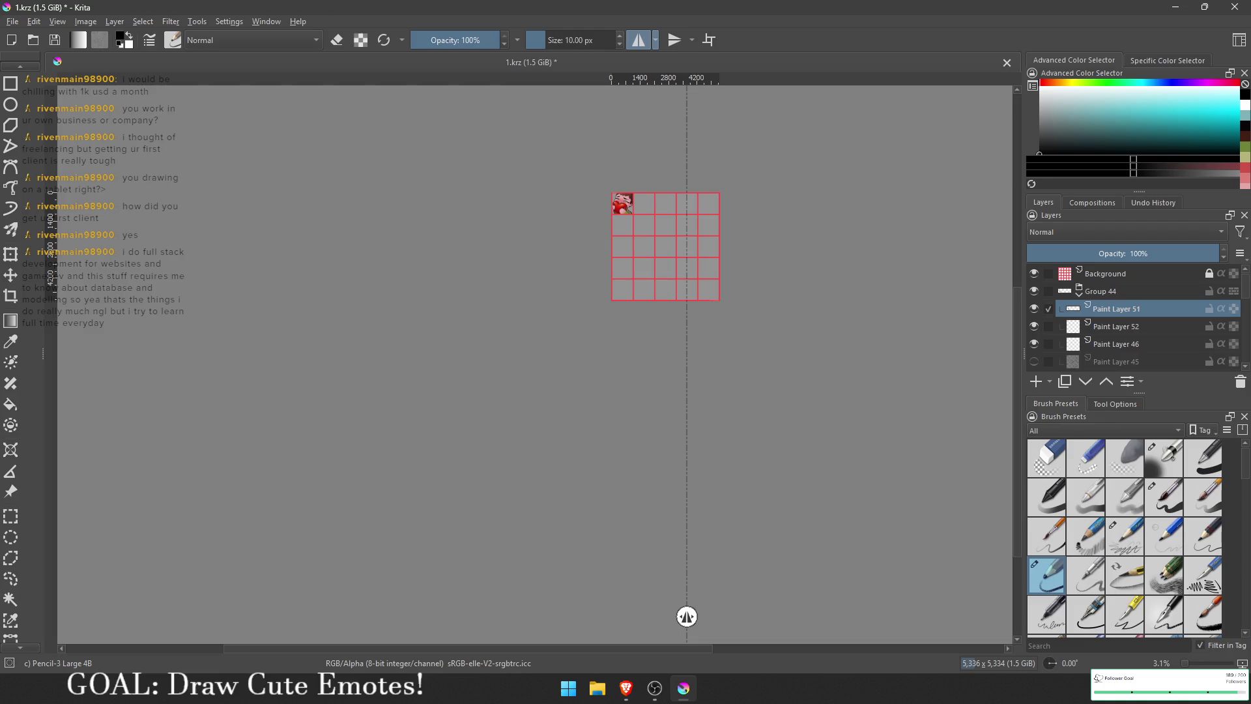
mouse_move(685, 615)
left_mouse_down()
mouse_move(659, 358)
mouse_move(625, 236)
mouse_move(620, 369)
mouse_move(569, 365)
mouse_move(572, 377)
left_mouse_up()
scroll(625, 236, "up", 4)
scroll(625, 235, "up", 6)
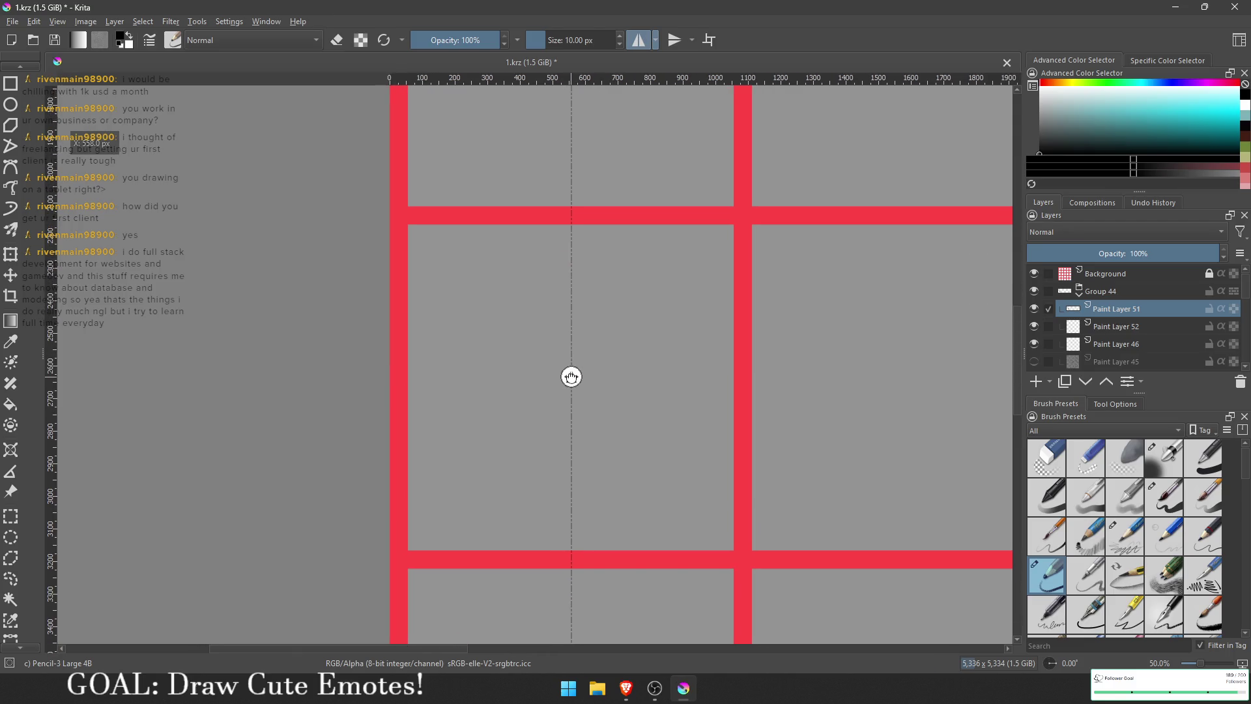
scroll(601, 400, "up", 5)
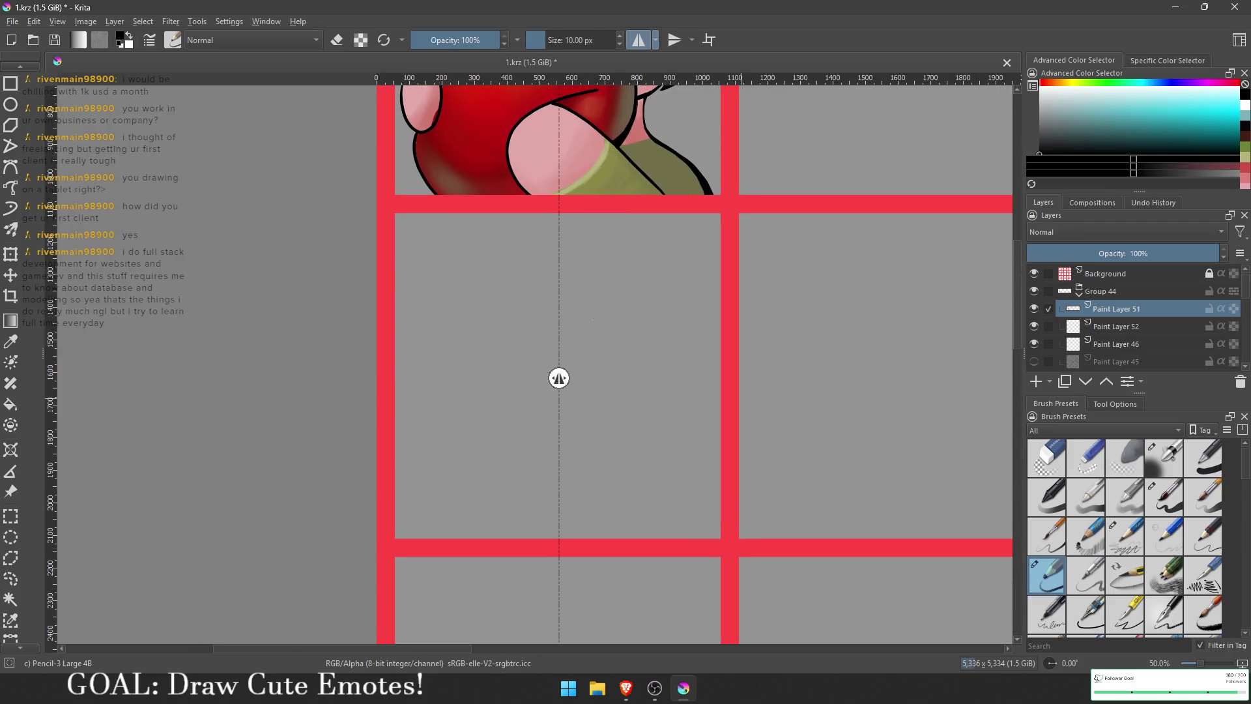
left_click(654, 44)
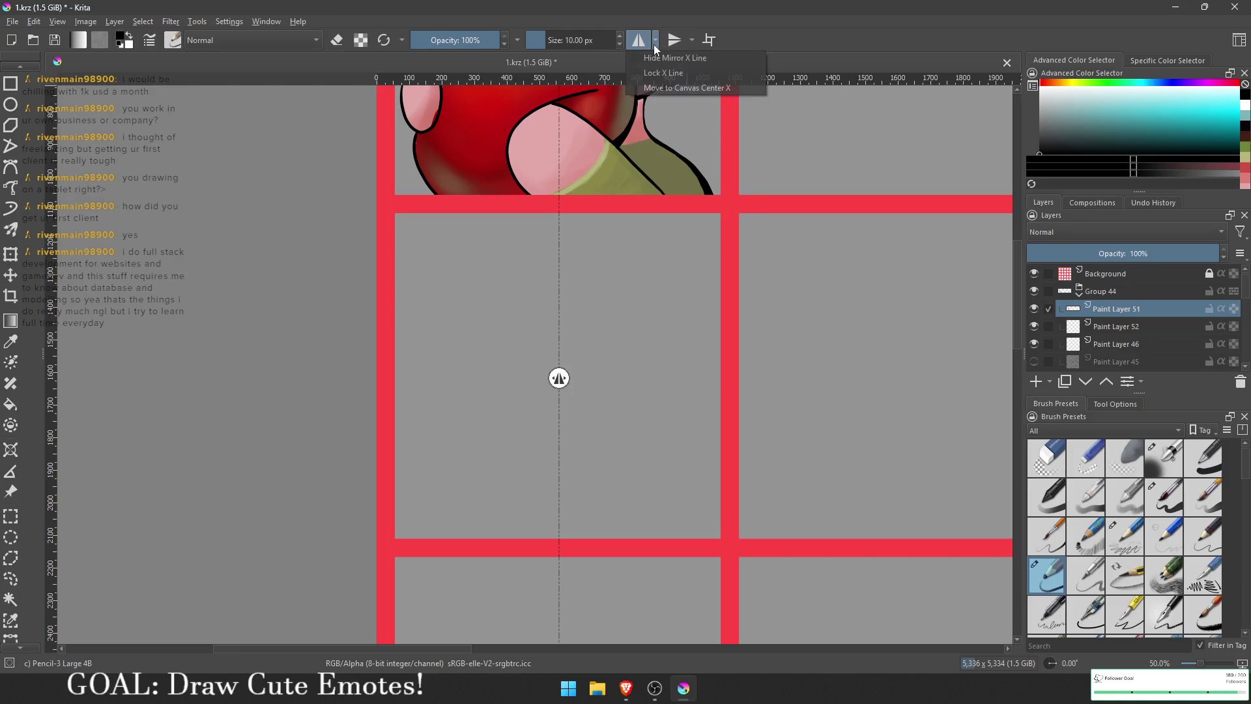
left_click(657, 73)
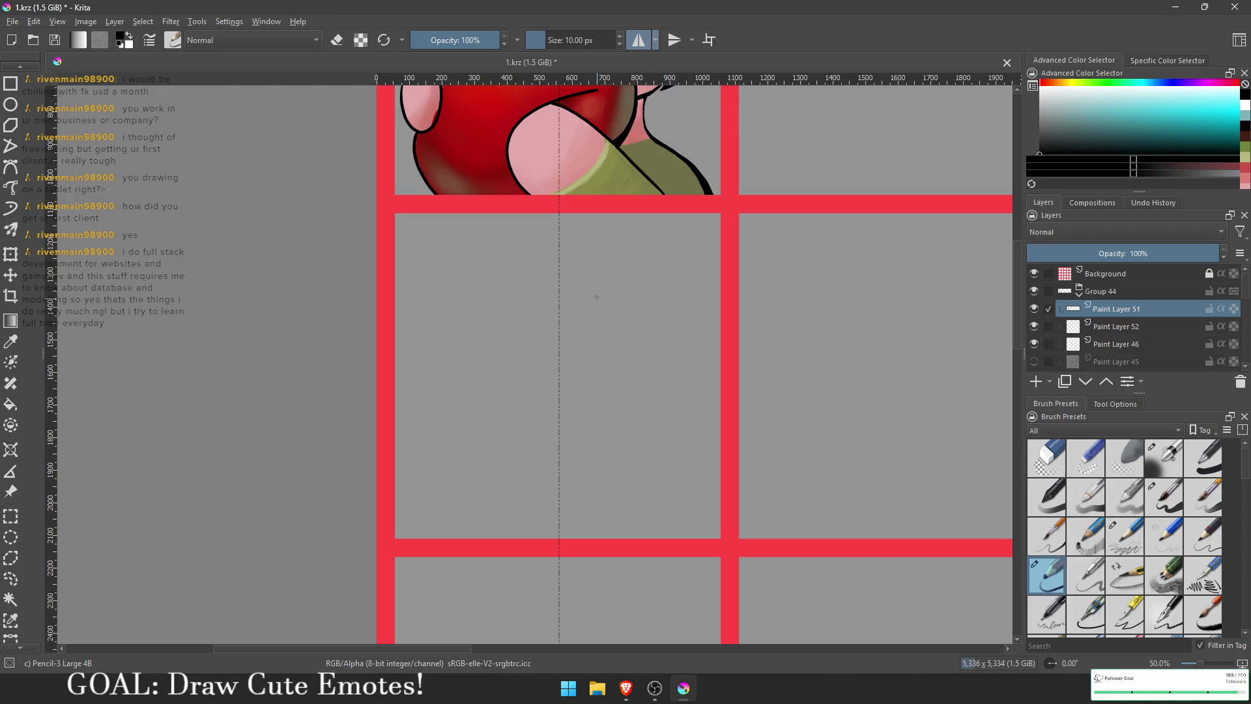
scroll(597, 297, "up", 1)
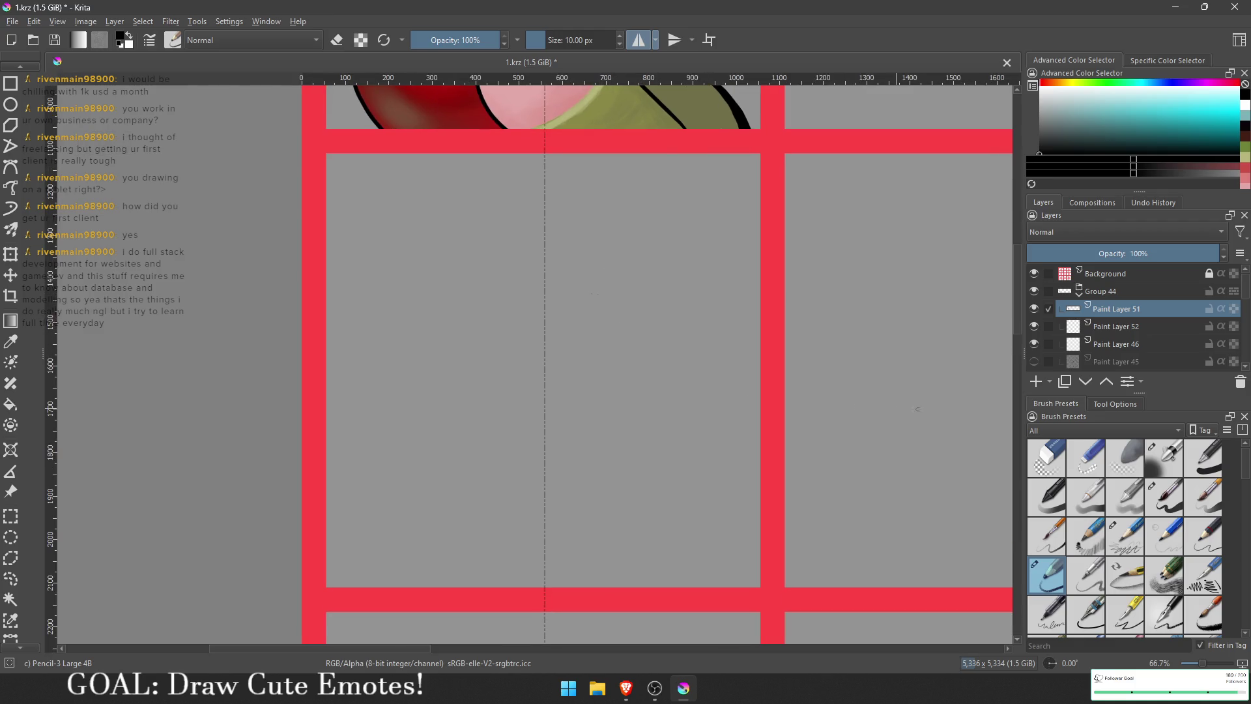
Step: Switch to the Pencil 1 Sketch preset and sketch the mirrored eyebrow shapes
left_click(1085, 533)
mouse_move(616, 261)
left_mouse_down()
mouse_move(602, 296)
mouse_move(664, 319)
left_mouse_up()
key("ctrl+z")
mouse_move(615, 282)
left_mouse_down()
mouse_move(663, 299)
mouse_move(670, 326)
mouse_move(593, 297)
mouse_move(648, 347)
left_mouse_up()
key("ctrl+z")
key("ctrl+z")
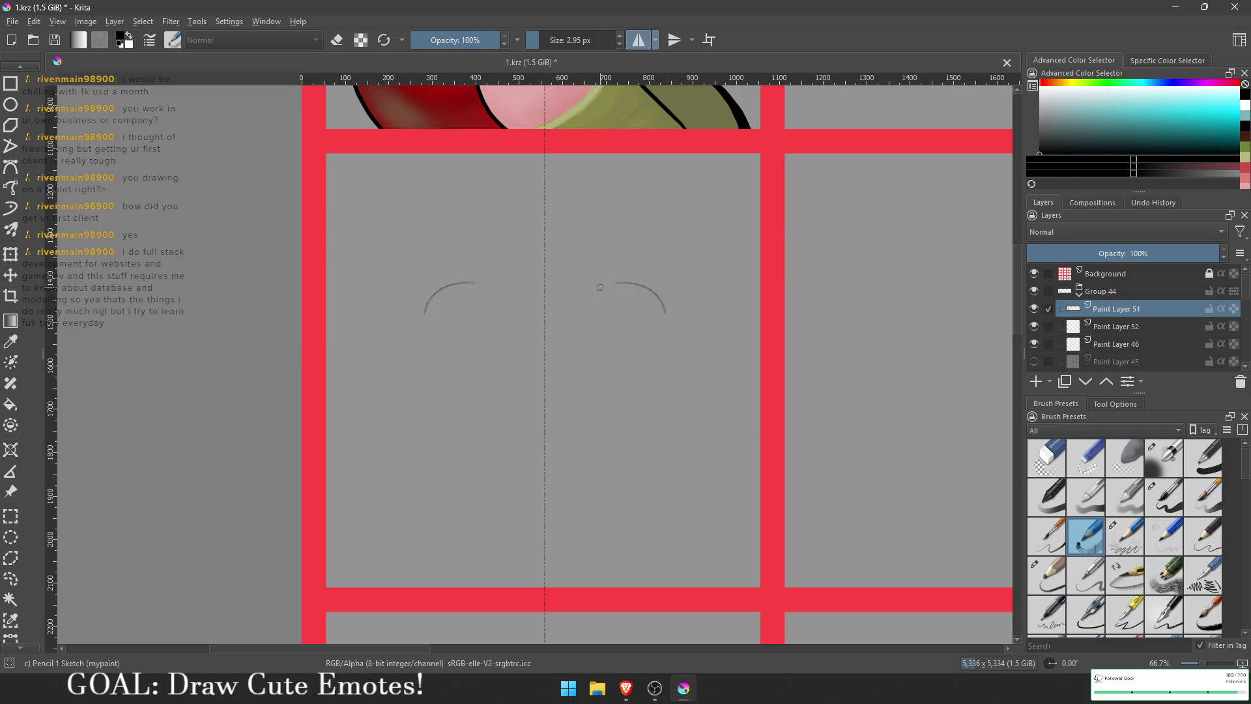
mouse_move(602, 286)
left_mouse_down()
mouse_move(671, 279)
mouse_move(692, 339)
mouse_move(619, 368)
mouse_move(635, 273)
mouse_move(590, 355)
mouse_move(653, 280)
mouse_move(690, 291)
mouse_move(596, 270)
mouse_move(590, 212)
mouse_move(641, 228)
mouse_move(703, 276)
mouse_move(648, 289)
mouse_move(593, 264)
left_mouse_up()
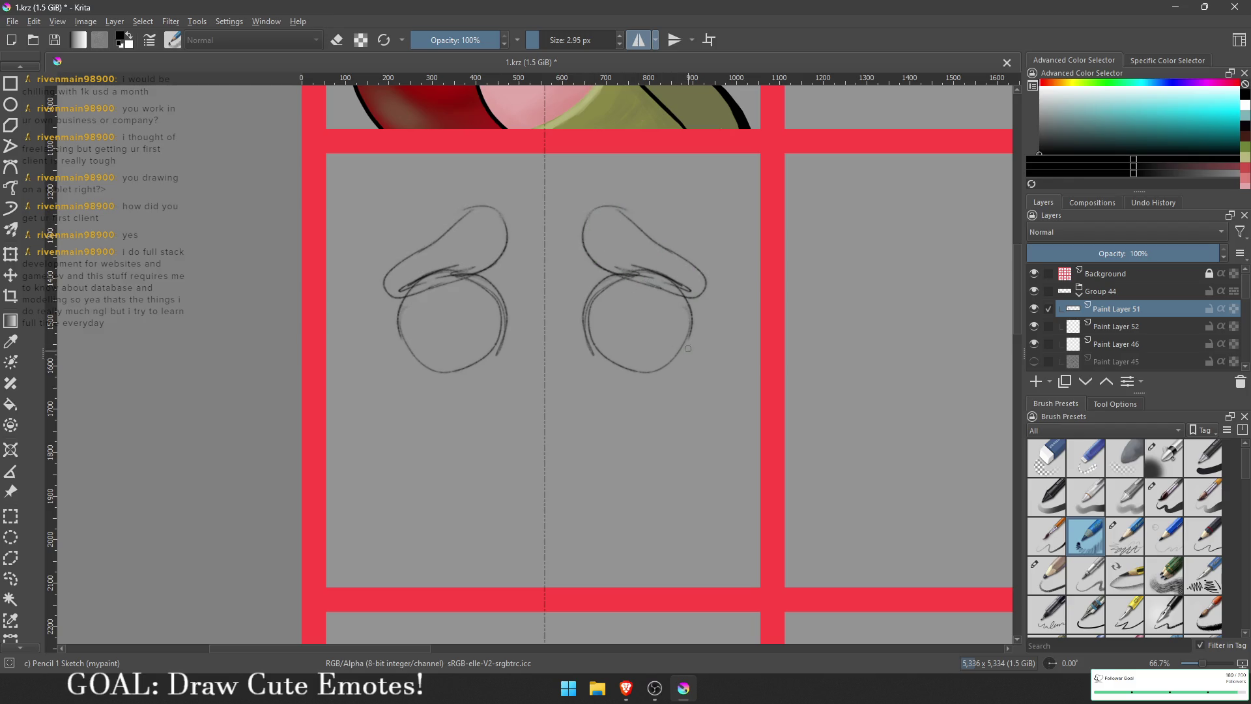
Step: Draw mirrored face sides and tear streams to the bottom border, then darken the eyes and add inner arcs
mouse_move(684, 348)
left_mouse_down()
mouse_move(742, 463)
mouse_move(741, 578)
left_mouse_up()
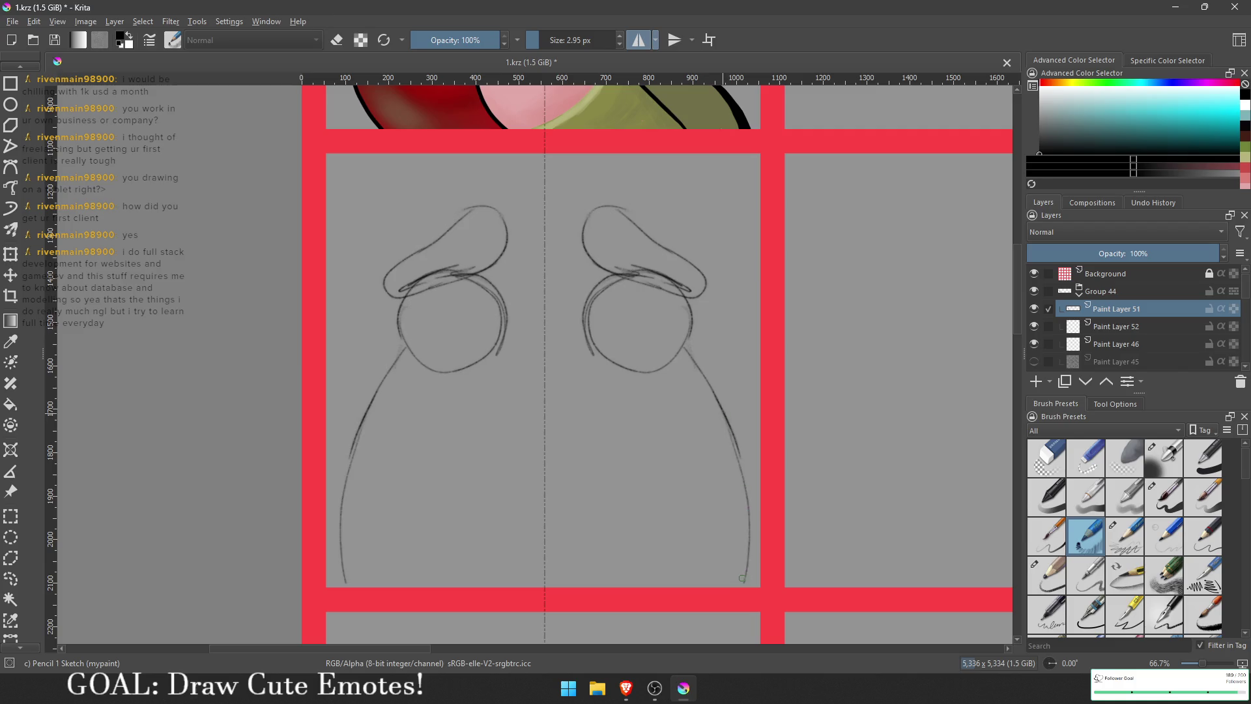
mouse_move(624, 375)
left_mouse_down()
mouse_move(653, 431)
mouse_move(664, 577)
mouse_move(624, 565)
mouse_move(632, 398)
left_mouse_up()
key("ctrl+z")
left_click_drag(684, 340, 752, 494)
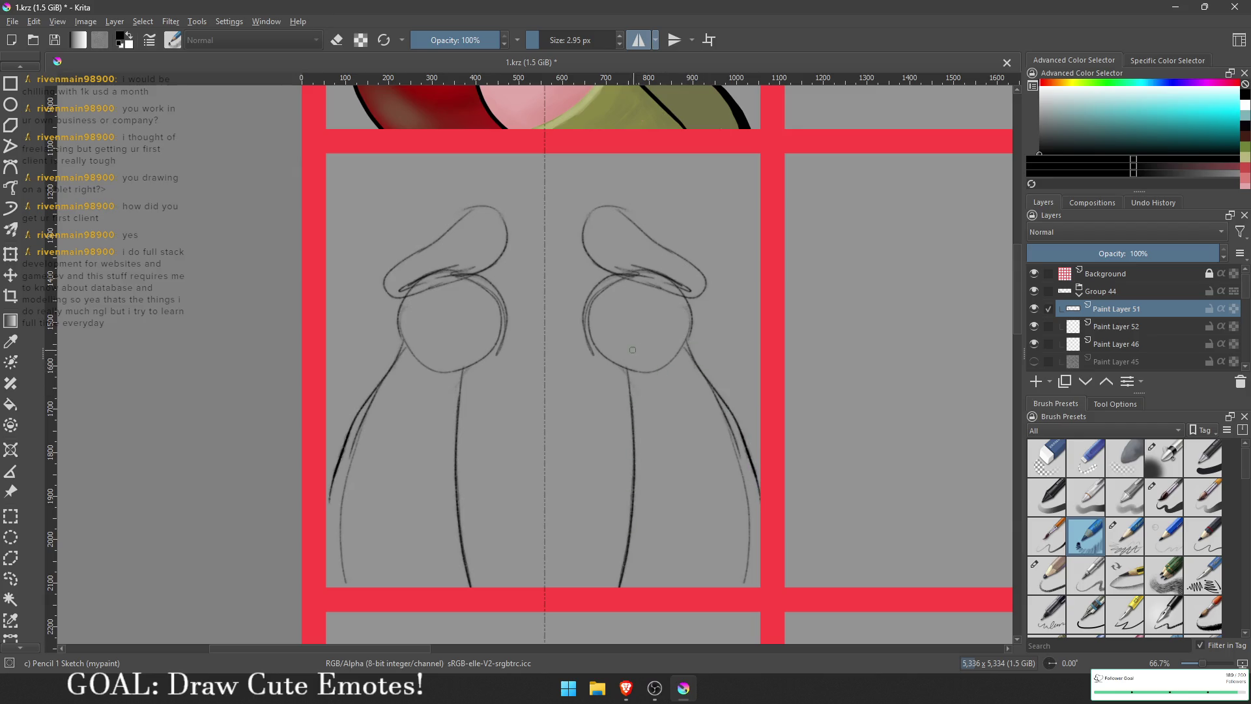
mouse_move(587, 339)
left_mouse_down()
mouse_move(645, 375)
mouse_move(583, 319)
mouse_move(641, 287)
mouse_move(689, 326)
mouse_move(674, 369)
mouse_move(633, 375)
mouse_move(661, 368)
left_mouse_up()
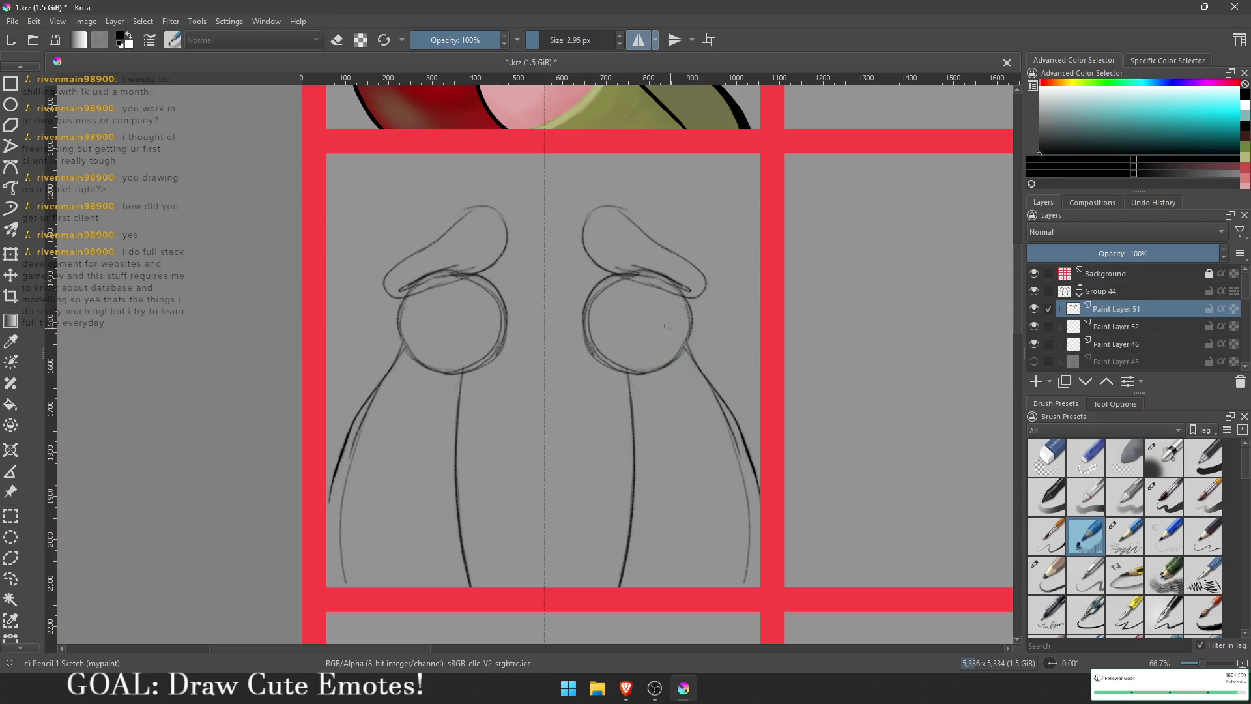
mouse_move(604, 305)
left_mouse_down()
mouse_move(677, 297)
mouse_move(680, 318)
left_mouse_up()
mouse_move(610, 302)
left_mouse_down()
mouse_move(646, 285)
mouse_move(676, 300)
mouse_move(678, 317)
mouse_move(629, 311)
mouse_move(610, 332)
mouse_move(675, 333)
mouse_move(647, 336)
left_mouse_up()
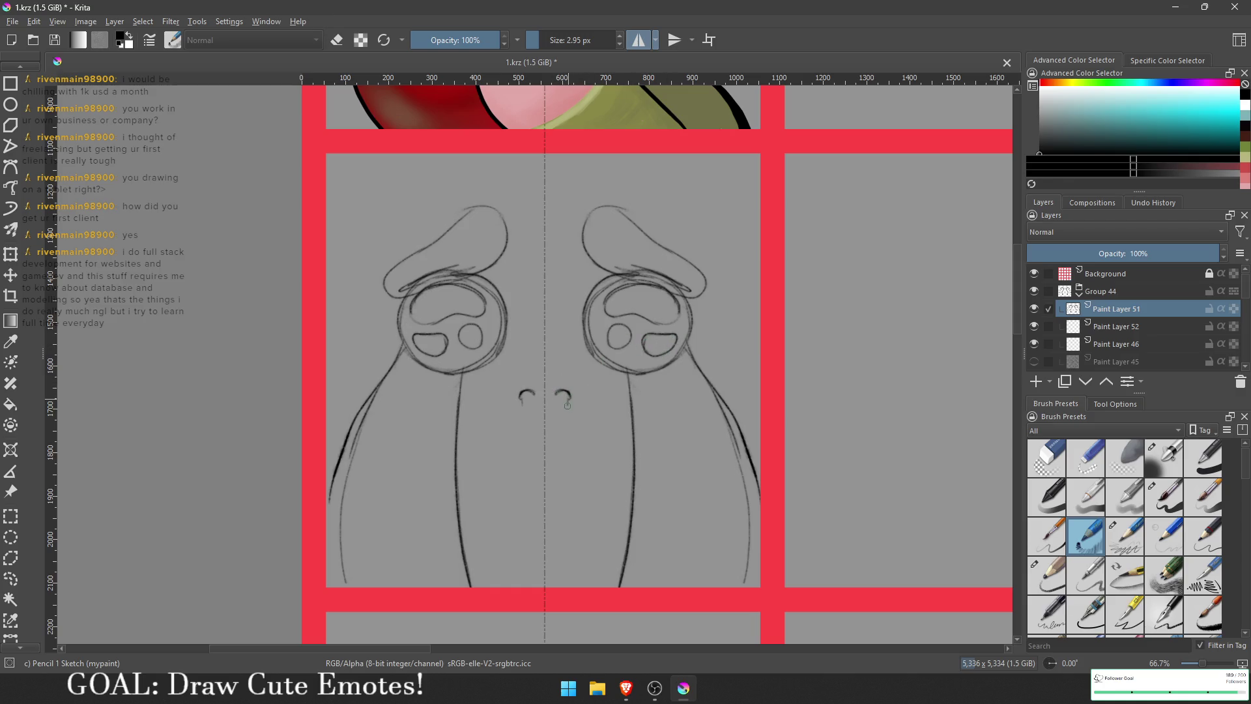
Step: Sketch the mirrored nose, large frowning mouth, lower lip, chin curve and lines at the head sides
mouse_move(549, 402)
left_mouse_down()
mouse_move(582, 391)
mouse_move(573, 366)
mouse_move(576, 393)
left_mouse_up()
mouse_move(560, 430)
left_mouse_down()
mouse_move(582, 448)
mouse_move(595, 512)
mouse_move(590, 459)
mouse_move(602, 509)
mouse_move(594, 503)
left_mouse_up()
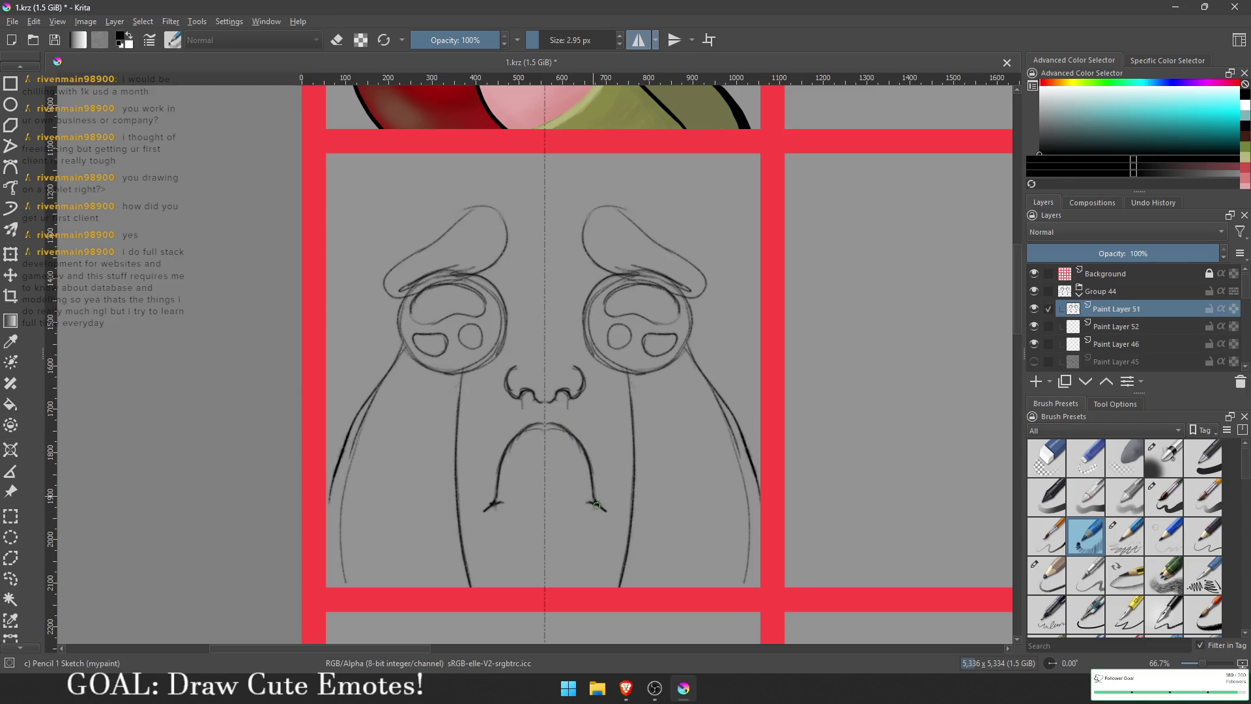
mouse_move(569, 497)
left_mouse_down()
mouse_move(554, 505)
mouse_move(589, 524)
mouse_move(621, 509)
mouse_move(634, 442)
left_mouse_up()
key("ctrl+z")
key("ctrl+z")
key("ctrl+z")
key("ctrl+z")
key("ctrl+z")
mouse_move(545, 454)
left_mouse_down()
mouse_move(571, 471)
mouse_move(565, 500)
left_mouse_up()
mouse_move(551, 559)
left_mouse_down()
mouse_move(582, 555)
mouse_move(622, 523)
mouse_move(559, 559)
left_mouse_up()
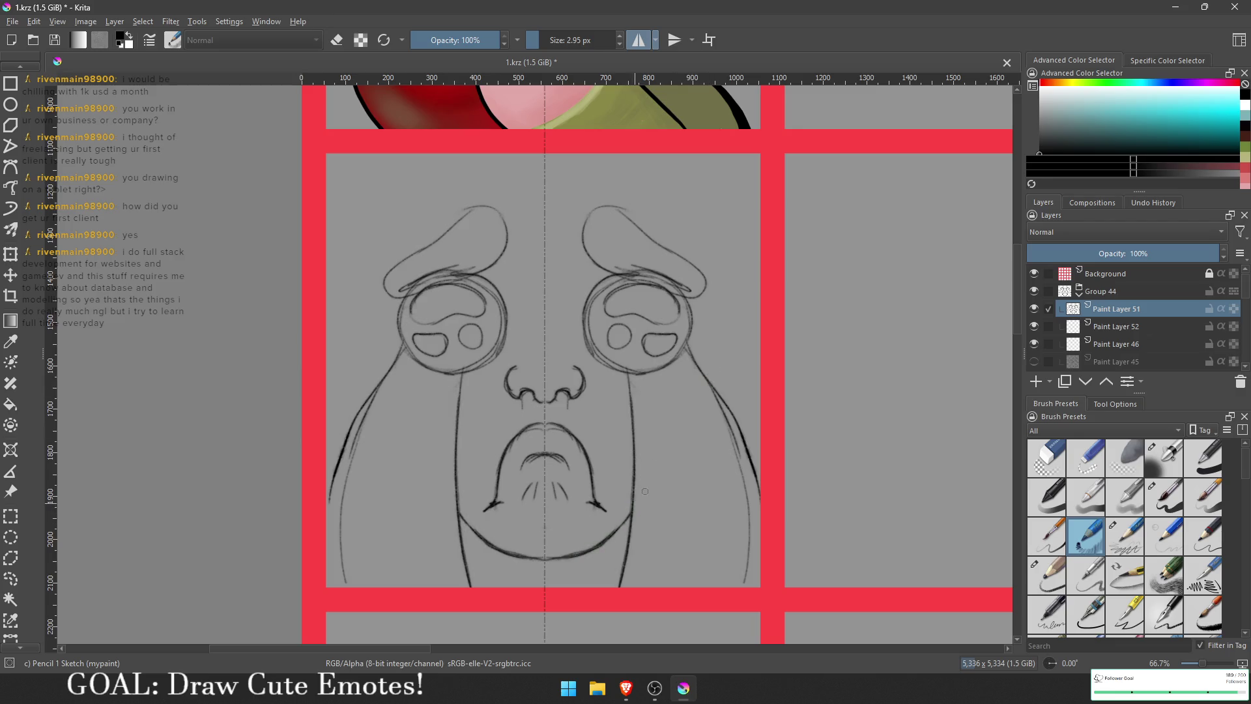
mouse_move(709, 375)
left_mouse_down()
mouse_move(729, 297)
mouse_move(715, 368)
left_mouse_up()
Step: Sketch bold mirrored ear curves beside the jaw
mouse_move(727, 315)
left_mouse_down()
mouse_move(751, 319)
mouse_move(744, 357)
mouse_move(720, 384)
left_mouse_up()
key("ctrl+z")
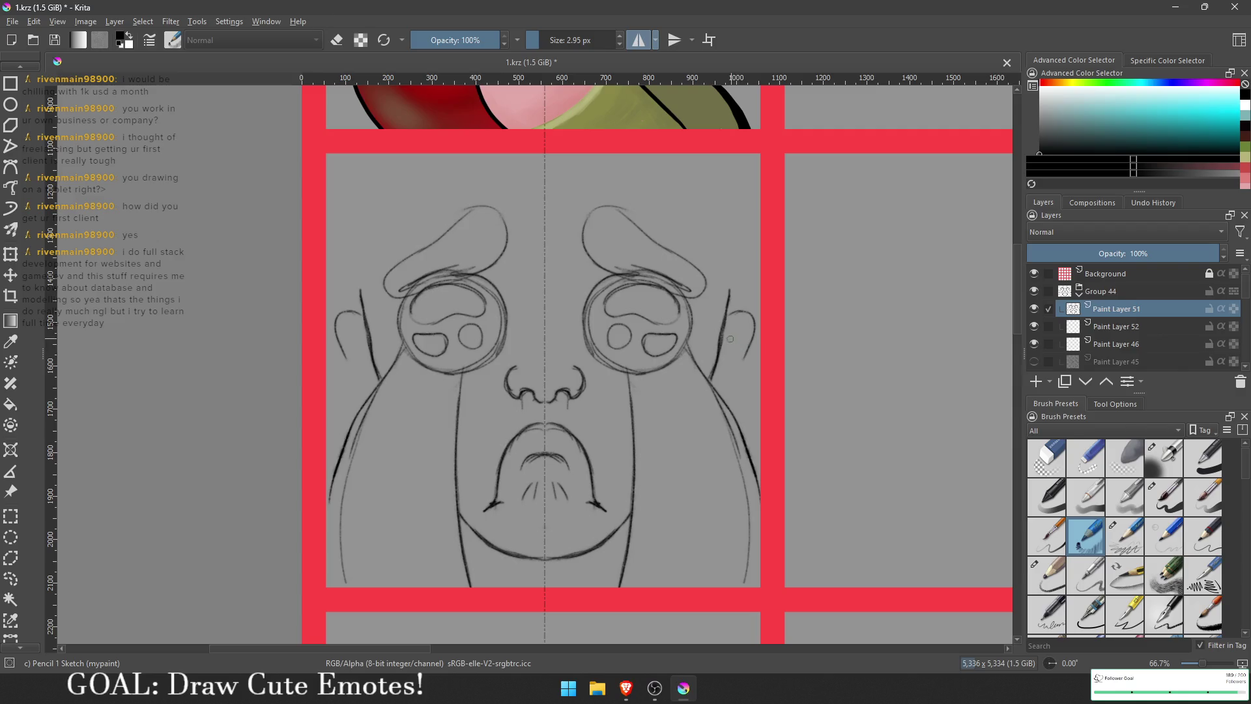
key("ctrl+z")
mouse_move(726, 319)
left_mouse_down()
mouse_move(743, 325)
mouse_move(731, 393)
left_mouse_up()
key("ctrl+z")
mouse_move(717, 326)
left_mouse_down()
mouse_move(754, 362)
mouse_move(726, 398)
mouse_move(730, 326)
left_mouse_up()
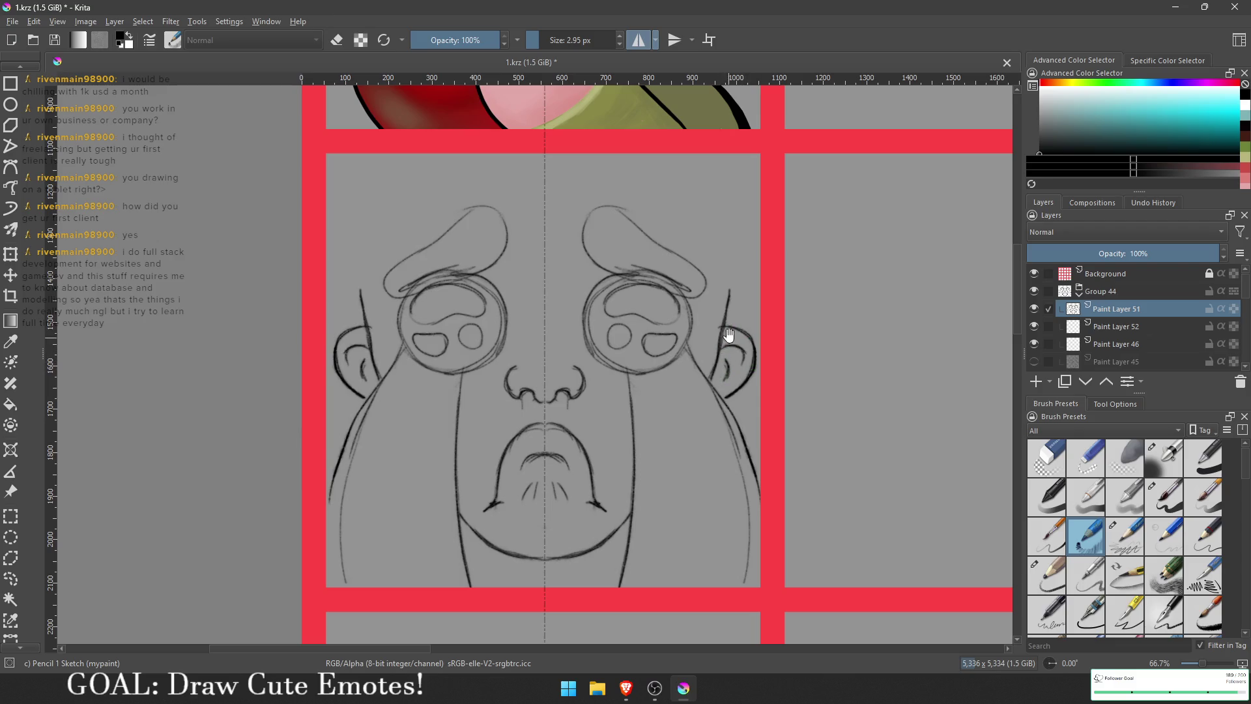
Step: Extend the face sides upward and add long hair strokes above the ears toward the top border
scroll(728, 366, "up", 2)
left_click_drag(727, 346, 758, 317)
left_click_drag(736, 377, 727, 388)
left_click_drag(743, 345, 761, 317)
mouse_move(724, 384)
left_mouse_down()
mouse_move(757, 329)
mouse_move(728, 317)
mouse_move(750, 308)
mouse_move(755, 252)
left_mouse_up()
key("ctrl+z")
key("ctrl+z")
key("ctrl+z")
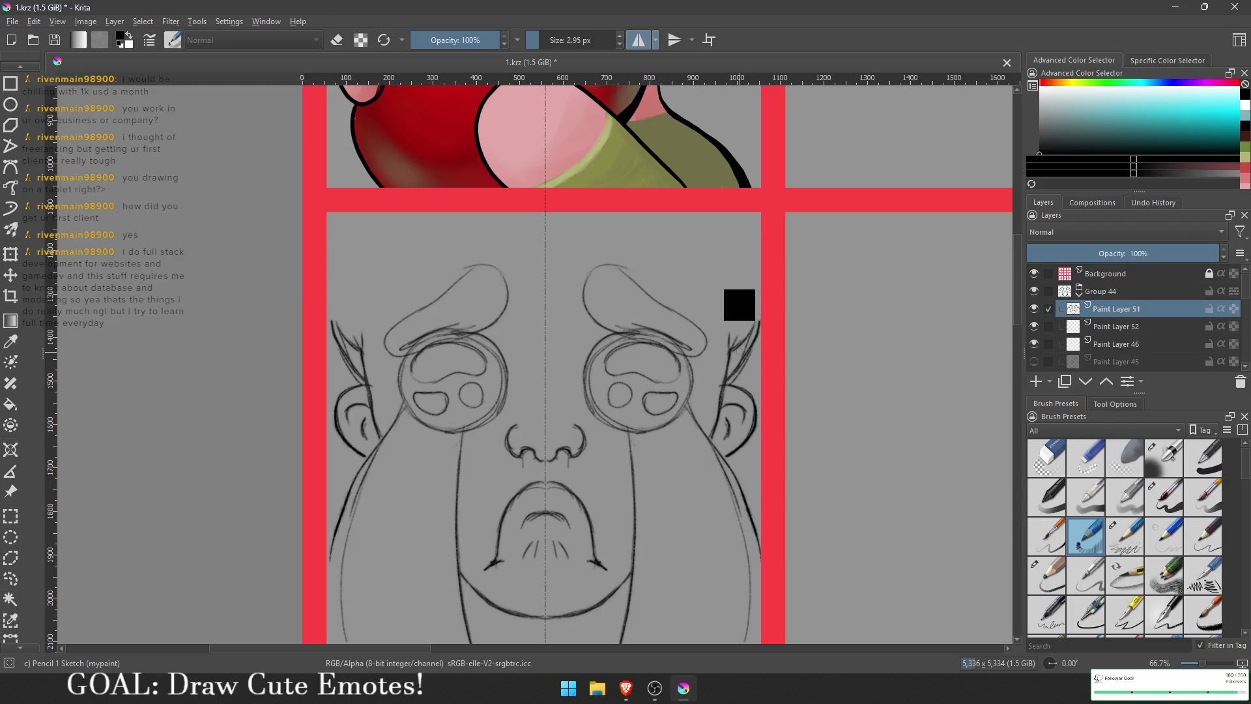
left_click_drag(724, 376, 729, 228)
left_click_drag(736, 296, 721, 219)
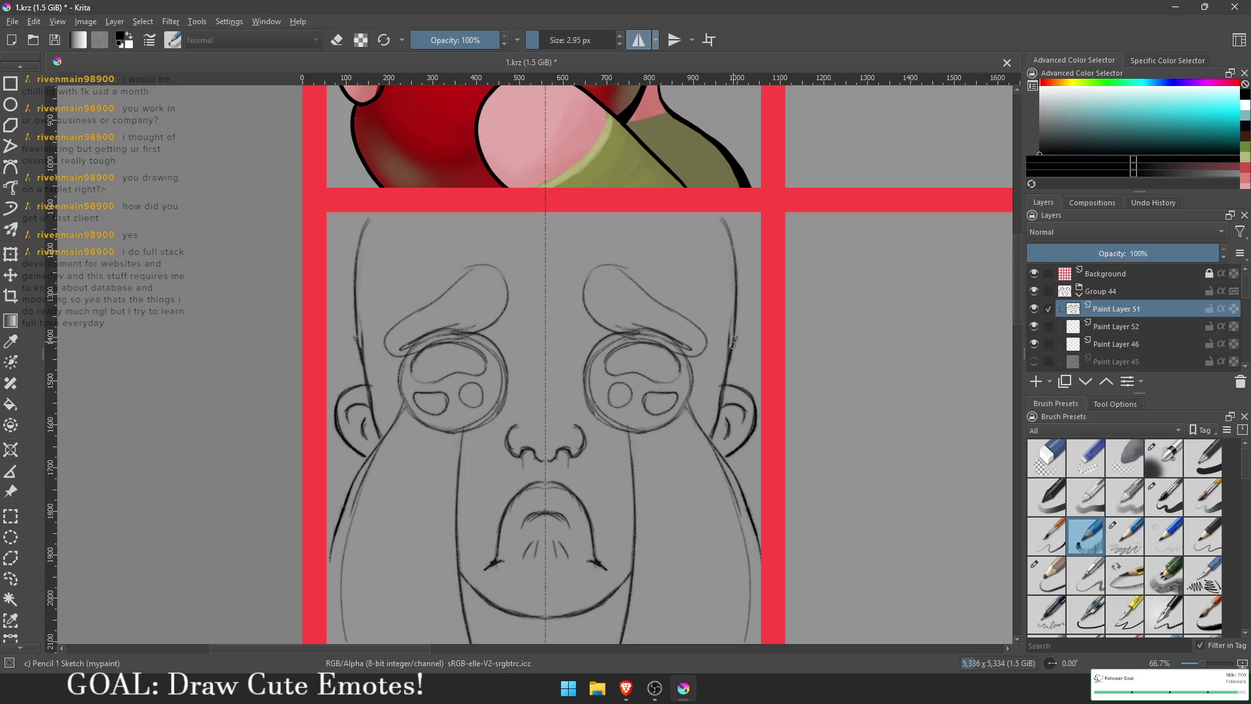
Step: Add hair strands across the top of the head, the forehead and along both head sides
mouse_move(600, 232)
left_mouse_down()
mouse_move(579, 280)
mouse_move(603, 279)
left_mouse_up()
mouse_move(642, 238)
left_mouse_down()
mouse_move(625, 267)
mouse_move(665, 263)
mouse_move(684, 312)
mouse_move(699, 311)
mouse_move(717, 406)
left_mouse_up()
mouse_move(741, 362)
left_mouse_down()
mouse_move(723, 388)
mouse_move(731, 380)
left_mouse_up()
left_click_drag(749, 318, 743, 357)
mouse_move(759, 324)
left_mouse_down()
mouse_move(742, 345)
mouse_move(728, 216)
mouse_move(738, 219)
left_mouse_up()
scroll(739, 220, "down", 2)
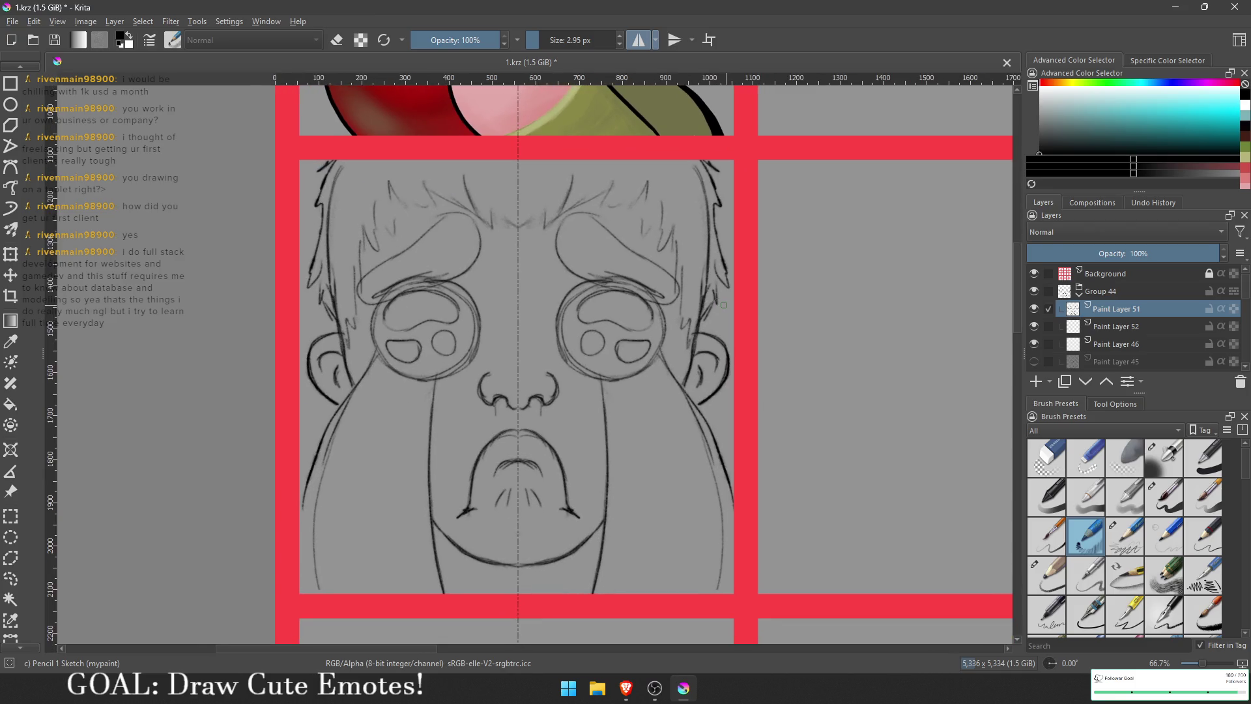
Step: Draw and darken the mirrored neck lines below the jaw
scroll(723, 304, "down", 6)
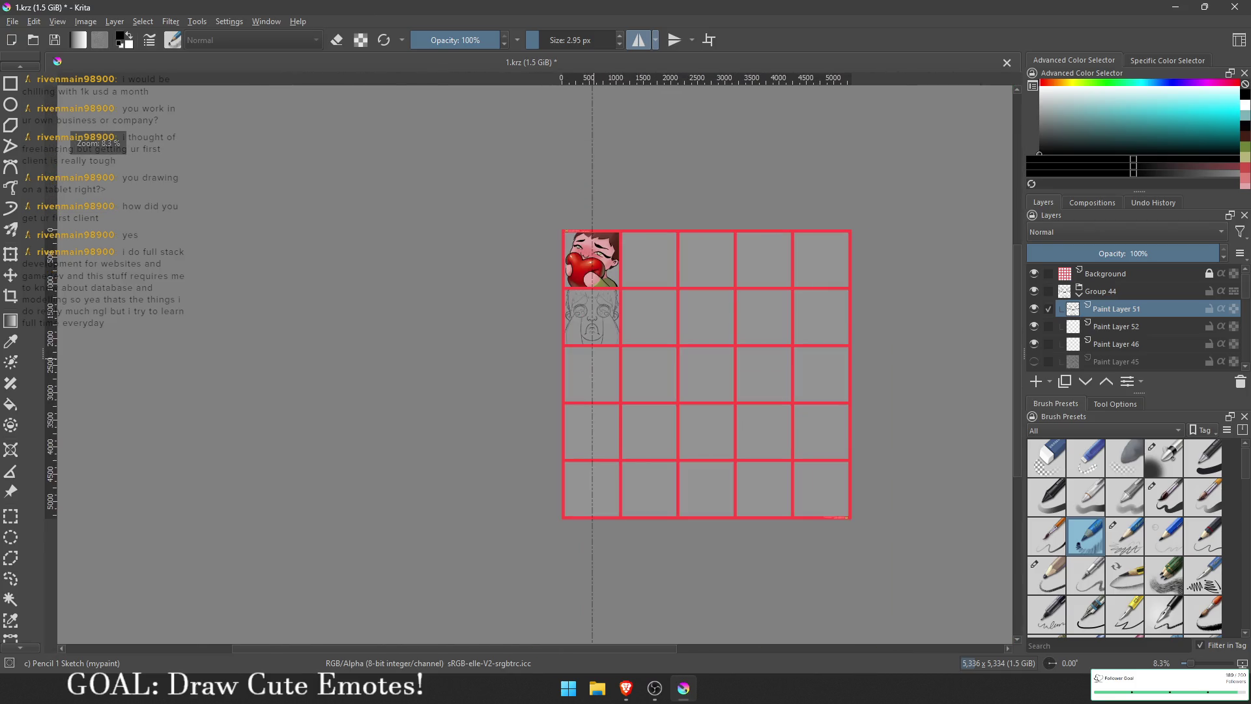
scroll(593, 253, "down", 1)
scroll(594, 253, "up", 2)
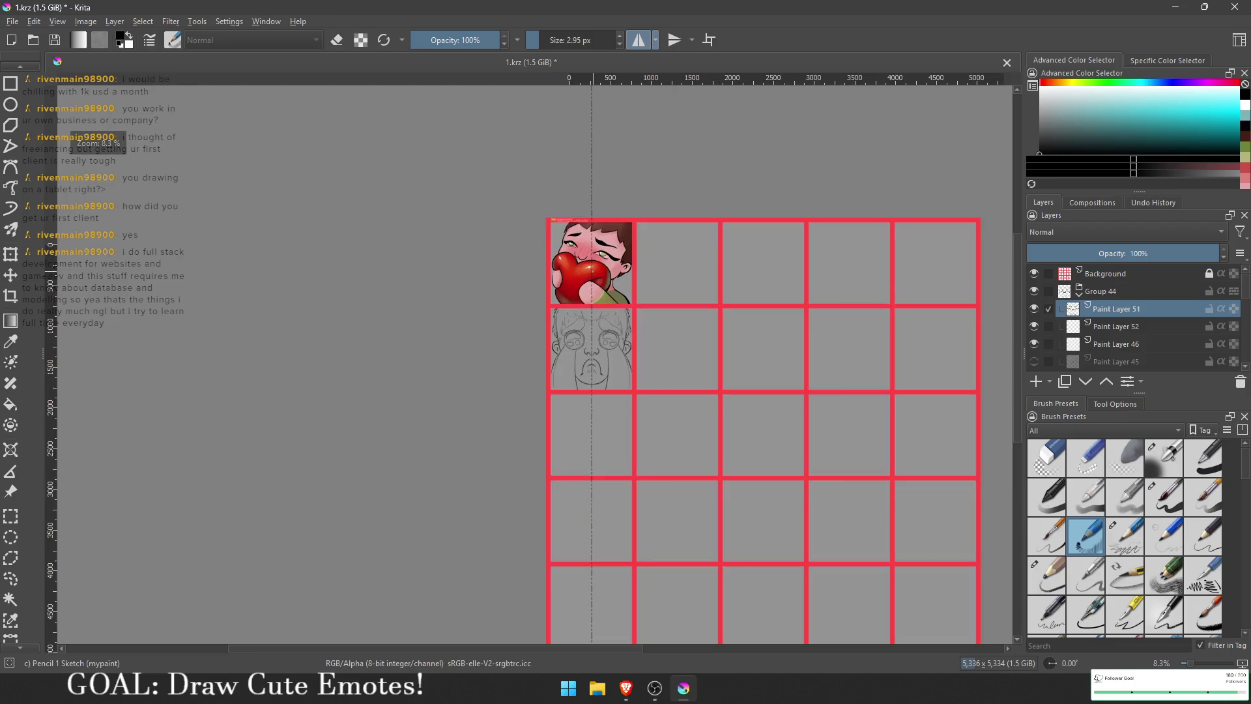
scroll(597, 354, "up", 5)
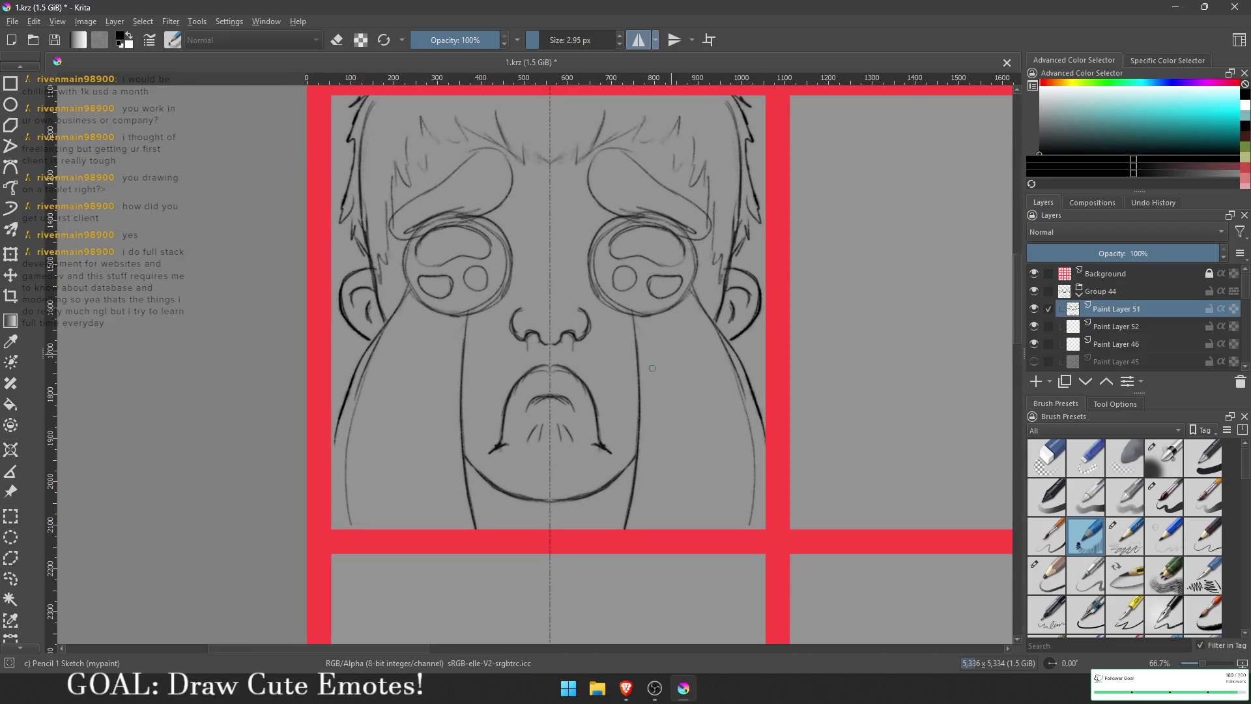
left_click_drag(624, 473, 615, 531)
key("ctrl+z")
left_click_drag(619, 475, 622, 531)
left_click_drag(623, 529, 636, 476)
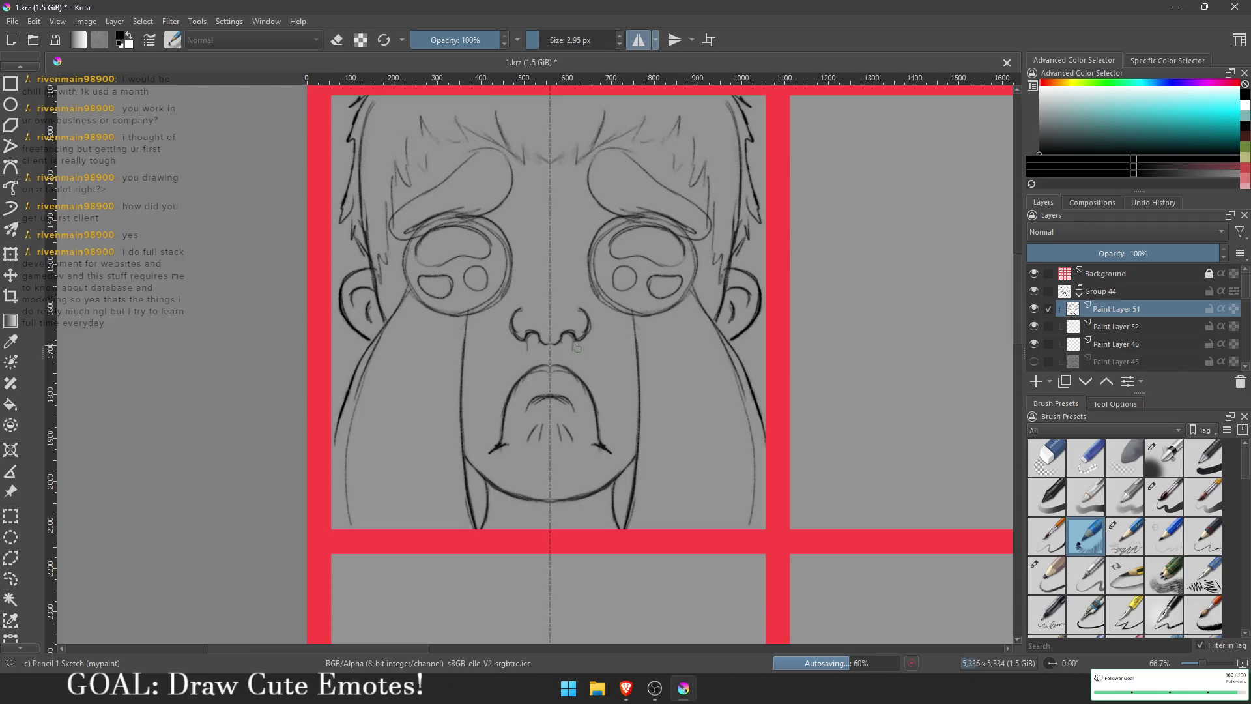
Step: Erase to lighten the head outline on both sides, then darken the lines over the eye tops
scroll(577, 349, "up", 2)
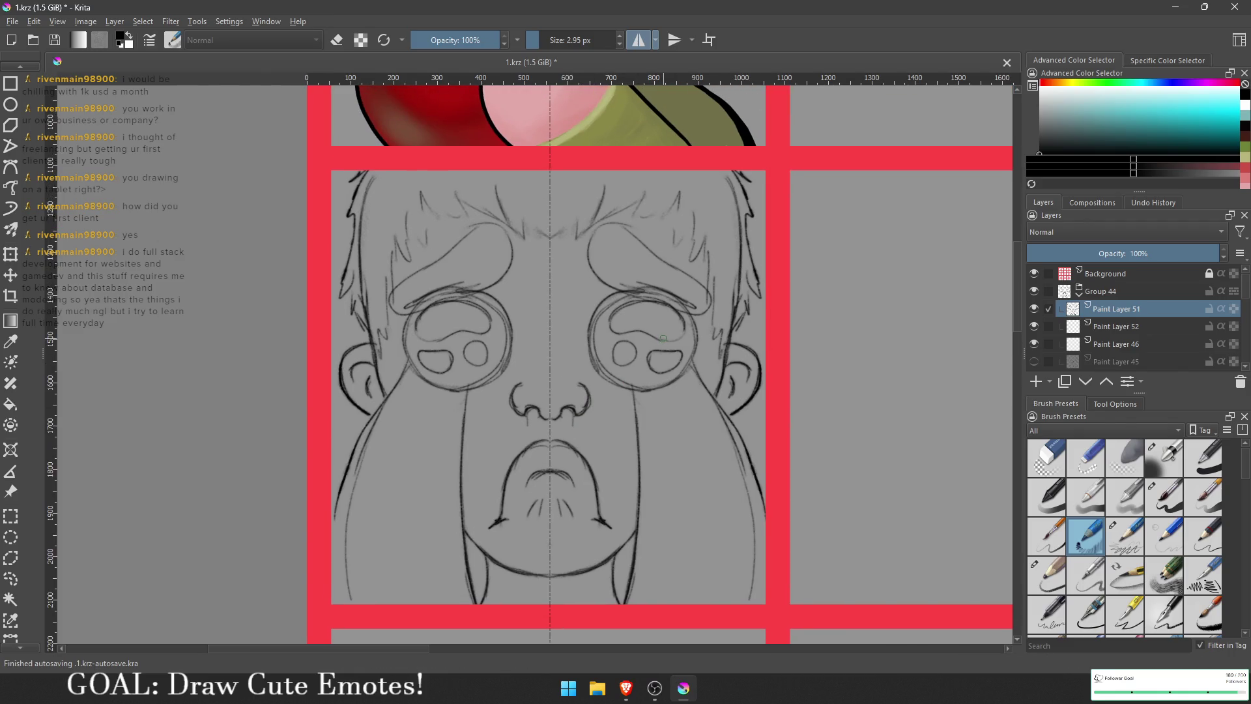
key("e")
mouse_move(734, 321)
left_mouse_down()
mouse_move(736, 198)
mouse_move(738, 215)
left_mouse_up()
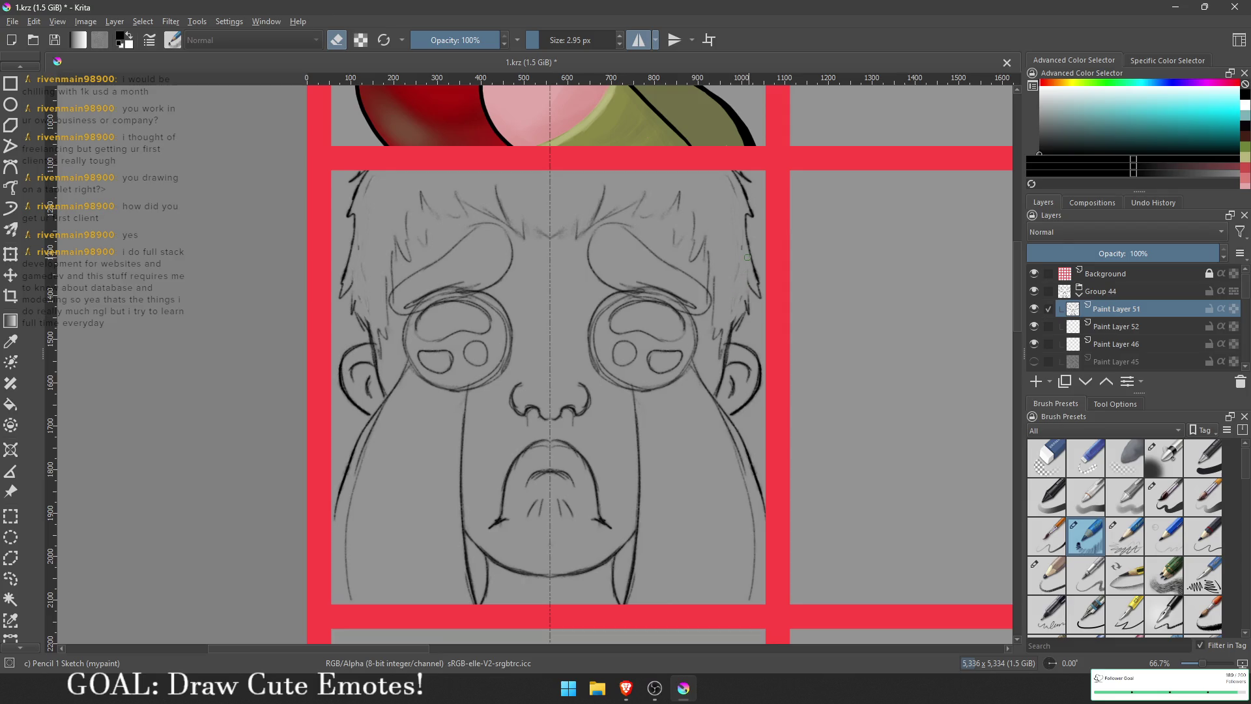
key("e")
mouse_move(692, 301)
left_mouse_down()
mouse_move(658, 290)
mouse_move(684, 287)
mouse_move(691, 303)
mouse_move(638, 284)
mouse_move(691, 304)
mouse_move(643, 294)
left_mouse_up()
key("e")
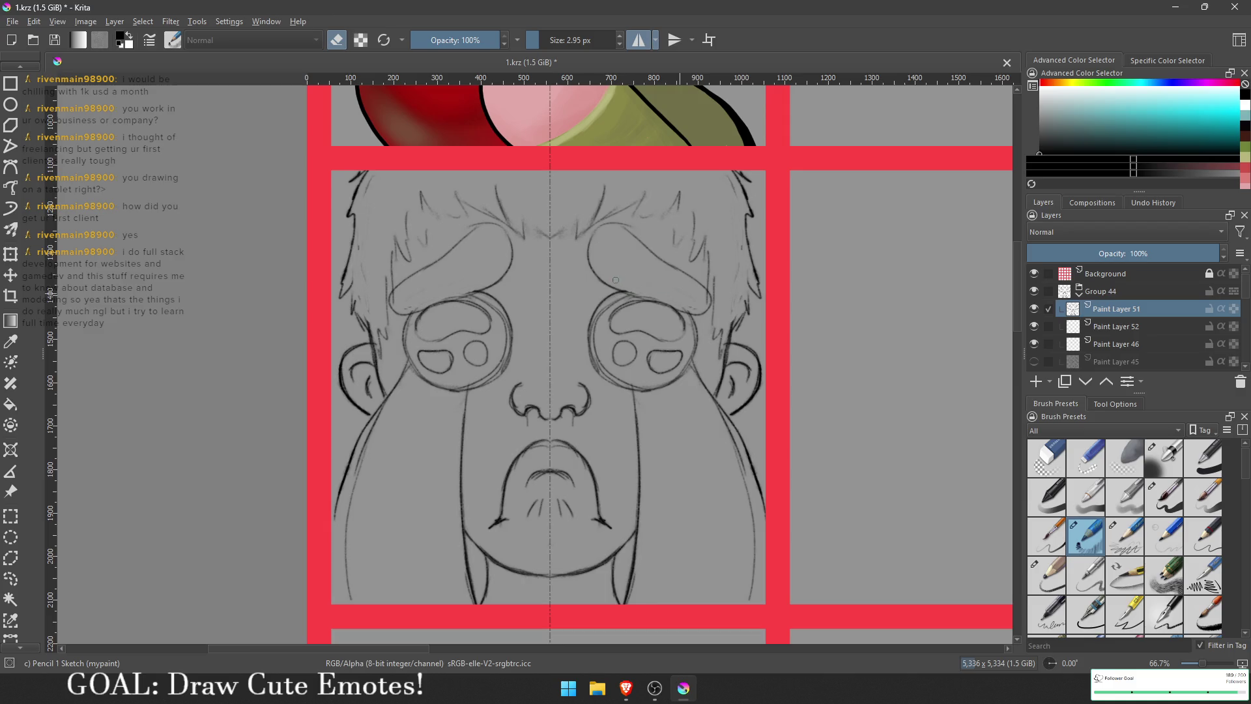
Step: Lighten the old jaw and cheek lines and redraw a darker jaw line from the ear down
mouse_move(739, 466)
left_mouse_down()
mouse_move(701, 385)
mouse_move(743, 446)
left_mouse_up()
key("e")
left_click_drag(691, 363, 740, 441)
key("ctrl+z")
mouse_move(691, 363)
left_mouse_down()
mouse_move(762, 496)
mouse_move(745, 485)
mouse_move(755, 599)
left_mouse_up()
key("e")
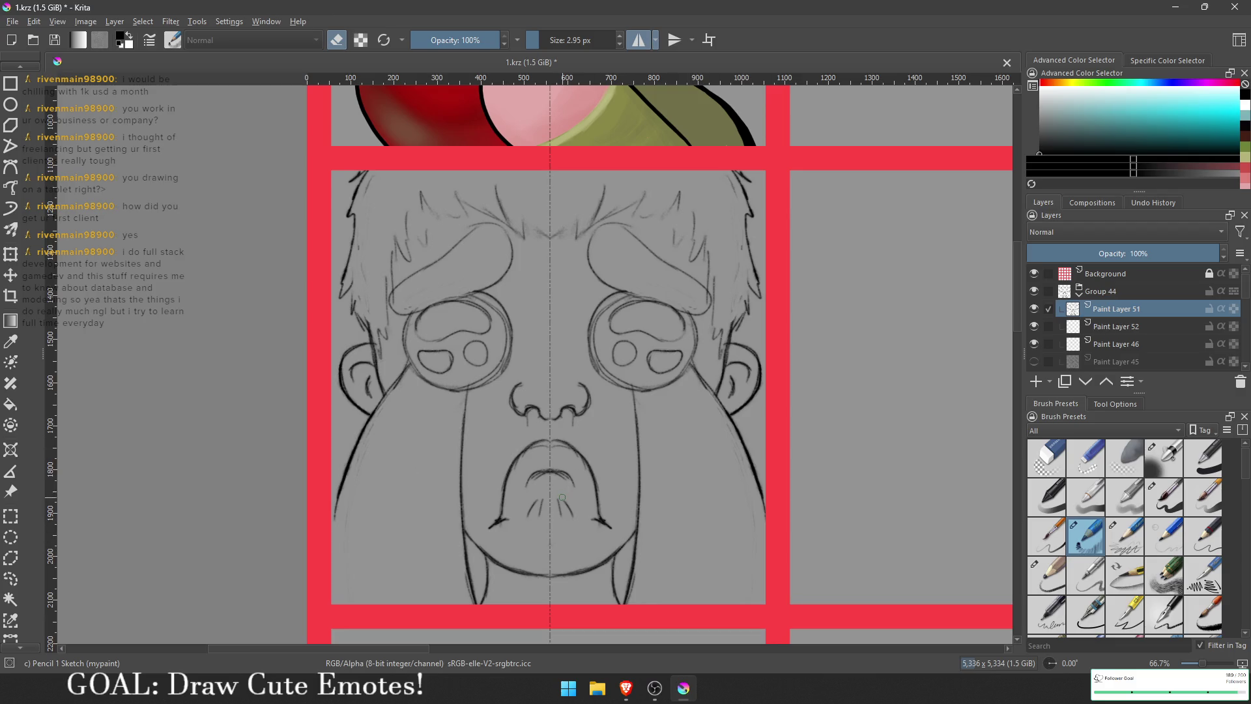
Step: Darken the upper and inner lip curves on both sides
scroll(483, 475, "up", 4)
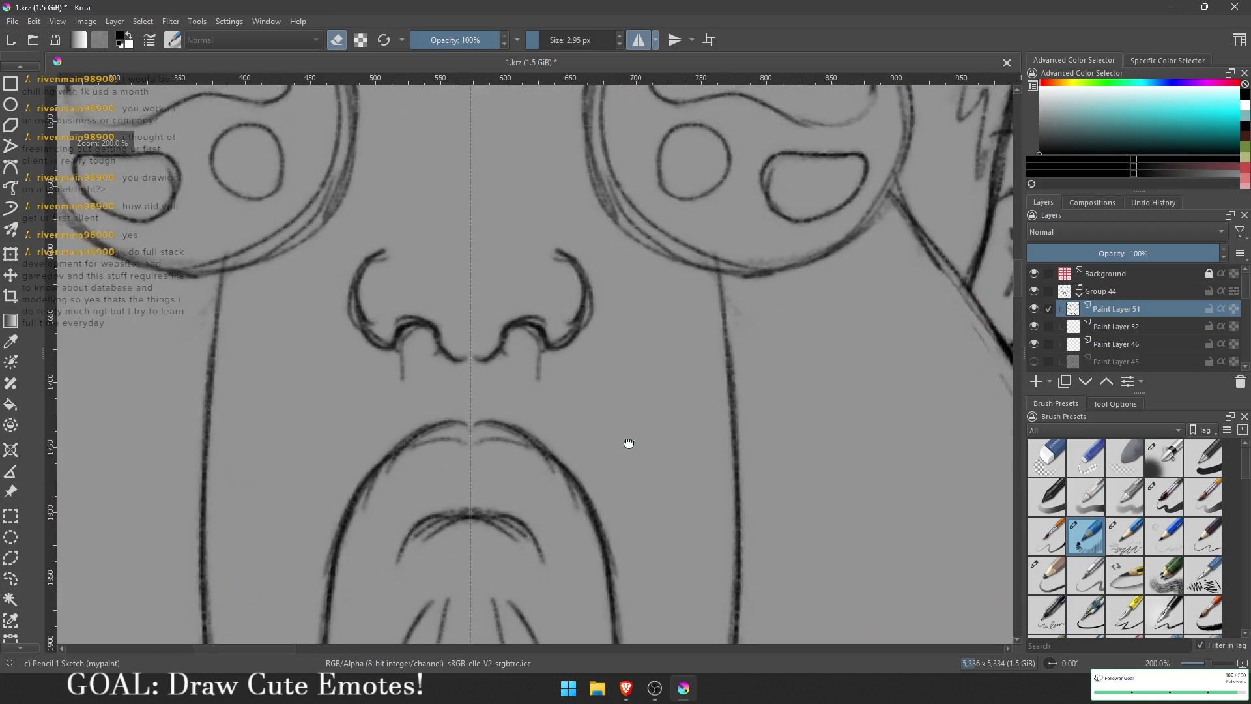
key("e")
mouse_move(488, 420)
left_mouse_down()
mouse_move(537, 428)
mouse_move(589, 472)
left_mouse_up()
left_click_drag(493, 442, 572, 456)
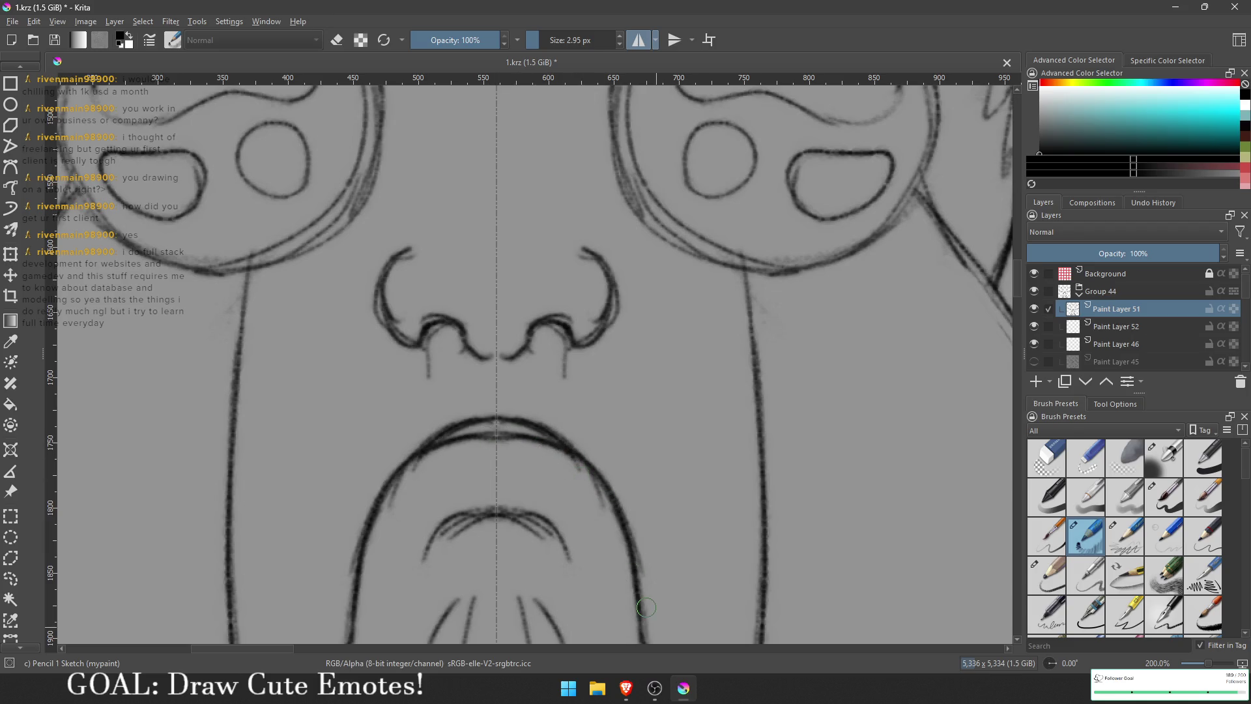
scroll(646, 607, "down", 4, "ctrl")
scroll(713, 421, "down", 3)
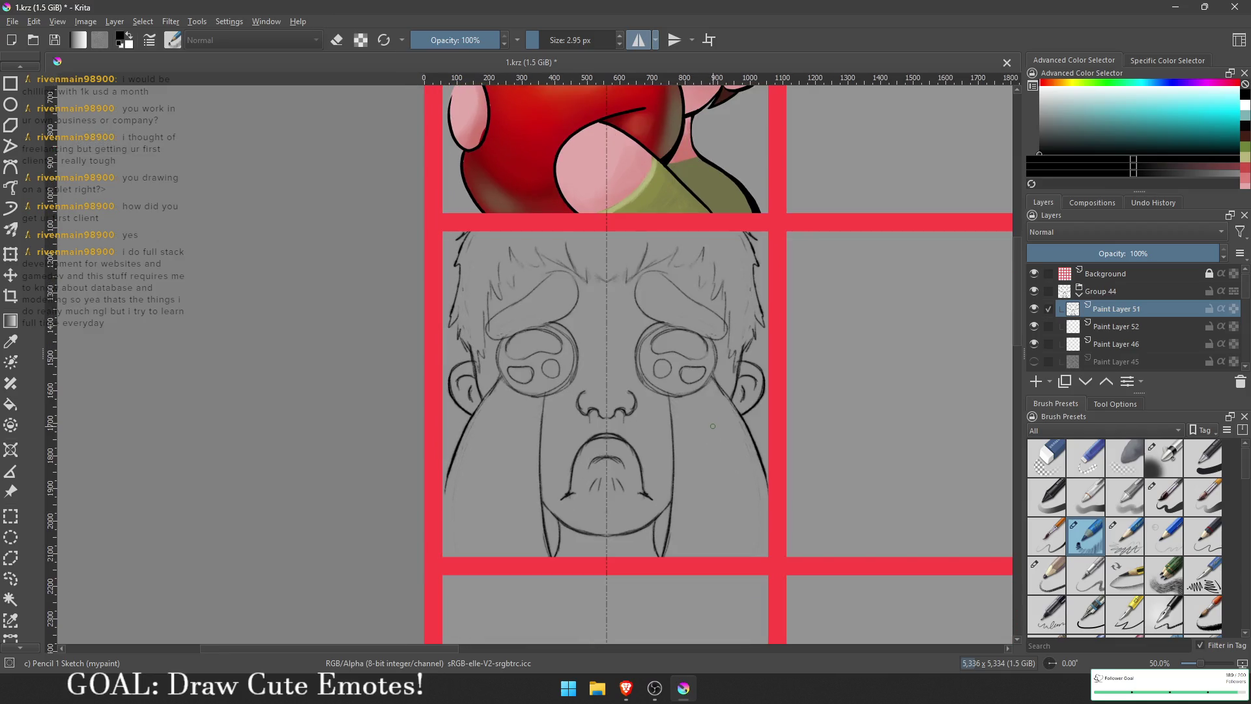
key("alt+Tab")
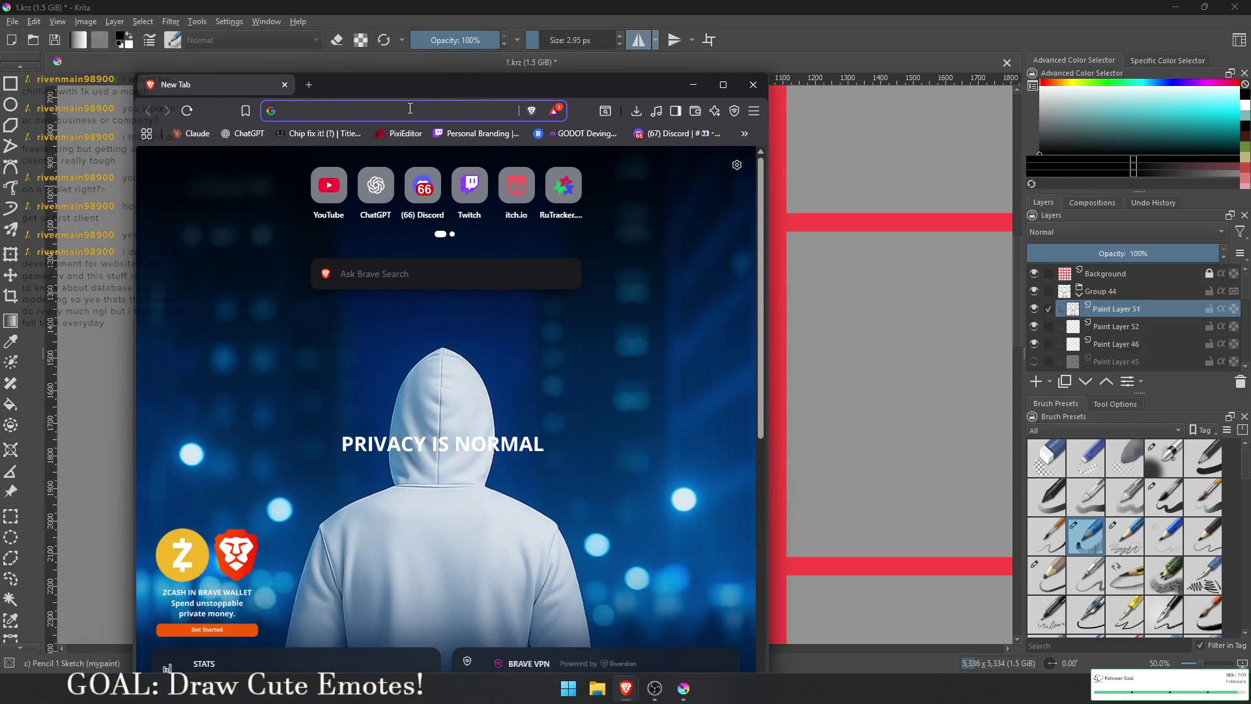
Step: Search the web for 'Anime crying face' and show only image results
left_click(409, 109)
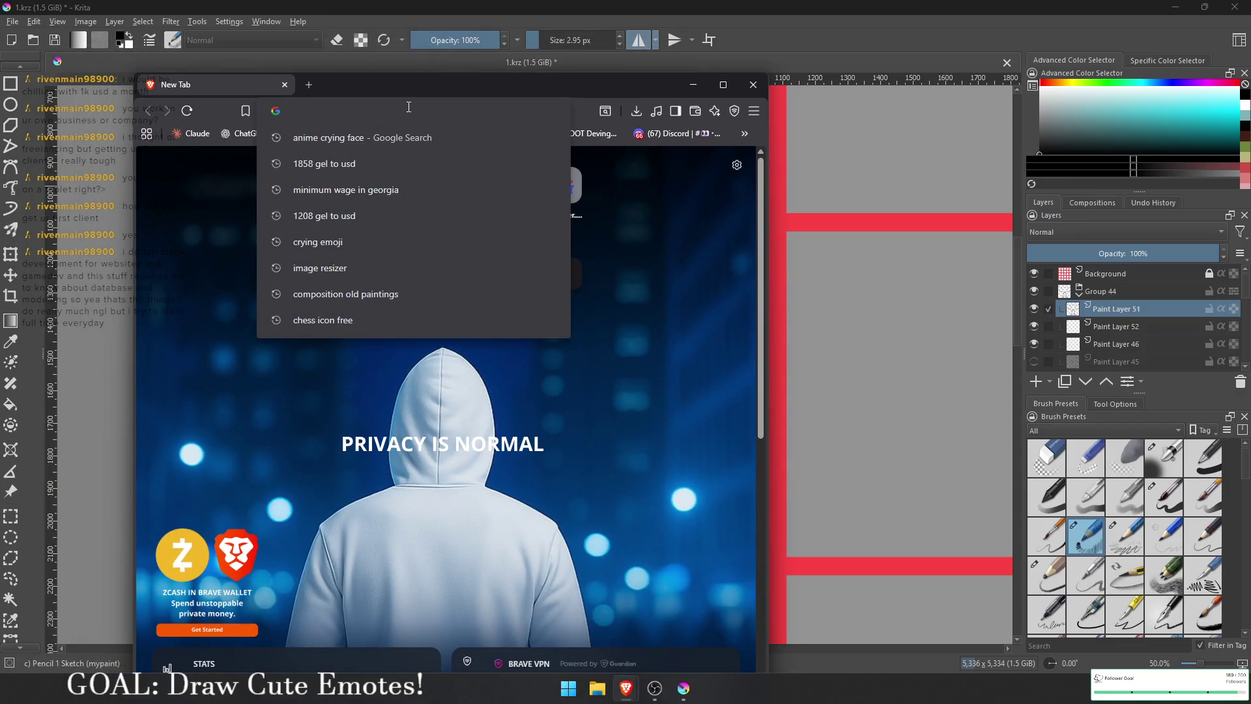
type("e")
key("BackSpace")
type("p")
key("BackSpace")
type("Anime crying face")
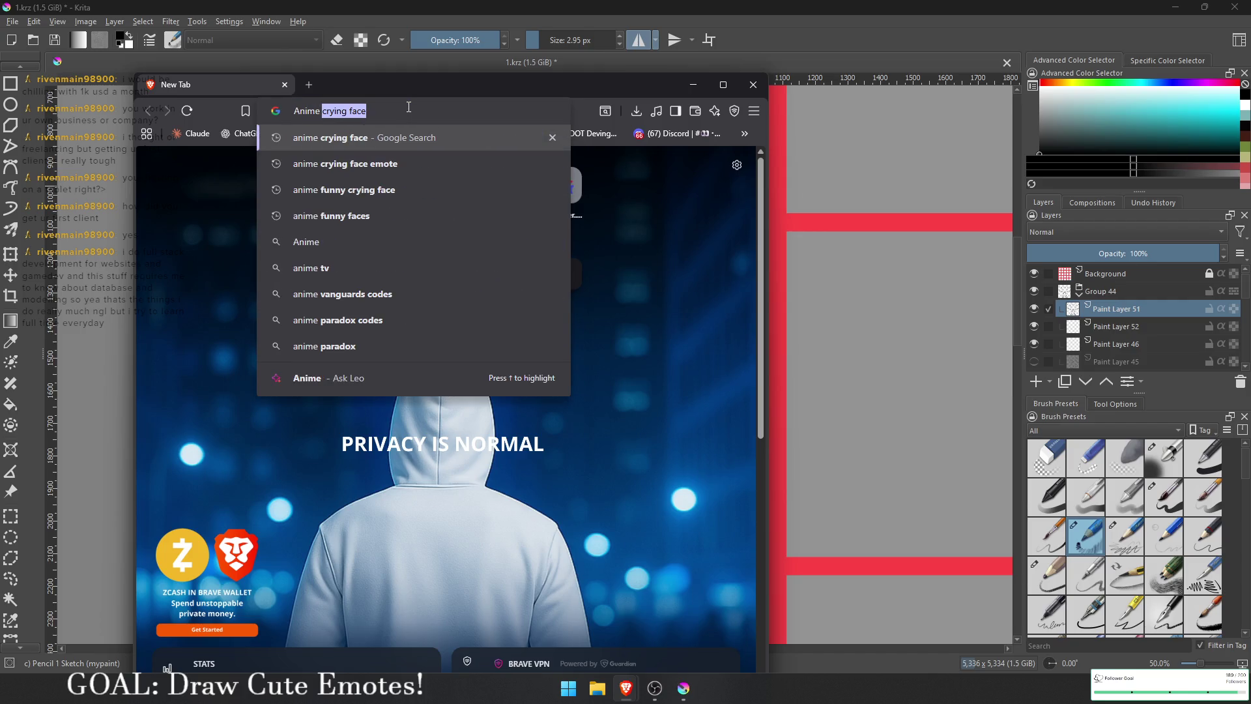
key("Return")
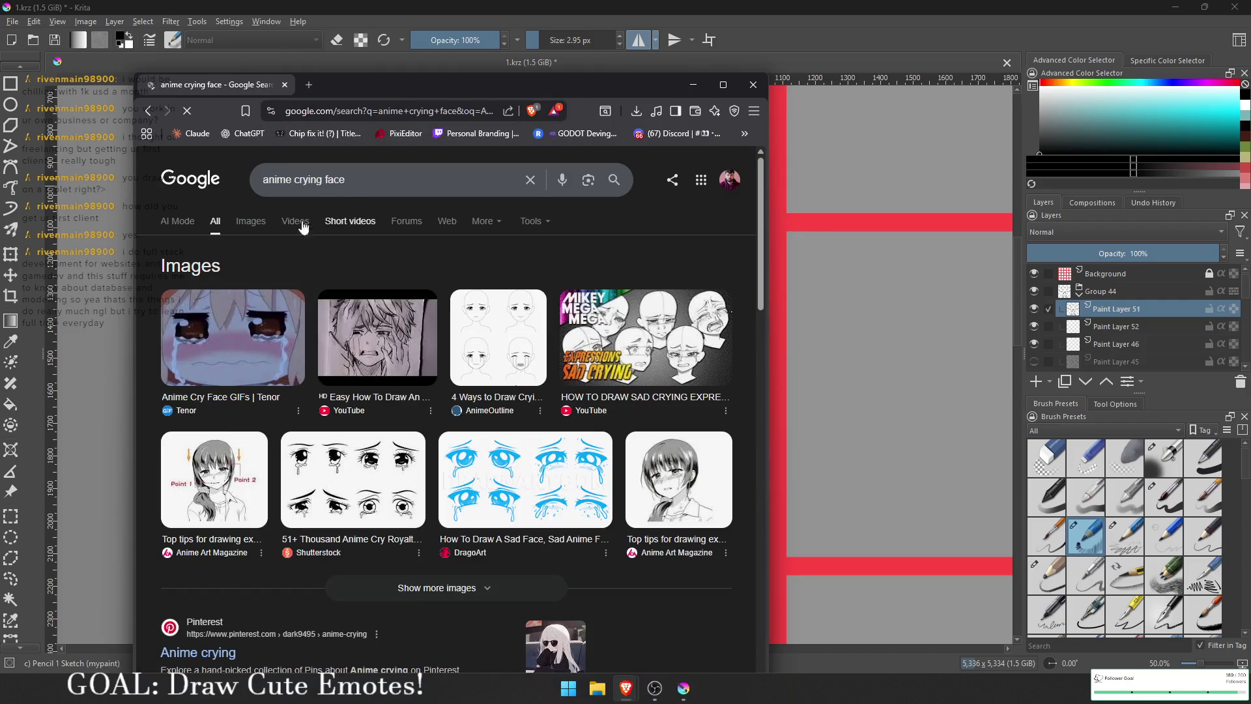
left_click(252, 223)
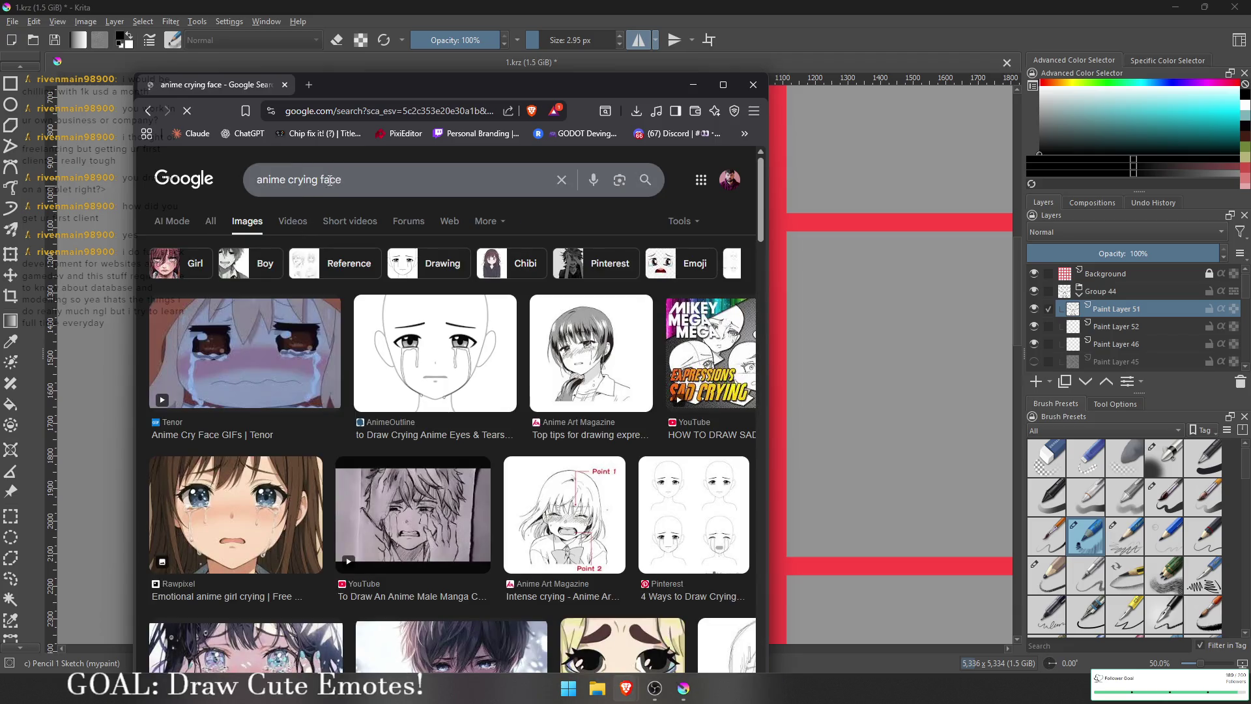
Step: Change the query to 'Rock lee crying face', preview the first image, and return to Krita
double_click(285, 180)
type("Rock lee")
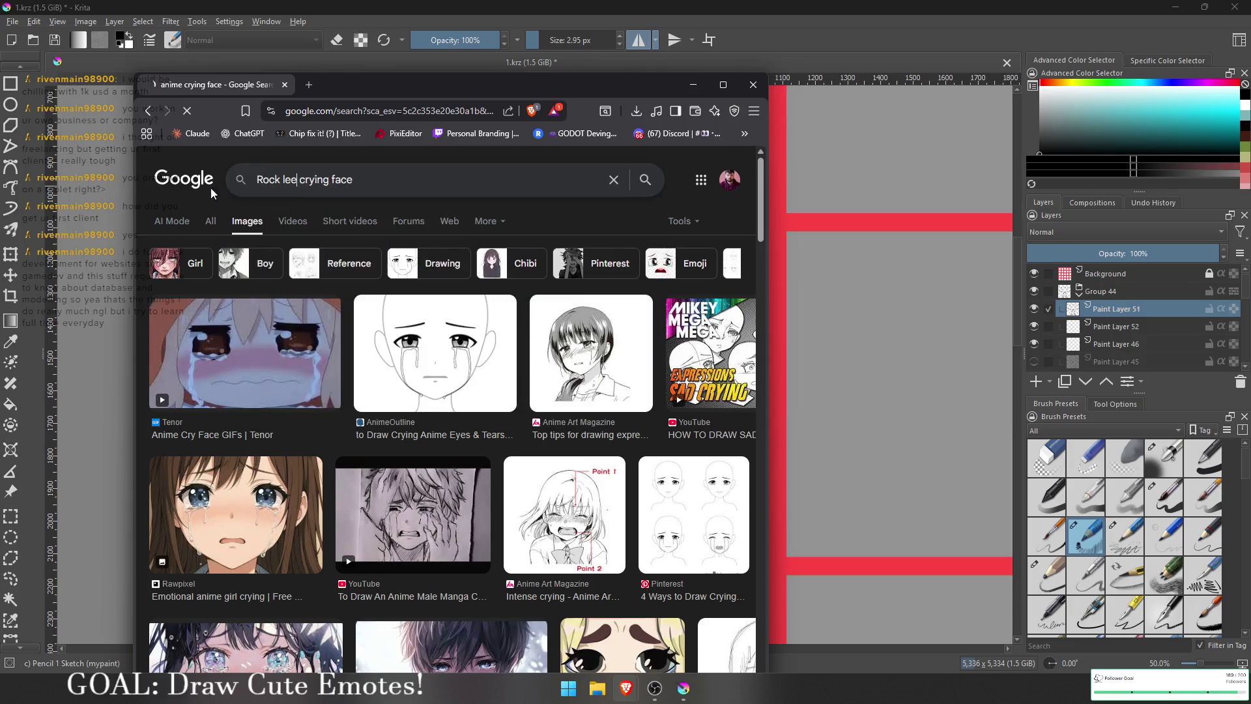
left_click(207, 345)
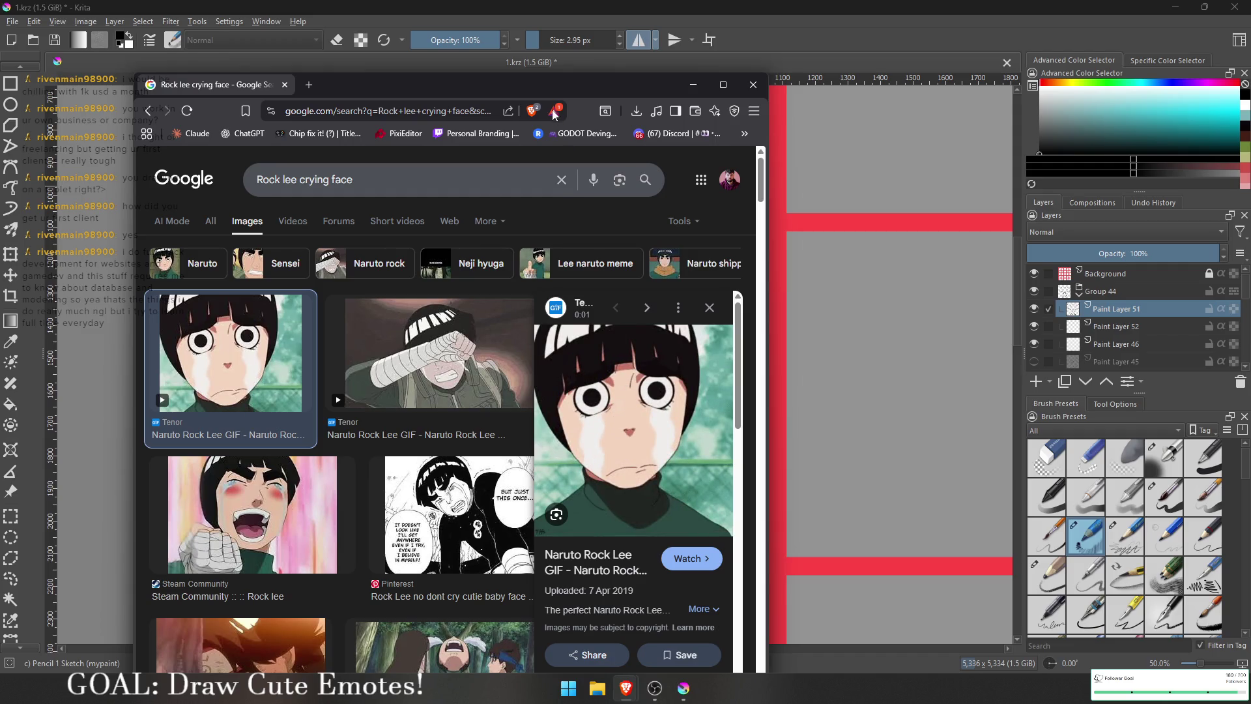
left_click_drag(572, 80, 197, 79)
key("alt+Tab")
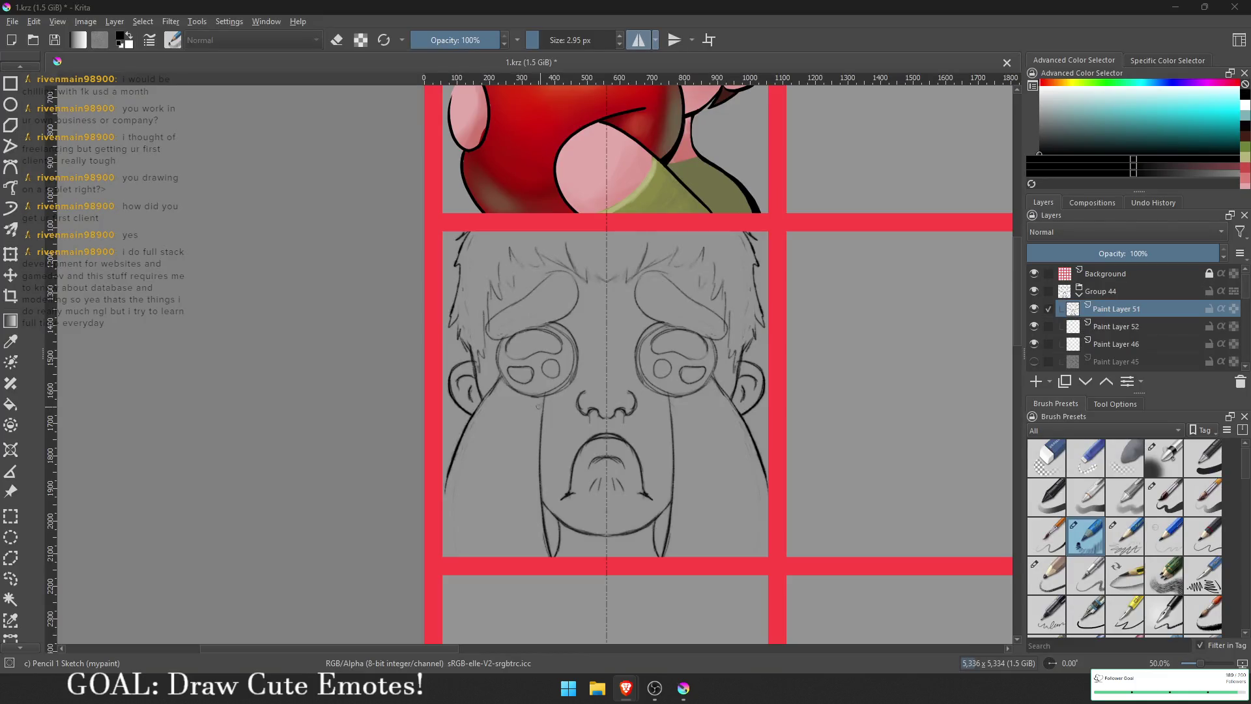
Step: Make Paint Layer 52 active, sample the heart-kissing boy's skin pink, and enlarge the brush to 10 px
scroll(651, 460, "up", 3)
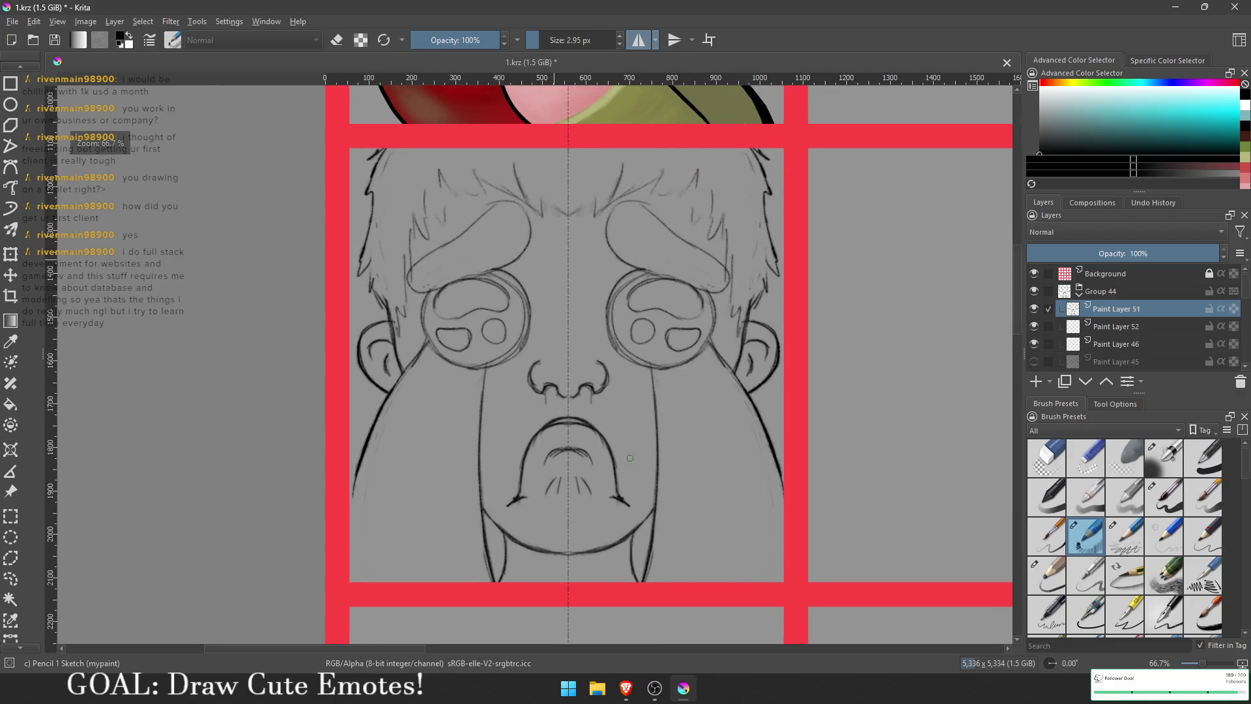
scroll(629, 459, "down", 1)
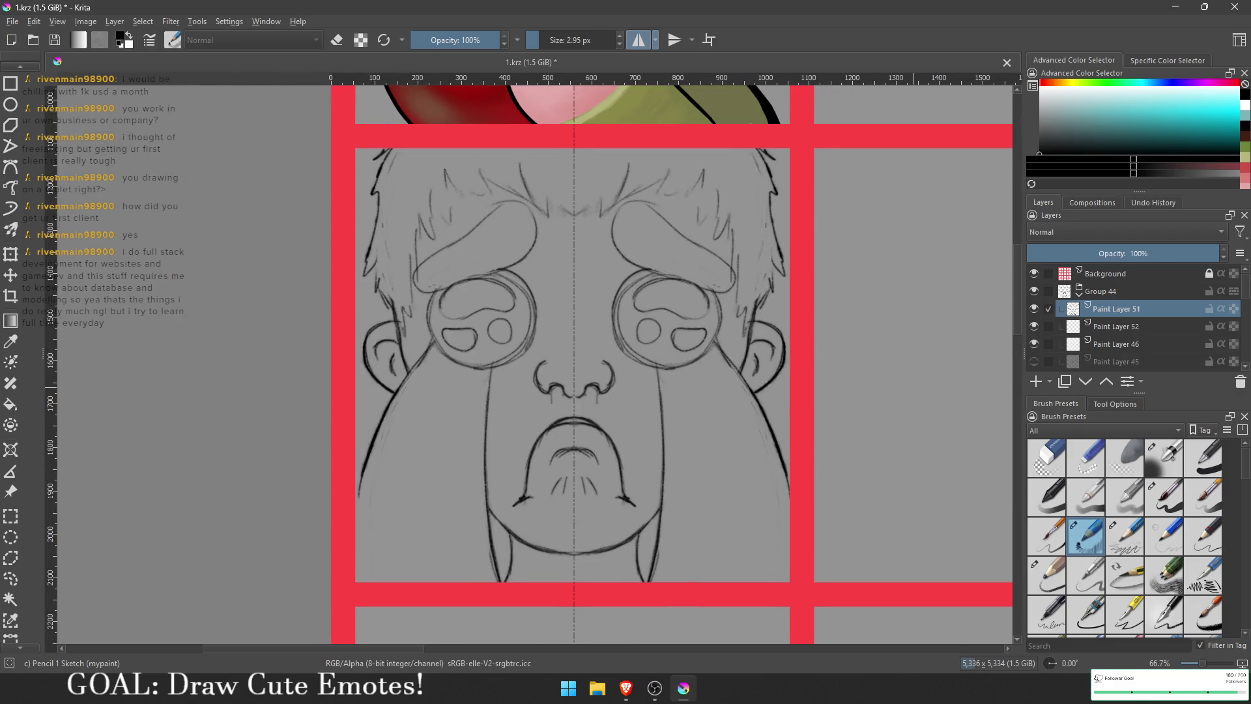
left_click(1124, 327)
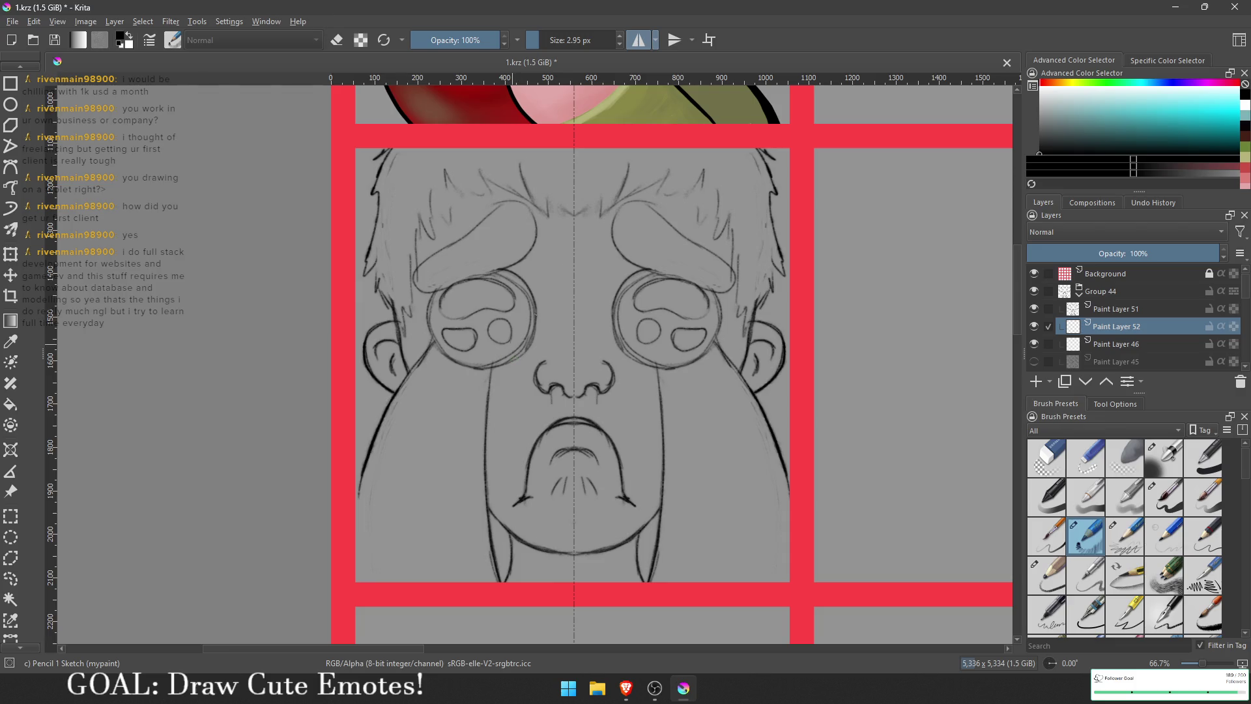
scroll(647, 230, "up", 5)
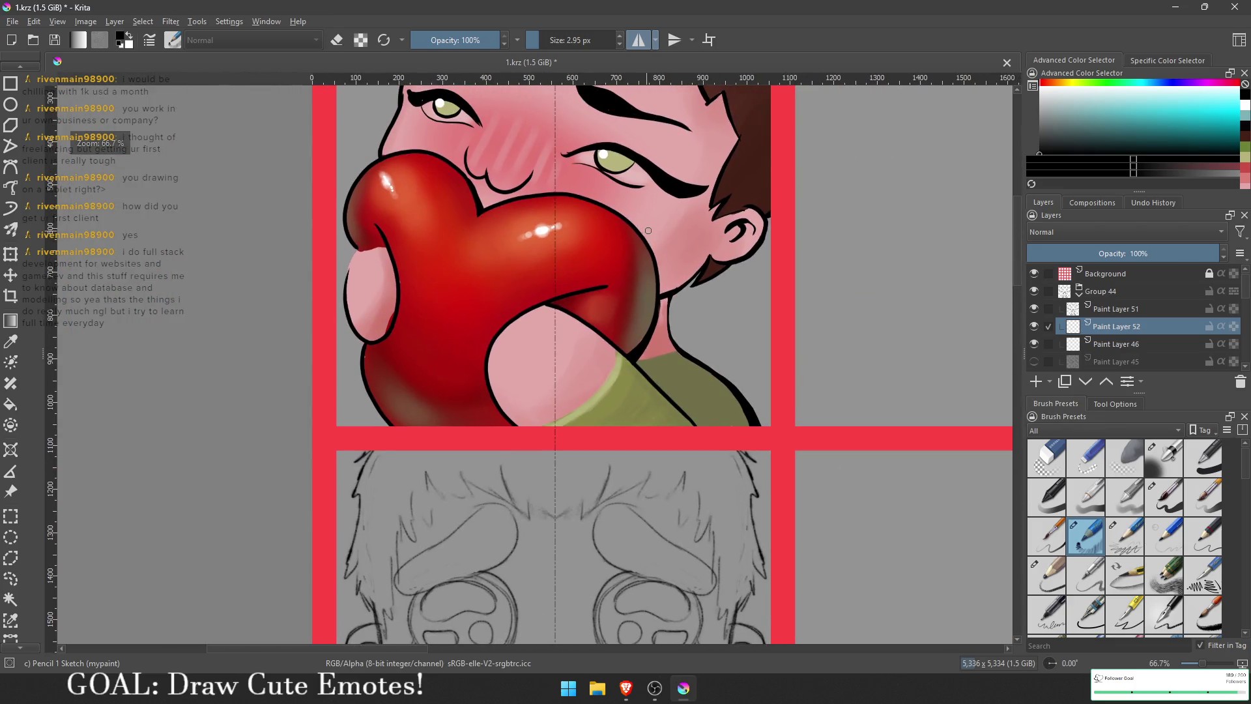
left_click(655, 220, "ctrl")
scroll(581, 456, "down", 5)
scroll(581, 456, "up", 5)
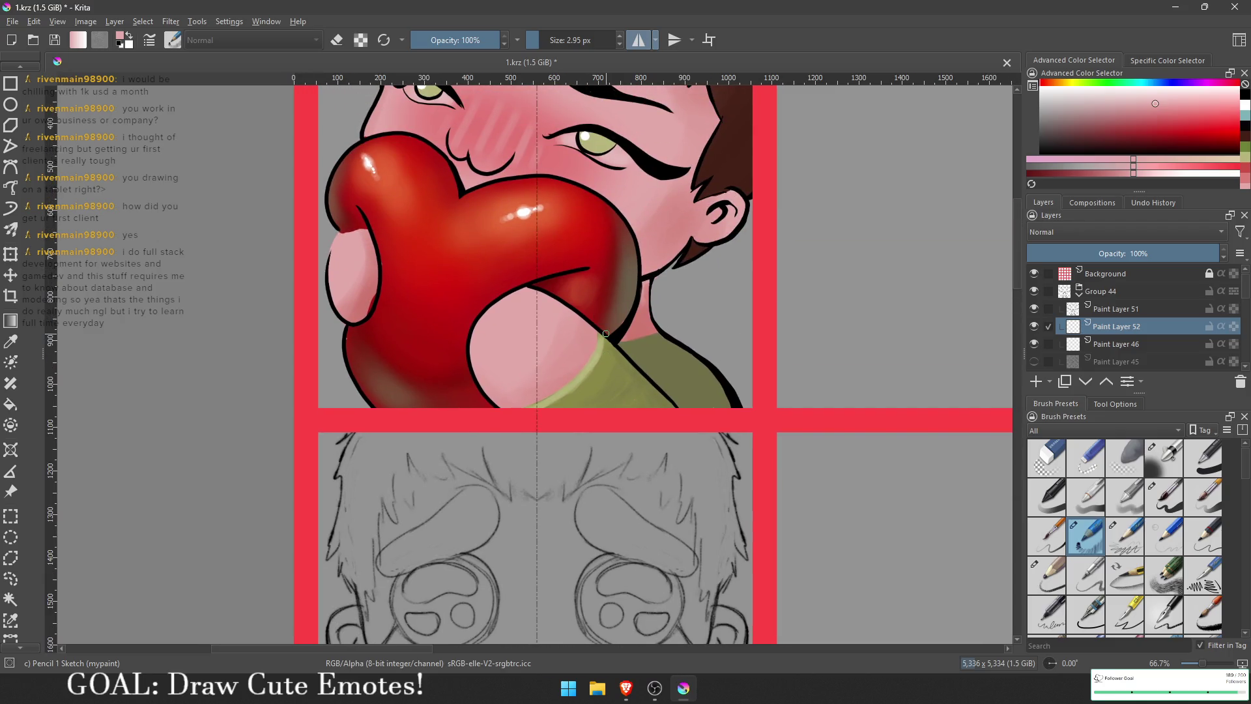
left_click(549, 330, "ctrl")
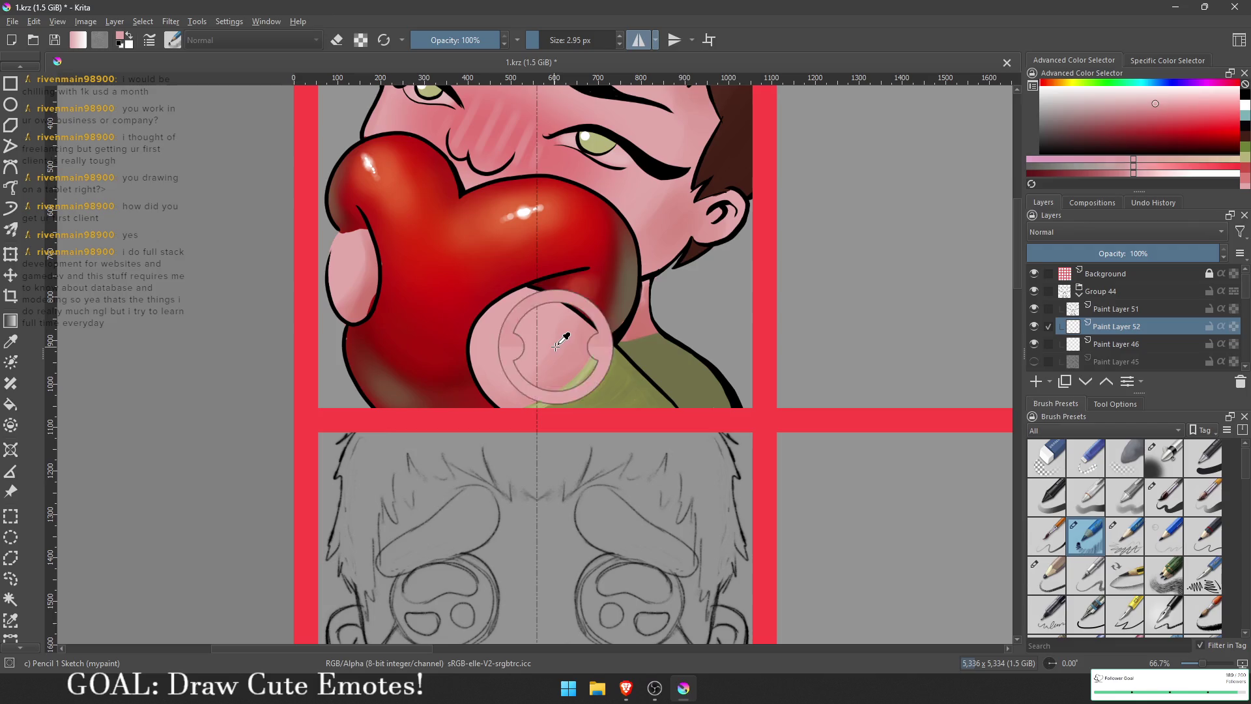
scroll(567, 351, "down", 3)
scroll(576, 375, "down", 2, "ctrl")
scroll(560, 450, "up", 1, "ctrl")
key("bracketright")
key("bracketright")
key("bracketright")
key("bracketright")
key("bracketright")
key("bracketright")
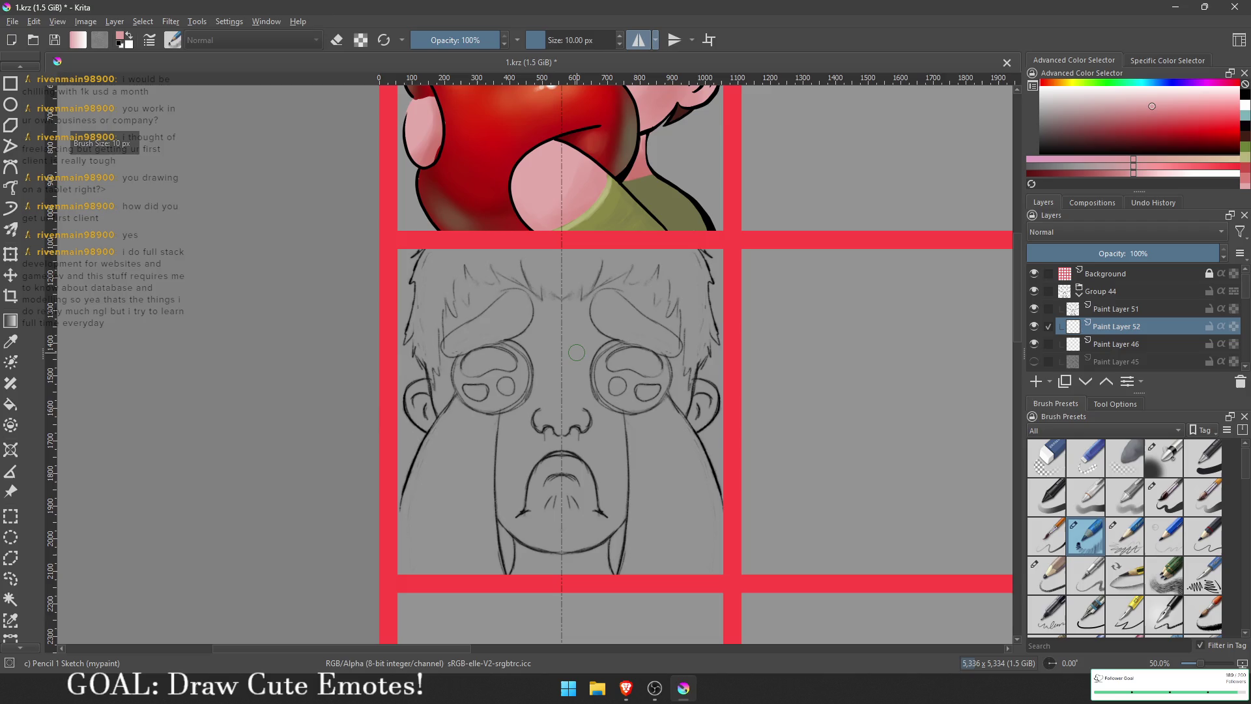
Step: Paint mirrored pink skin over the cheeks, chin, mouth and both face sides with a 40 px brush
mouse_move(630, 455)
left_mouse_down()
mouse_move(588, 536)
mouse_move(602, 512)
left_mouse_up()
scroll(647, 326, "up", 4)
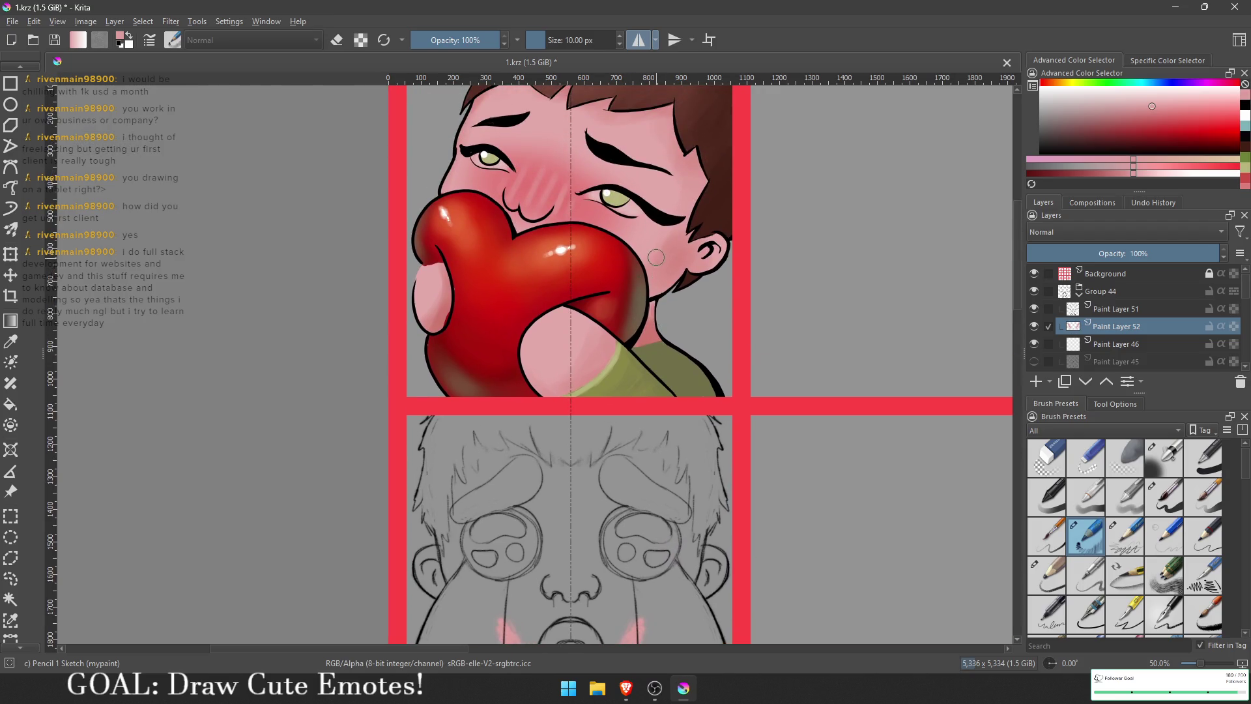
left_click(666, 251, "ctrl")
scroll(651, 358, "down", 4)
mouse_move(655, 478)
left_mouse_down()
mouse_move(618, 531)
mouse_move(619, 518)
mouse_move(580, 555)
mouse_move(612, 583)
mouse_move(572, 571)
left_mouse_up()
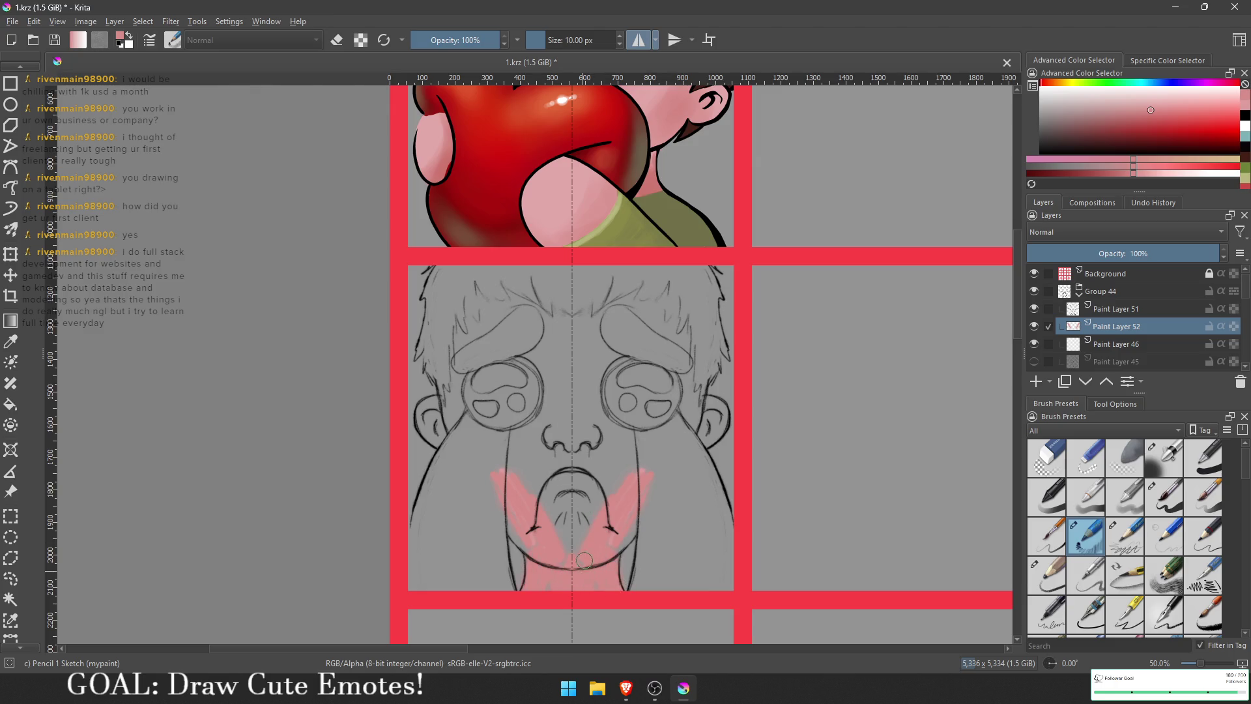
left_click(1194, 466)
left_click_drag(570, 541, 607, 479)
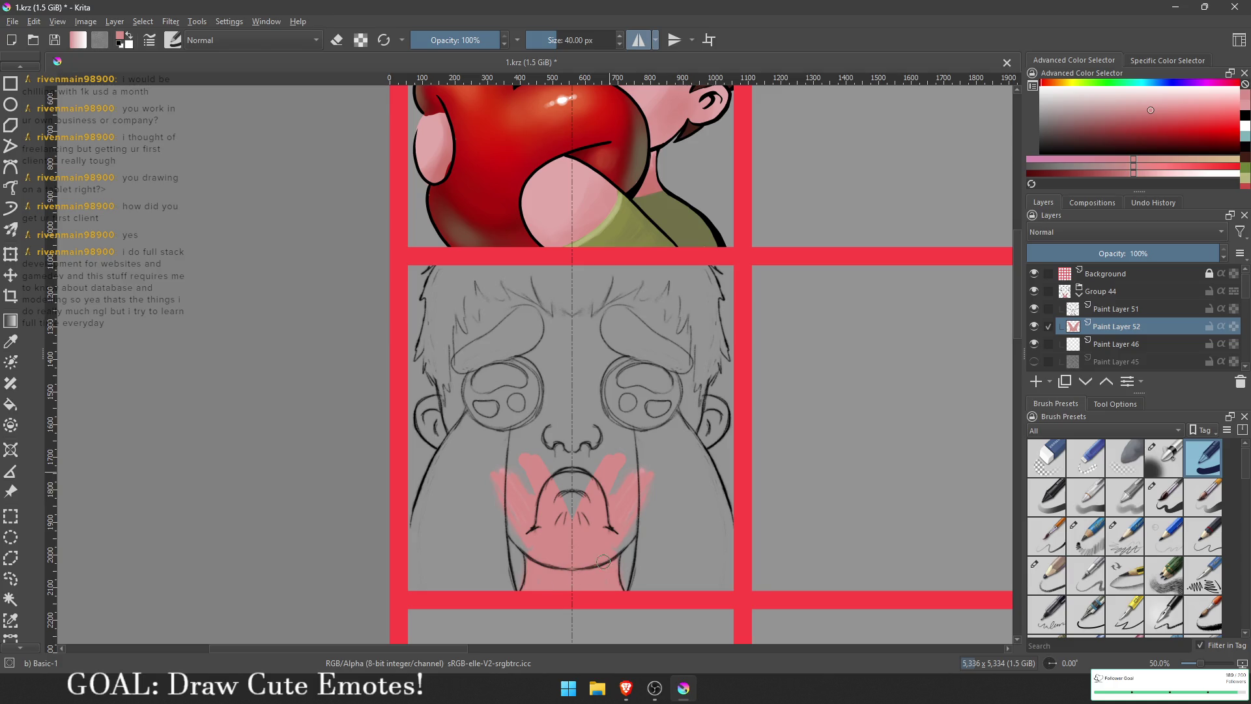
mouse_move(603, 553)
left_mouse_down()
mouse_move(641, 473)
mouse_move(636, 456)
mouse_move(589, 463)
mouse_move(572, 499)
left_mouse_up()
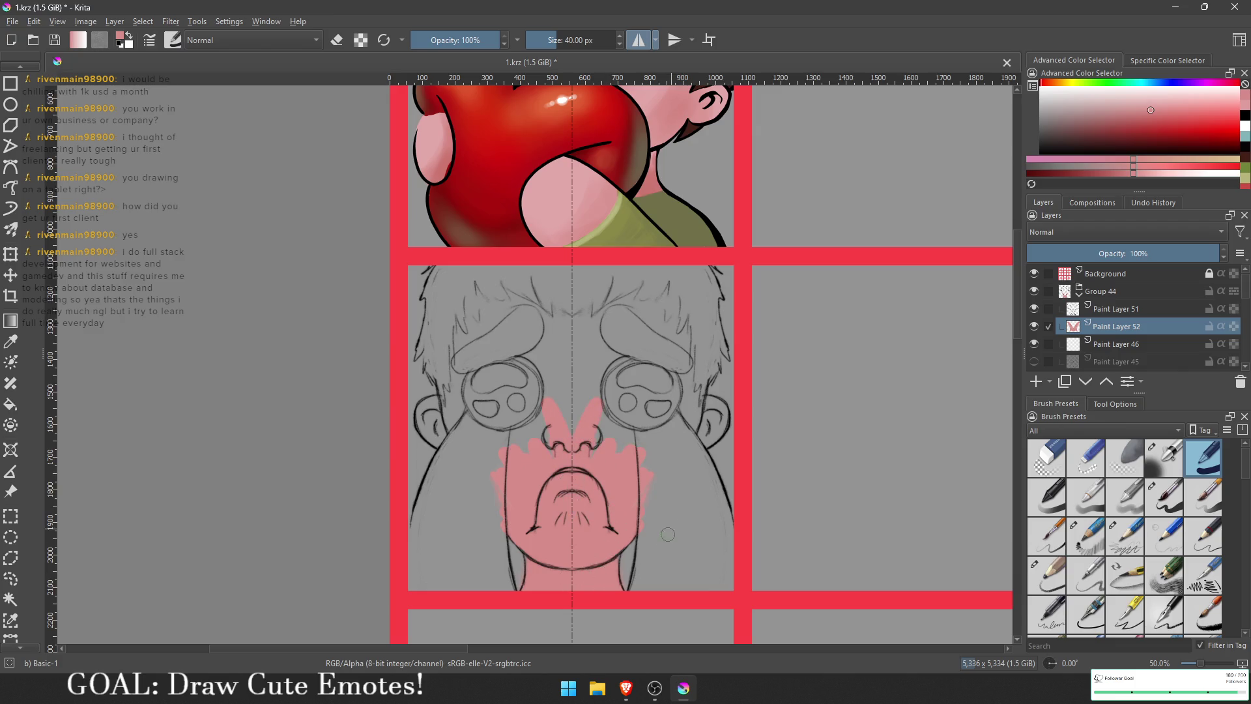
mouse_move(647, 504)
left_mouse_down()
mouse_move(648, 544)
mouse_move(642, 438)
left_mouse_up()
mouse_move(647, 557)
left_mouse_down()
mouse_move(649, 586)
mouse_move(655, 521)
left_mouse_up()
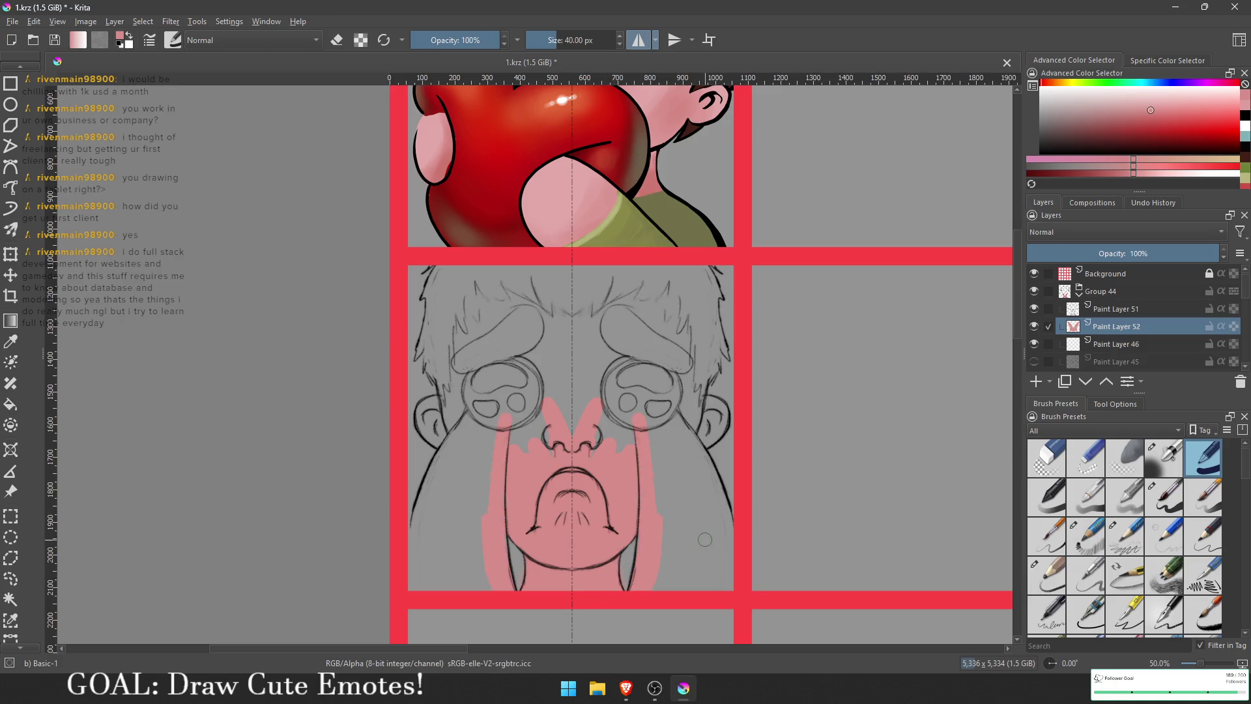
Step: Lasso the head outline with Freehand Selection along the jaw, hair edge and bottom
left_click(10, 578)
mouse_move(739, 542)
left_mouse_down()
mouse_move(718, 466)
mouse_move(721, 323)
left_mouse_up()
mouse_move(719, 281)
left_mouse_down()
mouse_move(505, 258)
mouse_move(430, 267)
mouse_move(429, 396)
left_mouse_up()
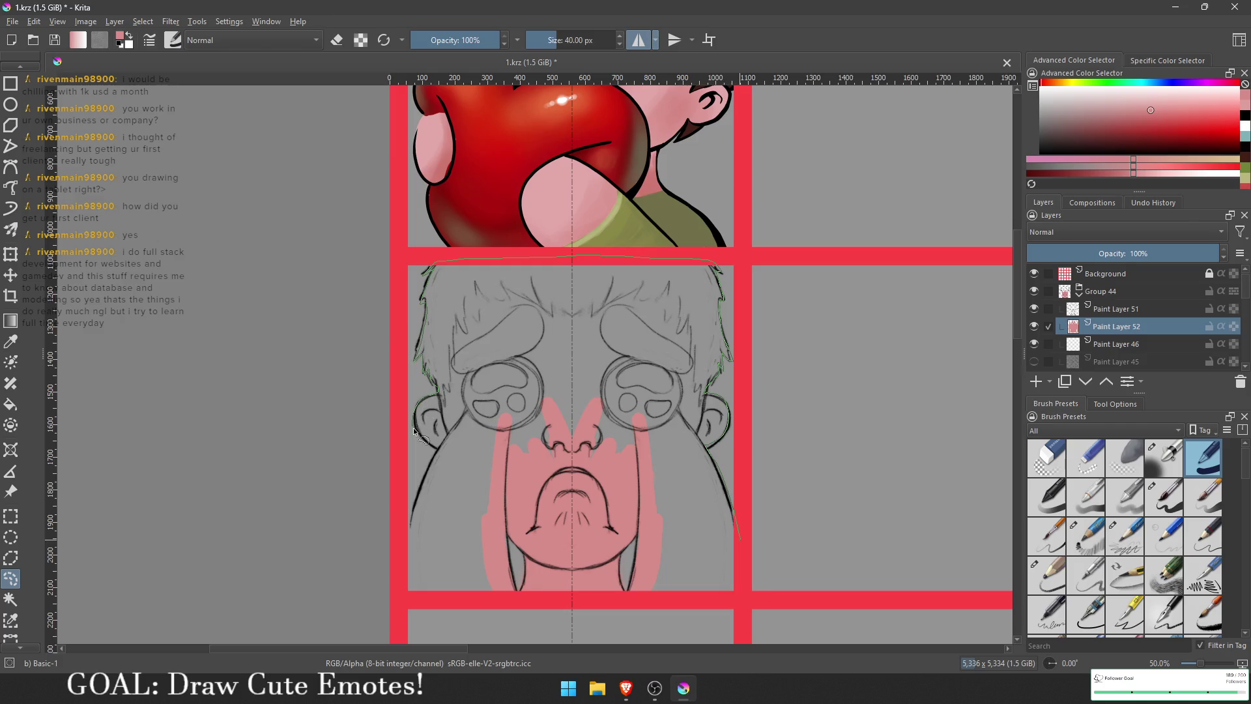
mouse_move(435, 454)
left_mouse_down()
mouse_move(407, 581)
mouse_move(466, 600)
mouse_move(742, 605)
left_mouse_up()
Step: Add the lower-left area and both jaw edges to the head selection
mouse_move(437, 457)
left_mouse_down()
mouse_move(395, 594)
mouse_move(439, 454)
left_mouse_up()
key("ctrl+z")
mouse_move(434, 485)
left_mouse_down()
mouse_move(412, 515)
mouse_move(400, 586)
left_mouse_up()
mouse_move(626, 593)
left_mouse_down()
mouse_move(621, 553)
mouse_move(642, 547)
mouse_move(626, 593)
left_mouse_up()
mouse_move(507, 535)
left_mouse_down()
mouse_move(511, 558)
mouse_move(508, 537)
left_mouse_up()
Step: Fill the head selection with pink on a new layer and merge it into Paint Layer 52
key("g")
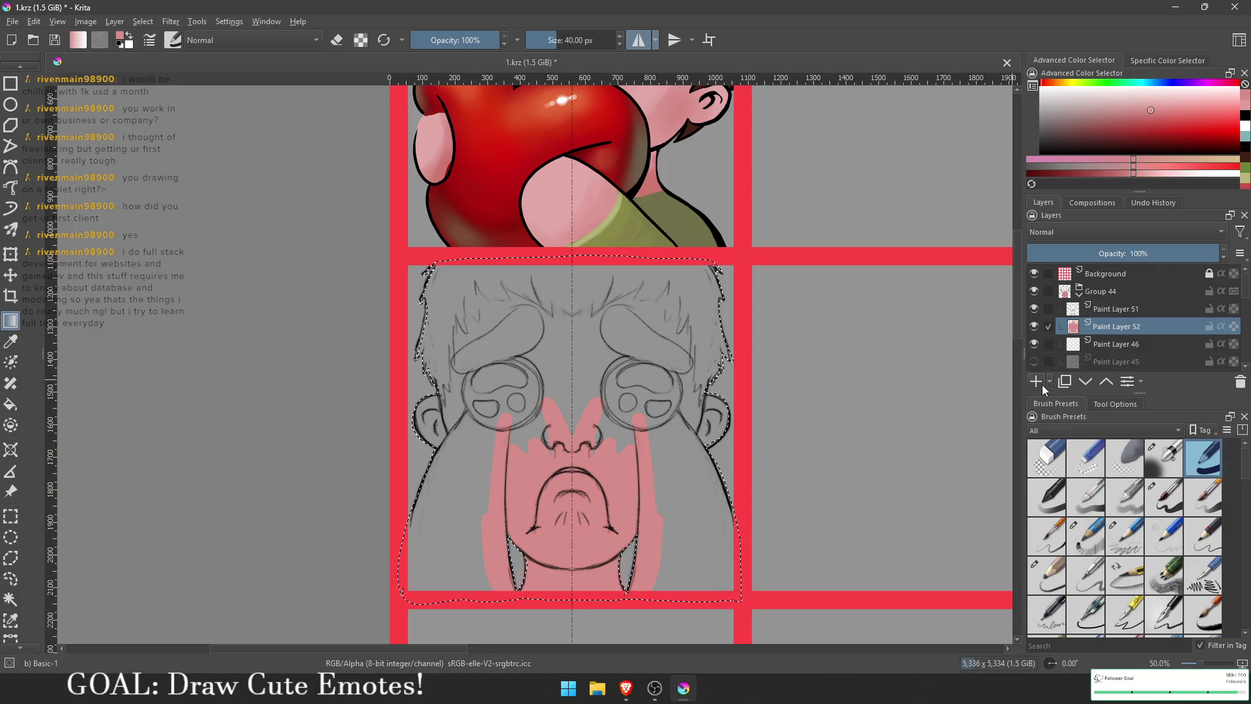
left_click(1042, 387)
key("f")
left_click(642, 384)
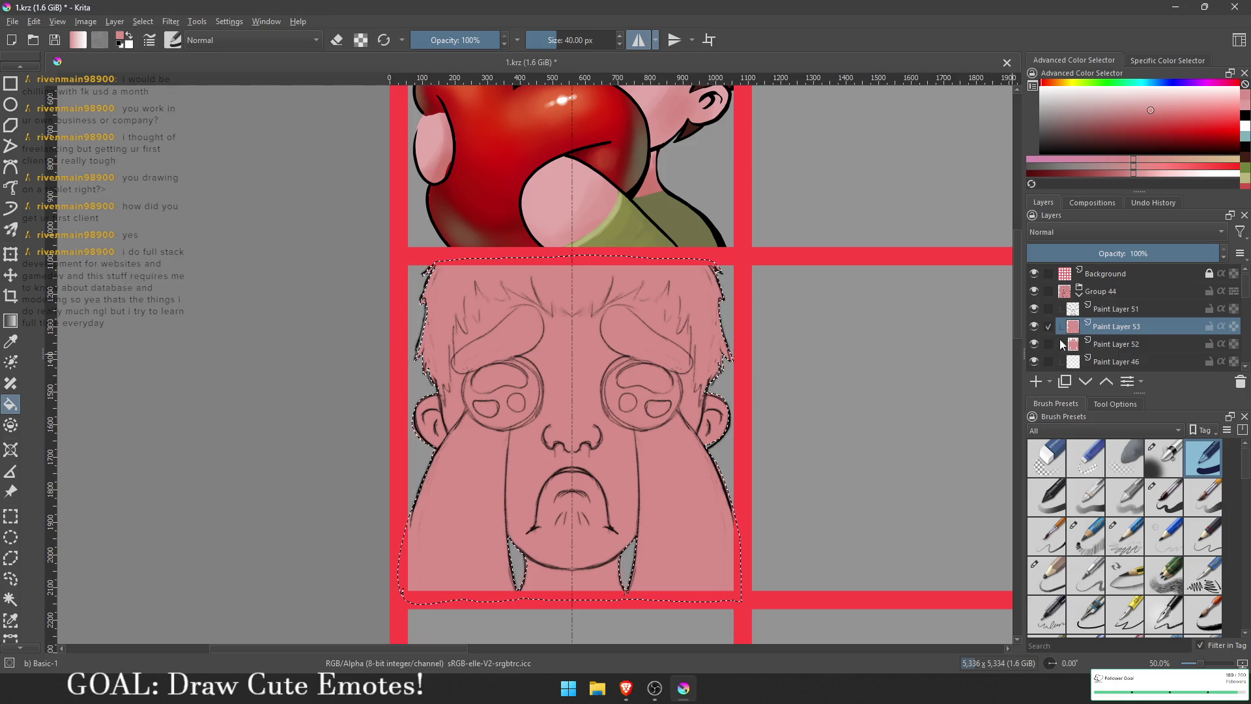
right_click(1115, 325)
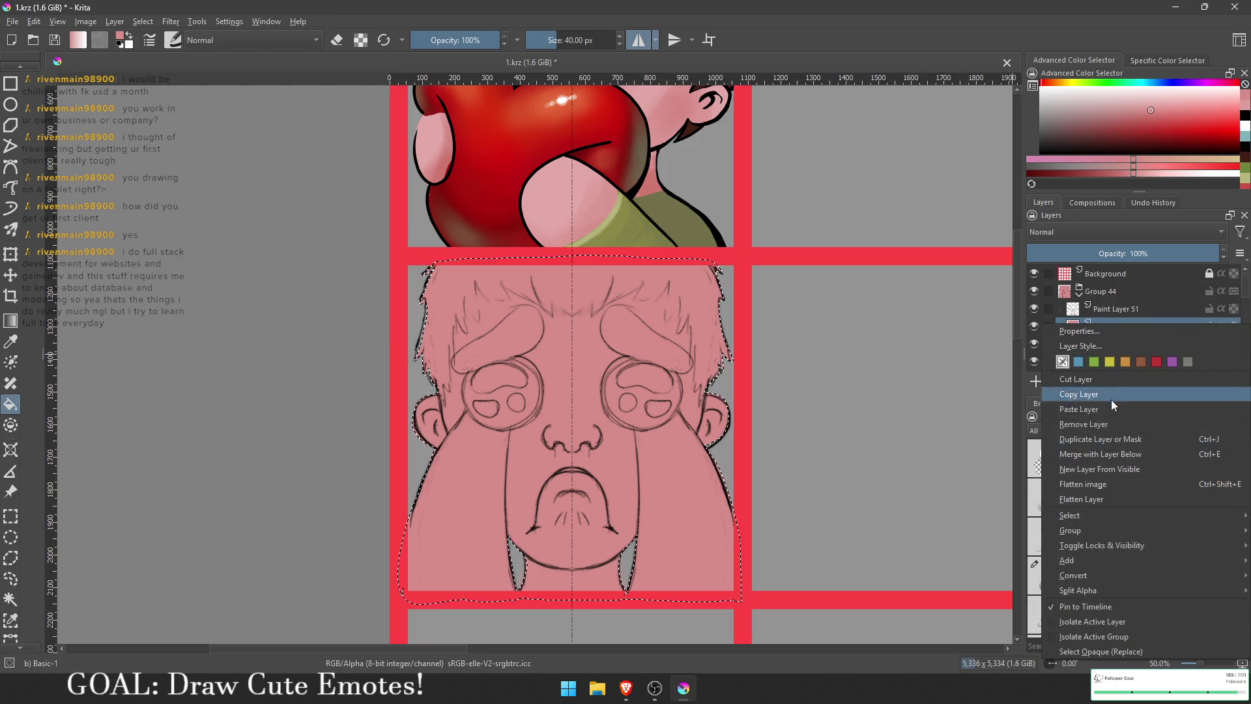
left_click(1124, 452)
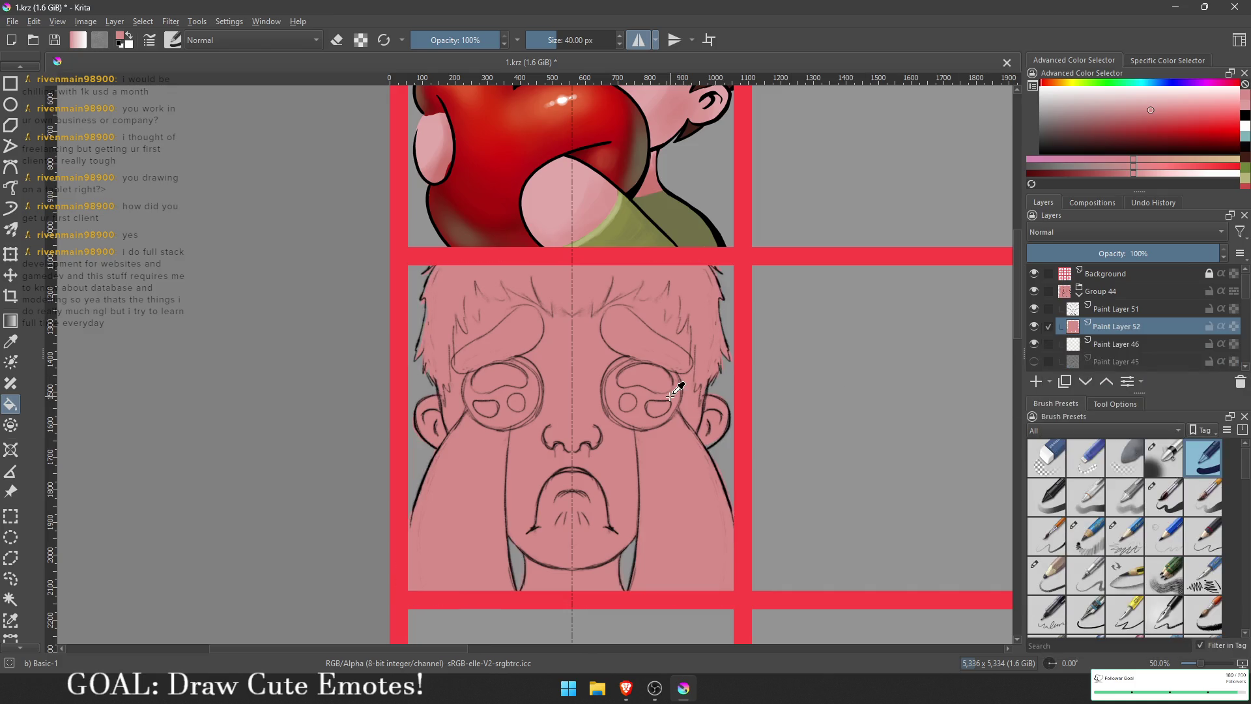
Step: Undo the layer merge and pick dark maroon with the brush tool
left_click_drag(676, 389, 687, 402)
key("ctrl+z")
scroll(693, 447, "up", 3)
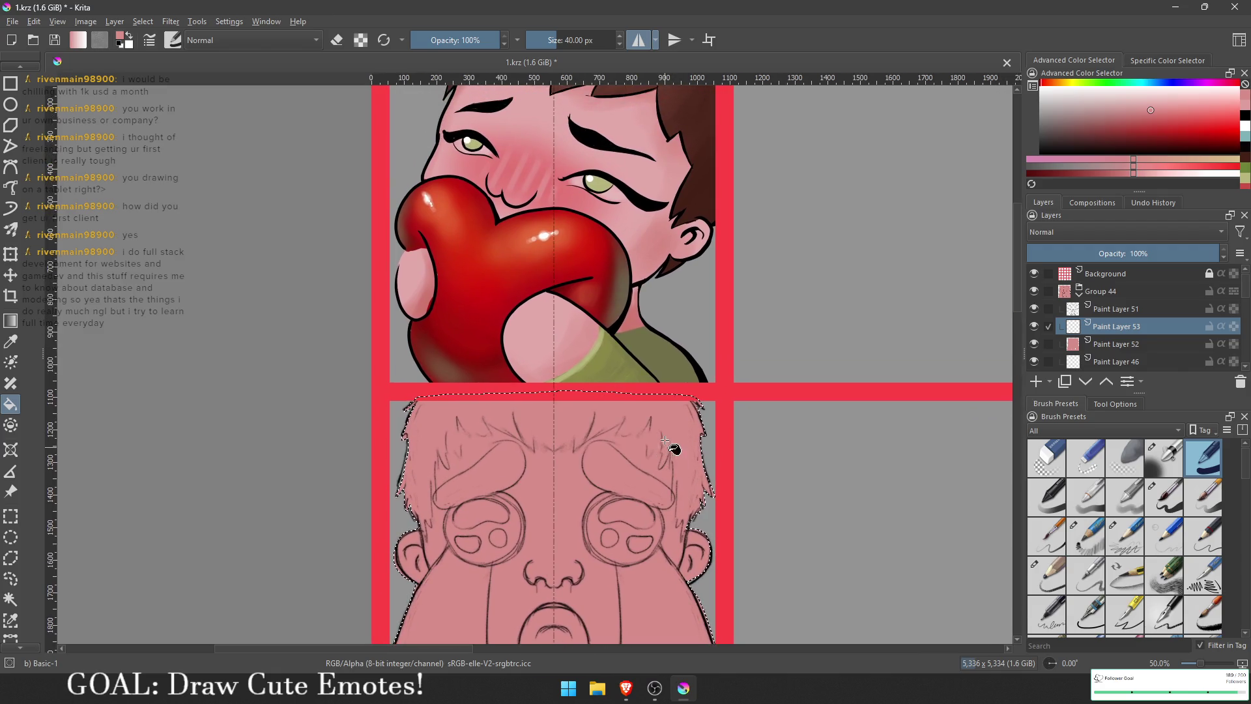
left_click_drag(689, 432, 677, 435)
key("b")
mouse_move(739, 397)
left_mouse_down()
mouse_move(730, 424)
mouse_move(756, 355)
left_mouse_up()
left_click(687, 114, "ctrl")
left_click_drag(680, 223, 688, 220)
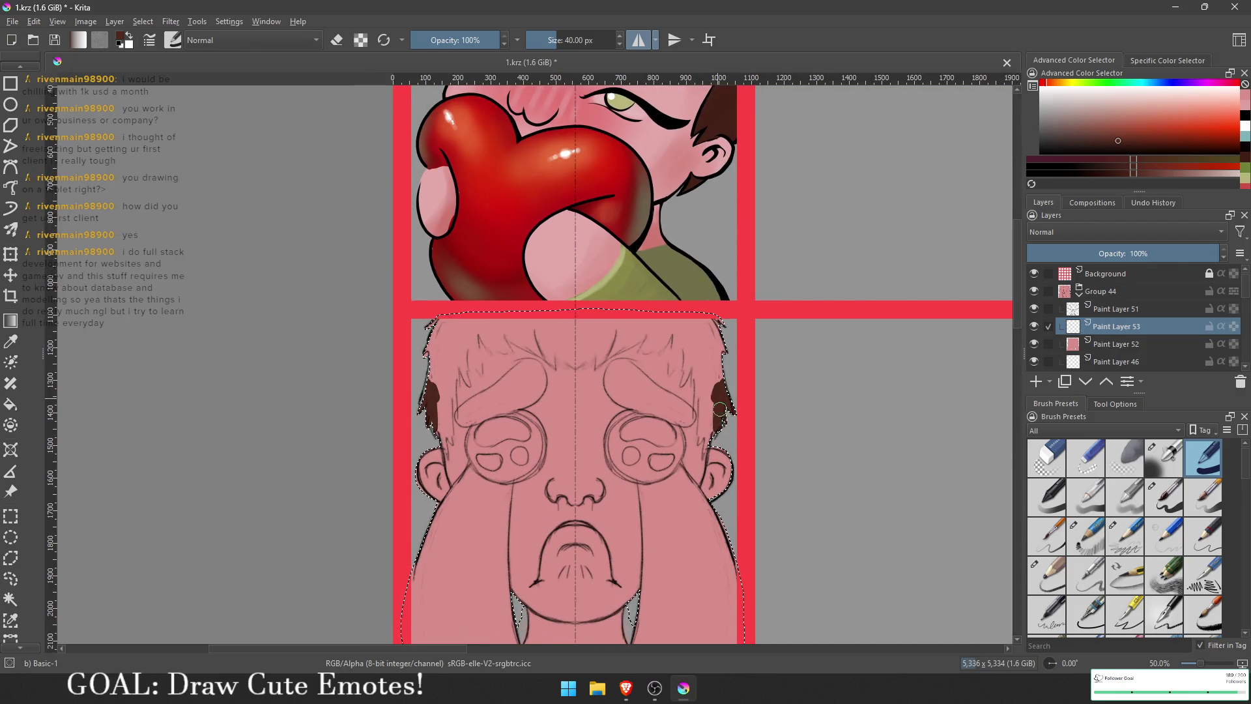
Step: Paint mirrored dark hair beside both ears and across the top of the head with the Basic-5 Size brush
left_click_drag(705, 449, 710, 431)
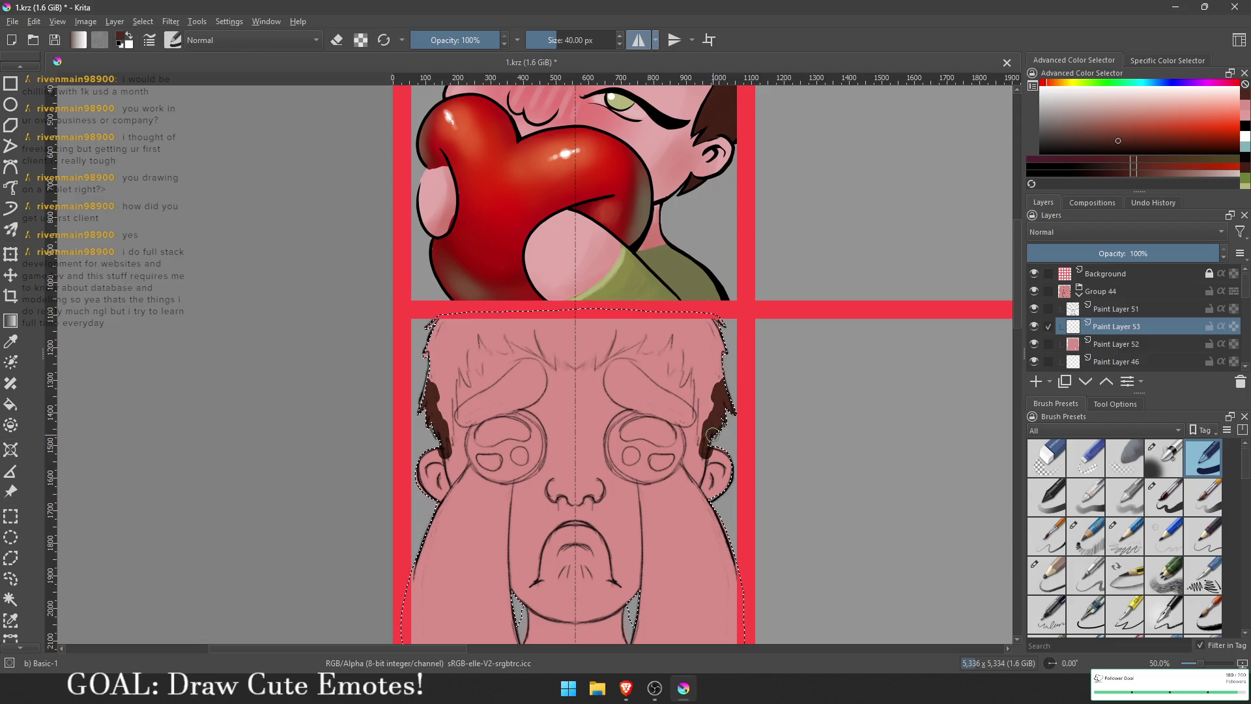
left_click(1163, 496)
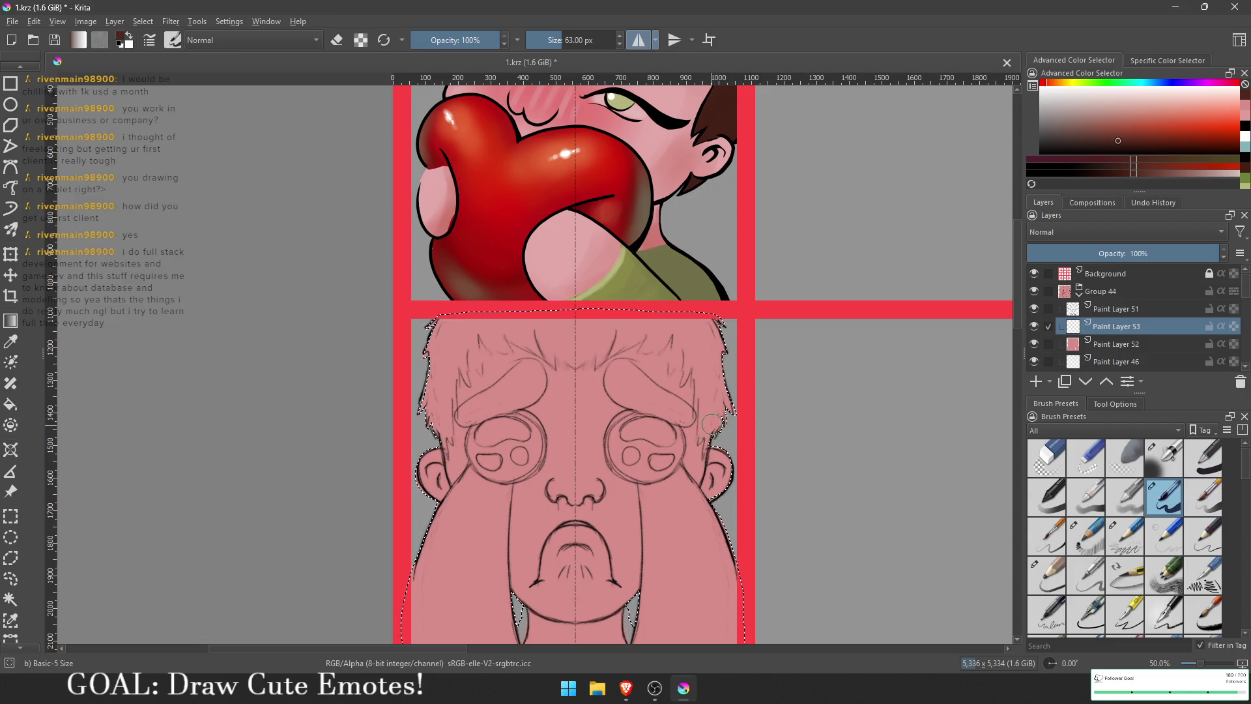
left_click_drag(704, 444, 713, 427)
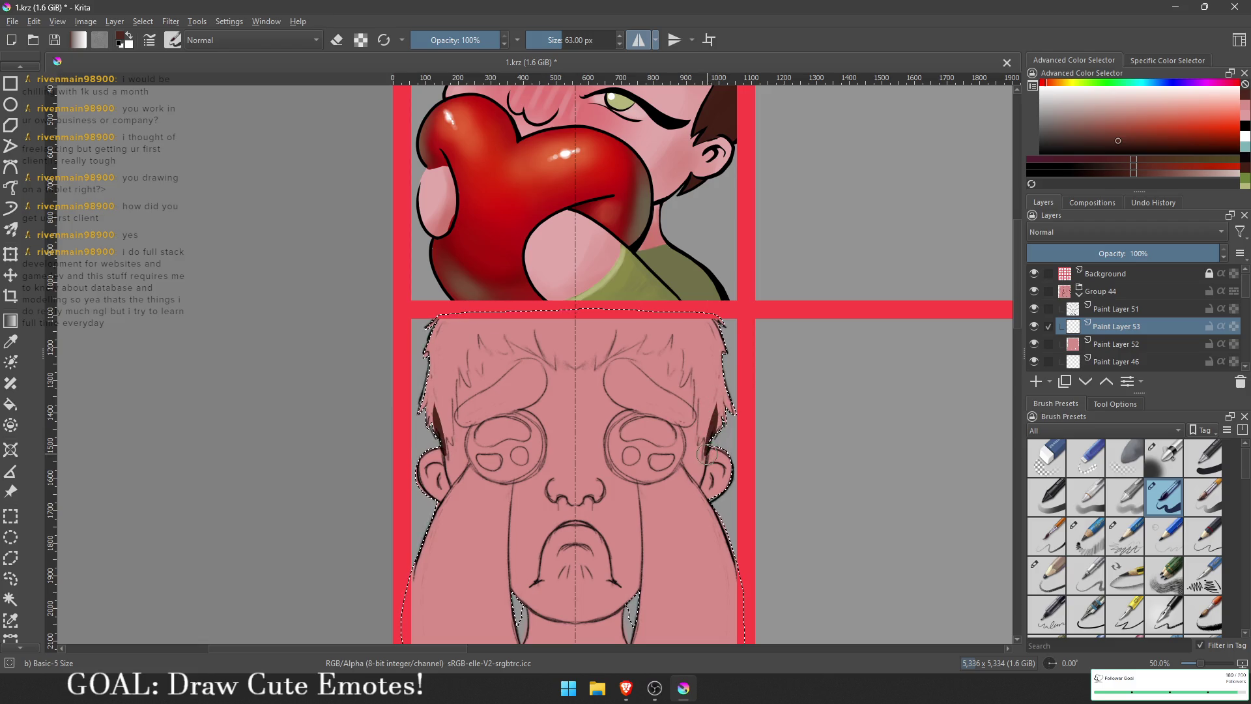
left_click_drag(706, 446, 704, 381)
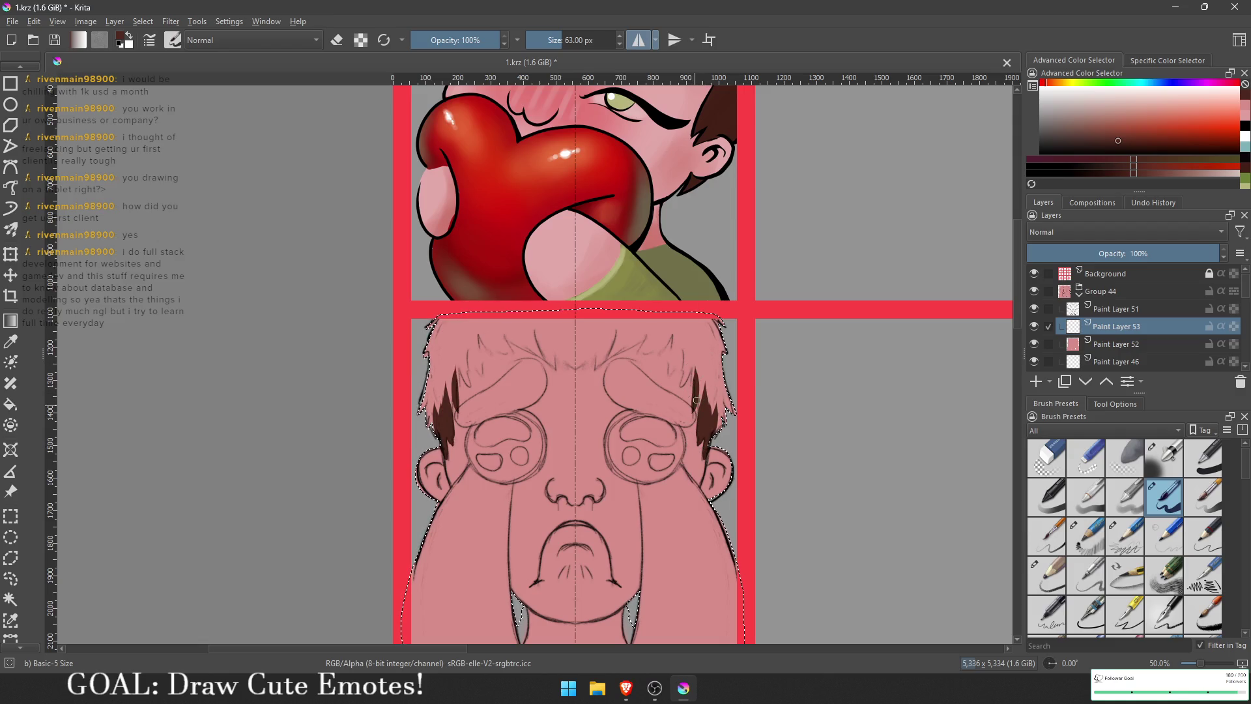
left_click_drag(699, 363, 714, 408)
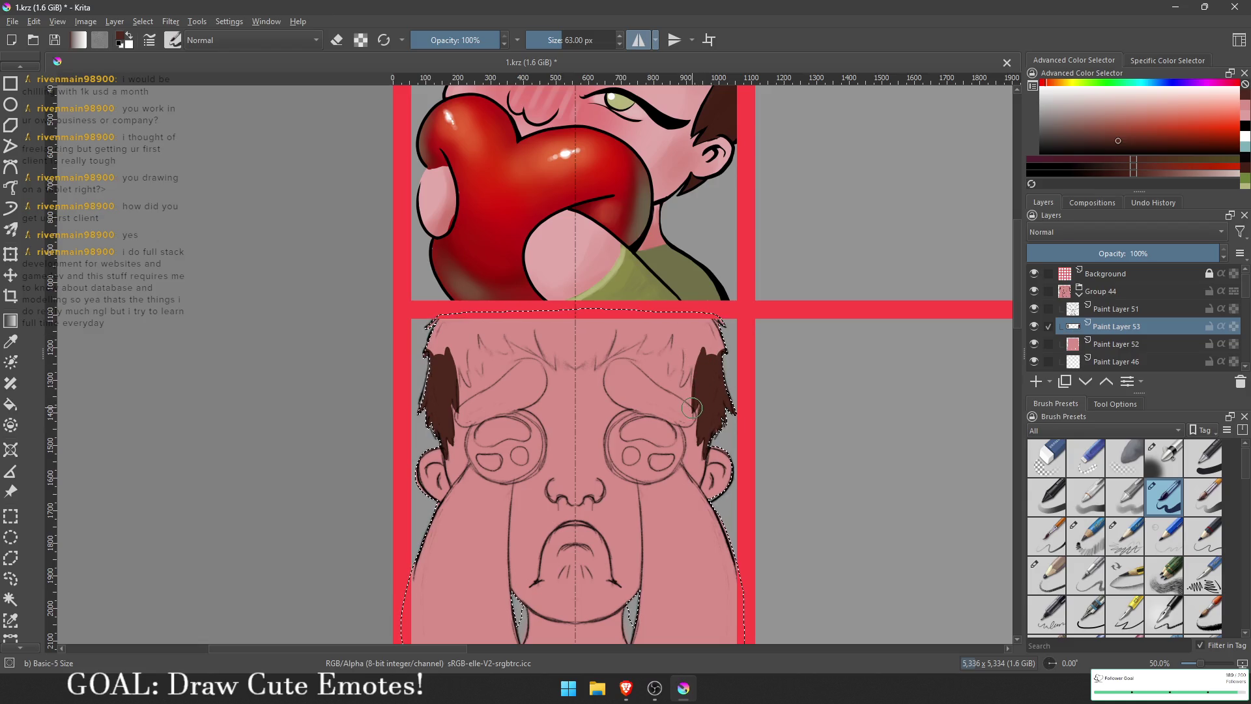
mouse_move(719, 330)
left_mouse_down()
mouse_move(692, 357)
mouse_move(676, 323)
left_mouse_up()
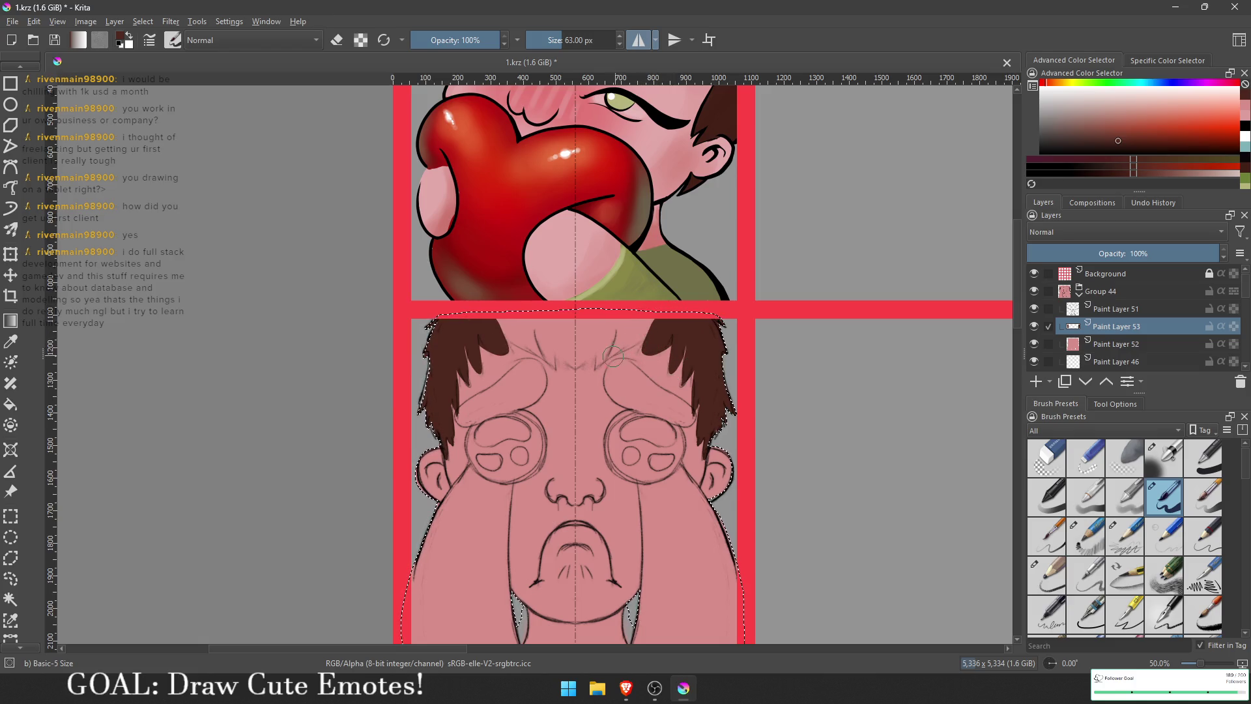
left_click_drag(612, 355, 667, 311)
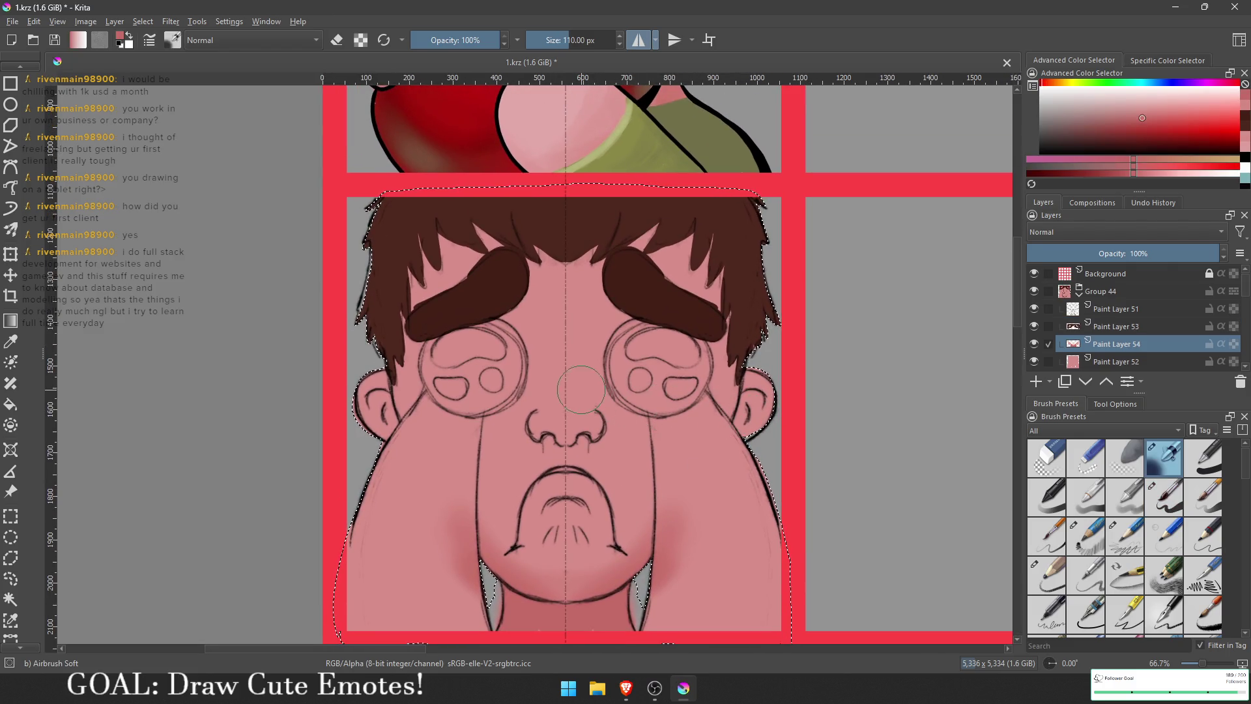
Step: Airbrush a redder blush with an enlarged soft brush across the nose and between the eyes
left_click_drag(754, 347, 779, 381)
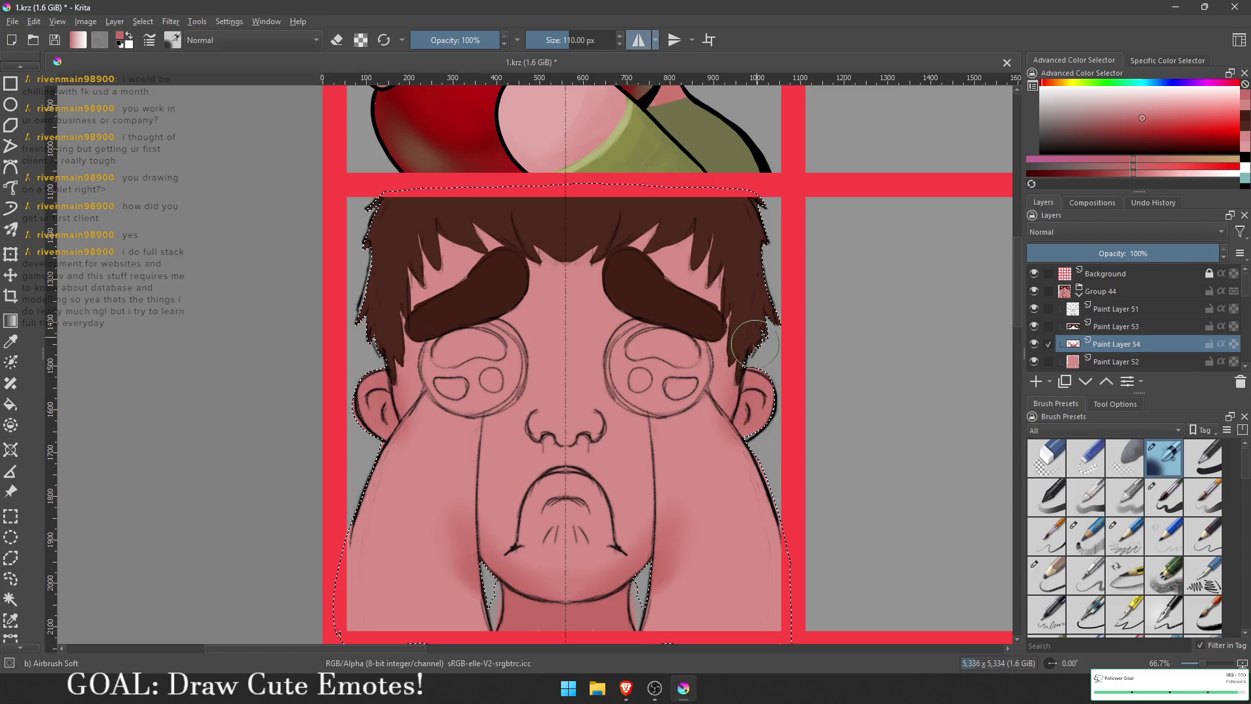
key("ctrl+z")
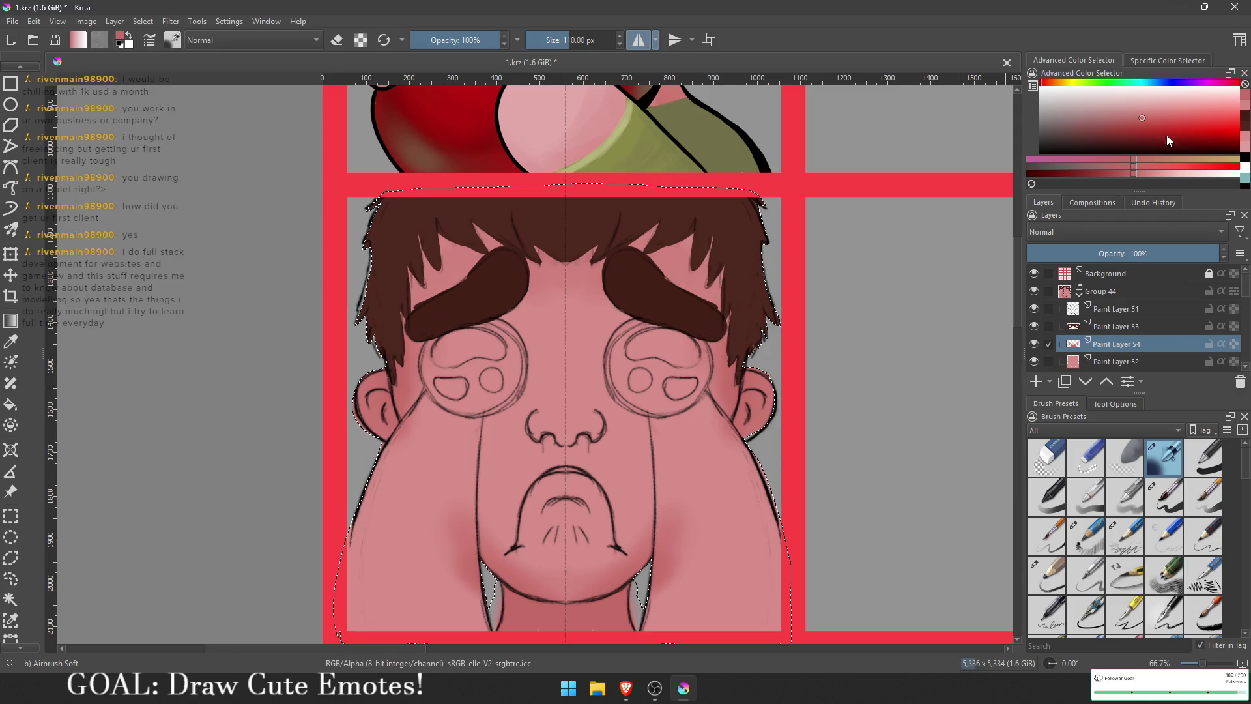
left_click(1191, 118)
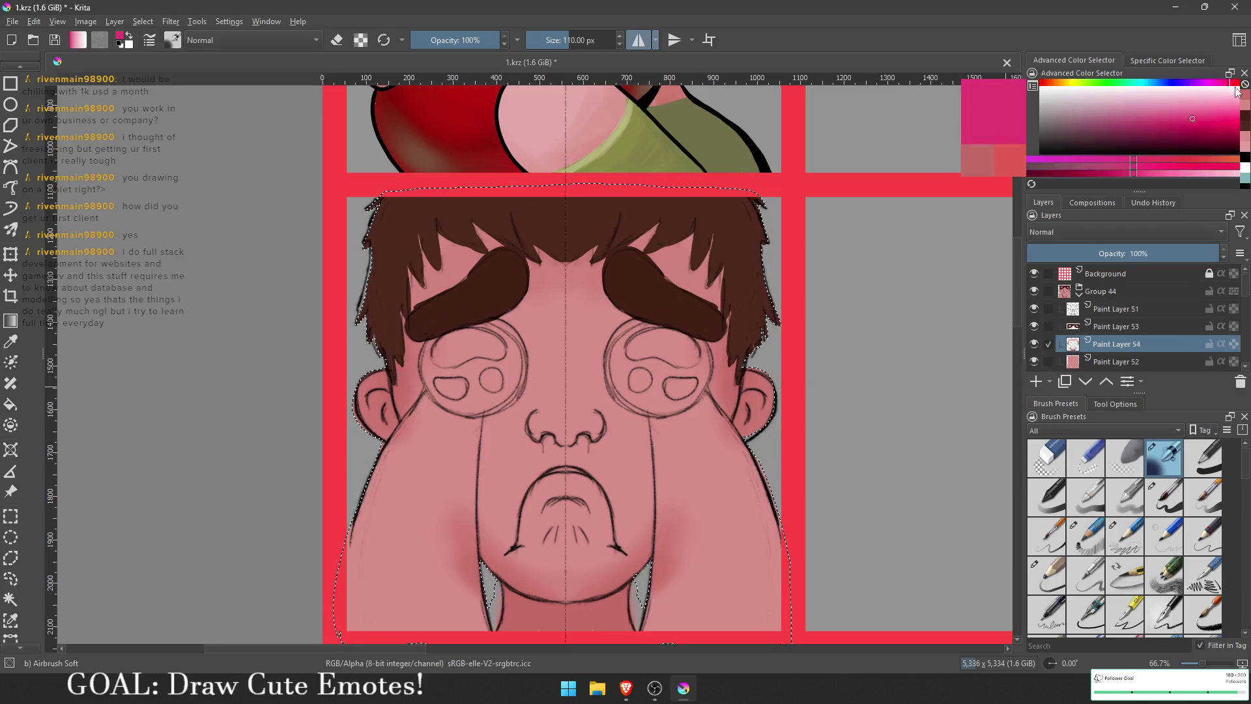
key("bracketright")
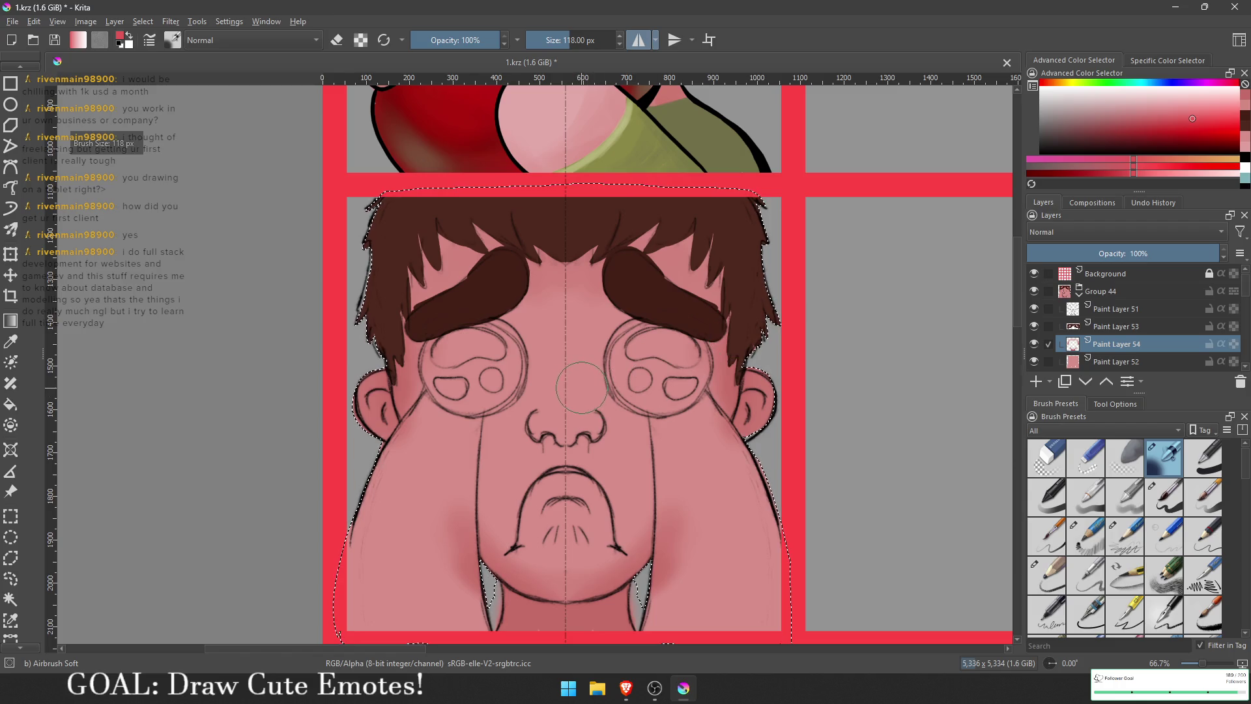
key("bracketright")
key("bracketright")
key("bracketright")
left_click_drag(584, 380, 573, 385)
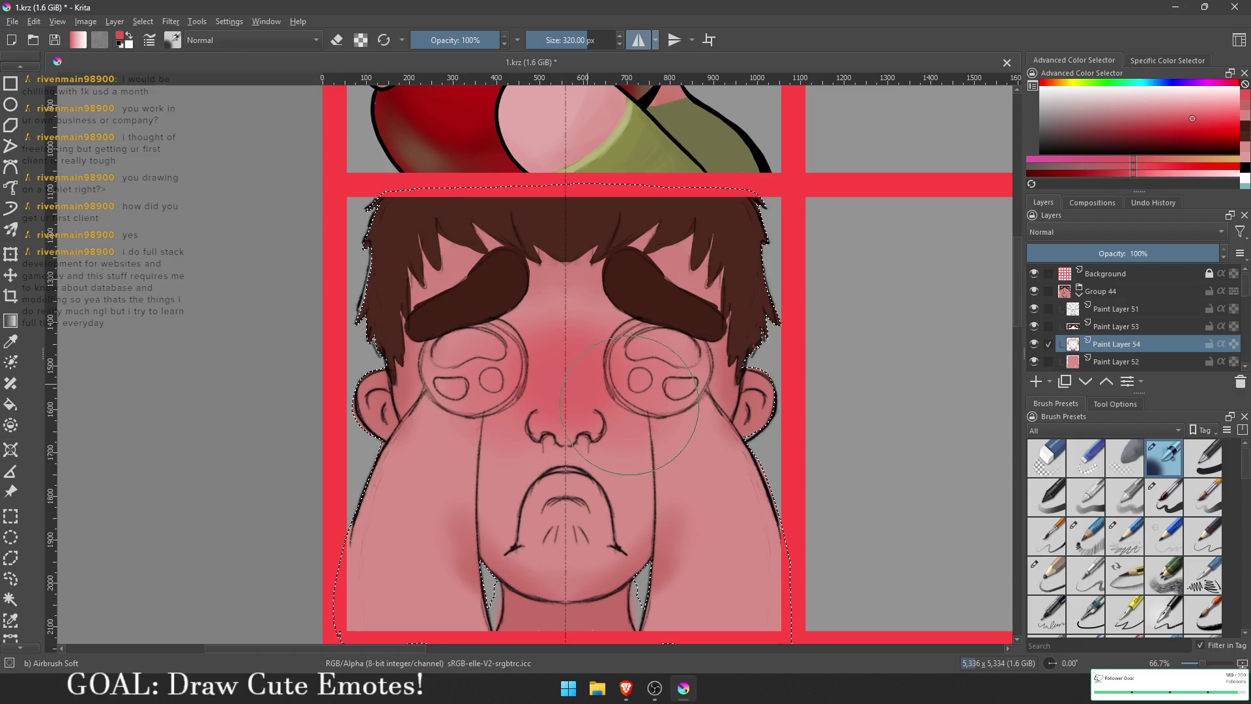
key("bracketleft")
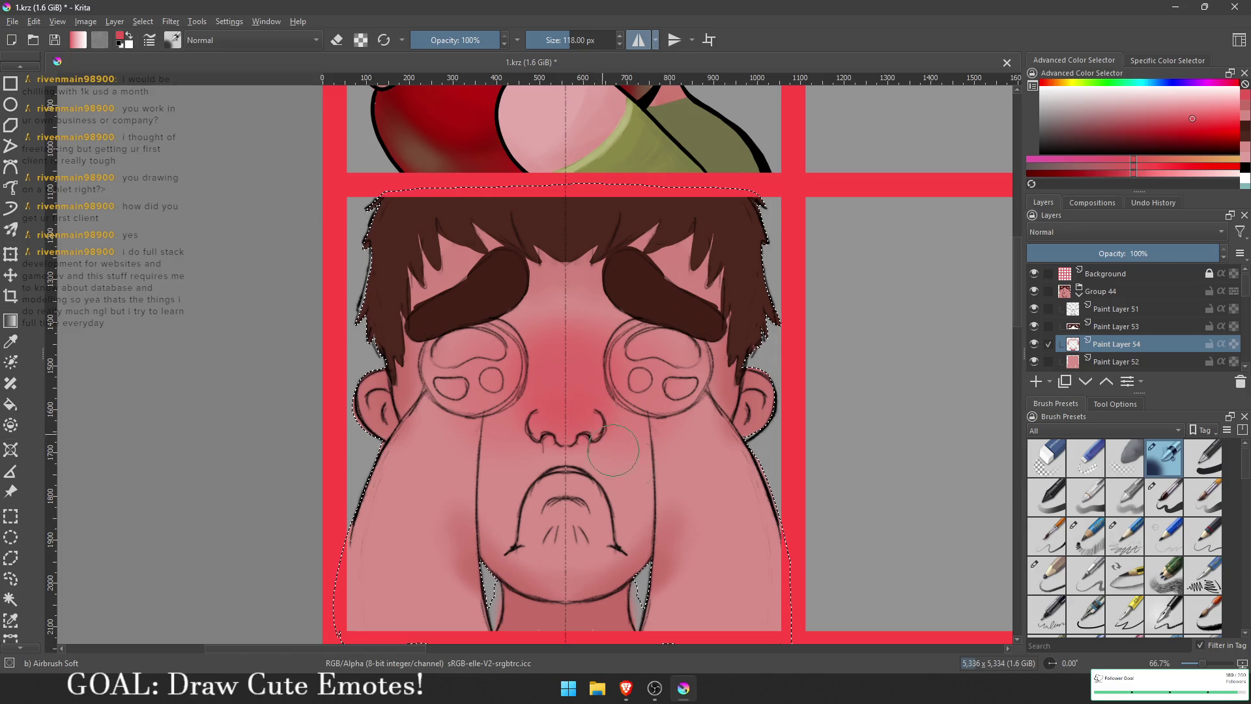
key("bracketleft")
key("minus")
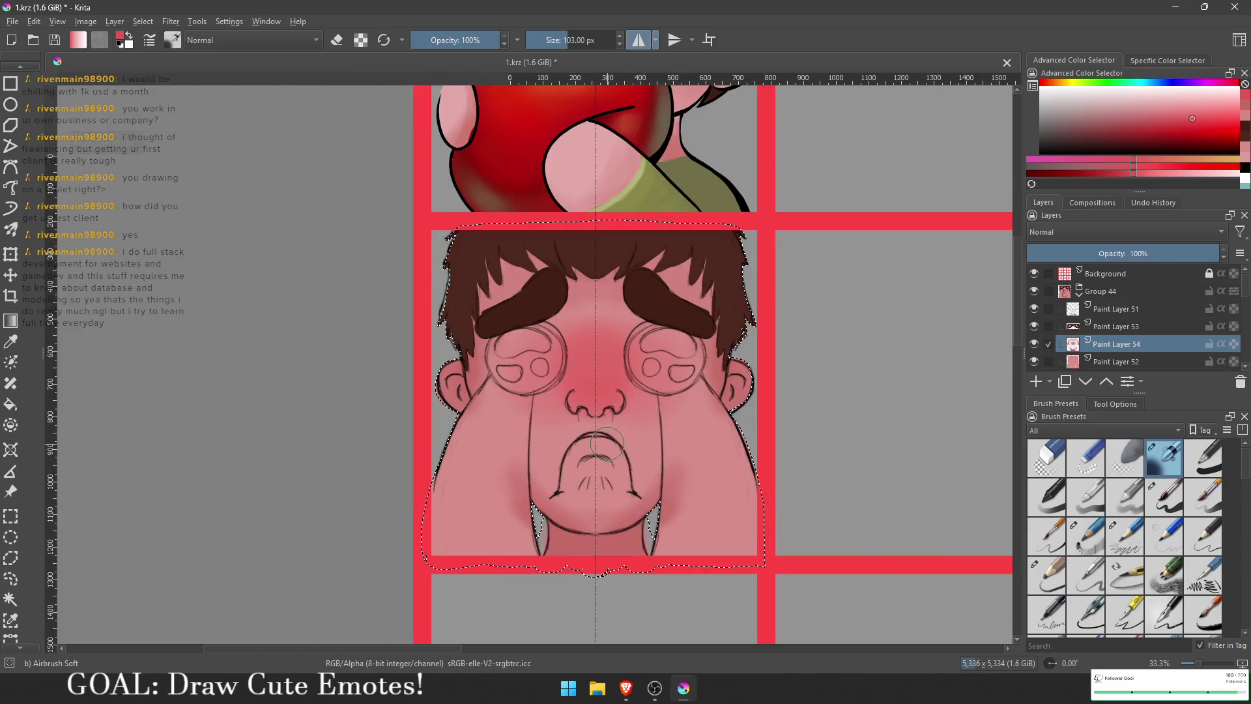
key("plus")
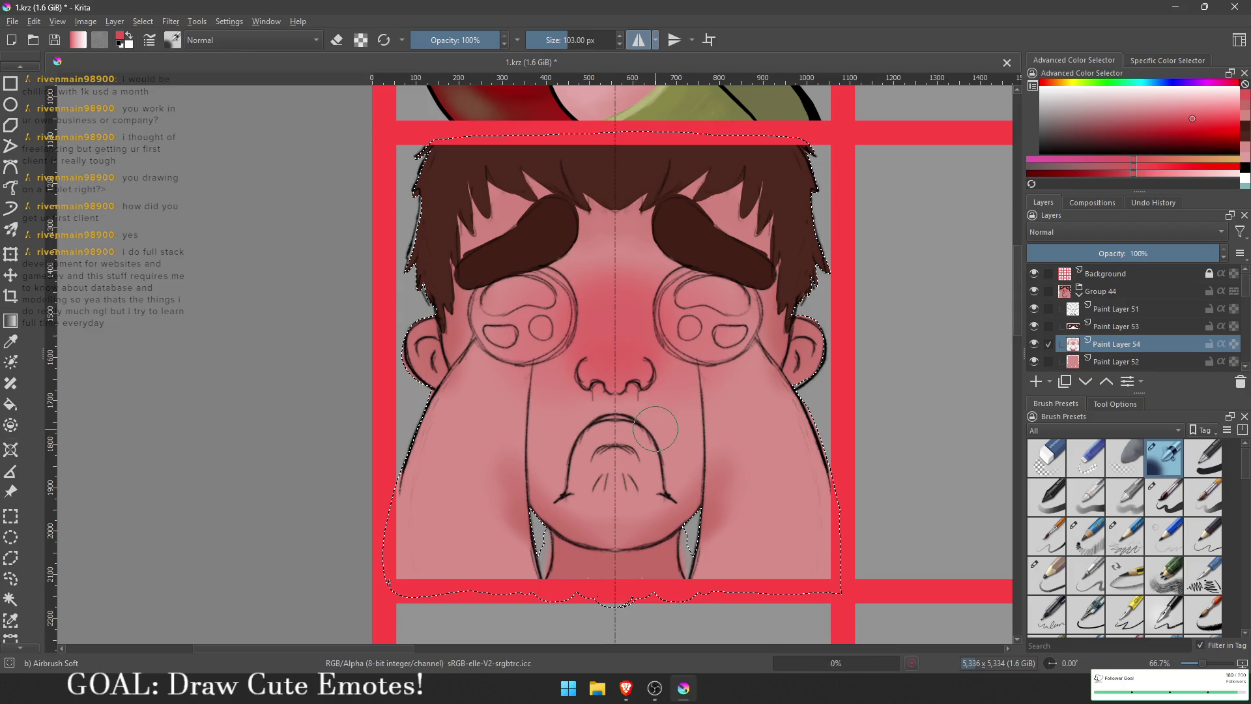
scroll(656, 428, "up", 1)
Step: Save the file, then add a new layer with the Basic-1 brush
key("ctrl+s")
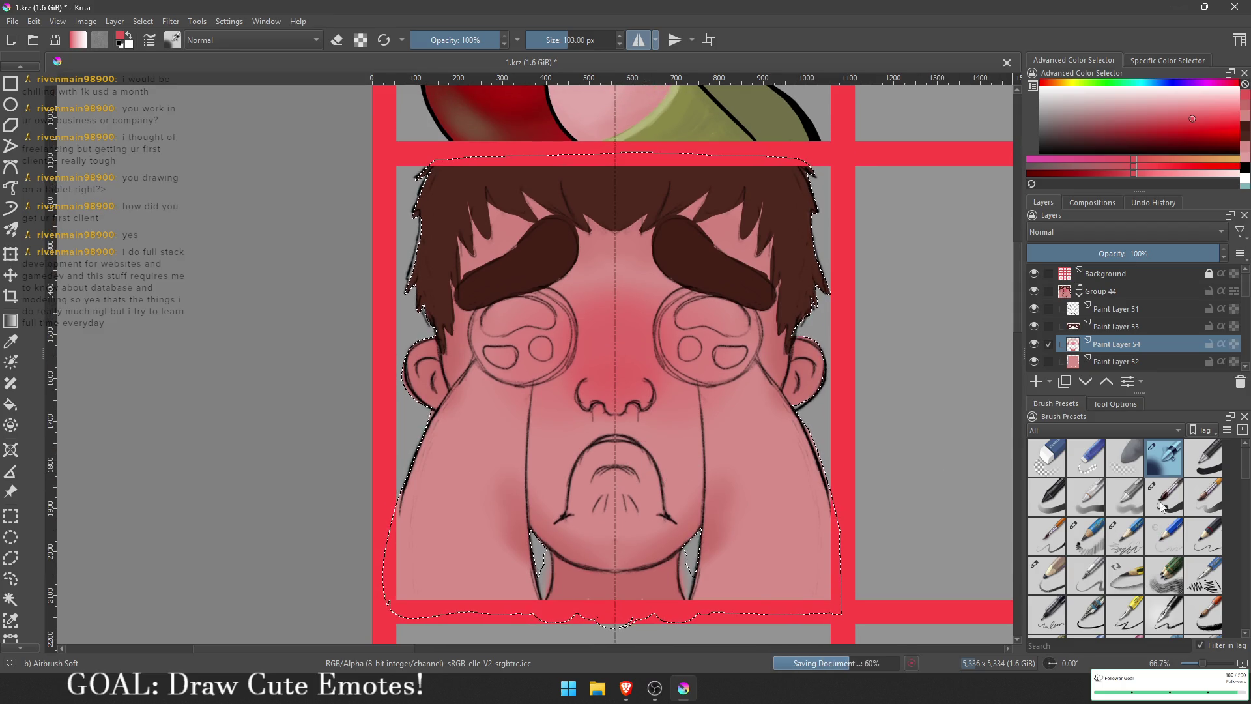
left_click(1203, 458)
scroll(909, 343, "up", 1)
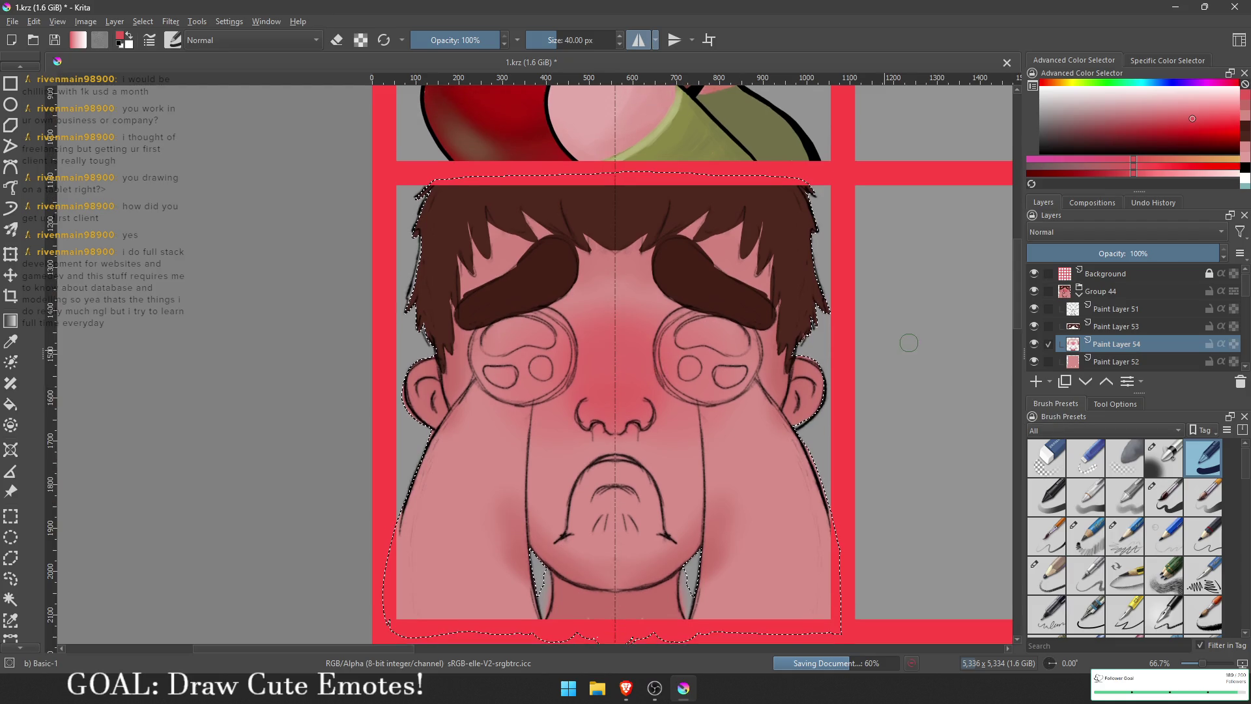
left_click(1035, 381)
scroll(654, 317, "up", 1)
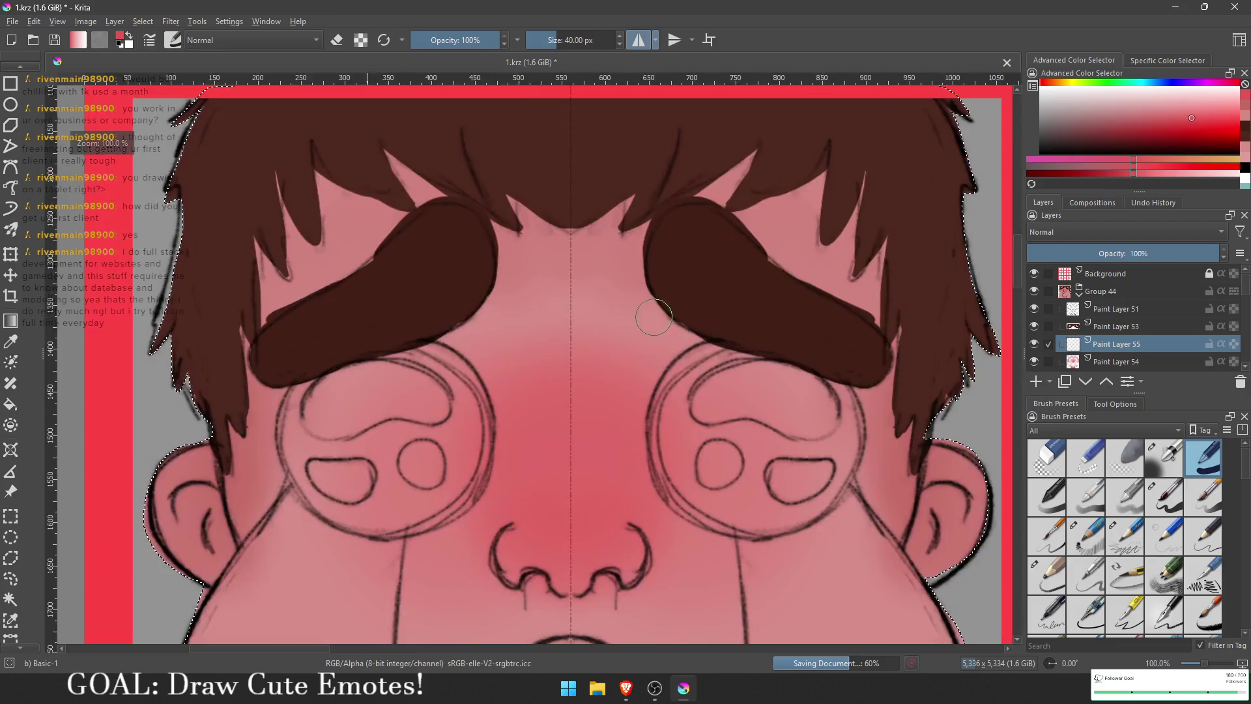
Step: Fill both eyes with a pale yellow-green colour
scroll(653, 318, "up", 5)
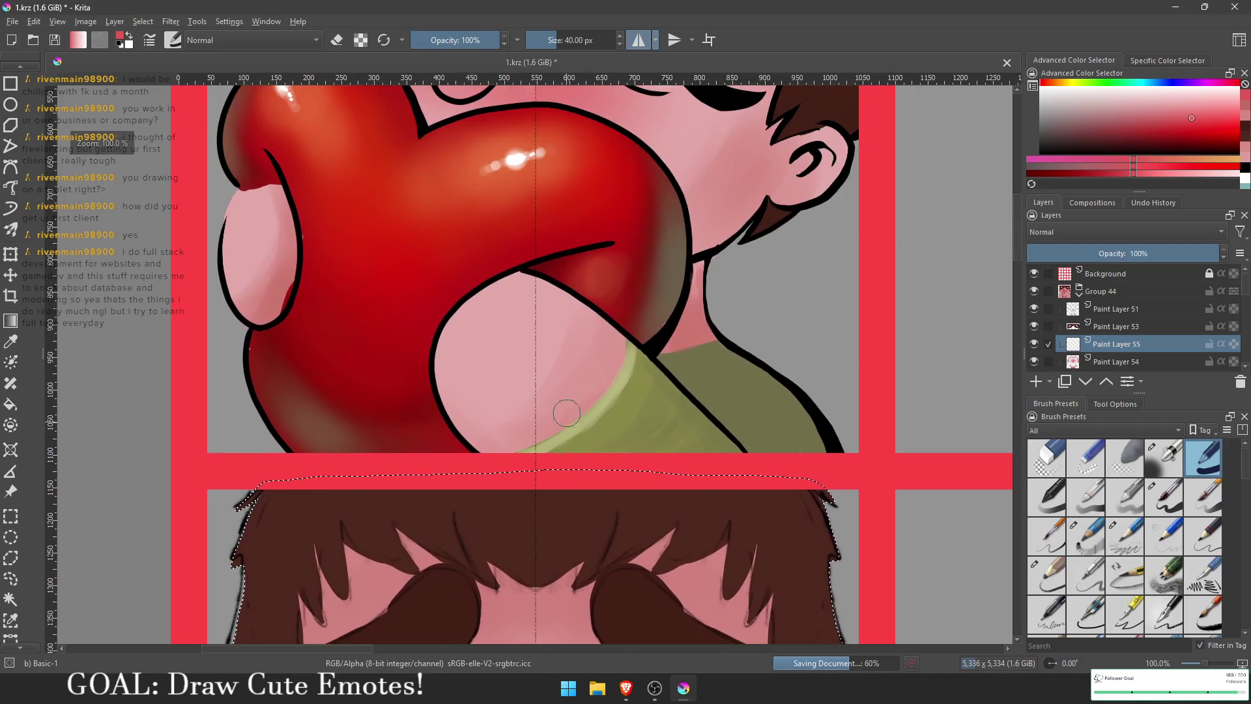
scroll(586, 398, "up", 3)
left_click(596, 228, "ctrl")
scroll(599, 397, "down", 6)
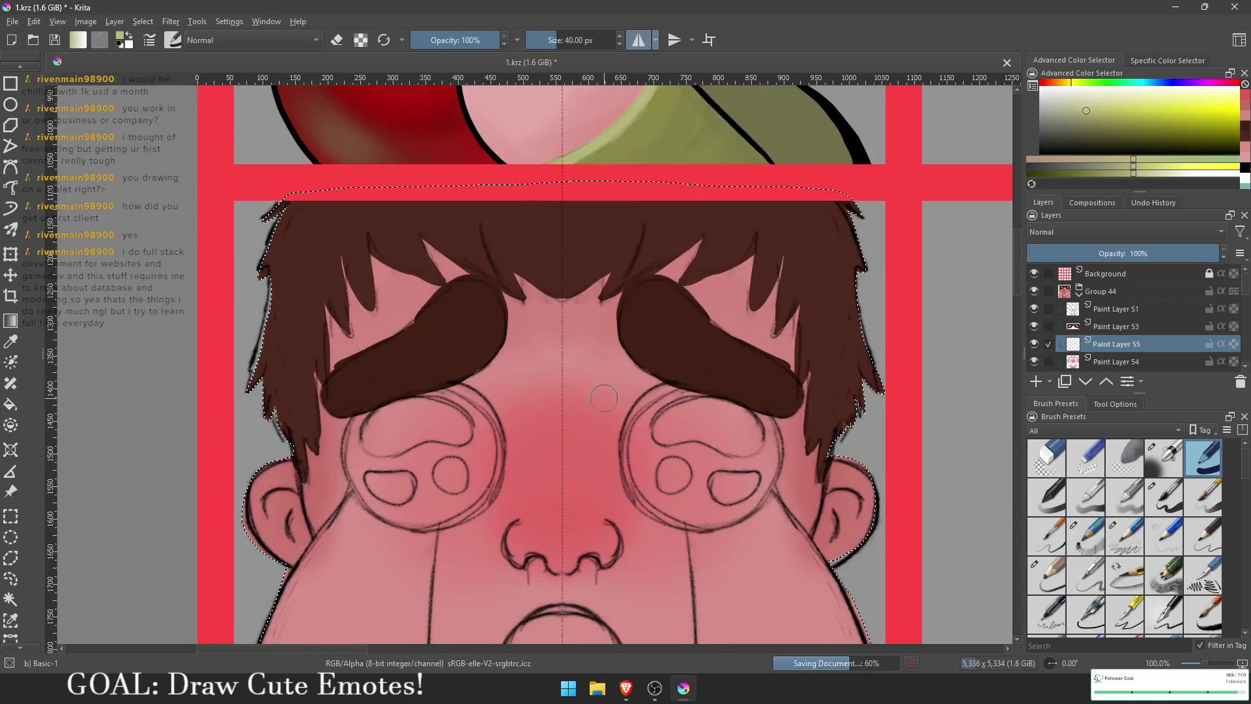
scroll(604, 398, "down", 5)
scroll(606, 326, "up", 3)
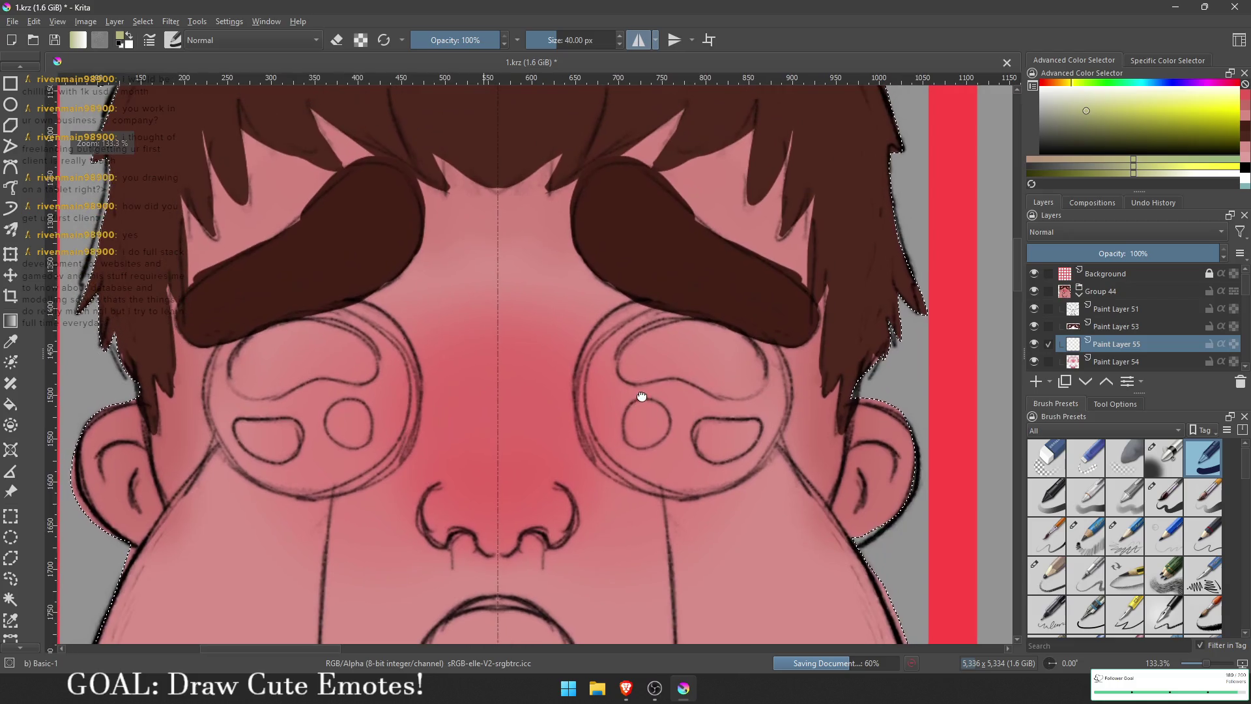
mouse_move(749, 359)
left_mouse_down()
mouse_move(726, 433)
mouse_move(756, 418)
mouse_move(769, 365)
mouse_move(775, 391)
mouse_move(654, 479)
mouse_move(605, 390)
mouse_move(625, 456)
mouse_move(609, 333)
mouse_move(658, 326)
mouse_move(646, 414)
mouse_move(724, 443)
mouse_move(749, 371)
mouse_move(676, 334)
mouse_move(700, 329)
mouse_move(625, 307)
mouse_move(630, 461)
mouse_move(740, 483)
left_mouse_up()
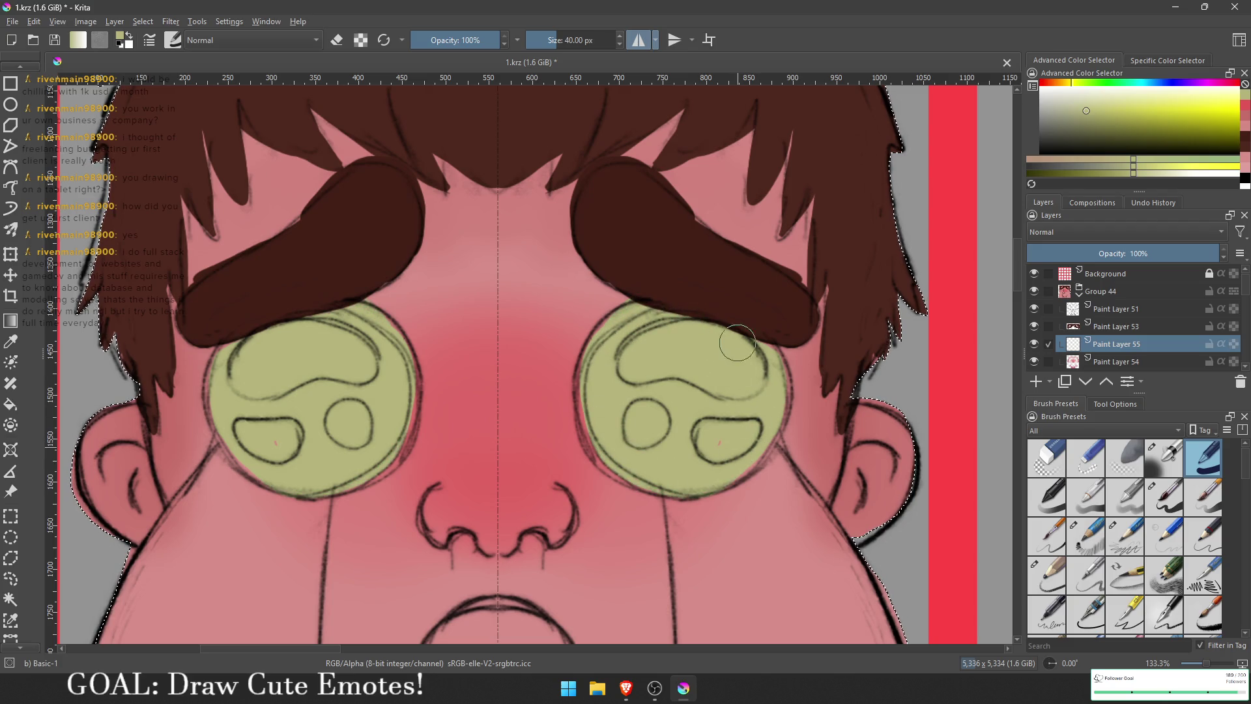
Step: Paint mirrored dark olive pupils into both eyes
scroll(773, 344, "down", 1)
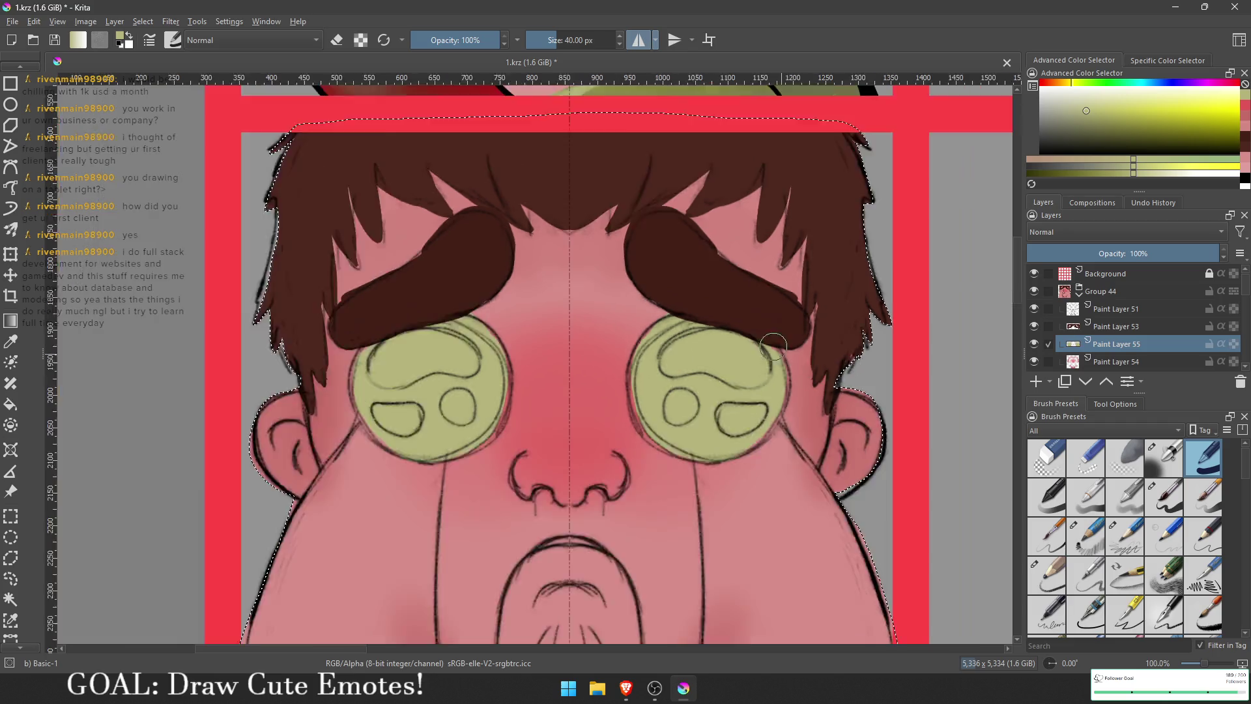
scroll(773, 344, "down", 3)
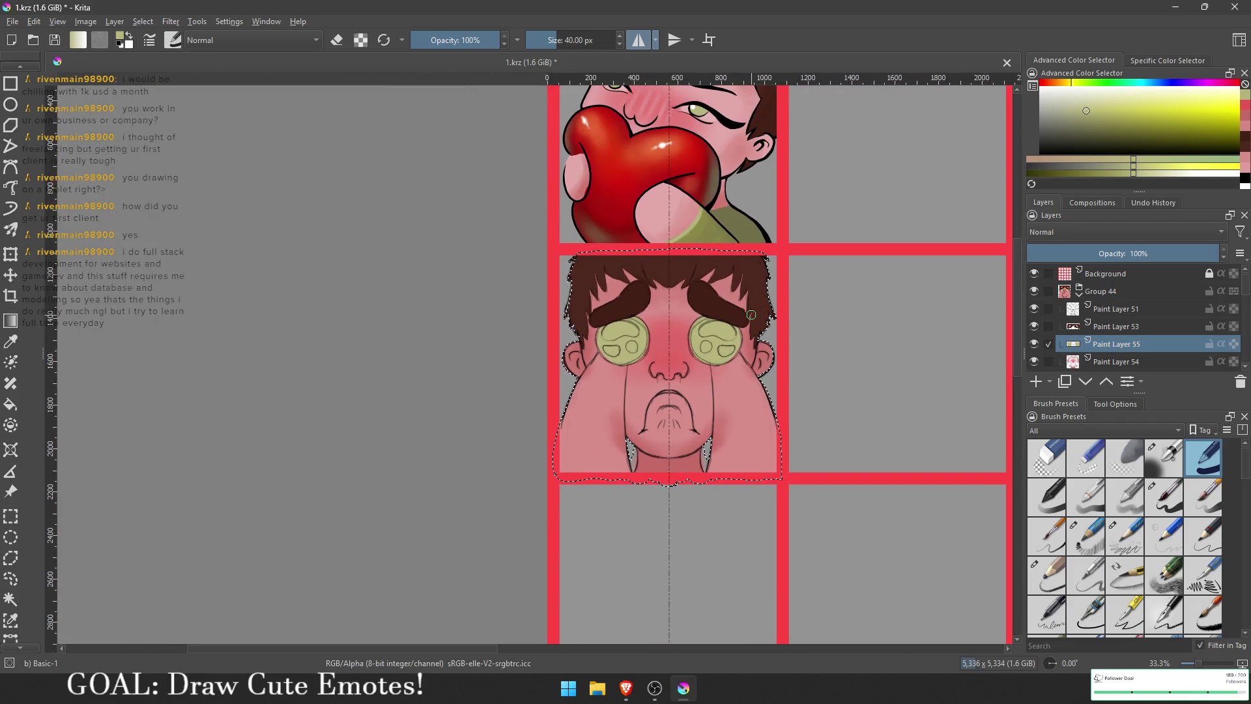
scroll(731, 329, "up", 5)
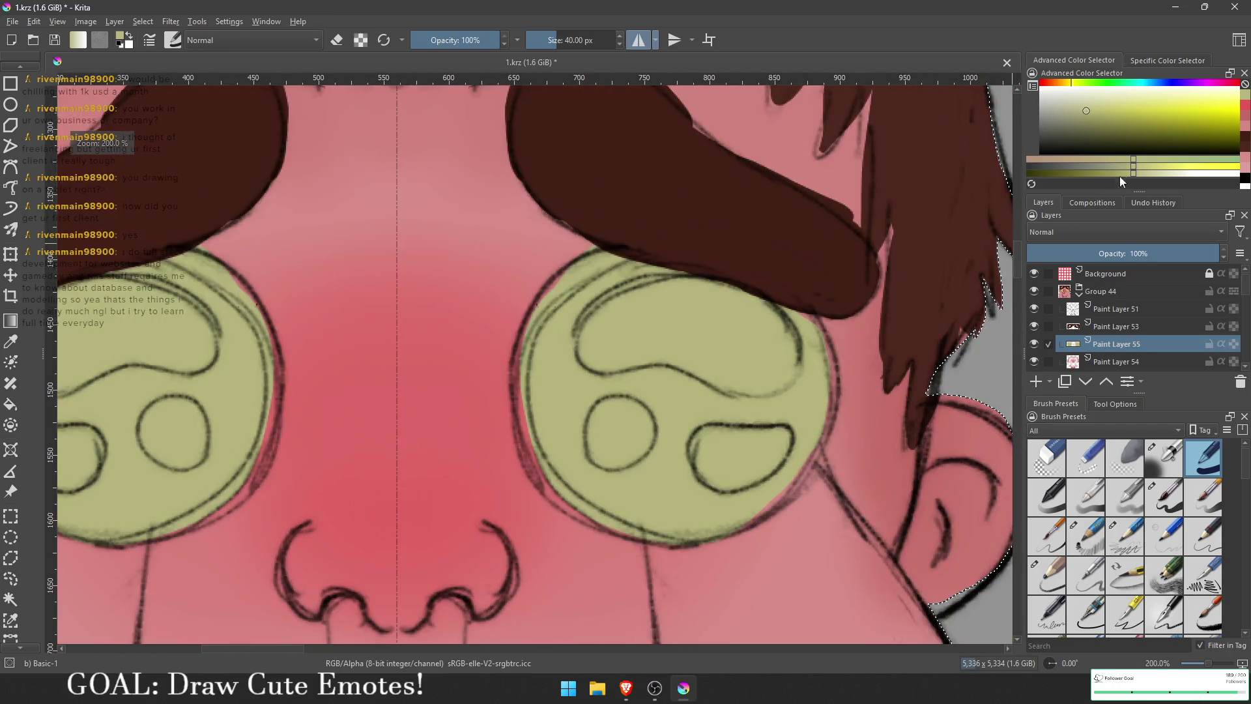
left_click(1117, 135)
left_click_drag(671, 390, 657, 392)
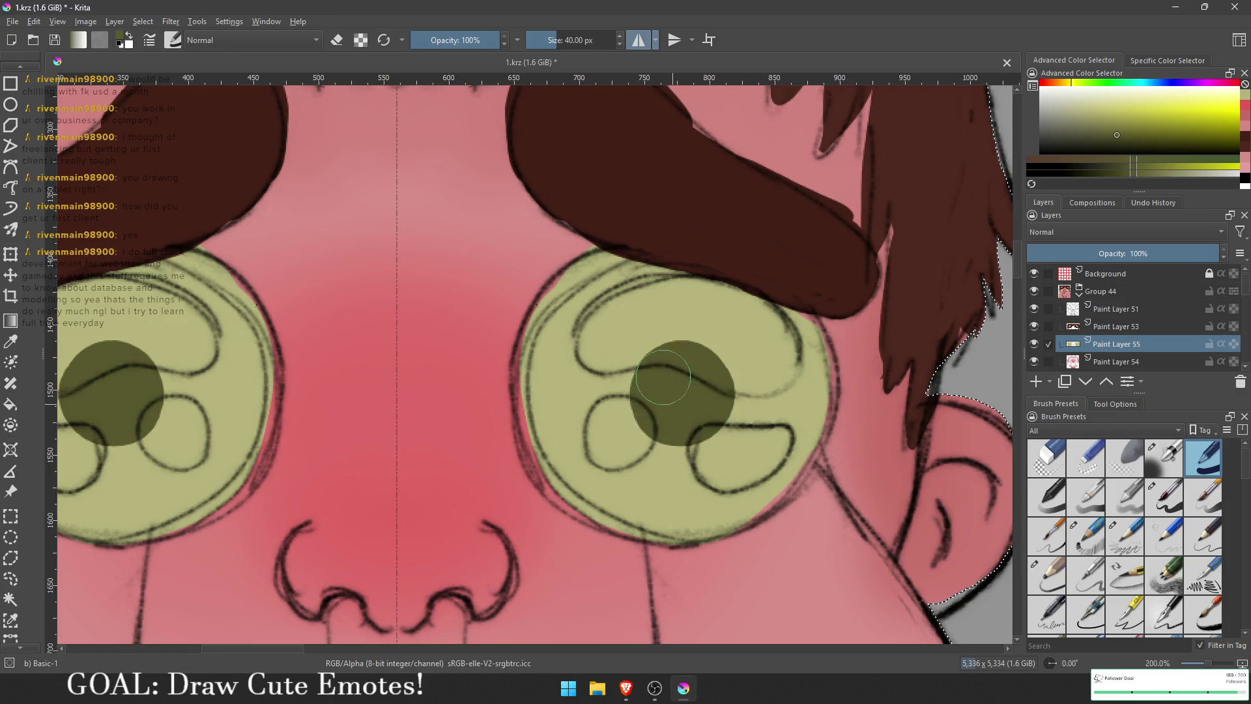
Step: Switch to Airbrush Soft with an even darker olive shade
scroll(699, 348, "down", 1)
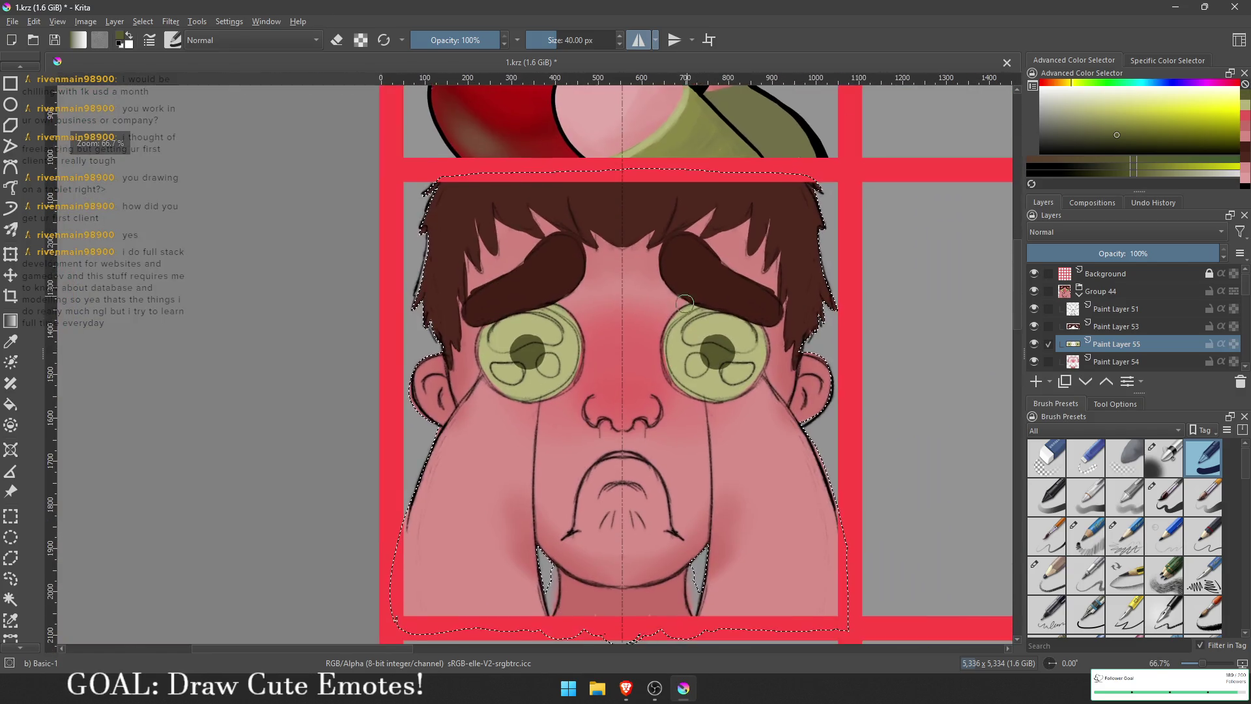
scroll(699, 349, "up", 2)
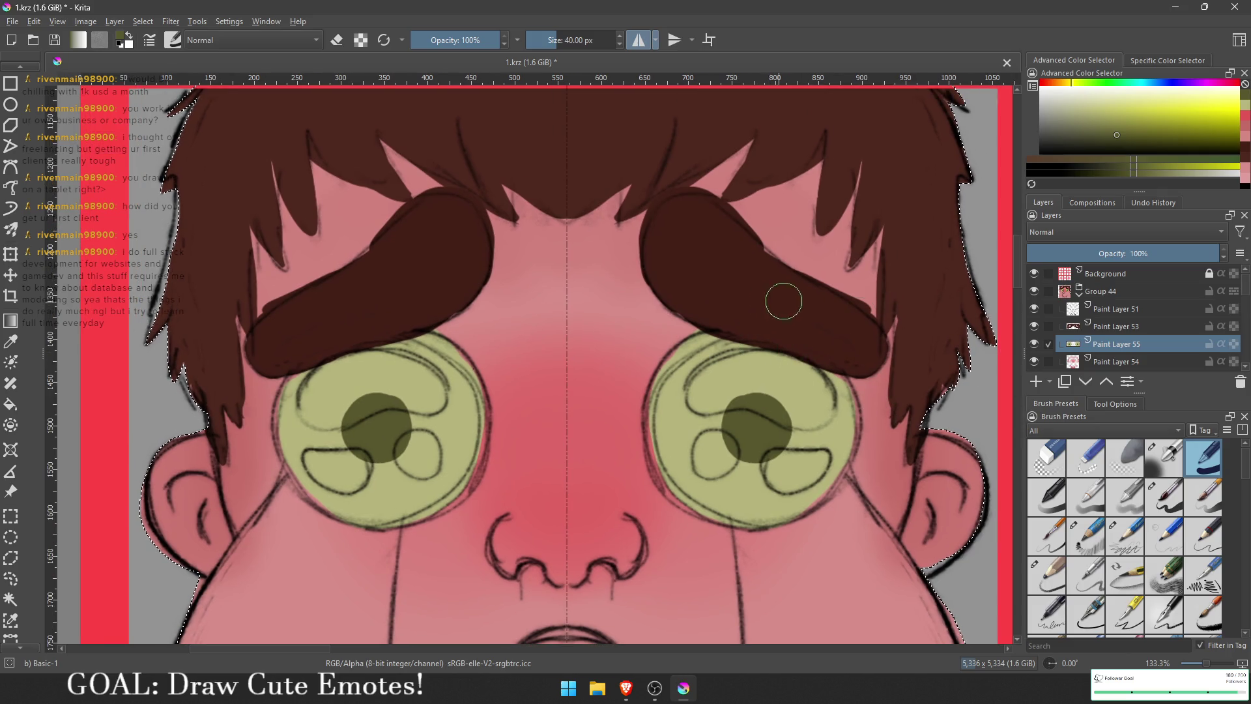
left_click(1163, 458)
left_click(1152, 147)
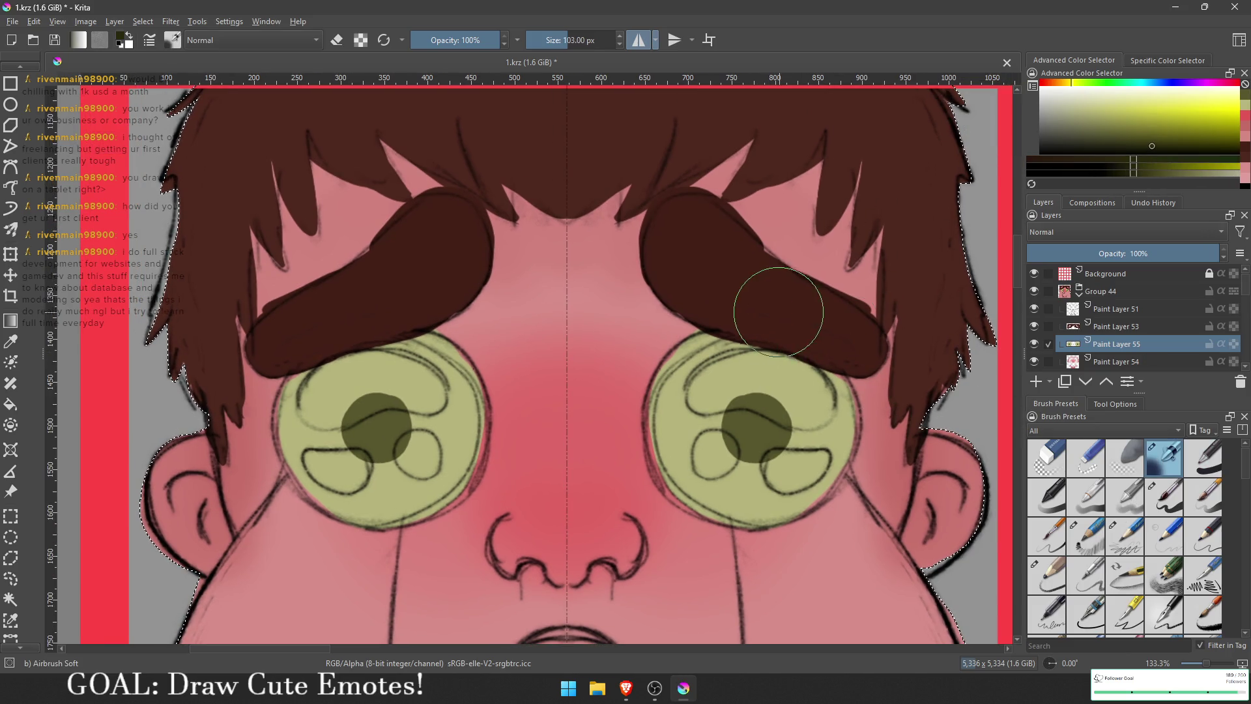
Step: Select the two eye shapes and paint curved white highlights in both with Basic-1
key("bracketright")
key("bracketright")
key("bracketright")
left_click_drag(626, 319, 840, 325)
key("ctrl+z")
left_click(1072, 343, "ctrl")
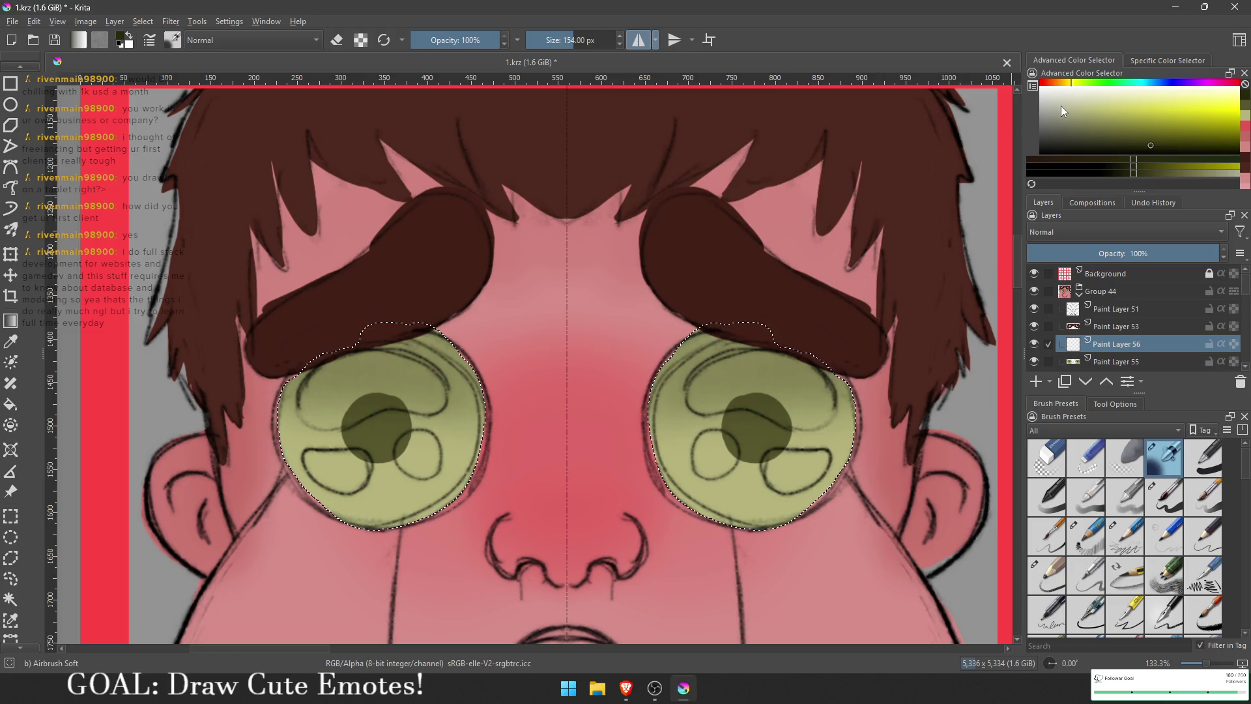
key("x")
key("bracketleft")
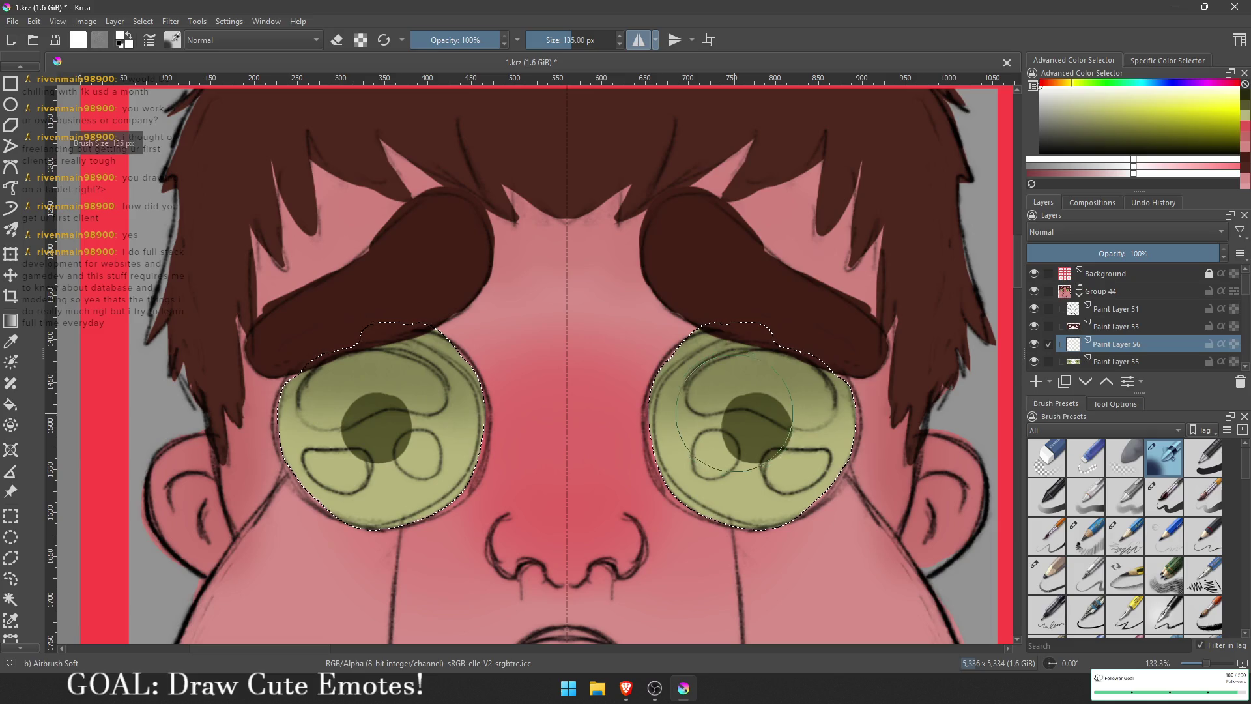
left_click(1198, 462)
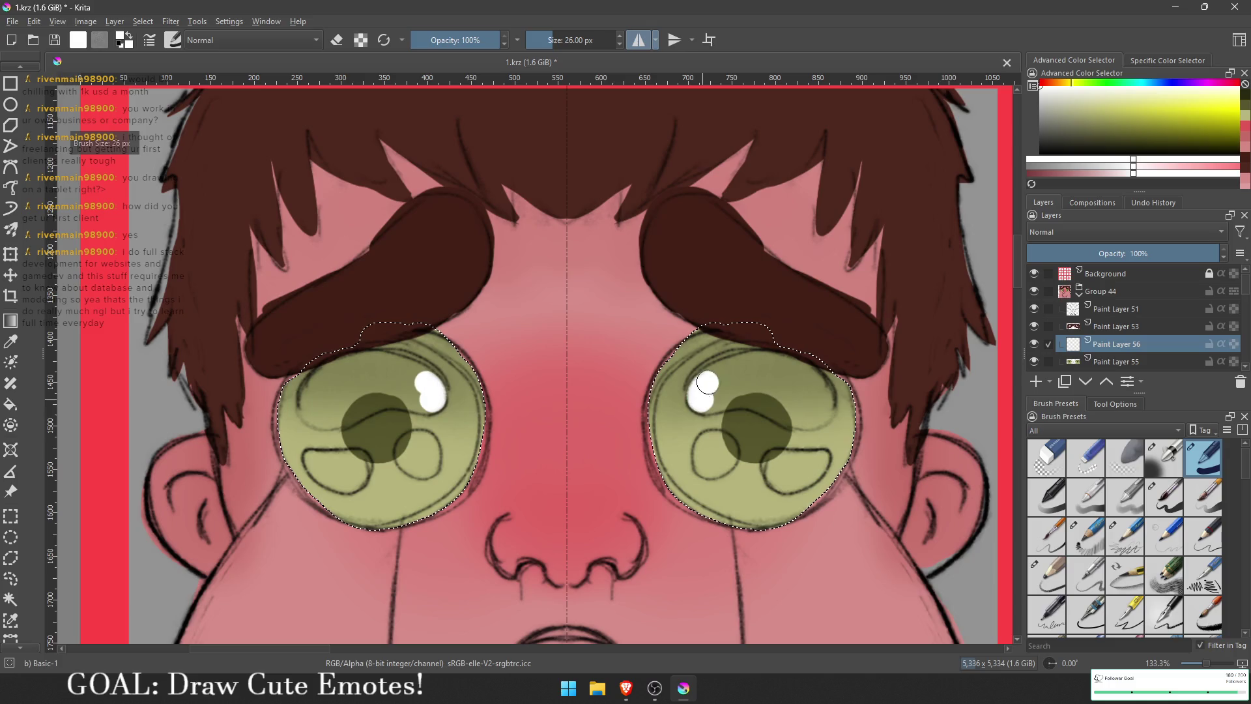
left_click_drag(707, 383, 784, 370)
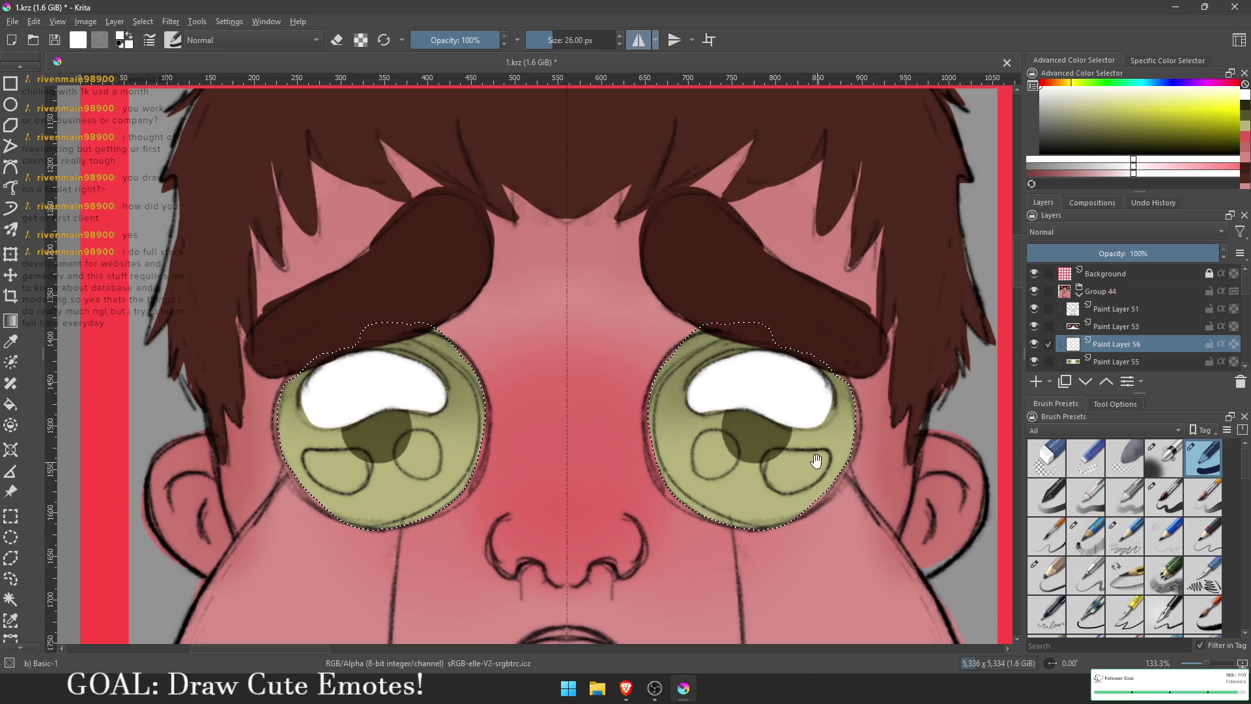
Step: Paint small lower white highlights in both eyes and add a new paint layer
left_click_drag(816, 461, 806, 384)
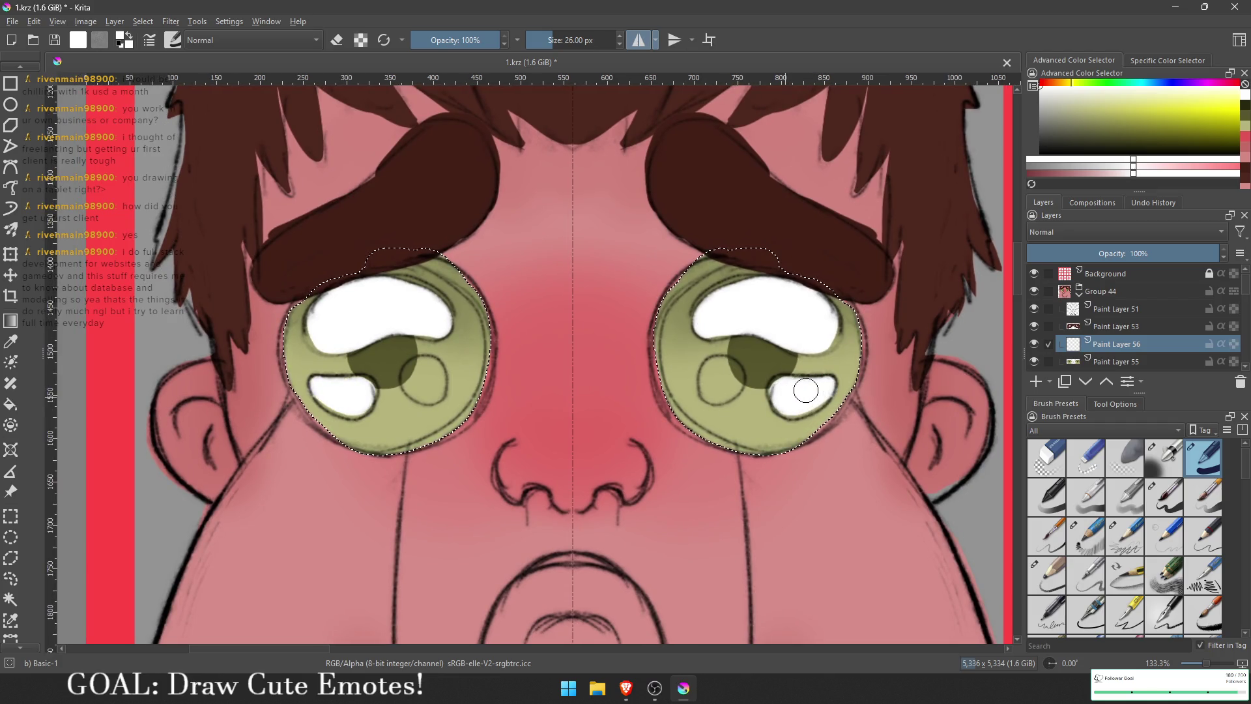
left_click_drag(794, 397, 833, 411)
left_click_drag(744, 391, 761, 406)
scroll(723, 339, "down", 3)
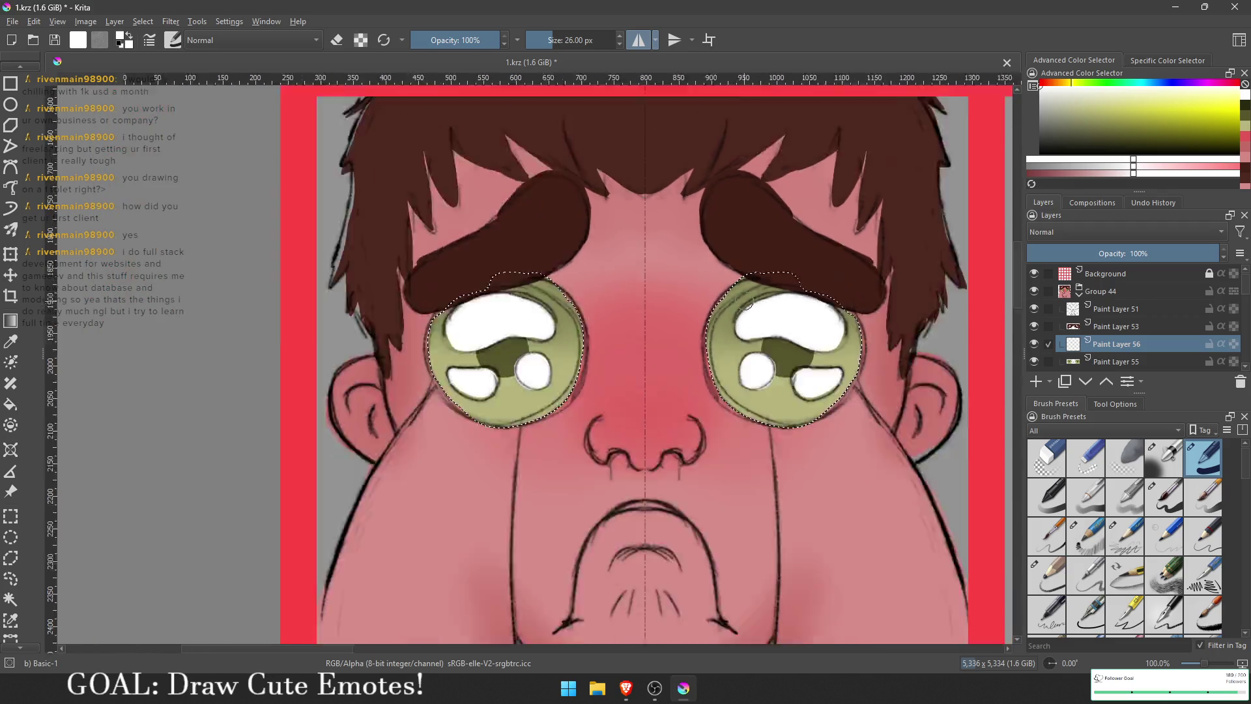
scroll(671, 419, "down", 3)
scroll(662, 448, "up", 3)
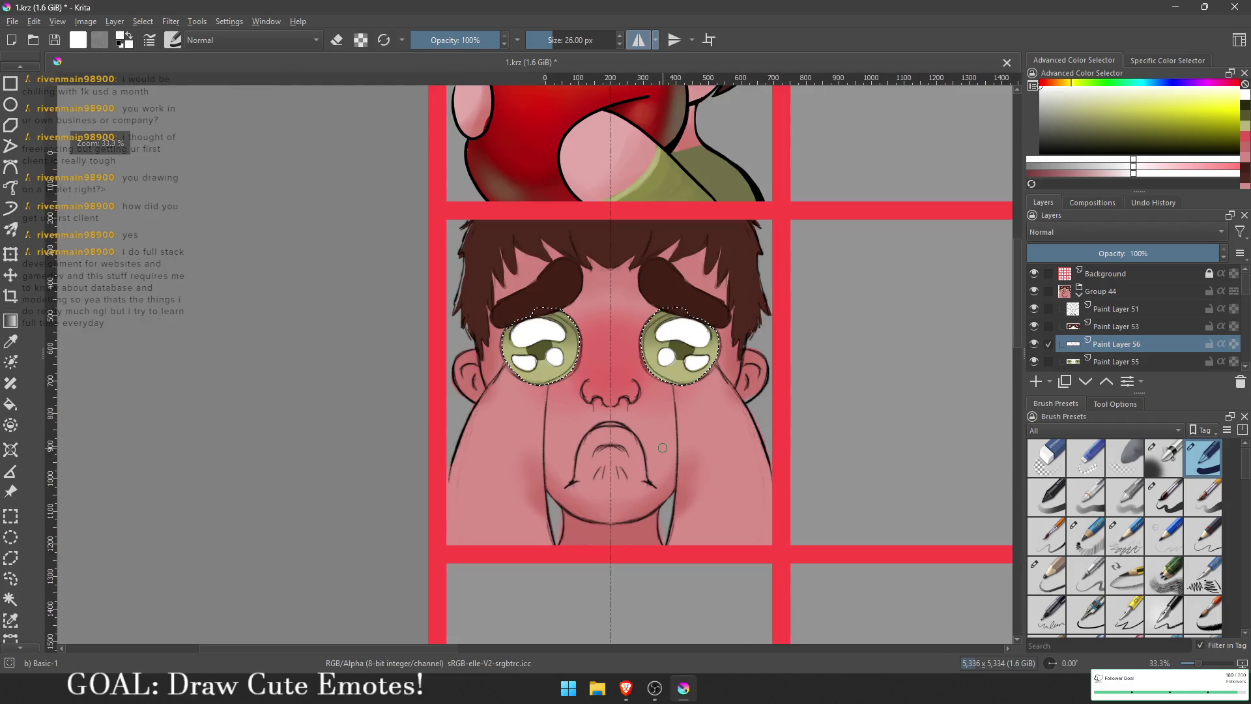
scroll(663, 447, "down", 5)
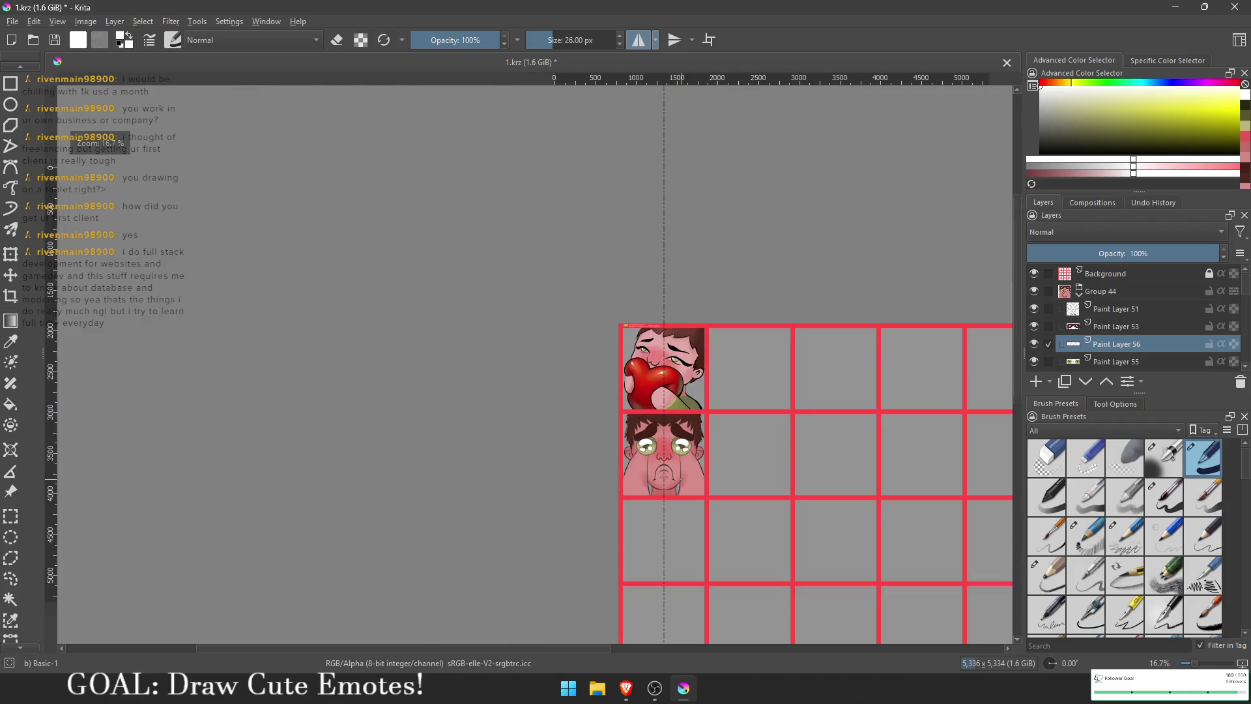
scroll(669, 462, "up", 8)
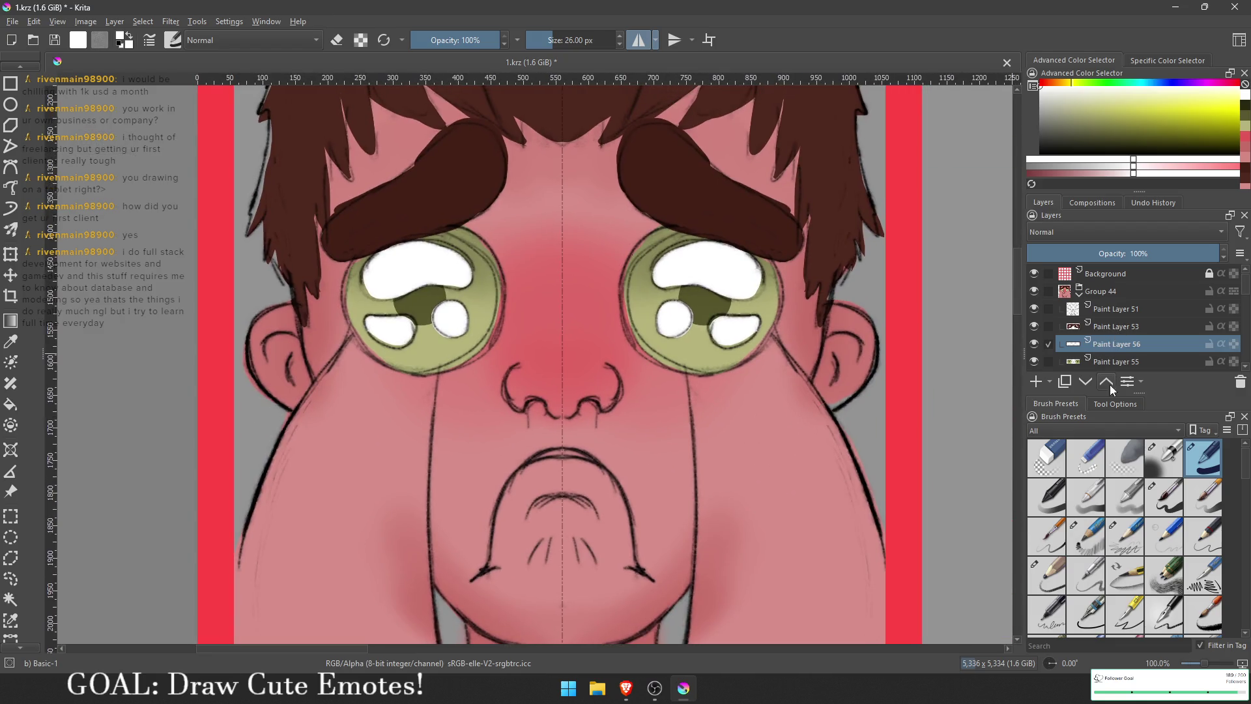
left_click(1036, 383)
Step: Add a new layer above Paint Layer 54 and select the head outline
mouse_move(706, 399)
left_mouse_down()
mouse_move(664, 326)
mouse_move(732, 328)
left_mouse_up()
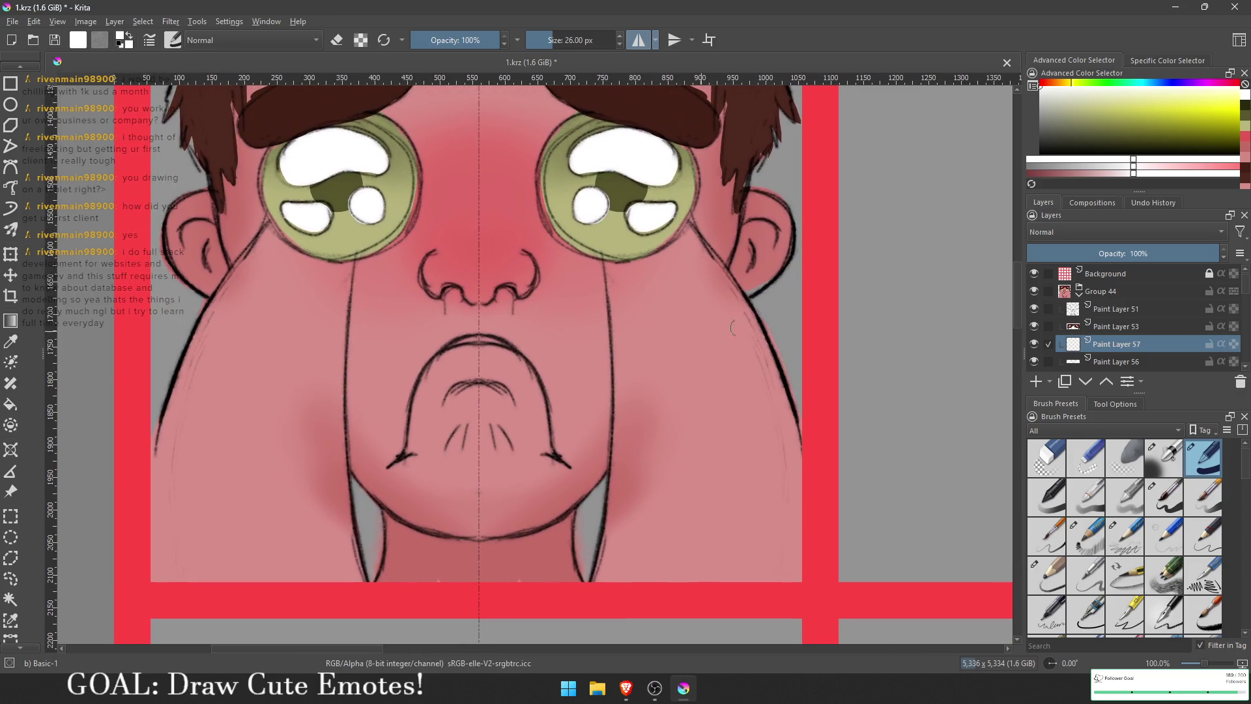
scroll(1101, 335, "down", 1)
left_click(1111, 335)
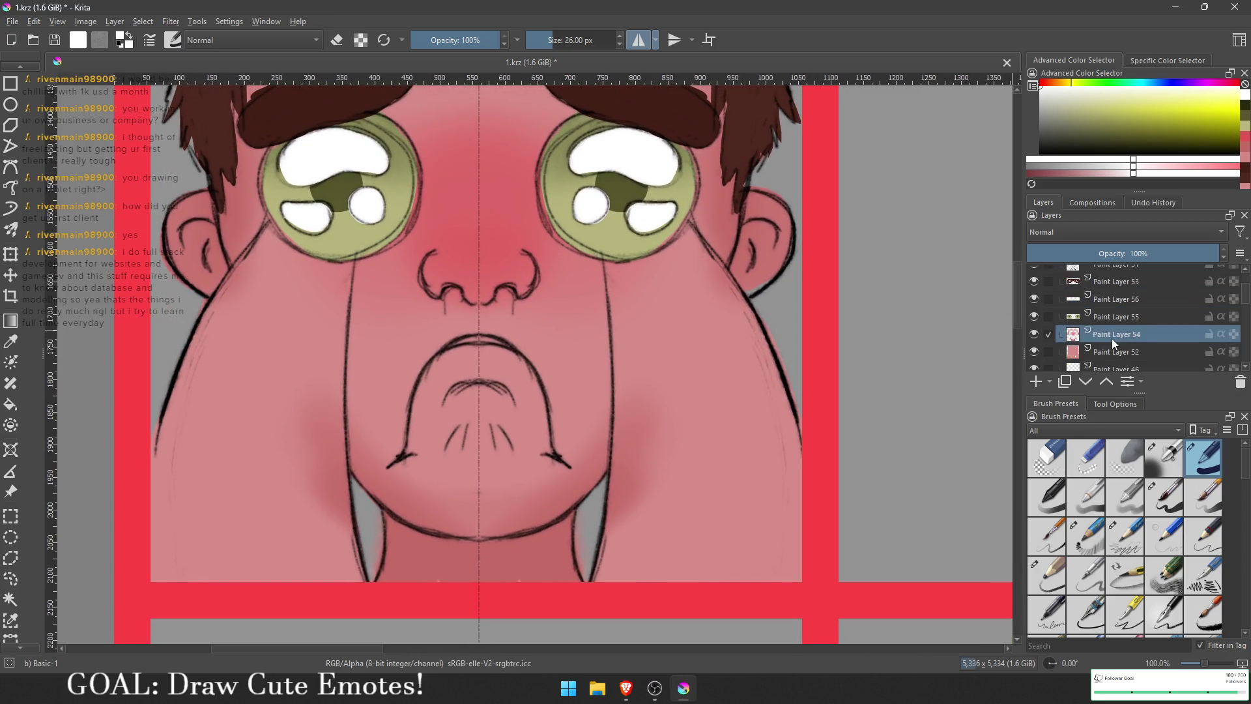
left_click(1035, 383)
left_click(1072, 369, "ctrl")
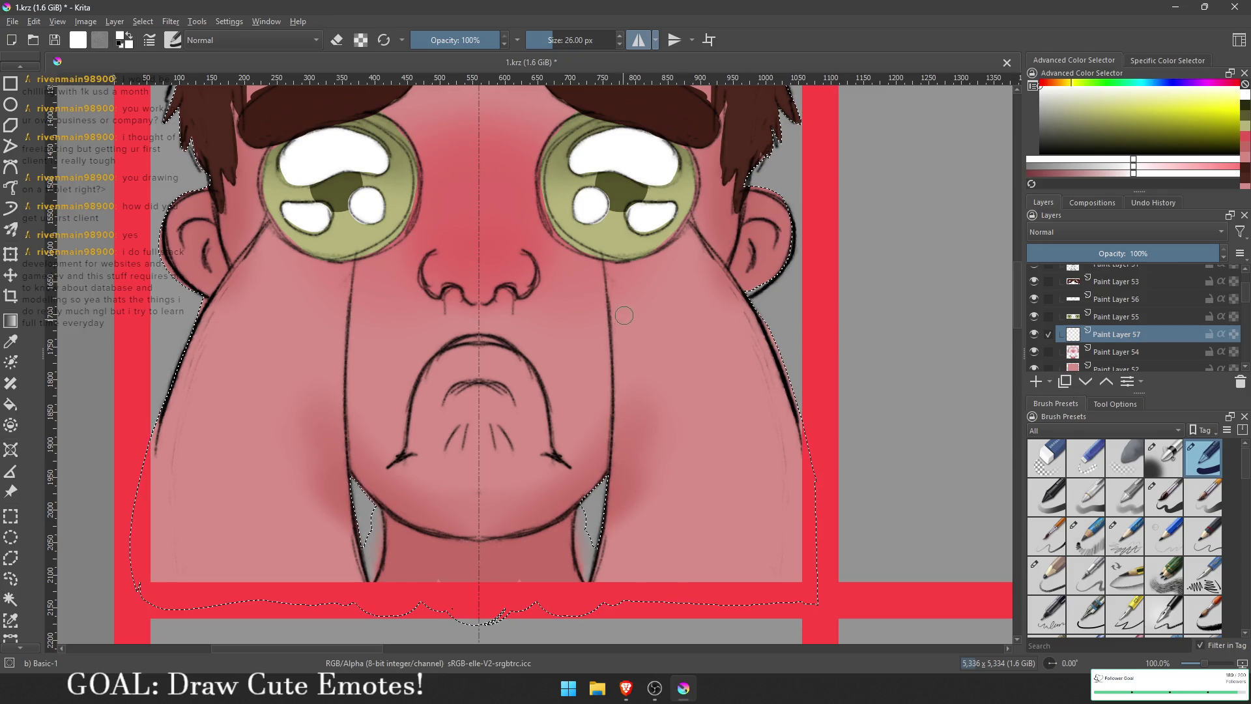
Step: Paint mirrored white tear strokes running down from under both eyes
left_click_drag(619, 263, 613, 580)
key("ctrl+z")
left_click_drag(616, 264, 614, 515)
mouse_move(677, 227)
left_mouse_down()
mouse_move(750, 332)
mouse_move(799, 577)
left_mouse_up()
mouse_move(682, 216)
left_mouse_down()
mouse_move(785, 417)
mouse_move(782, 391)
mouse_move(780, 424)
left_mouse_up()
left_click_drag(756, 306, 805, 412)
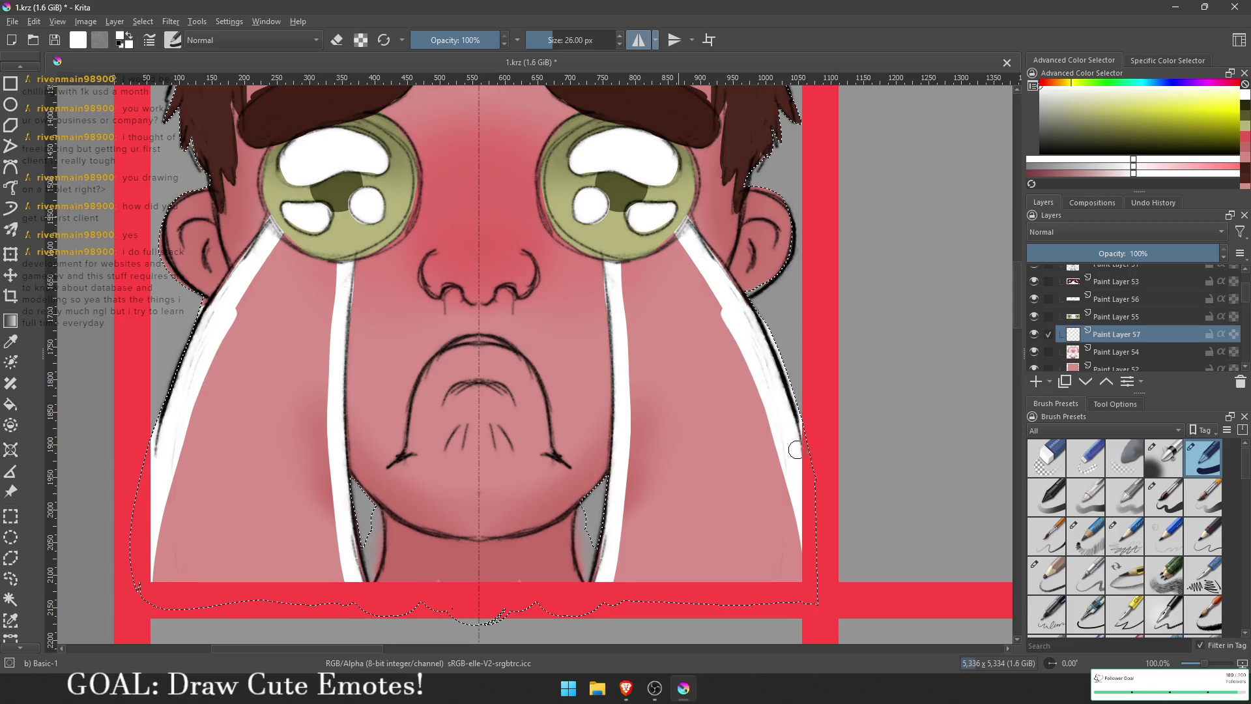
left_click_drag(731, 316, 678, 229)
Step: Widen the tear streaks to the bottom edge, covering the remaining red gaps
left_click_drag(717, 295, 781, 573)
mouse_move(658, 250)
left_mouse_down()
mouse_move(760, 404)
mouse_move(732, 351)
left_mouse_up()
mouse_move(671, 265)
left_mouse_down()
mouse_move(663, 249)
mouse_move(629, 267)
mouse_move(635, 573)
mouse_move(655, 421)
mouse_move(717, 378)
mouse_move(732, 559)
mouse_move(775, 561)
mouse_move(810, 542)
mouse_move(721, 549)
mouse_move(740, 424)
mouse_move(711, 403)
left_mouse_up()
mouse_move(593, 598)
left_mouse_down()
mouse_move(782, 365)
mouse_move(729, 315)
mouse_move(667, 359)
mouse_move(678, 316)
mouse_move(647, 274)
mouse_move(696, 448)
left_mouse_up()
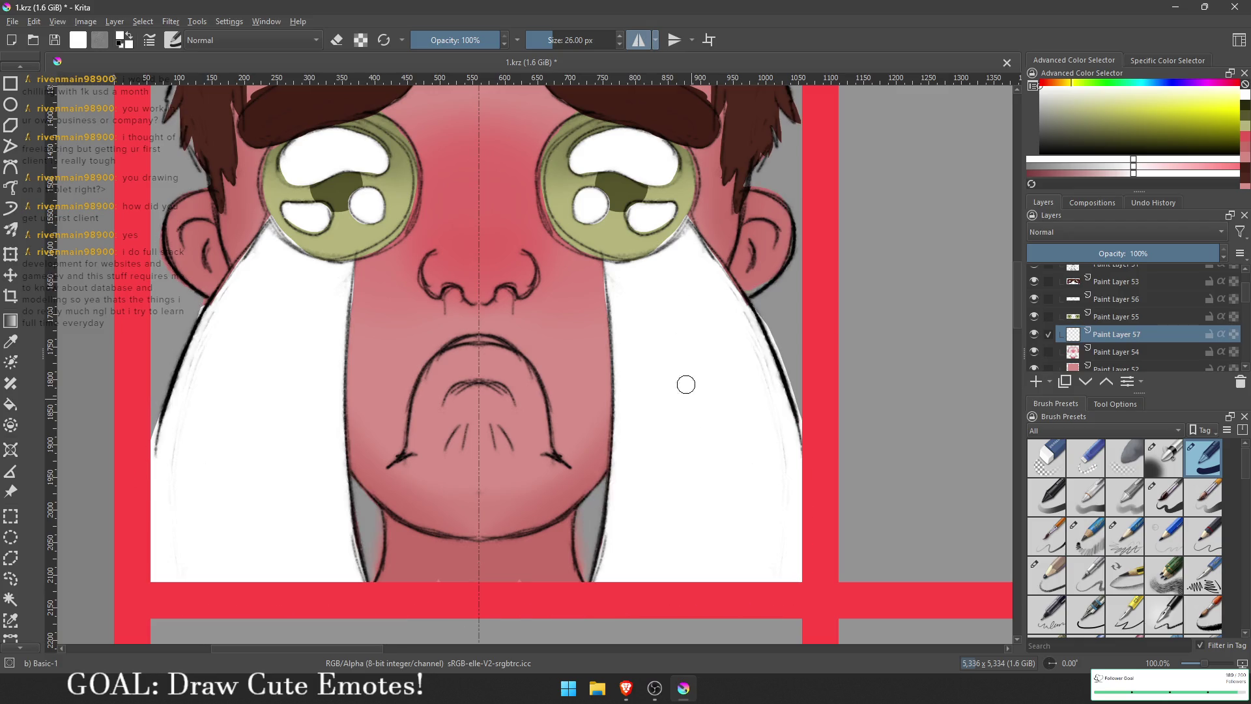
scroll(684, 382, "down", 3, "ctrl")
scroll(642, 364, "down", 2)
scroll(604, 394, "up", 3)
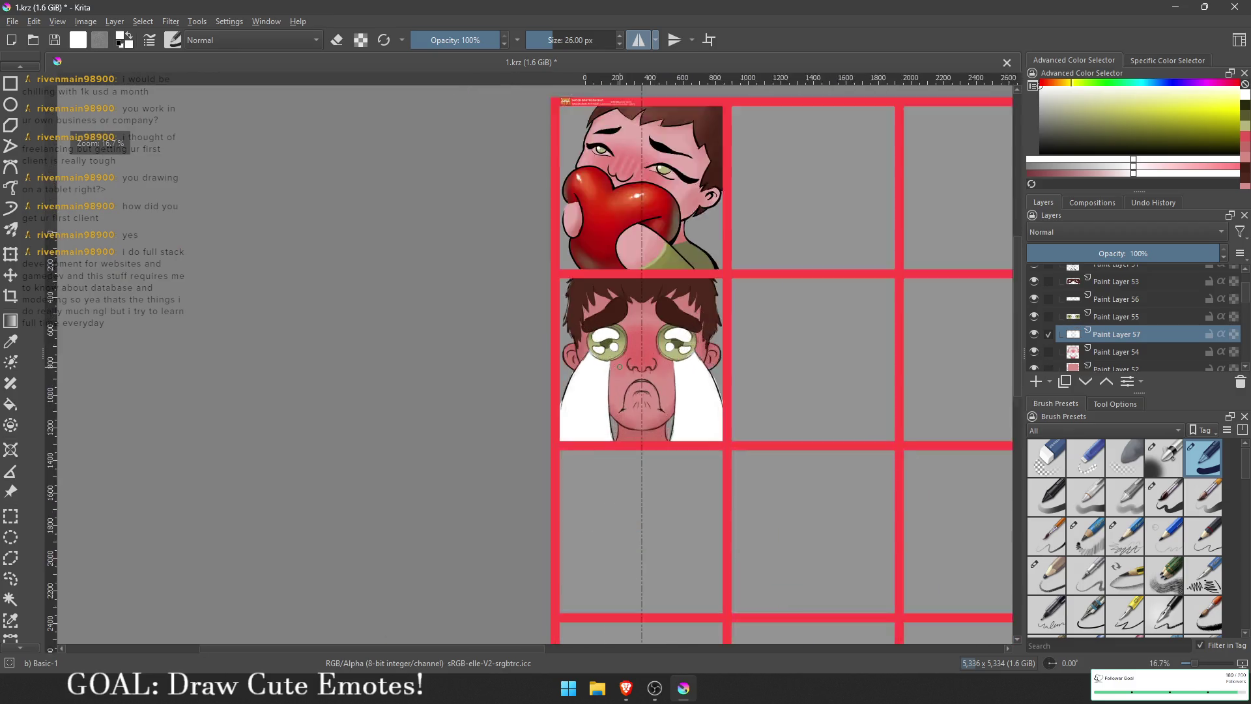
left_click_drag(603, 393, 581, 397)
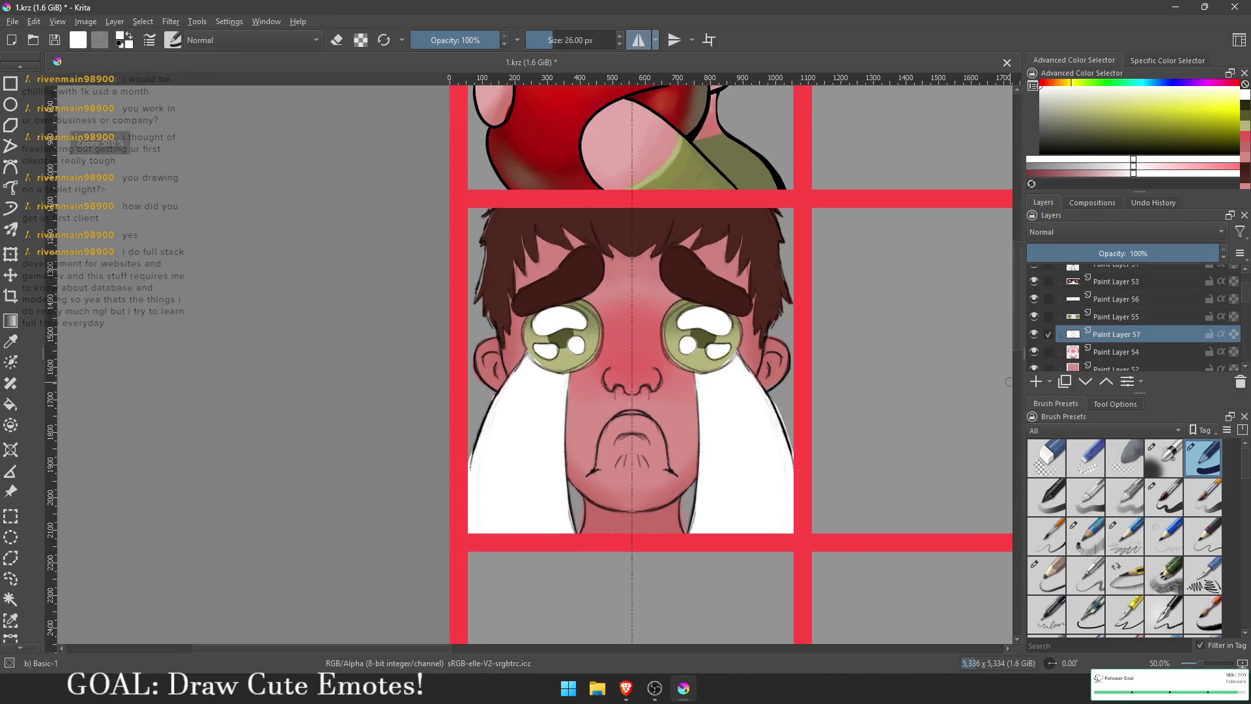
left_click(1123, 357)
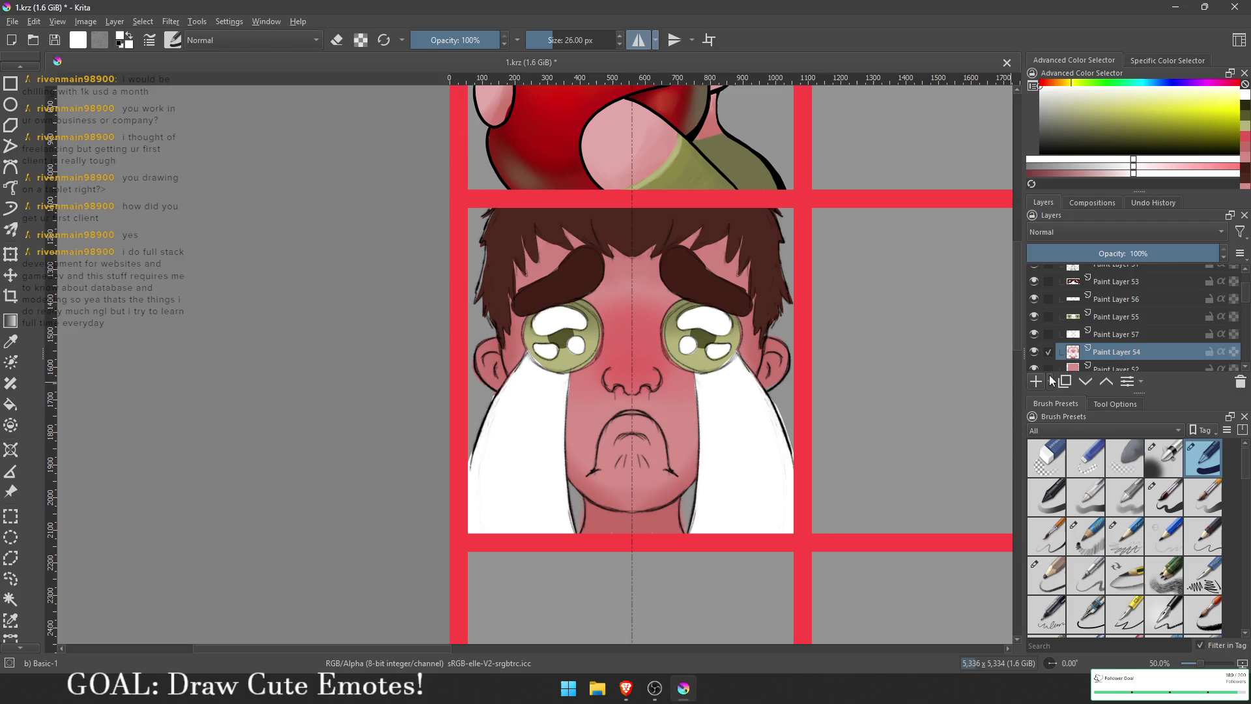
Step: Lighten the centre of the face with a lighter pink using a 1000 px Airbrush Soft
left_click(637, 335, "ctrl")
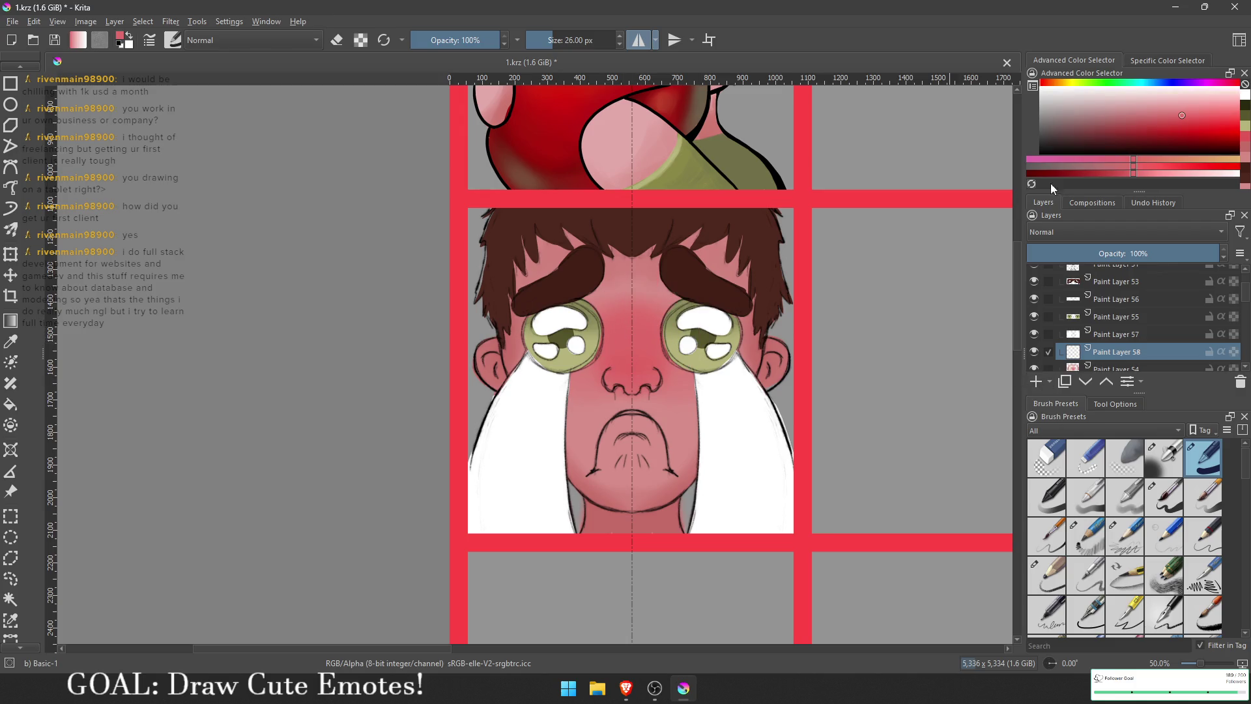
left_click(1156, 106)
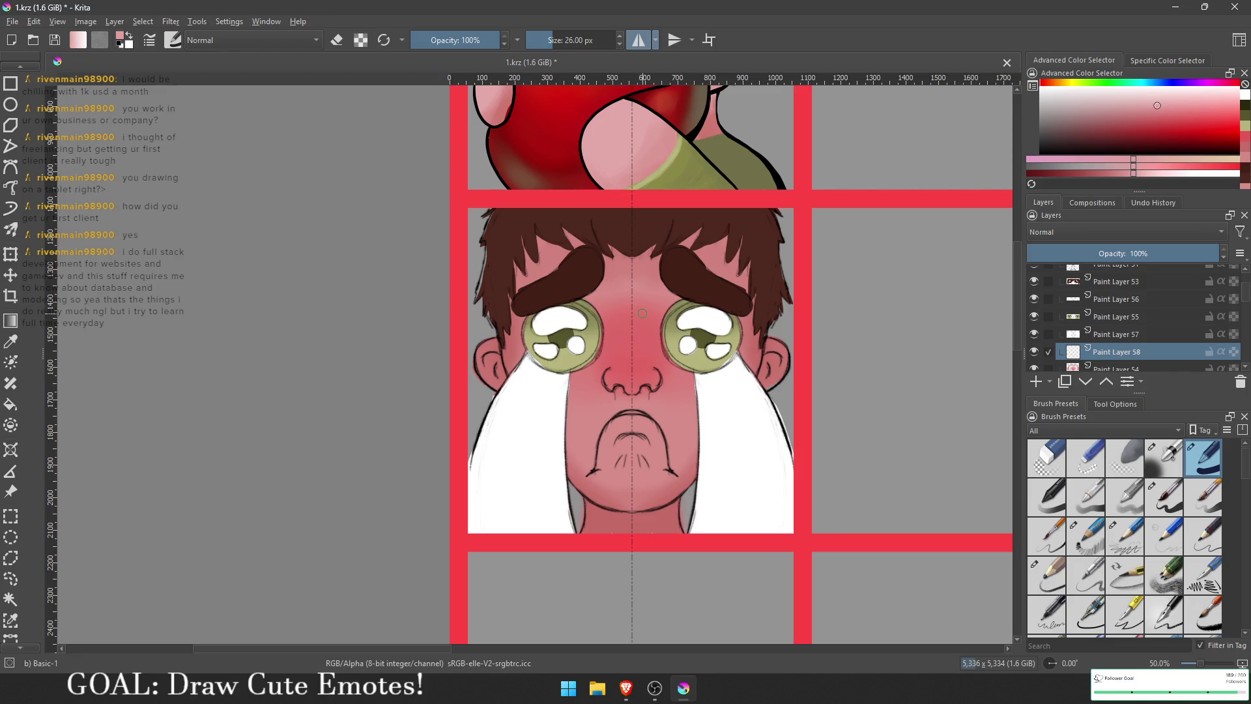
left_click(1170, 462)
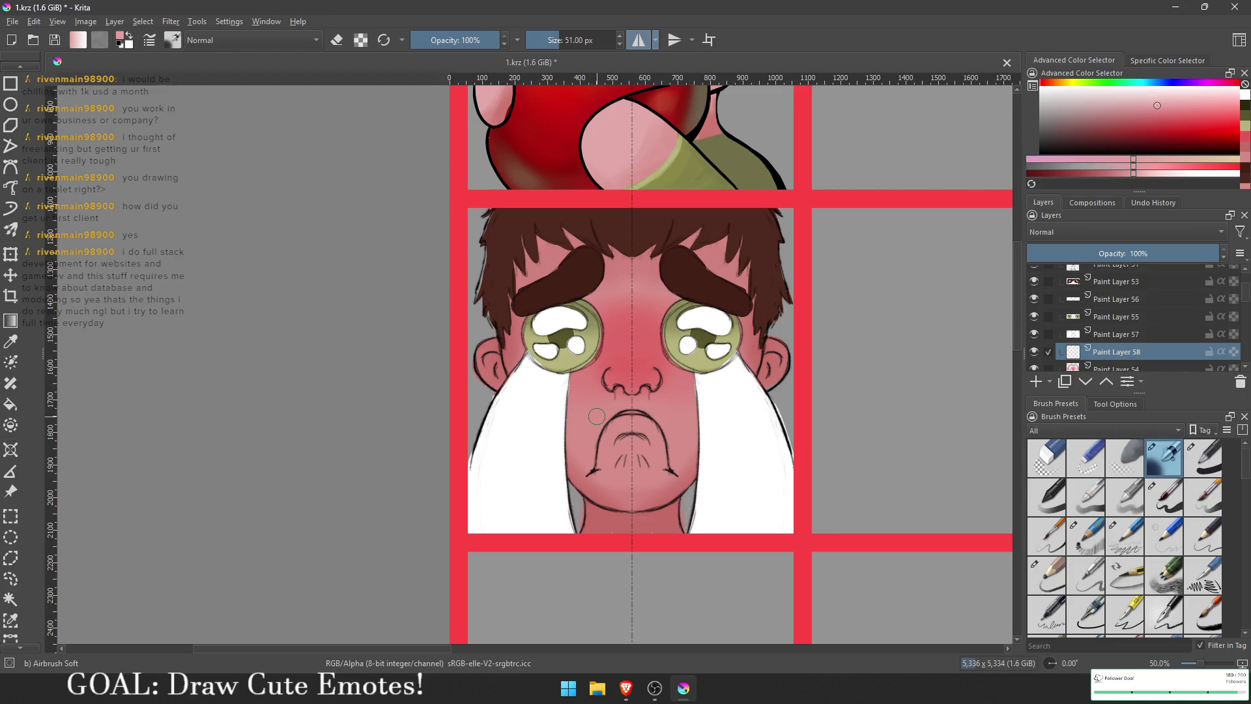
key("bracketright")
key("bracketright")
key("bracketright")
key("bracketright")
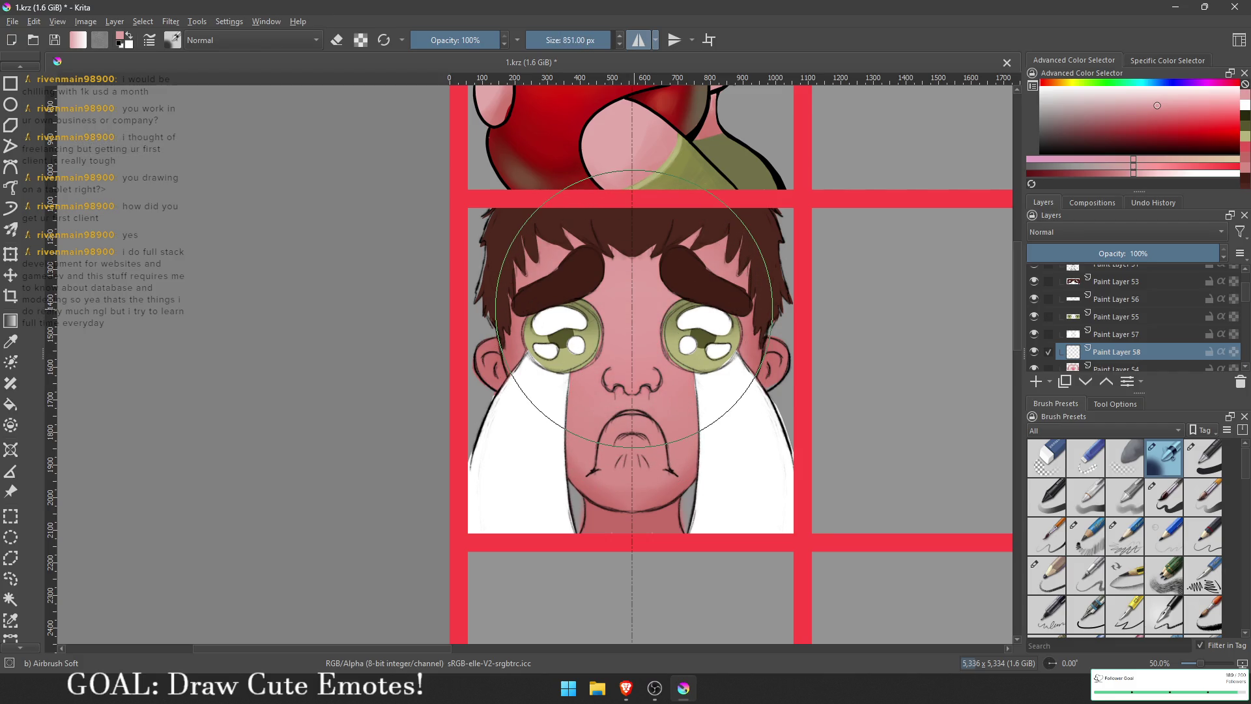
key("minus")
key("minus")
key("minus")
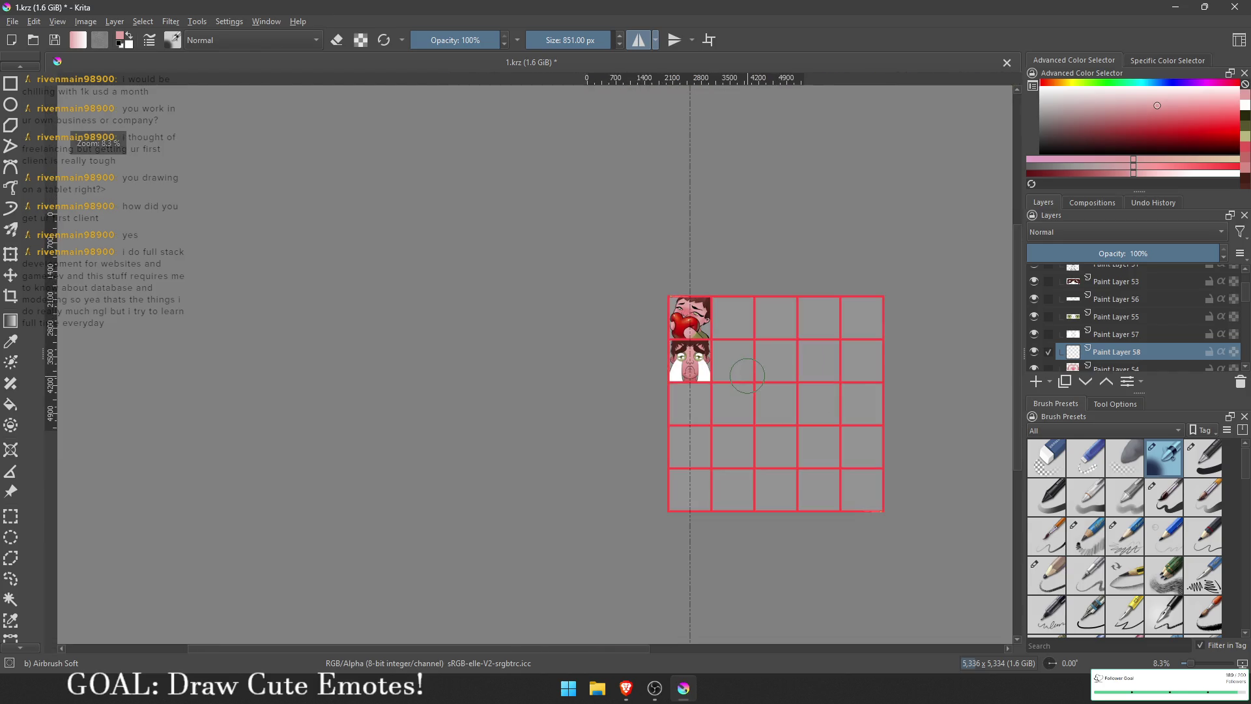
key("equal")
key("equal")
key("equal")
key("bracketright")
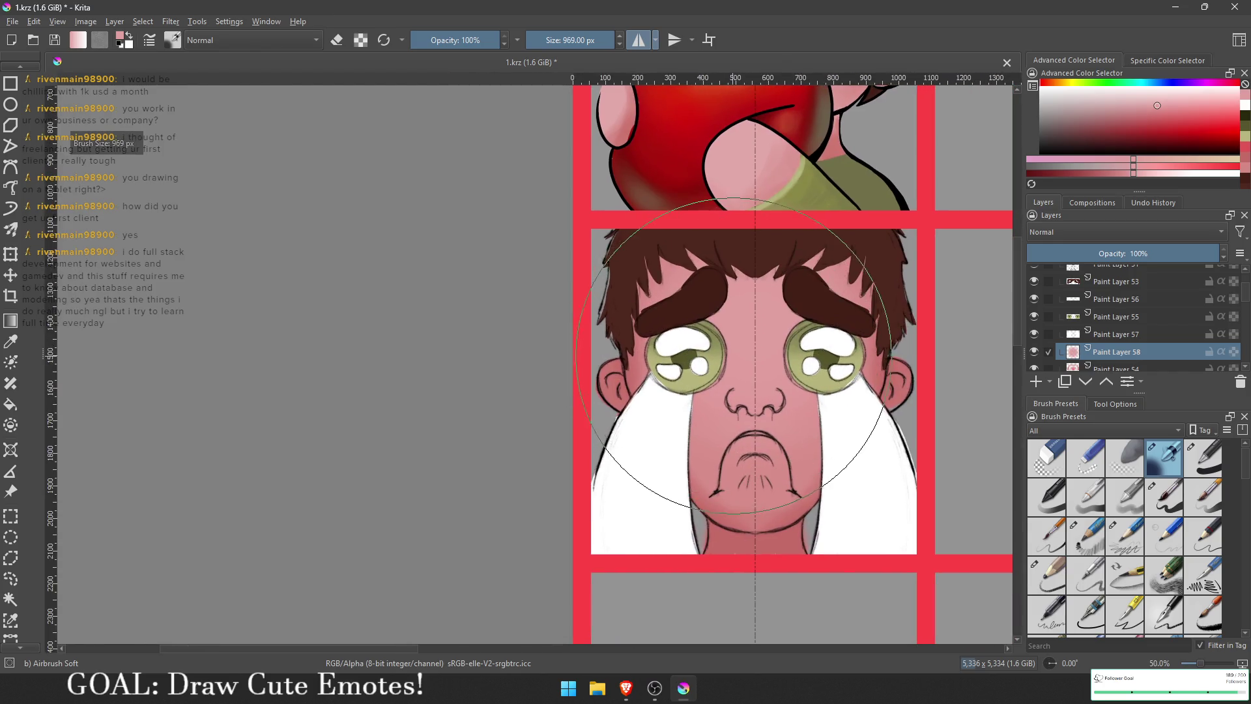
left_click(1151, 96)
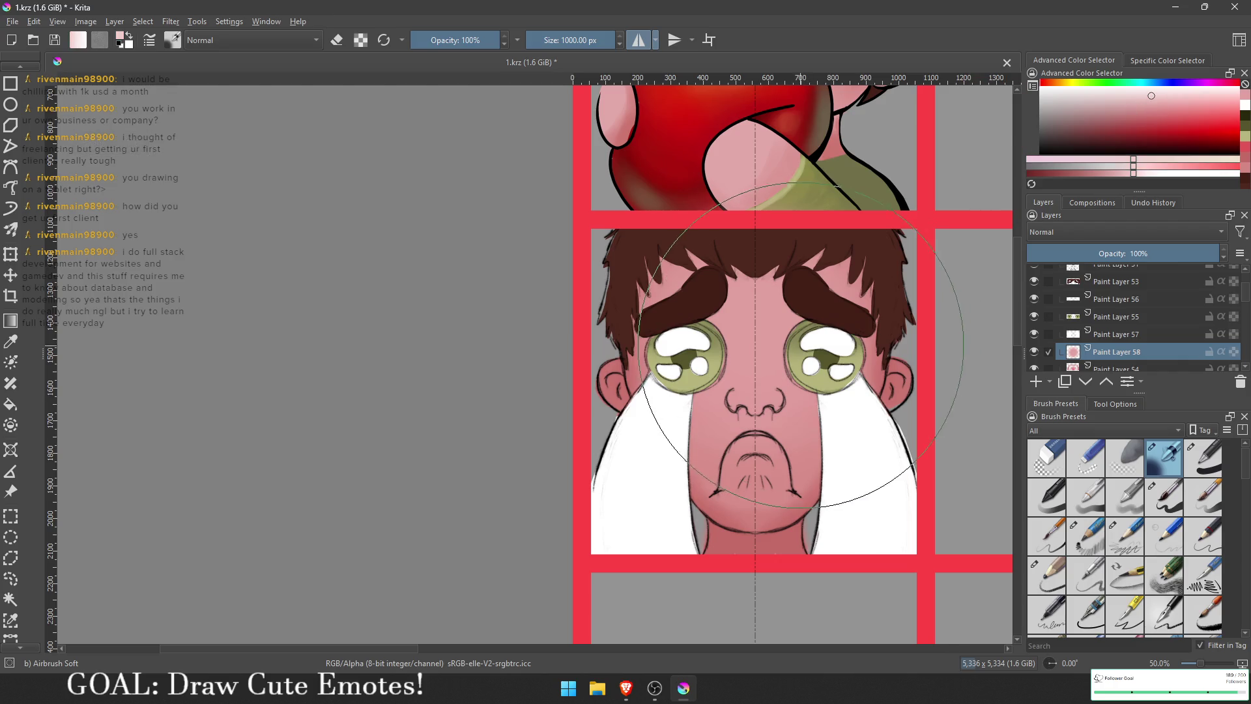
left_click_drag(749, 334, 756, 385)
Step: Sample a face pink and airbrush blush onto both cheeks at about 281 px
key("minus")
key("equal")
key("minus")
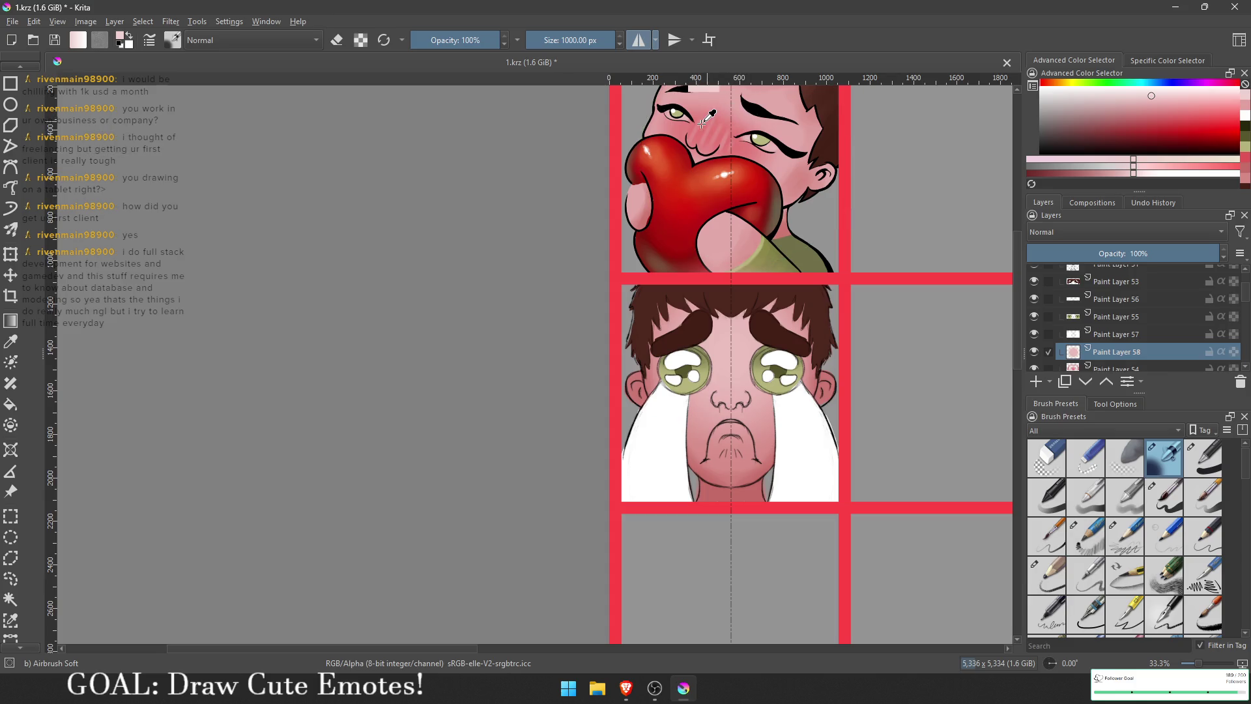
left_click(702, 128, "ctrl")
key("equal")
key("bracketleft")
key("bracketleft")
key("bracketleft")
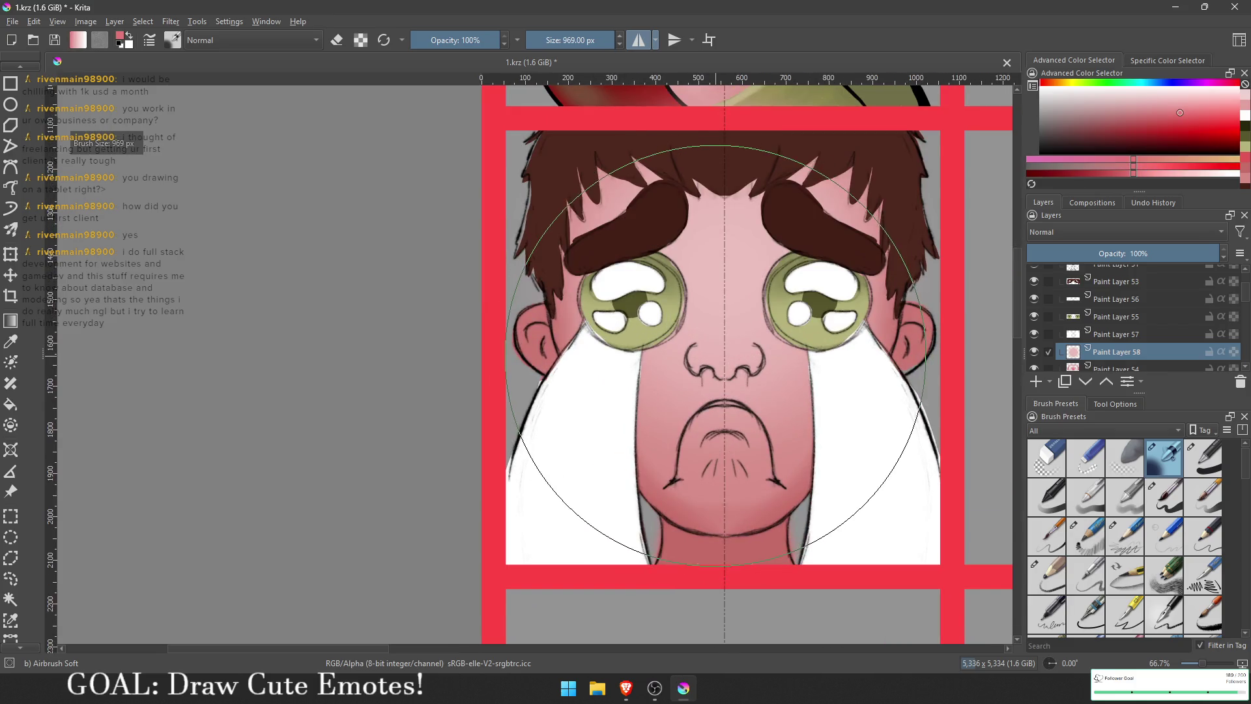
key("bracketleft")
key("bracketleft")
key("bracketleft")
mouse_move(740, 330)
left_mouse_down()
mouse_move(788, 329)
mouse_move(782, 358)
mouse_move(747, 345)
mouse_move(799, 346)
left_mouse_up()
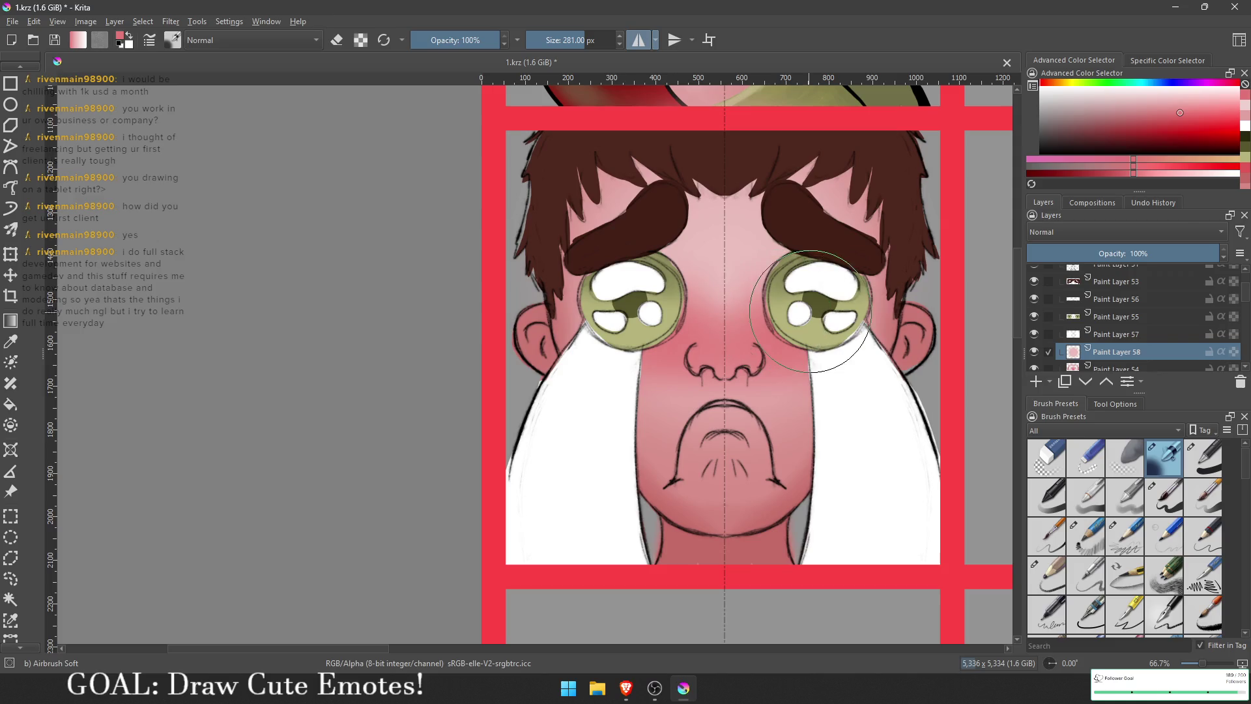
Step: Lighten the mouth area with a softer pink from the face
scroll(860, 359, "down", 4)
scroll(793, 337, "up", 2)
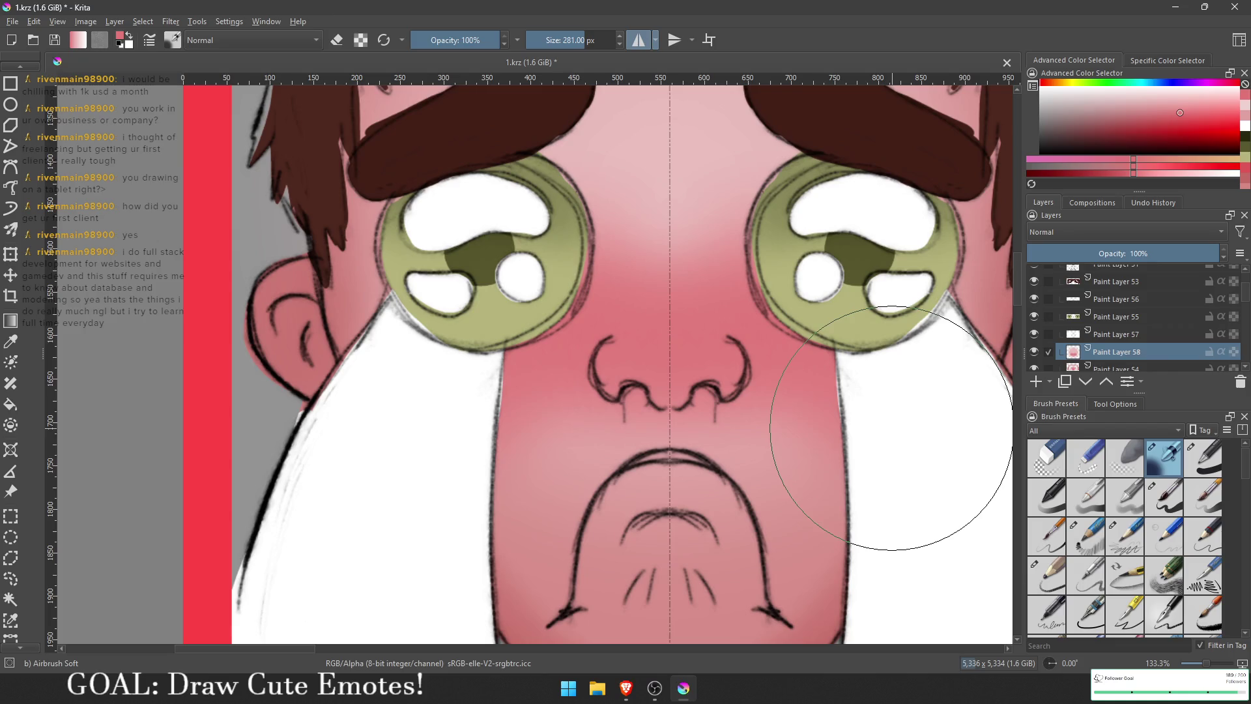
scroll(880, 456, "down", 1)
left_click(742, 149, "ctrl")
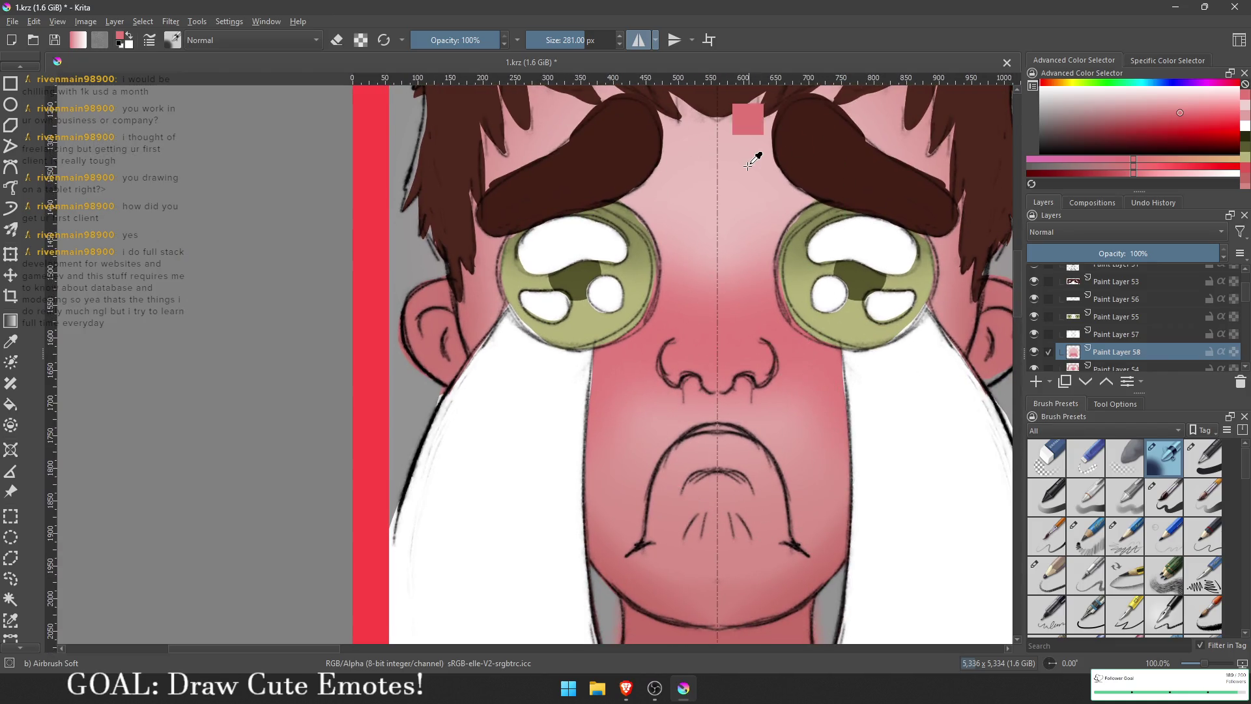
scroll(740, 343, "up", 2)
key("bracketleft")
key("bracketleft")
key("bracketleft")
key("bracketleft")
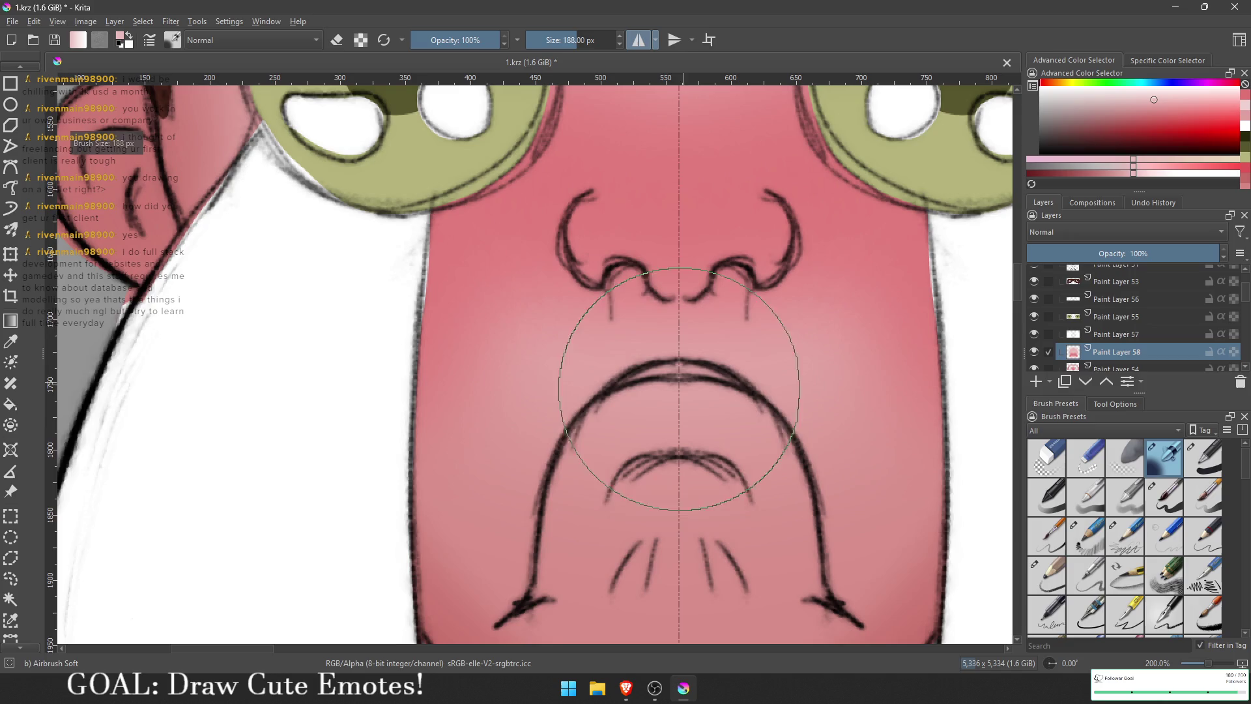
left_click_drag(691, 411, 702, 412)
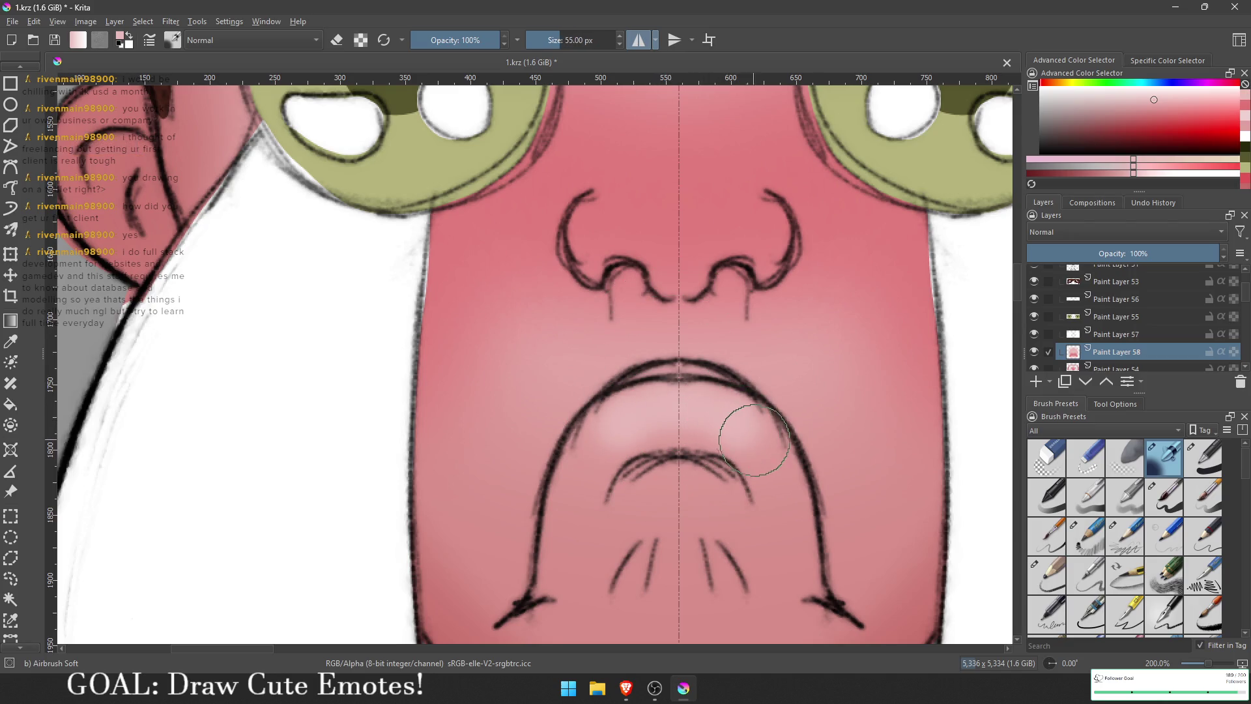
Step: Shade beneath the upper lip with the sampled darker mouth pink
scroll(768, 454, "down", 4)
left_click(753, 531, "ctrl")
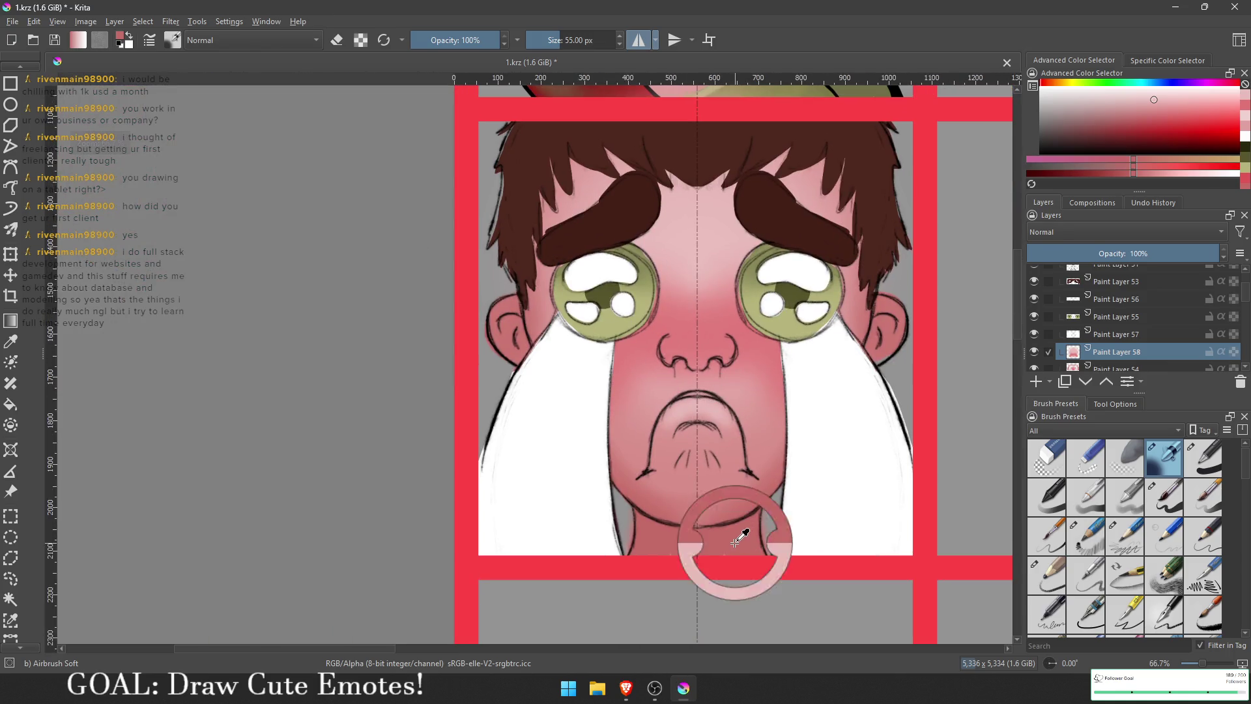
scroll(713, 450, "up", 2)
scroll(713, 449, "up", 2)
mouse_move(642, 391)
left_mouse_down()
mouse_move(726, 423)
mouse_move(678, 393)
mouse_move(735, 414)
mouse_move(721, 480)
mouse_move(684, 447)
mouse_move(701, 454)
left_mouse_up()
Step: Hide a layer to check the emote grid
scroll(734, 414, "down", 2)
scroll(701, 455, "down", 8)
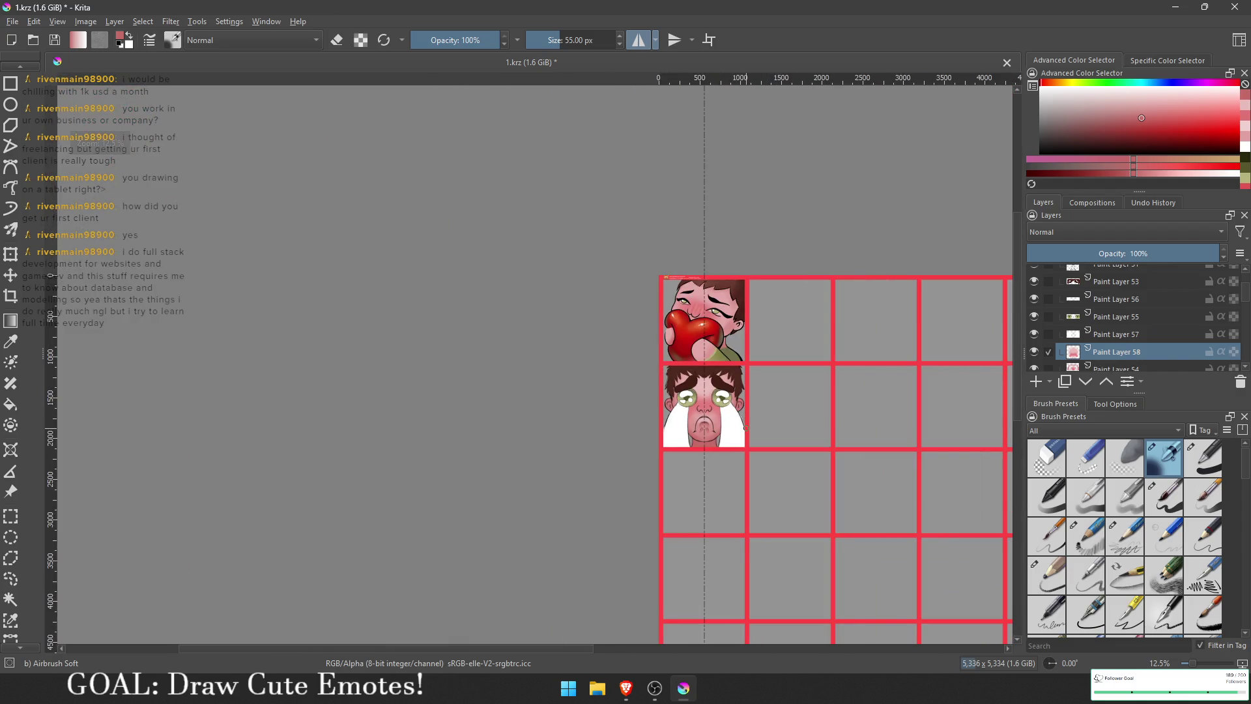
scroll(706, 388, "up", 4)
scroll(688, 370, "up", 1)
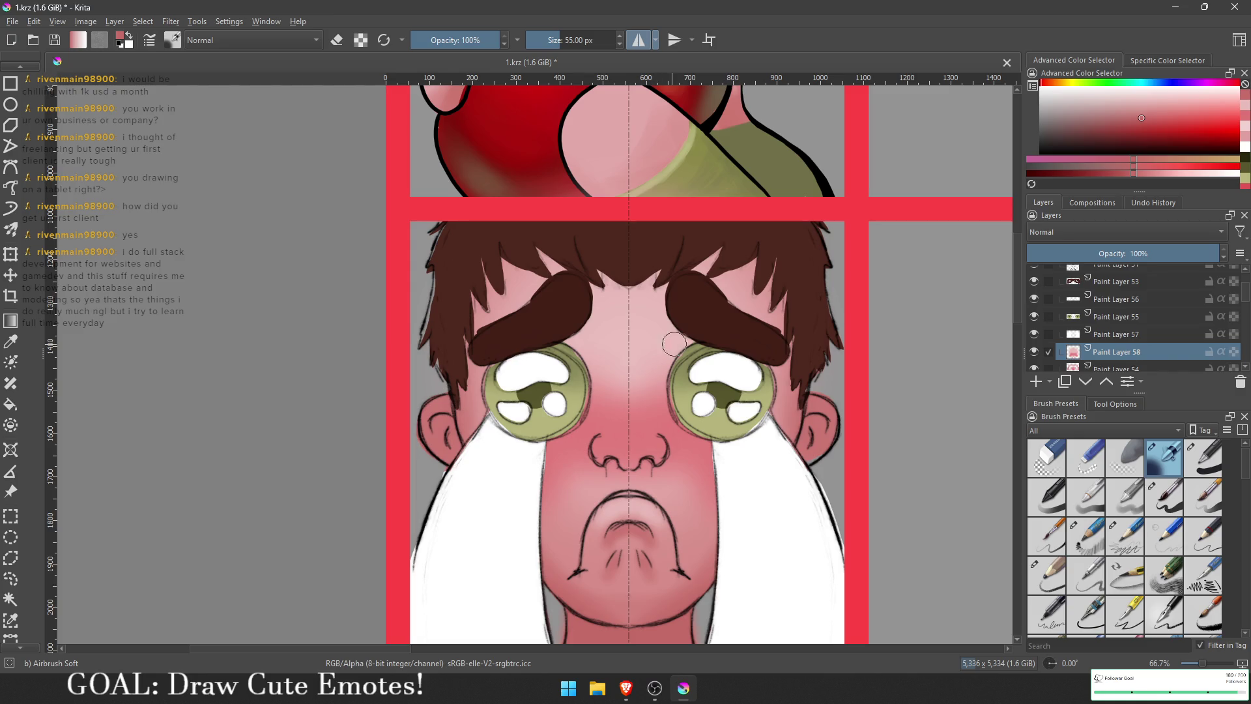
scroll(701, 358, "down", 3)
scroll(763, 375, "up", 1)
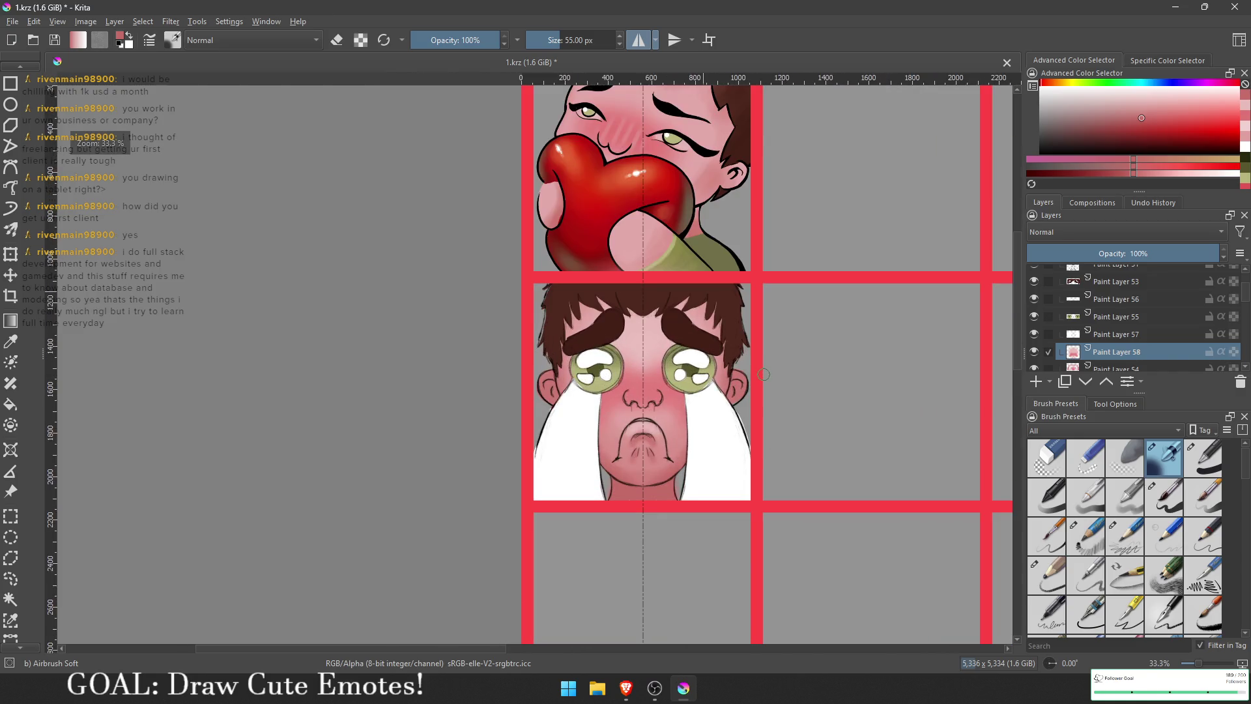
scroll(1107, 320, "up", 10)
left_click(1034, 362)
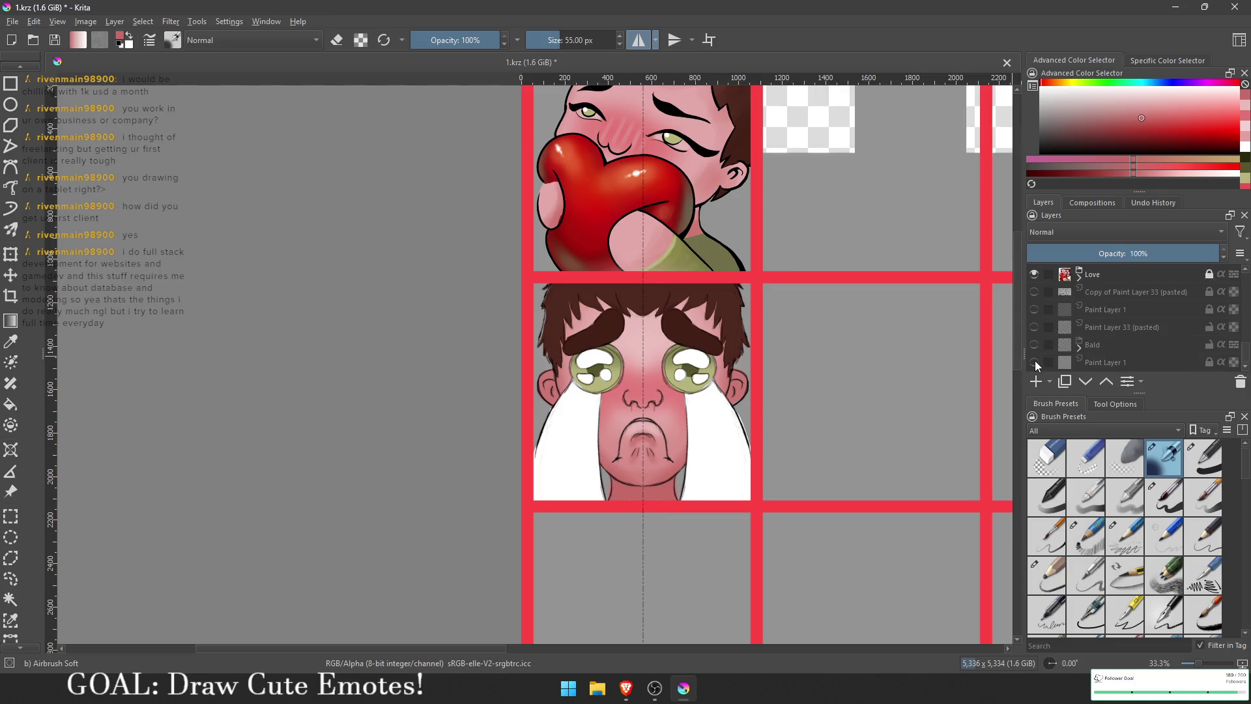
Step: Make Paint Layer 1 visible again to restore the grey grid cells
left_click(1034, 362)
scroll(789, 354, "down", 6)
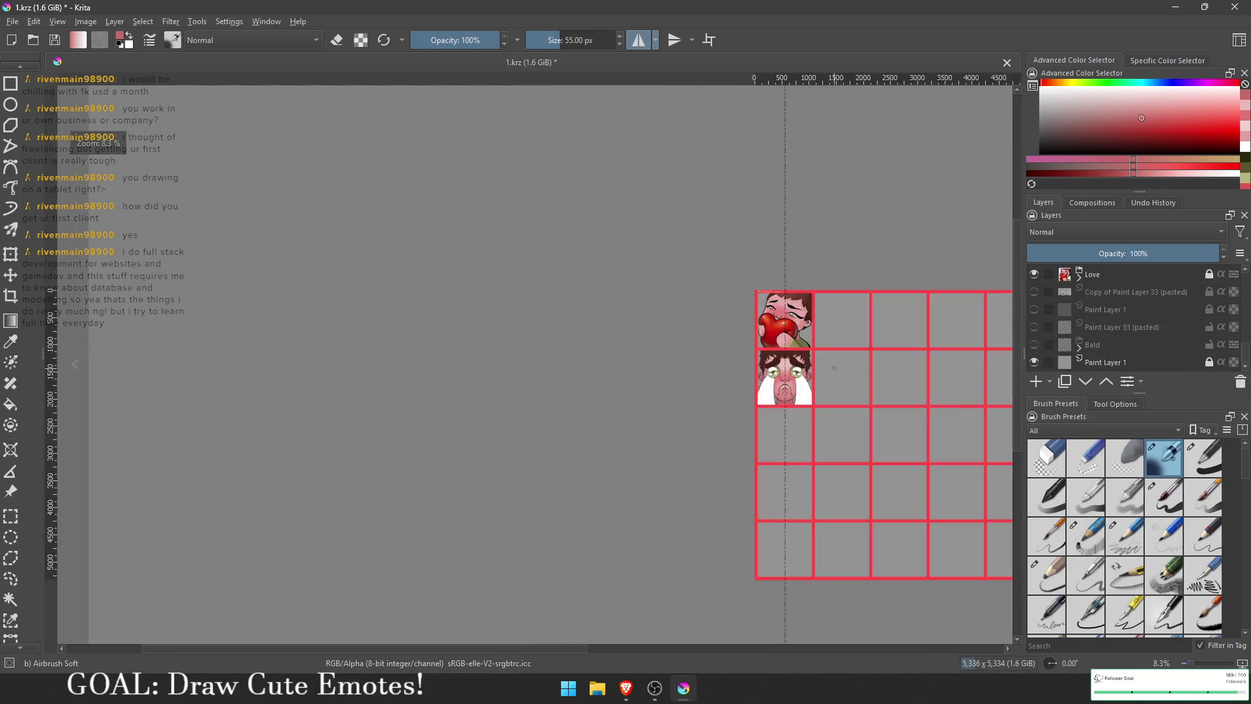
scroll(789, 354, "up", 1)
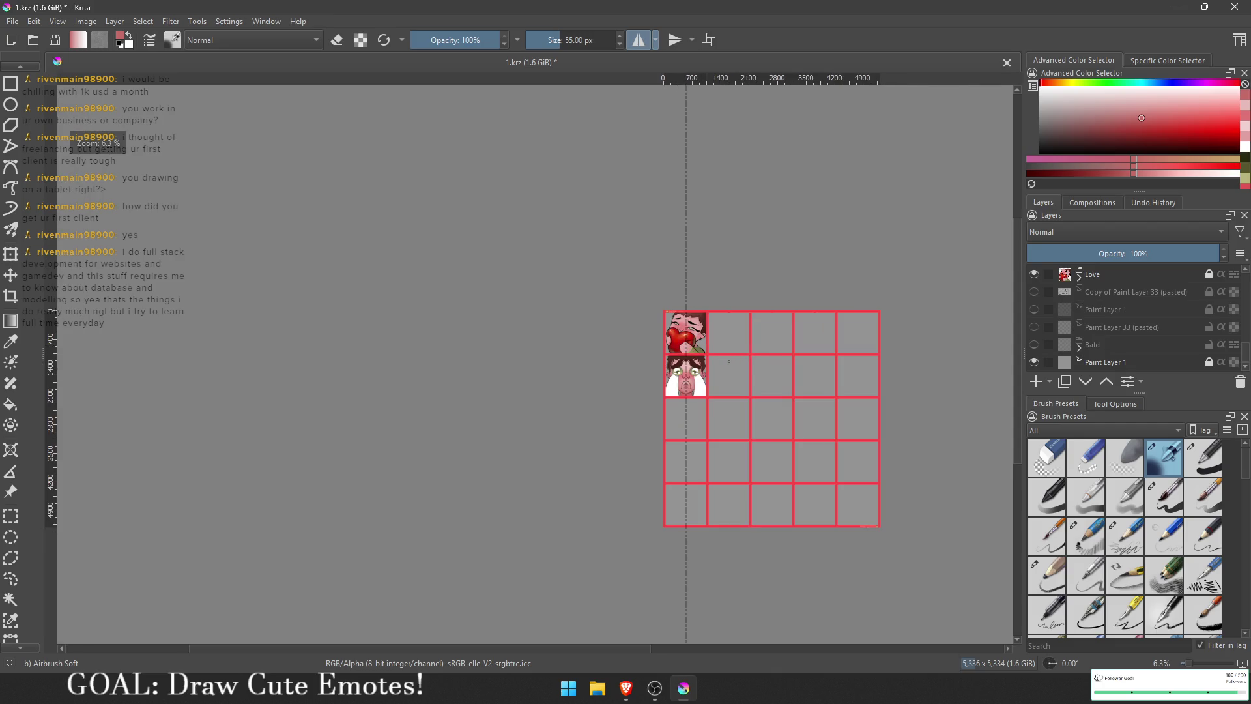
scroll(690, 381, "up", 6)
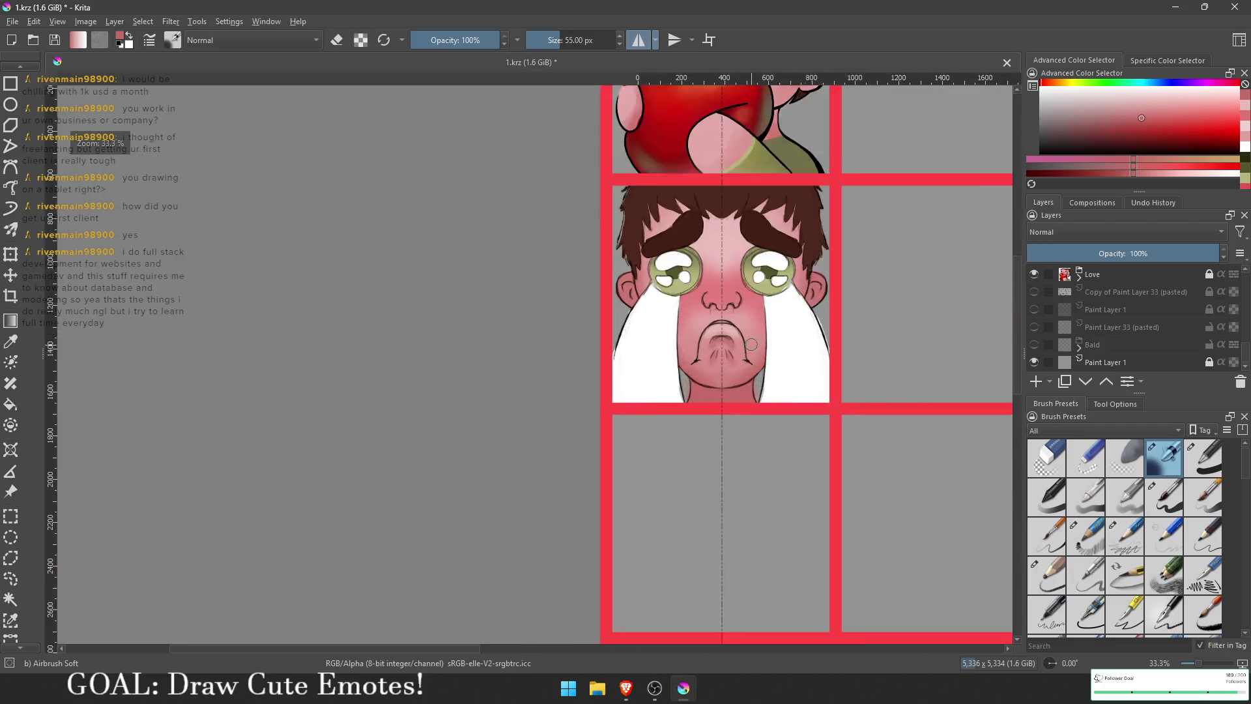
scroll(691, 383, "up", 3)
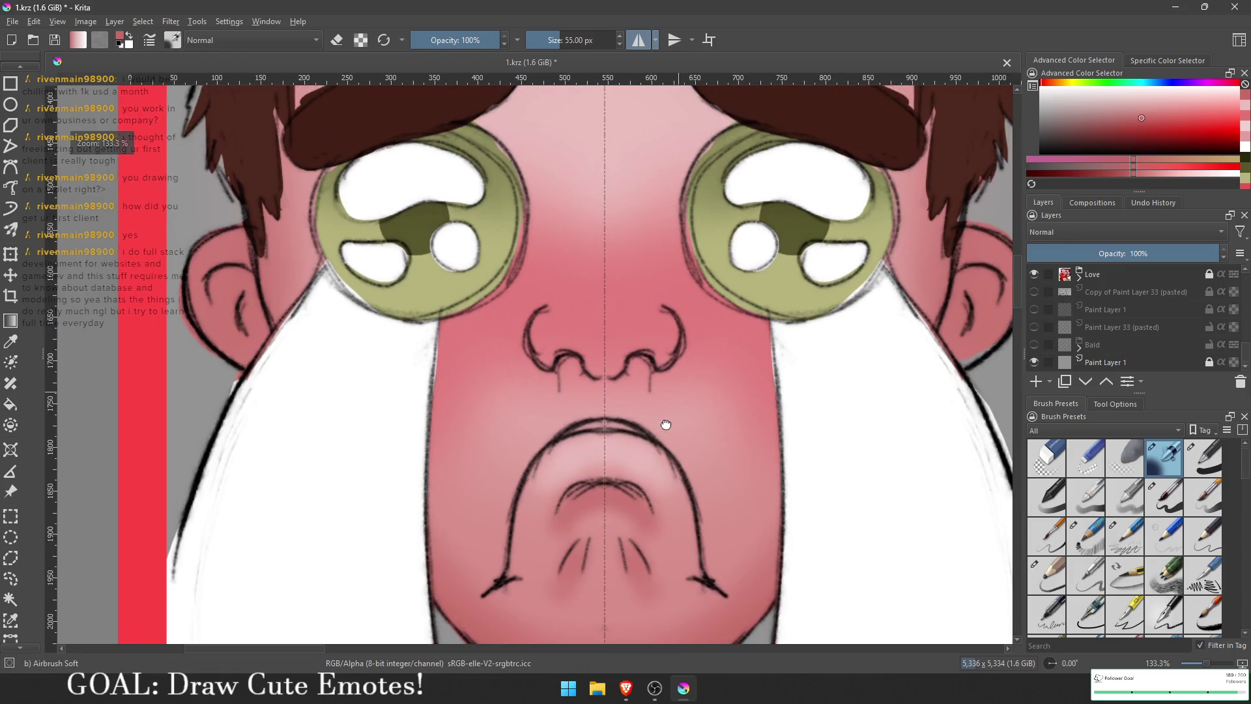
scroll(662, 397, "down", 2)
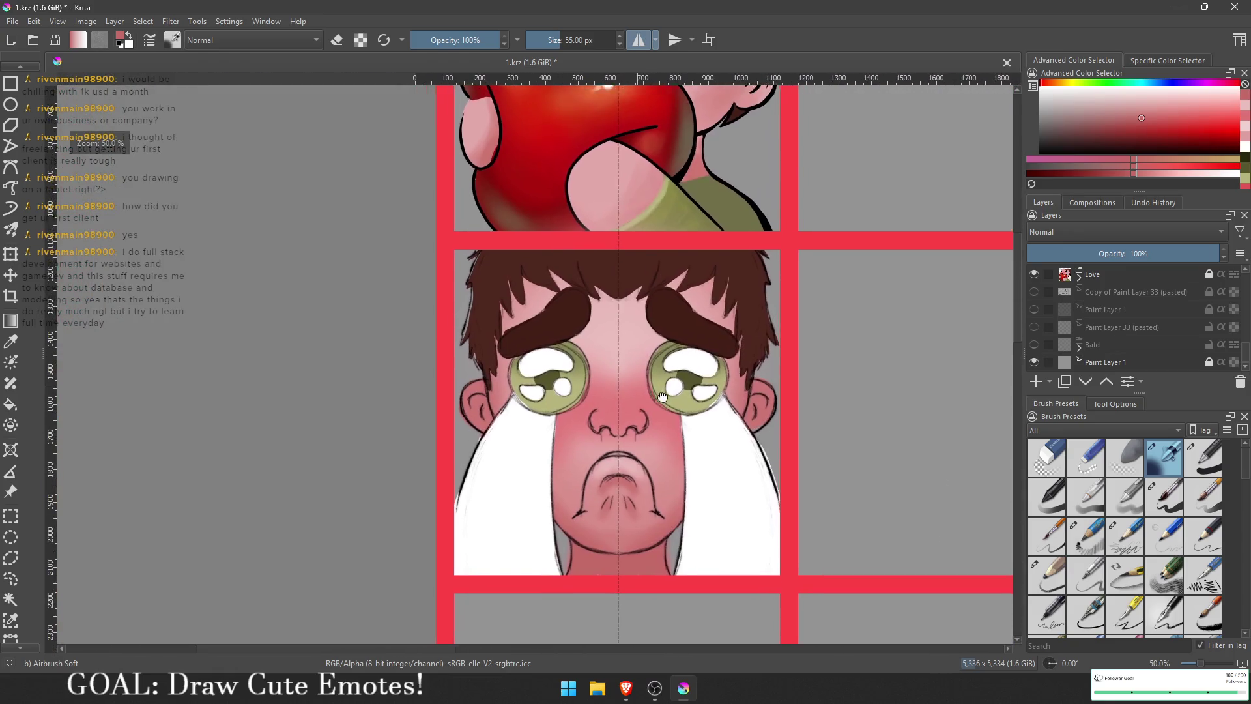
scroll(651, 358, "up", 1)
scroll(651, 358, "down", 1)
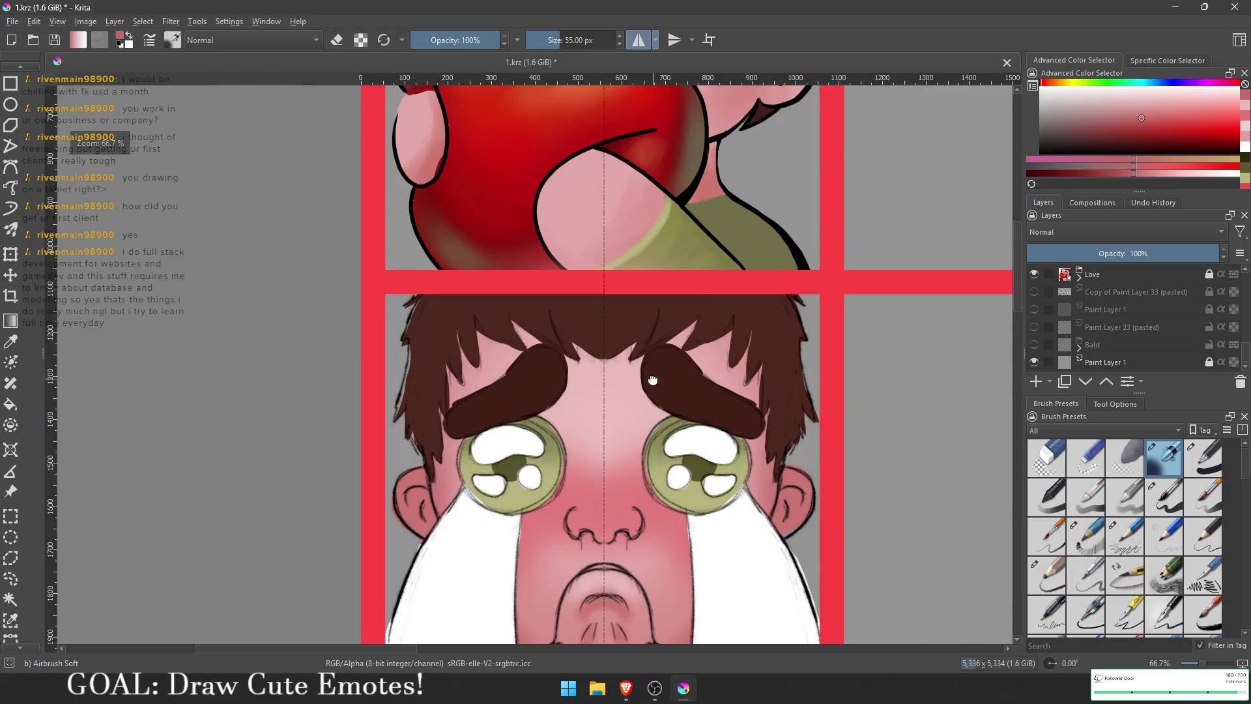
scroll(1100, 327, "up", 5)
Step: Add a new layer above Paint Layer 51 and choose the Basic-5 Size brush
left_click(1097, 313)
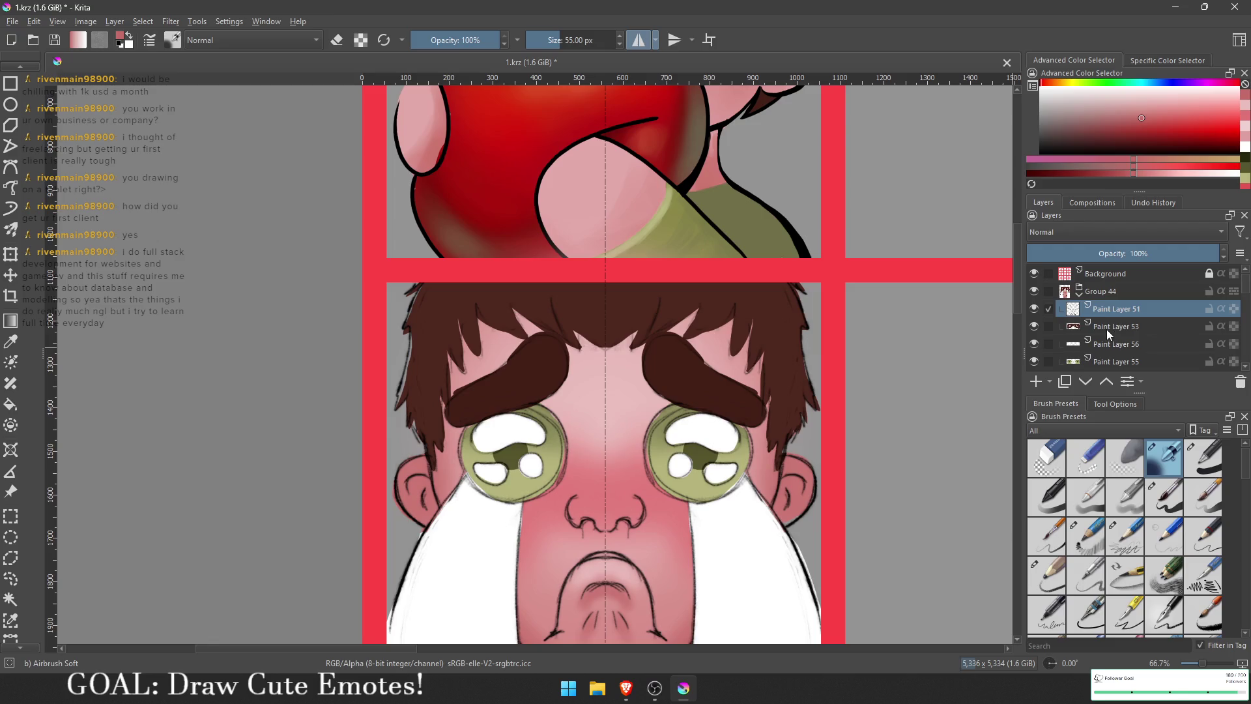
left_click(1035, 381)
scroll(916, 411, "up", 1)
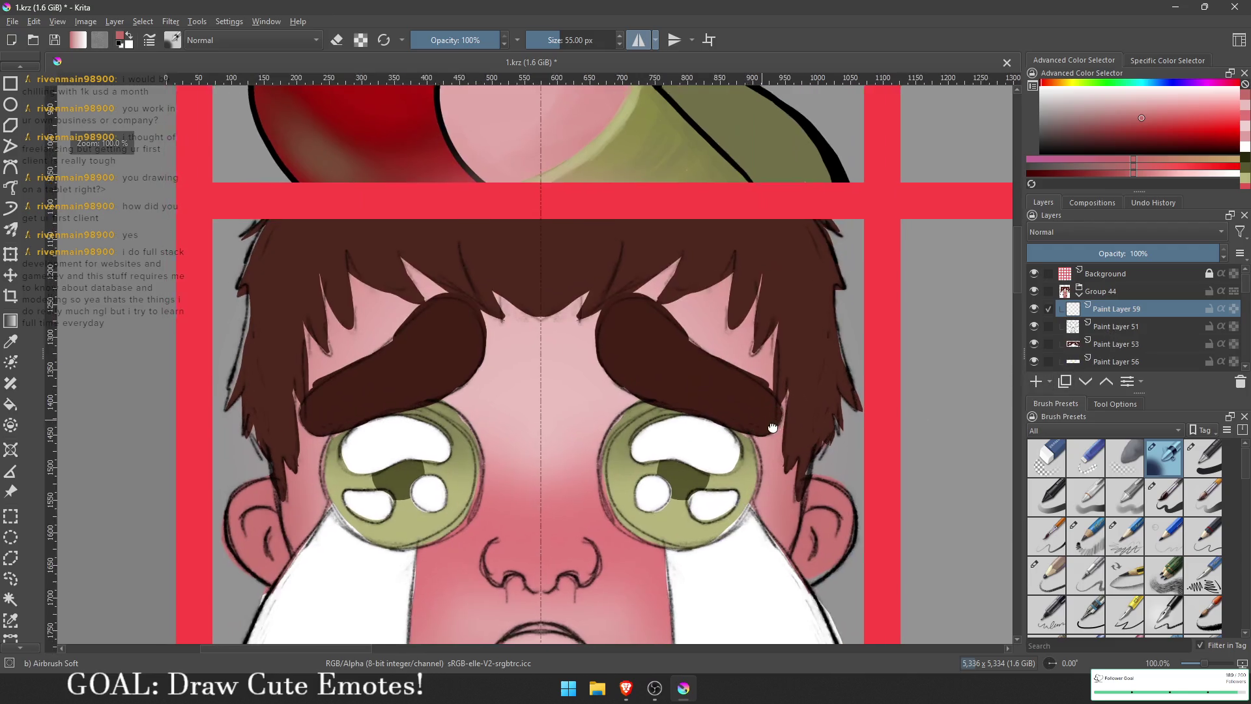
left_click(1166, 500)
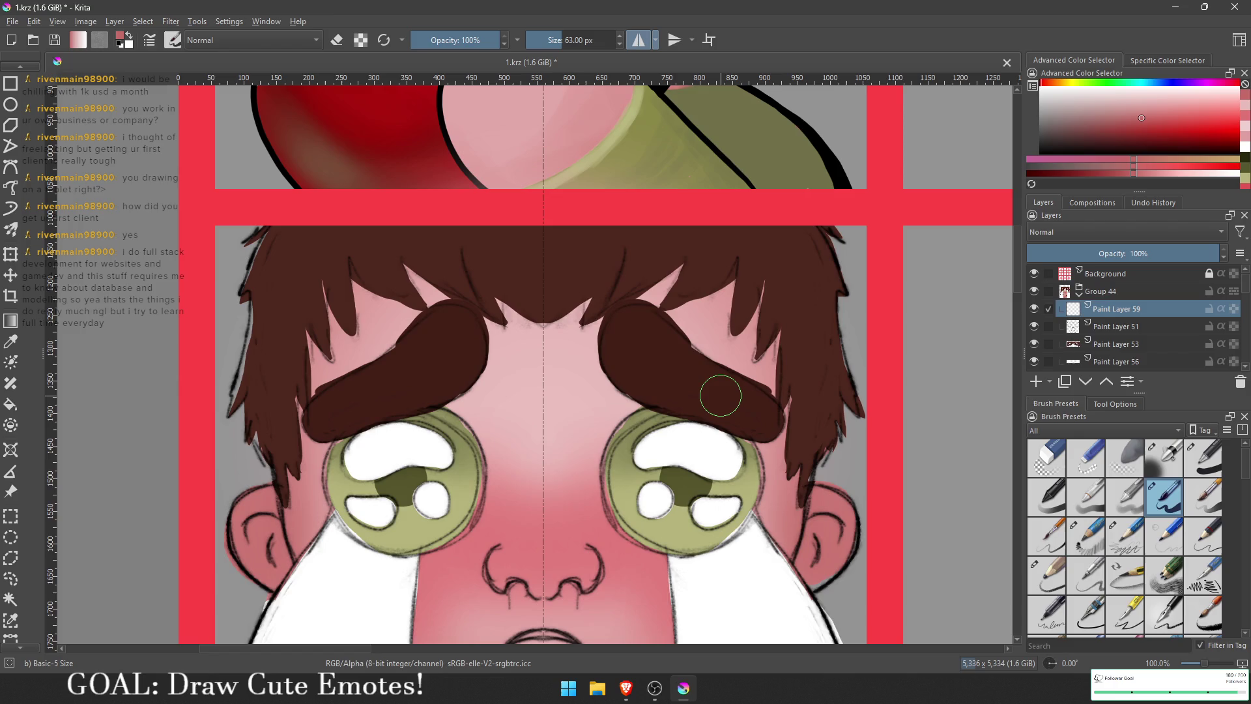
Step: Paint mirrored white highlight streaks along the hairline at about 41 px and erase the excess
key("x")
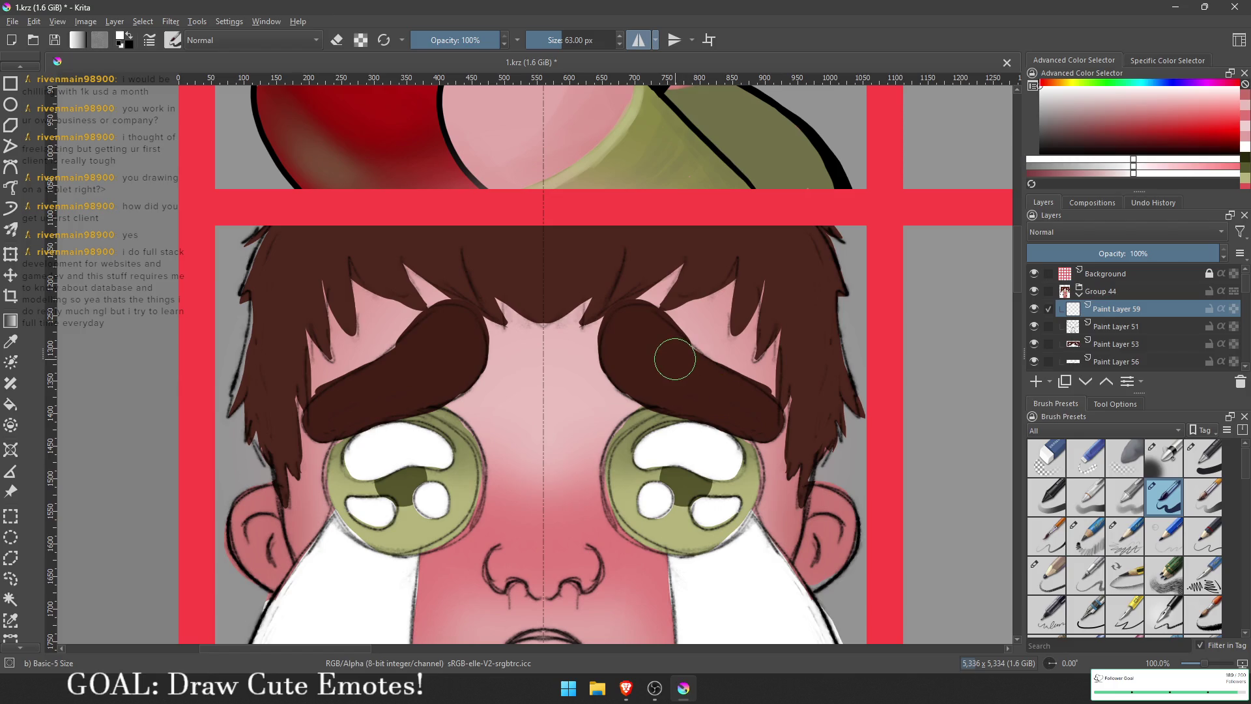
left_click_drag(675, 359, 655, 359)
mouse_move(551, 267)
left_mouse_down()
mouse_move(609, 249)
mouse_move(638, 255)
mouse_move(655, 236)
mouse_move(641, 267)
mouse_move(690, 232)
mouse_move(697, 272)
mouse_move(730, 232)
mouse_move(759, 277)
mouse_move(788, 234)
mouse_move(796, 282)
mouse_move(806, 255)
mouse_move(708, 323)
left_mouse_up()
key("e")
left_click_drag(730, 229, 696, 277)
mouse_move(680, 228)
left_mouse_down()
mouse_move(626, 279)
mouse_move(597, 246)
left_mouse_up()
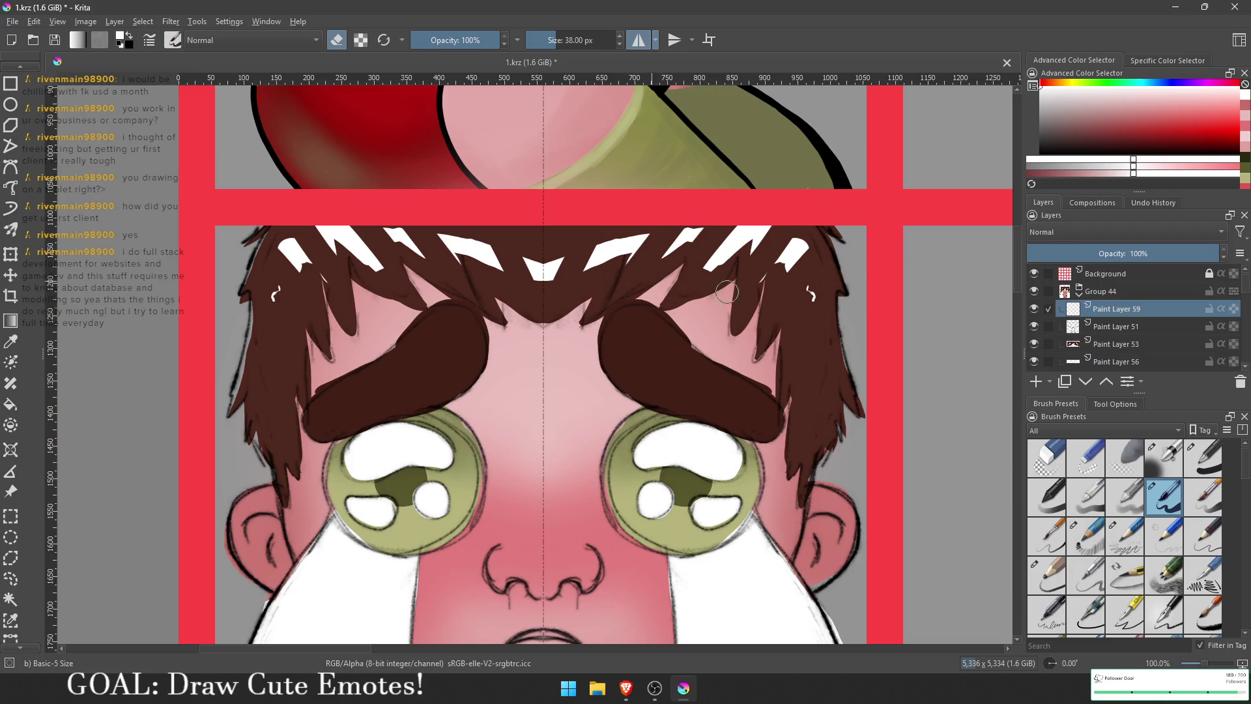
mouse_move(735, 250)
left_mouse_down()
mouse_move(700, 270)
mouse_move(749, 231)
mouse_move(805, 241)
left_mouse_up()
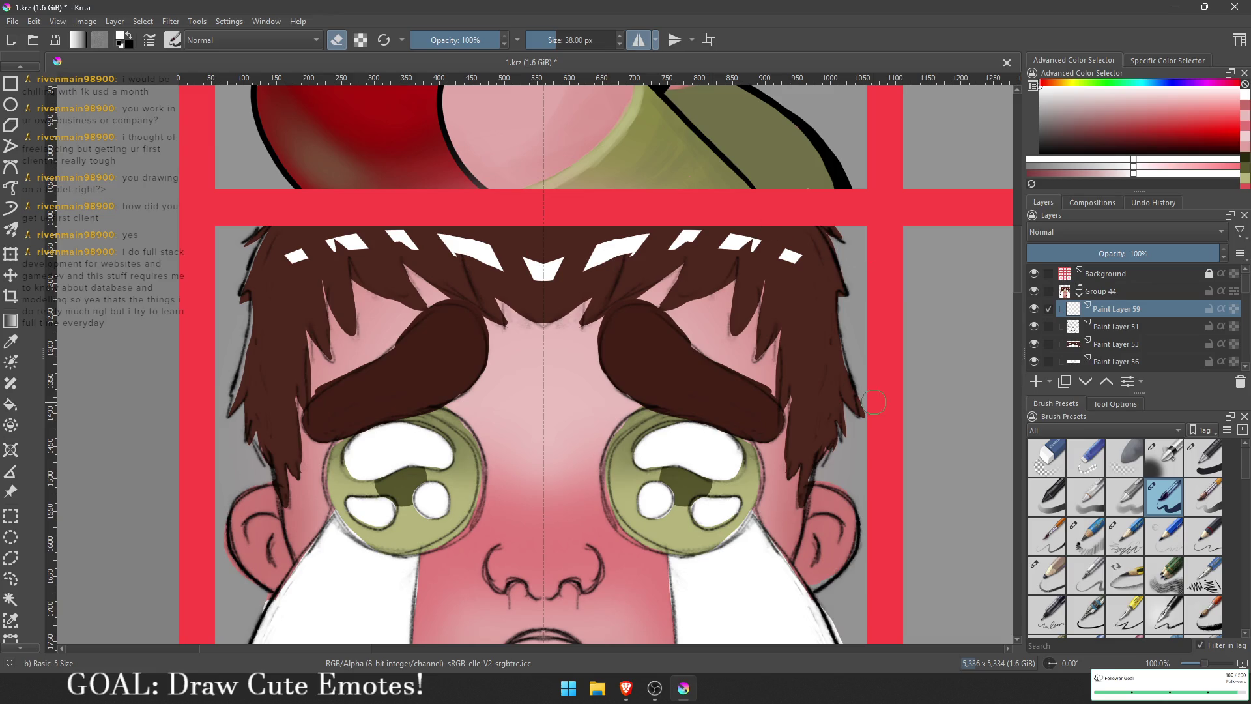
Step: Fade the white hair highlights with a 63 px Airbrush Soft in eraser mode
left_click(1169, 468)
key("plus")
mouse_move(717, 329)
left_mouse_down()
mouse_move(852, 323)
mouse_move(866, 311)
mouse_move(847, 306)
left_mouse_up()
left_click_drag(705, 425, 756, 424)
key("ctrl+z")
key("ctrl+z")
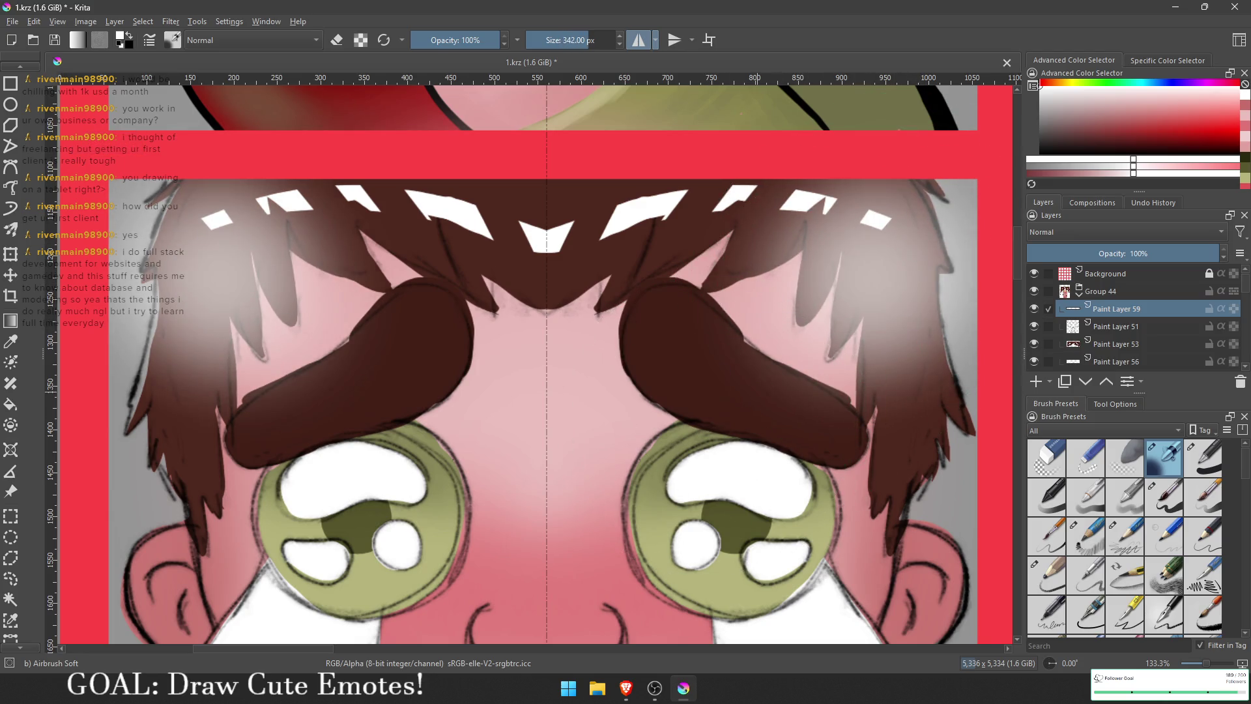
key("e")
mouse_move(908, 238)
left_mouse_down()
mouse_move(824, 251)
mouse_move(684, 307)
mouse_move(599, 196)
mouse_move(739, 170)
left_mouse_up()
scroll(741, 515, "down", 8)
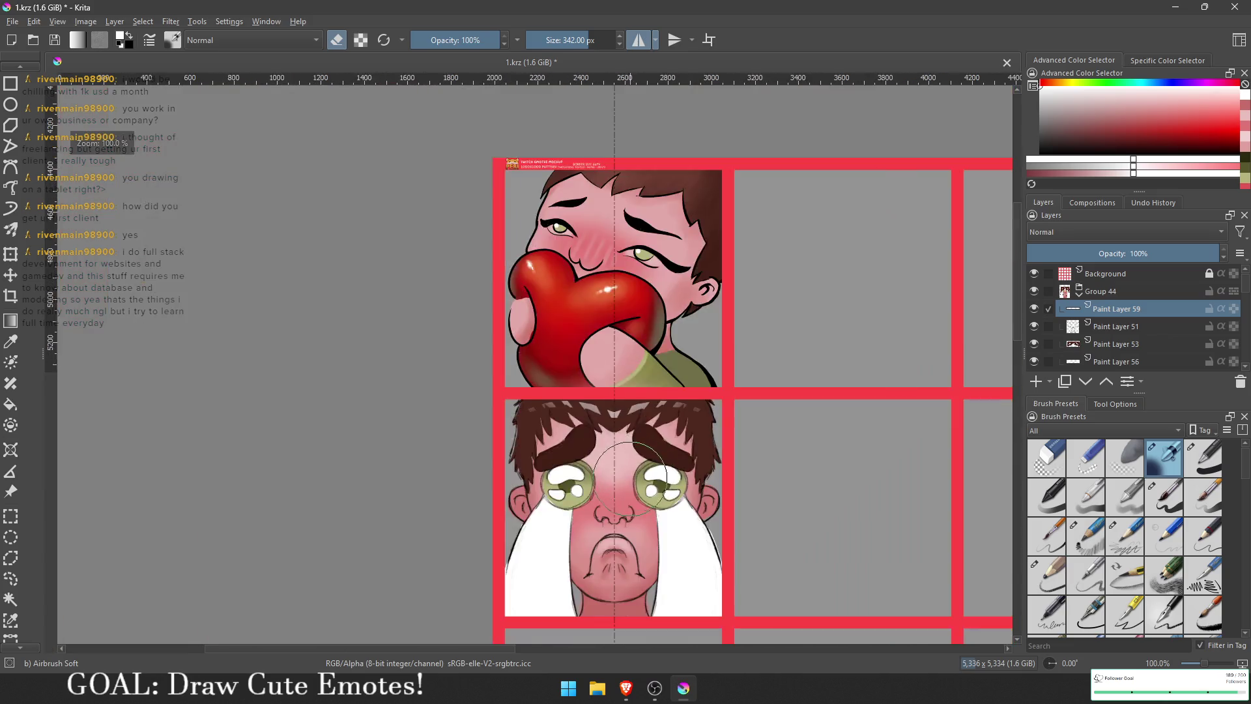
Step: Zoom in on the crying boy, switch to a 38 px painting brush, and pick dark brown
scroll(650, 430, "up", 2)
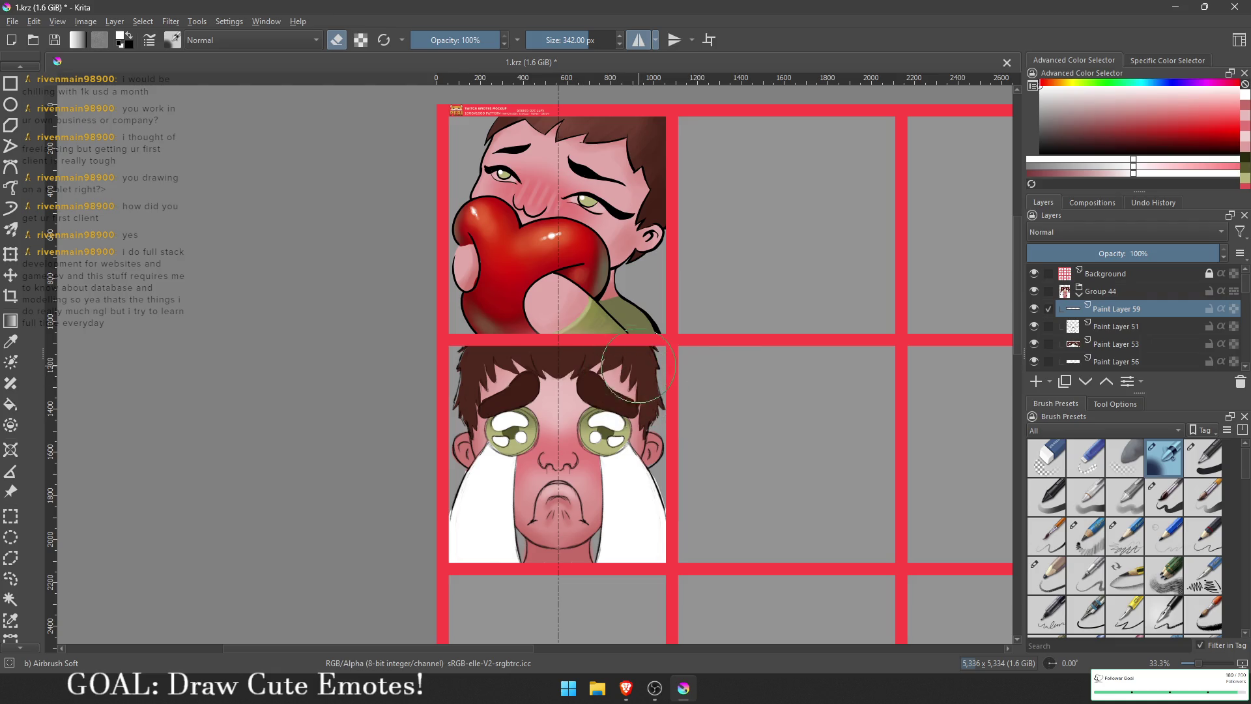
scroll(688, 380, "up", 4)
scroll(896, 385, "up", 3)
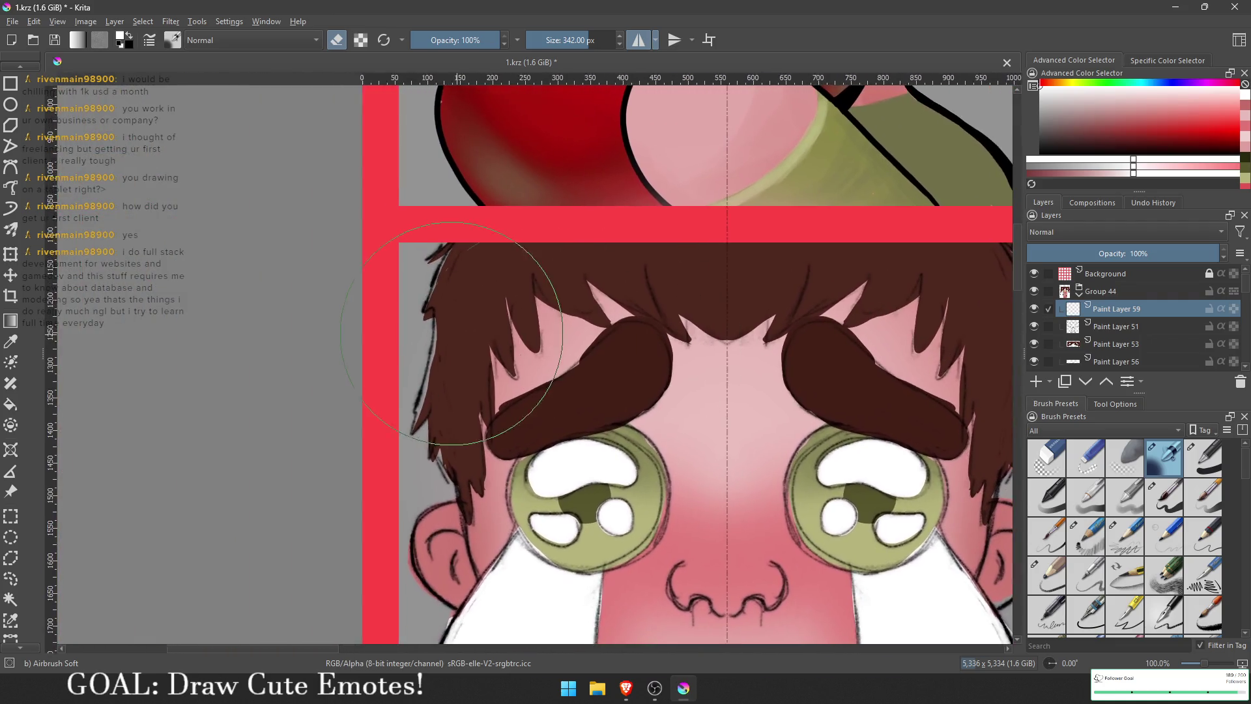
scroll(599, 357, "down", 3)
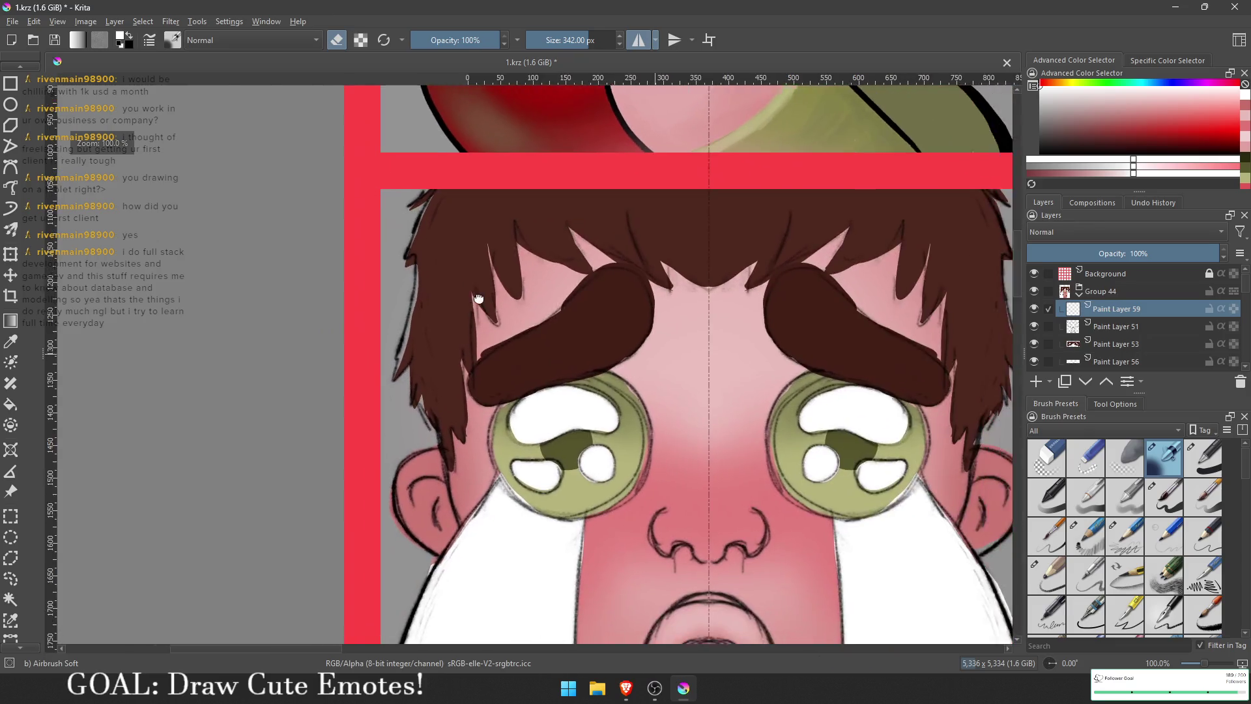
scroll(396, 297, "up", 2)
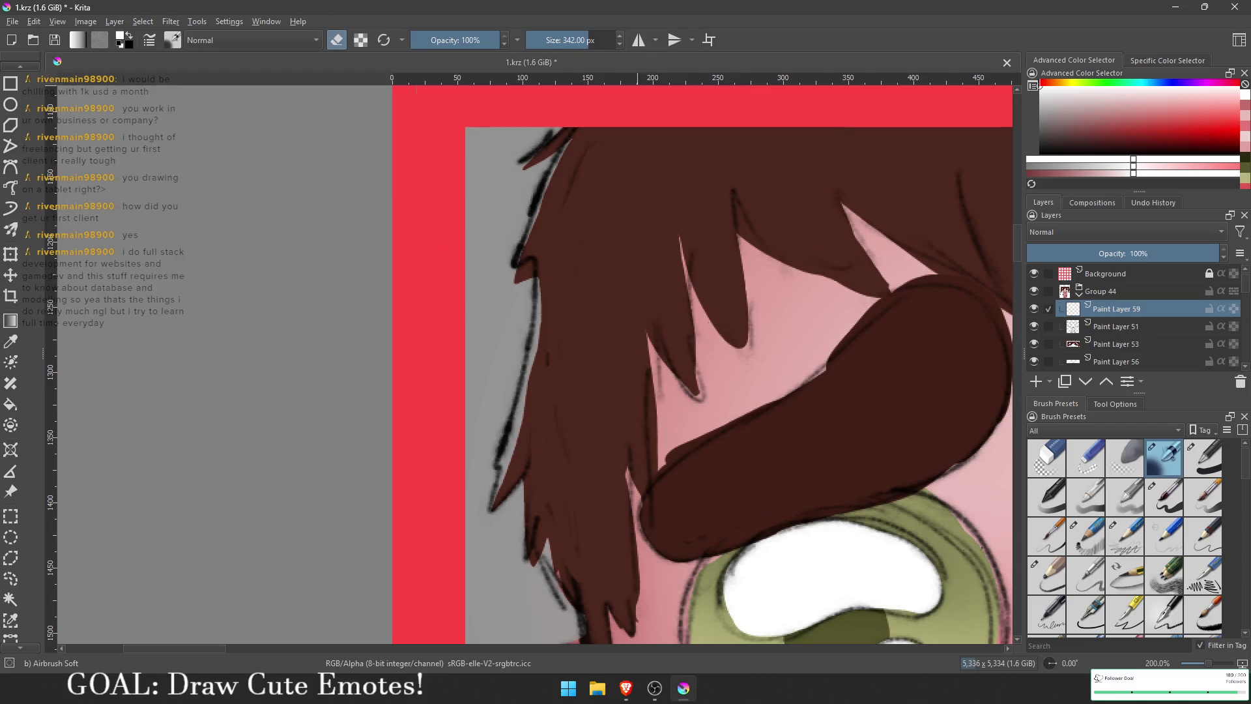
left_click_drag(640, 243, 656, 265)
left_click(1163, 496)
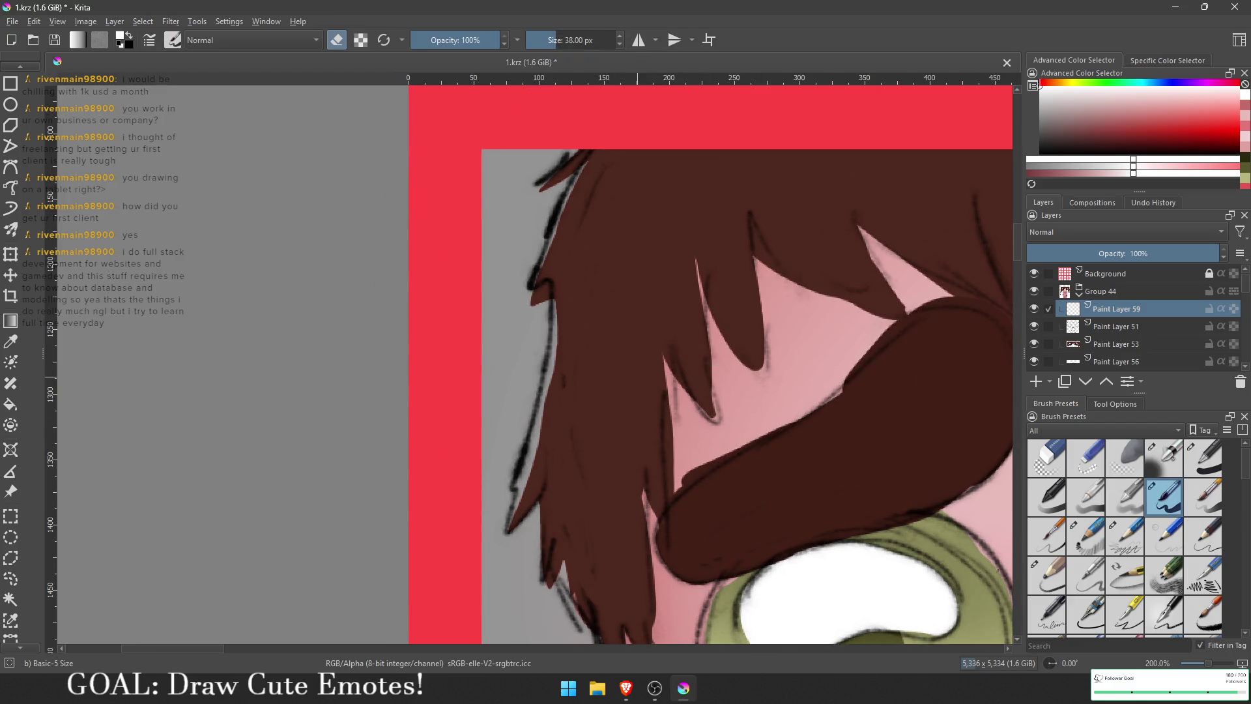
key("e")
left_click(557, 409, "ctrl")
Step: Select Paint Layer 53 for the hair work
scroll(1081, 339, "down", 2)
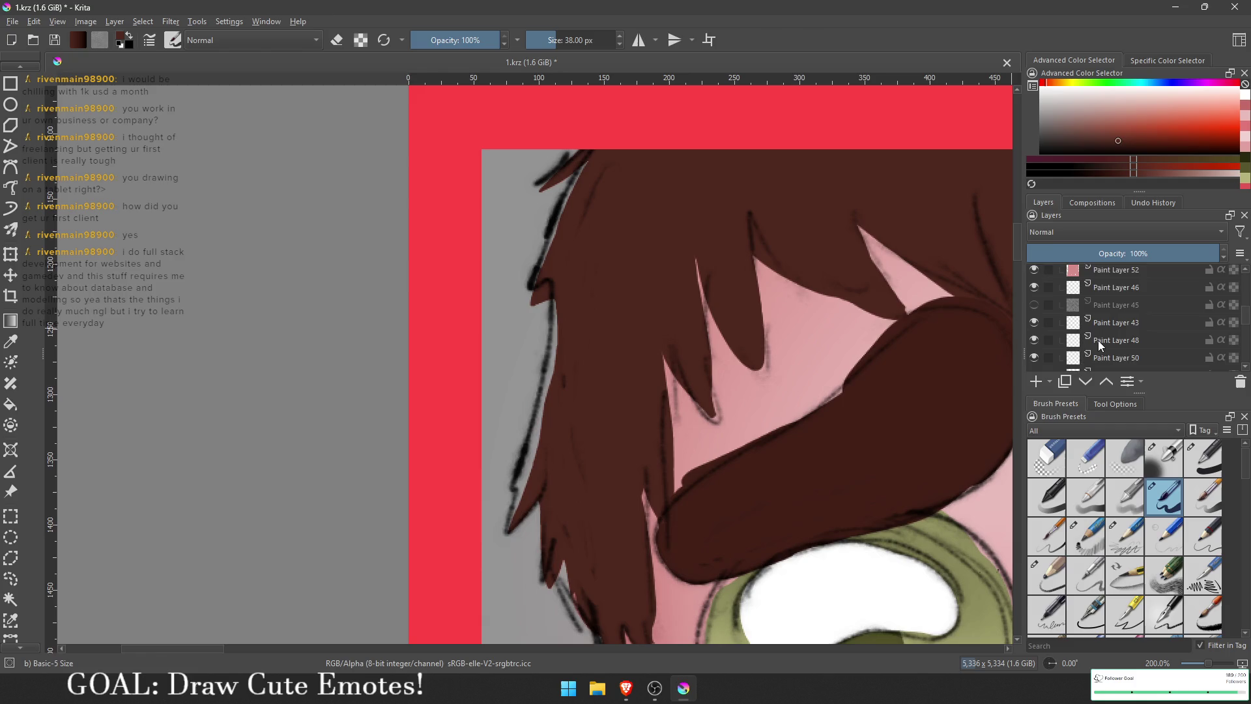
left_click(1093, 289)
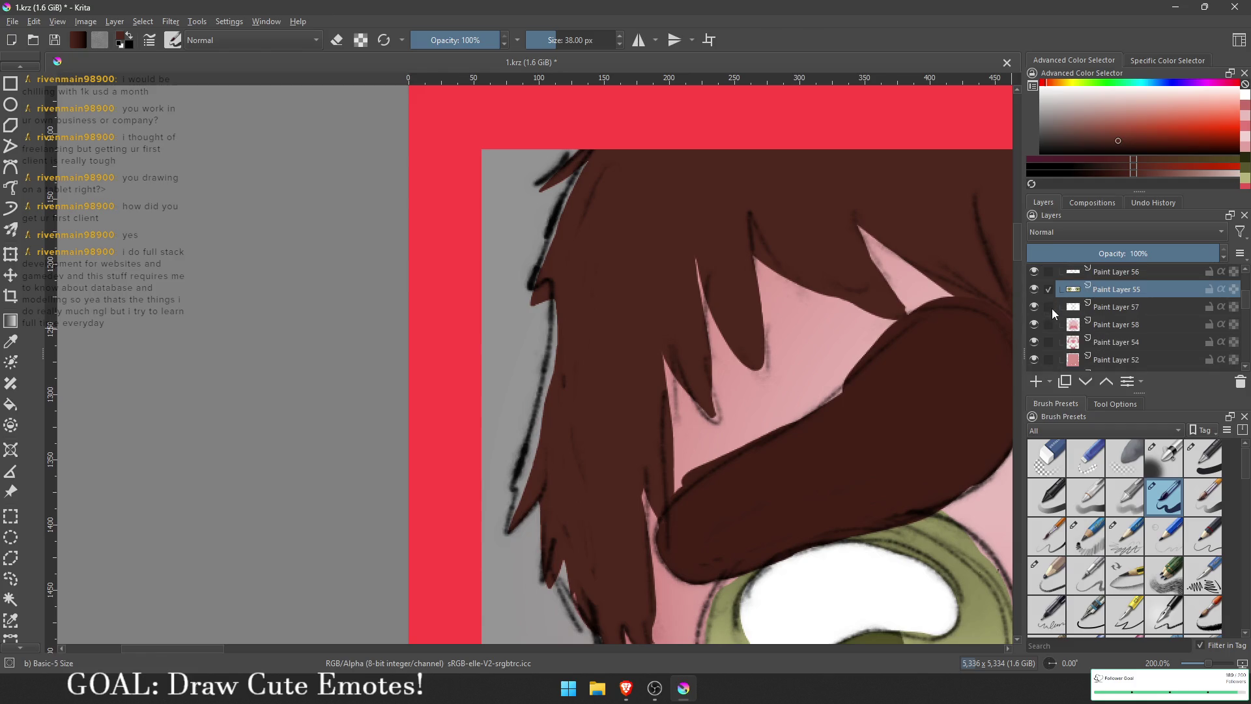
scroll(1049, 301, "up", 1)
scroll(1050, 299, "up", 1)
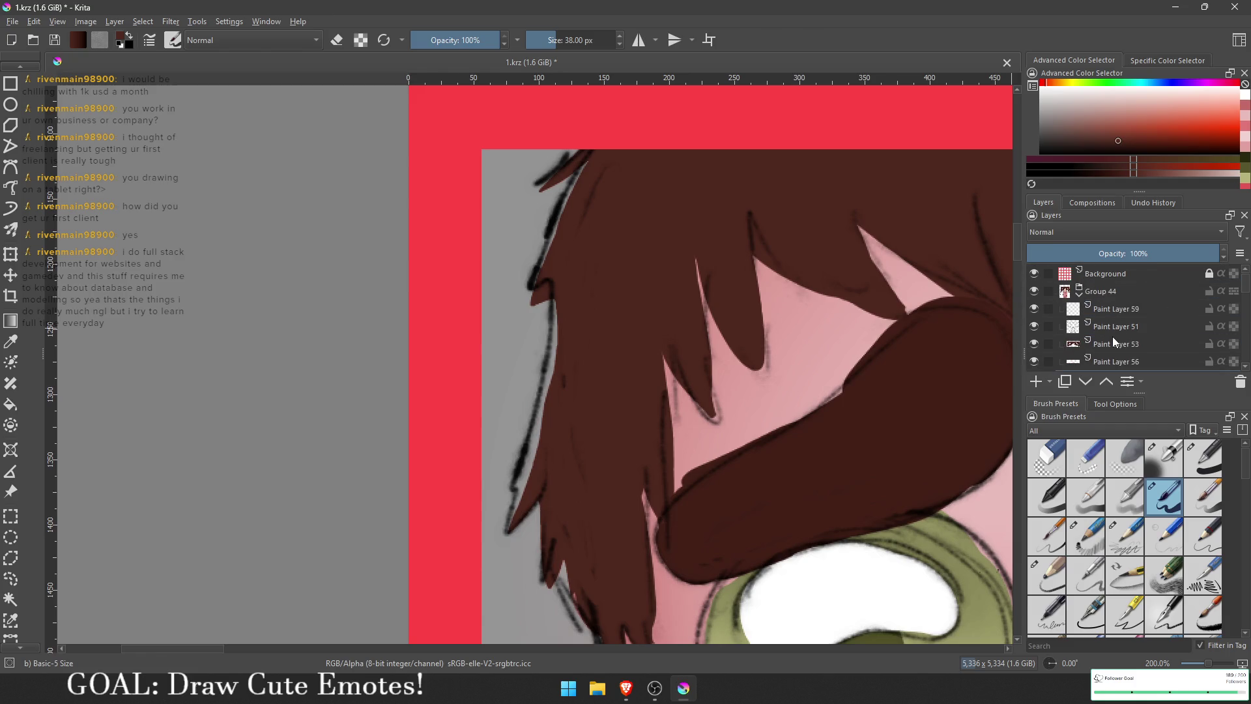
left_click(1057, 343)
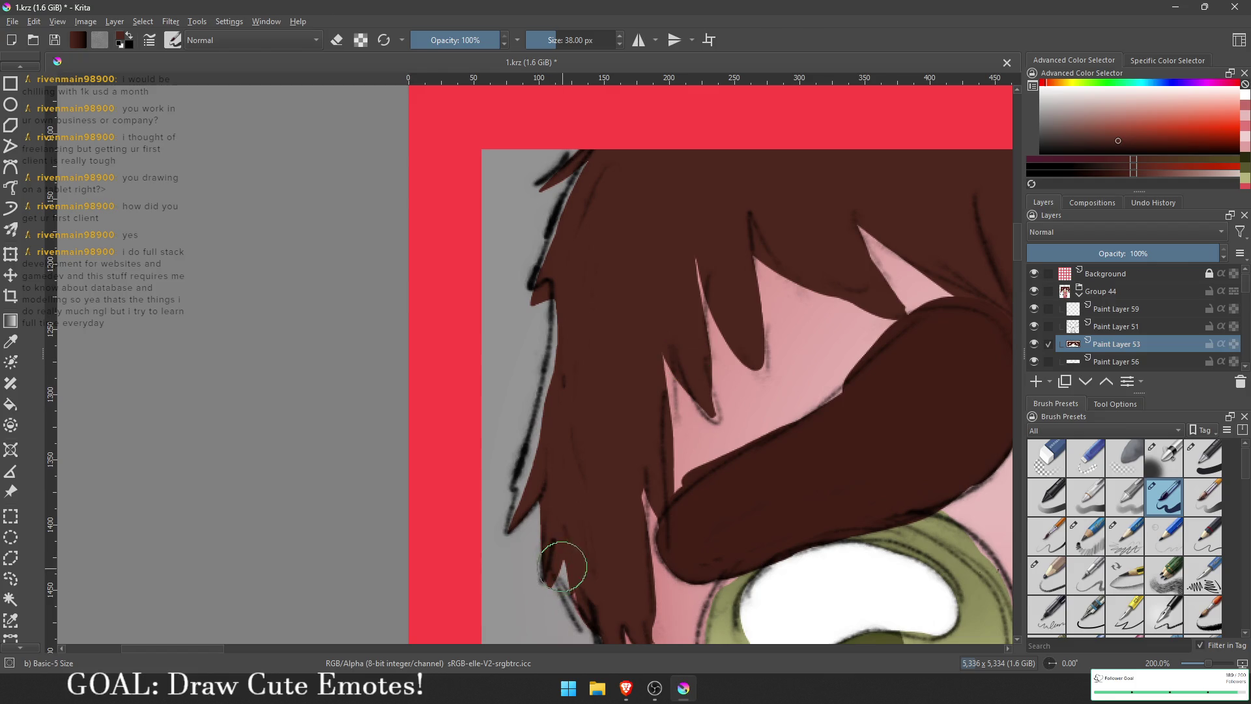
Step: Fill the left hair edge in dark brown, reshape its strand tip, and cover the top-left strand's lines
mouse_move(554, 530)
left_mouse_down()
mouse_move(515, 515)
mouse_move(562, 301)
left_mouse_up()
key("e")
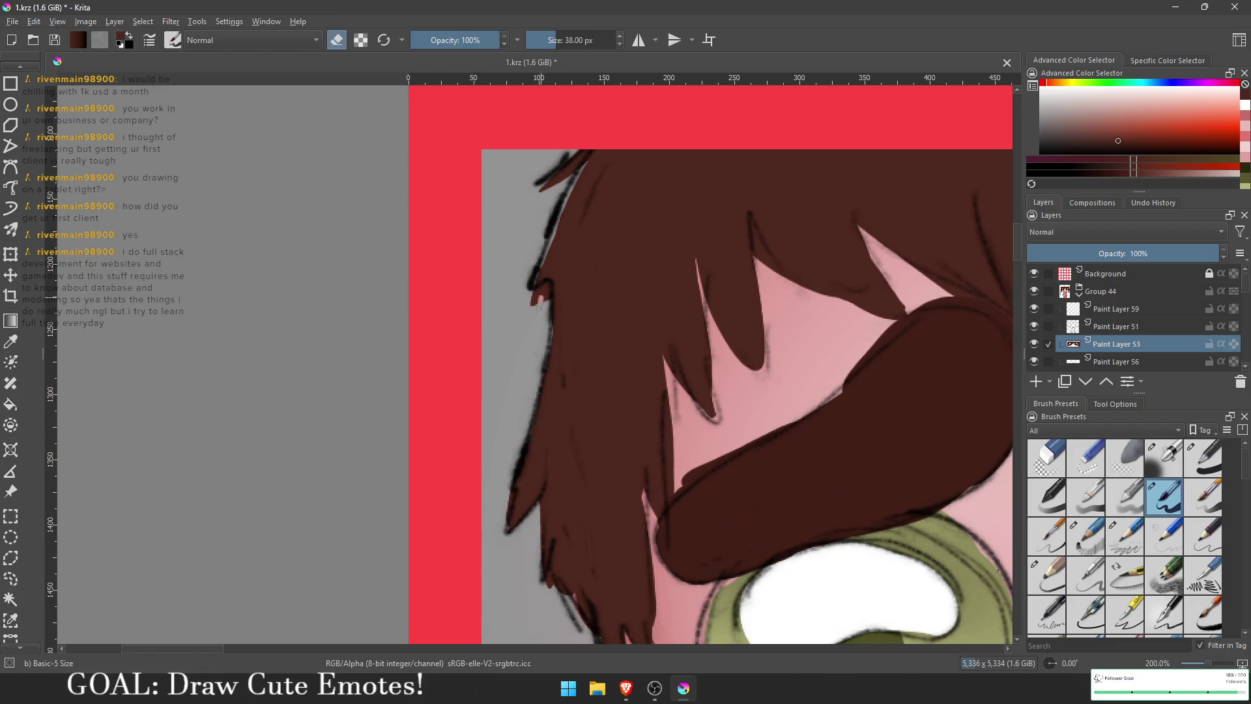
left_click_drag(540, 296, 549, 271)
key("e")
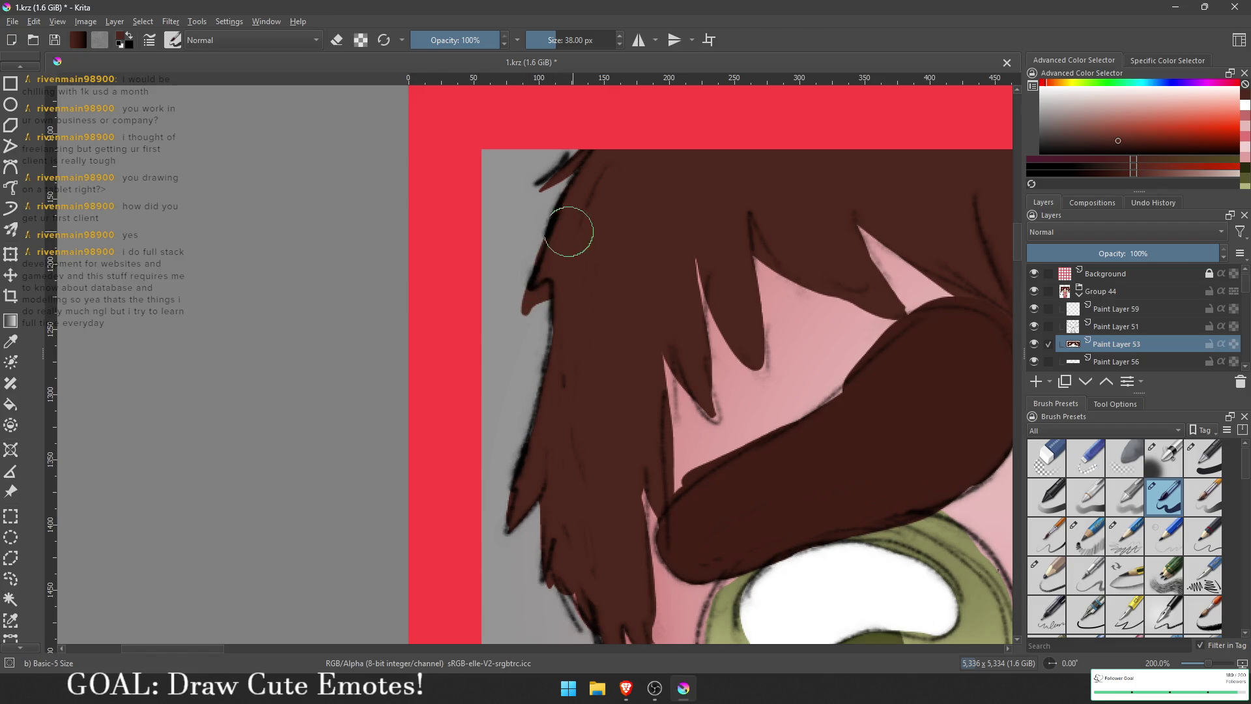
left_click_drag(546, 181, 579, 155)
Step: Reshape the central fringe into one sharp dark-brown spike between the brows, then zoom out
scroll(540, 280, "down", 5)
scroll(610, 353, "up", 2)
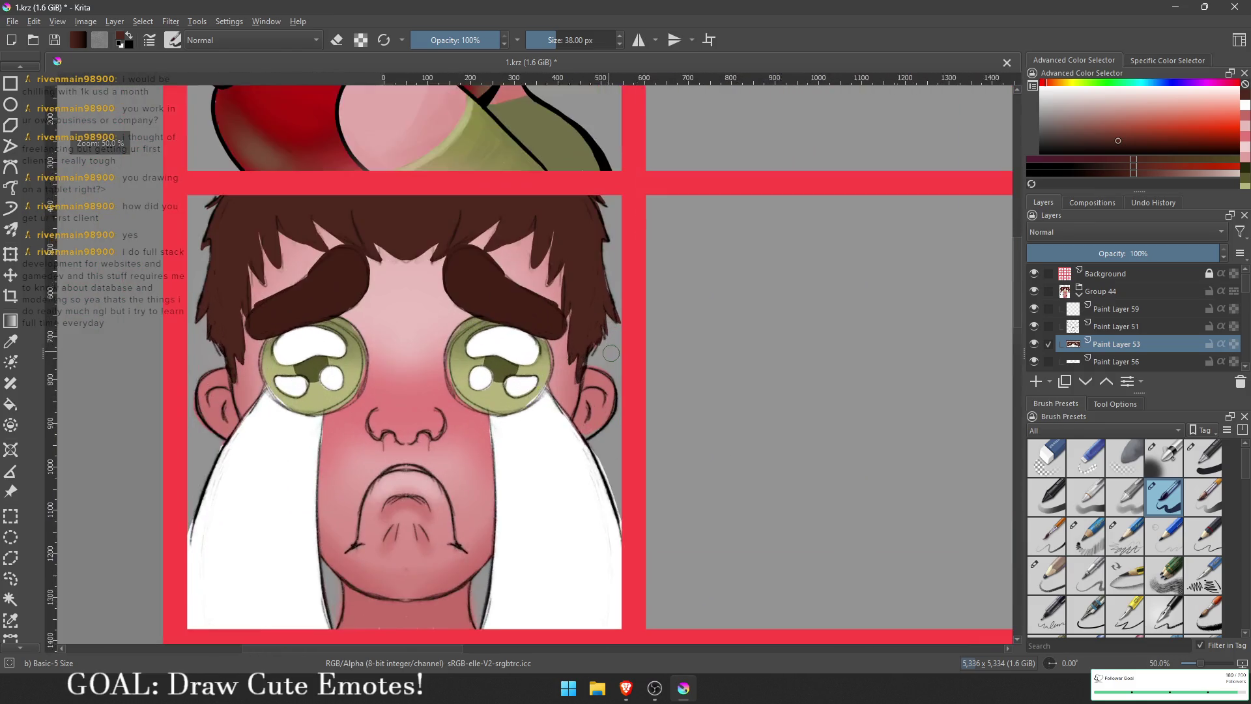
scroll(610, 353, "down", 1)
scroll(610, 345, "up", 4)
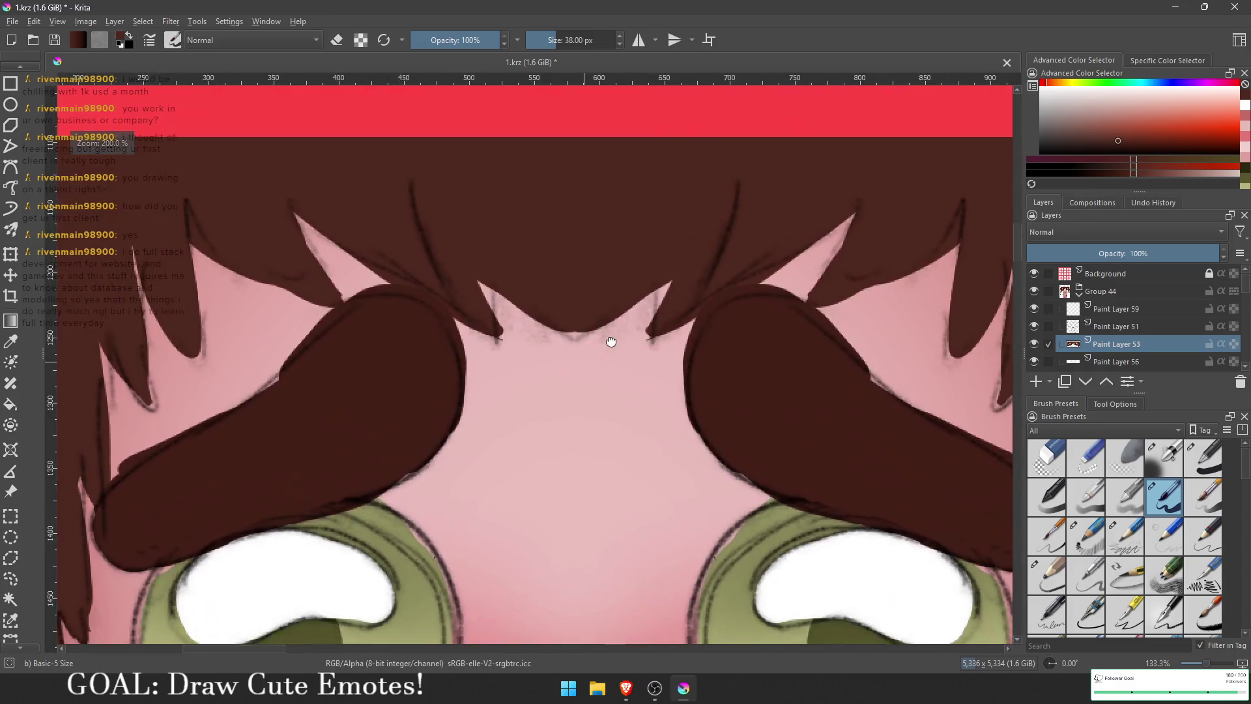
mouse_move(558, 341)
left_mouse_down()
mouse_move(579, 333)
mouse_move(481, 274)
left_mouse_up()
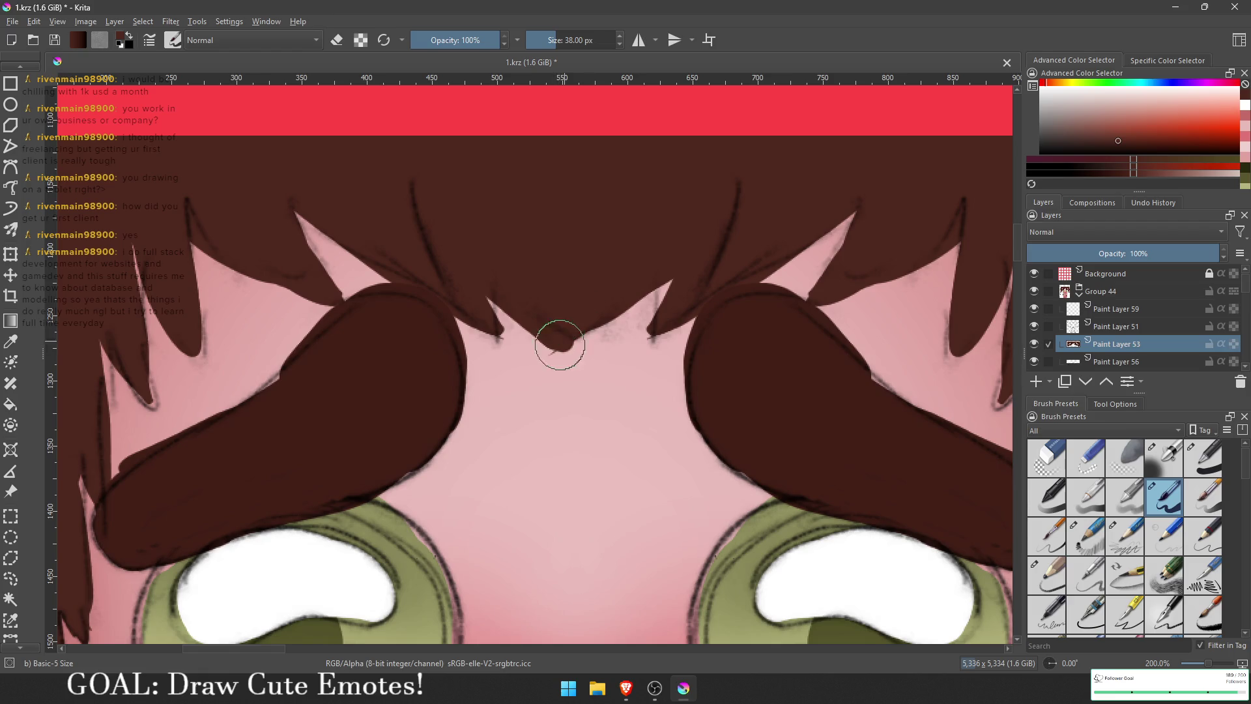
key("e")
left_click_drag(562, 359, 546, 363)
key("e")
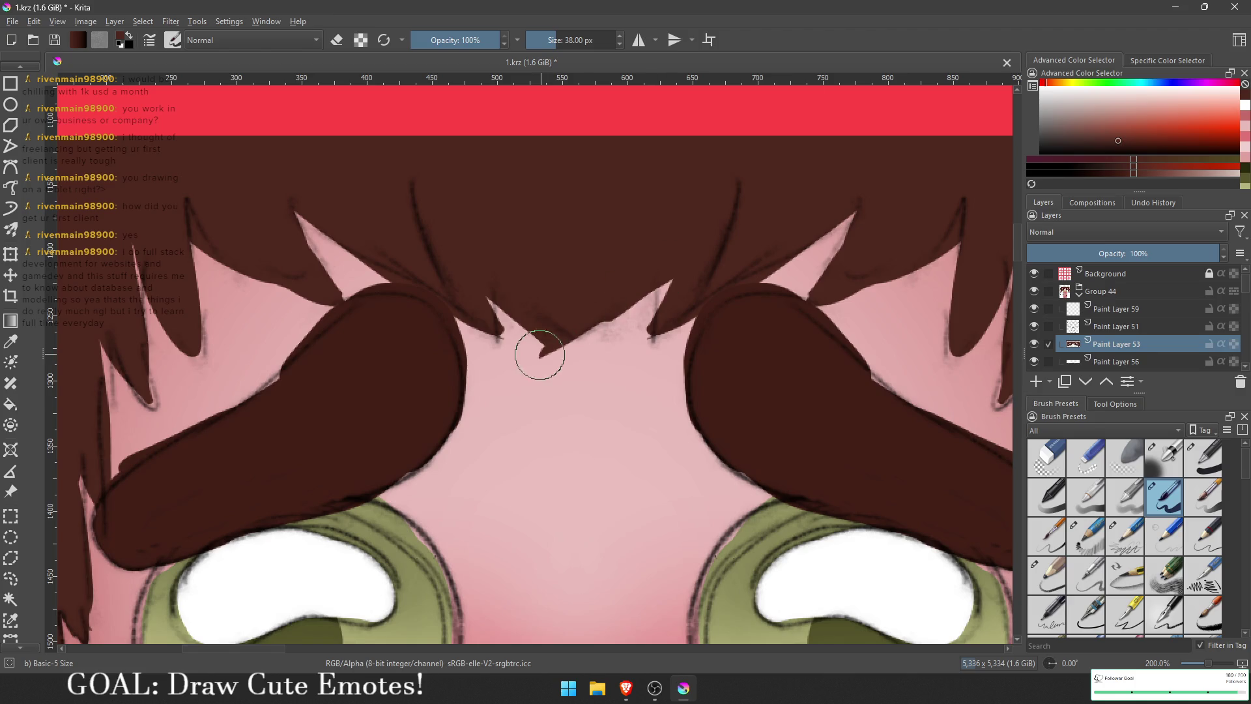
left_click_drag(533, 348, 539, 330)
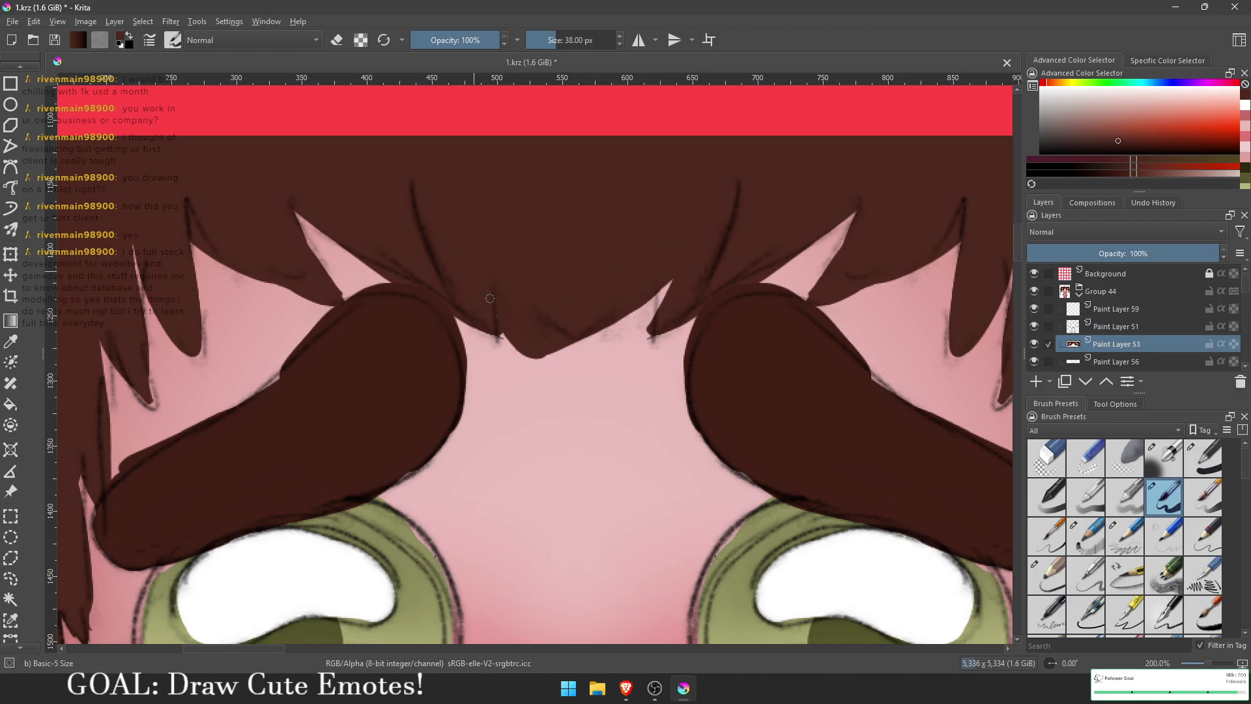
key("minus")
key("minus")
key("minus")
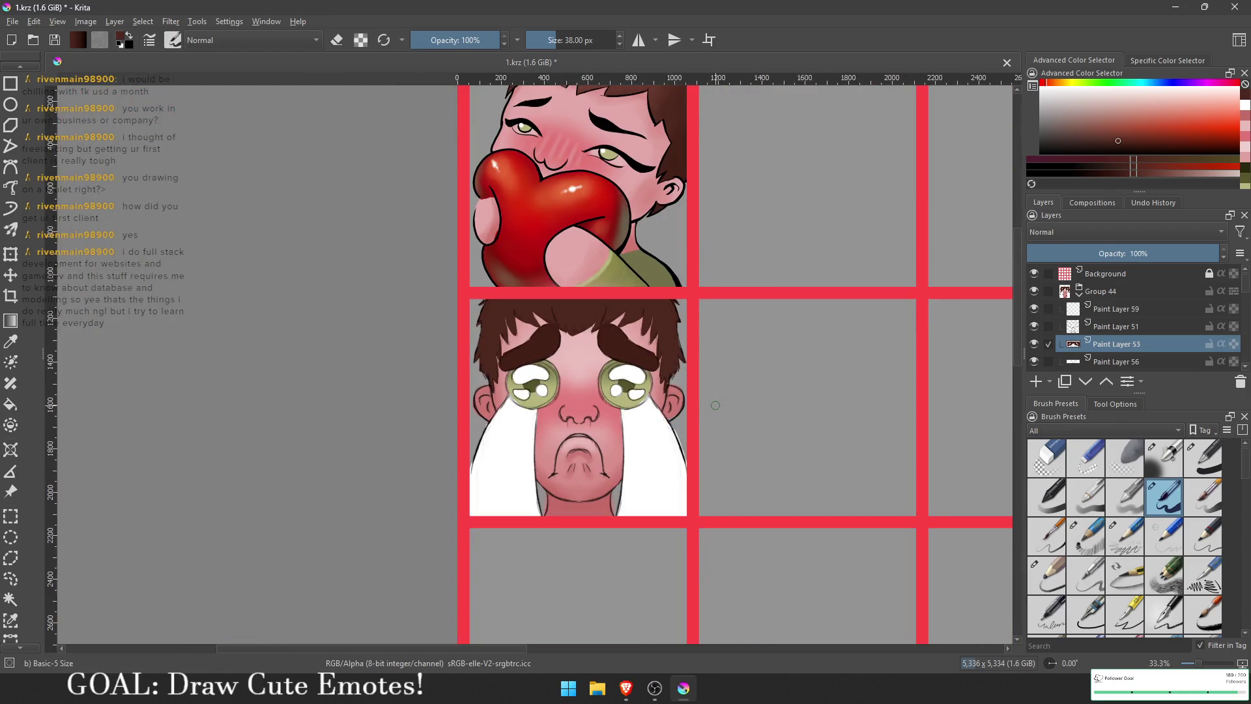
Step: Recentre the view on the emote panels and save the document with Ctrl+S
left_click_drag(717, 412, 586, 397)
key("ctrl")
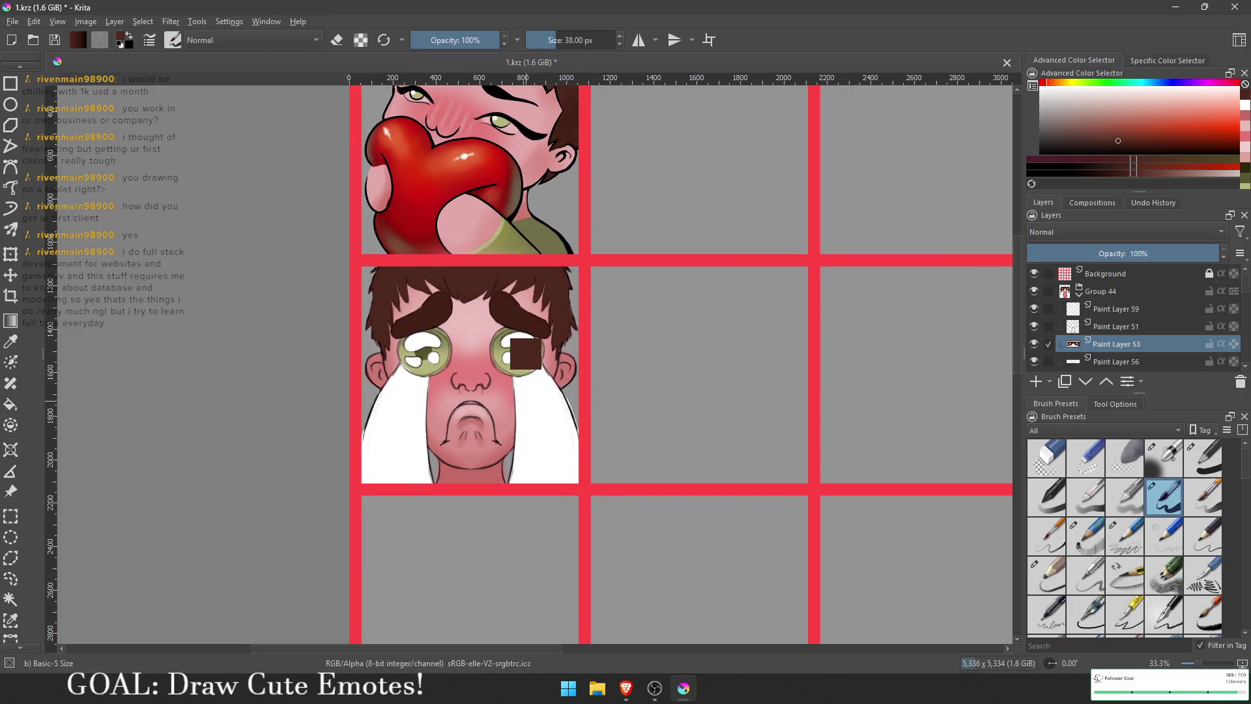
key("ctrl+s")
Step: Try exporting the sheet as PNG over 1.png, dismiss the save error, and cancel Save As
left_click(12, 21)
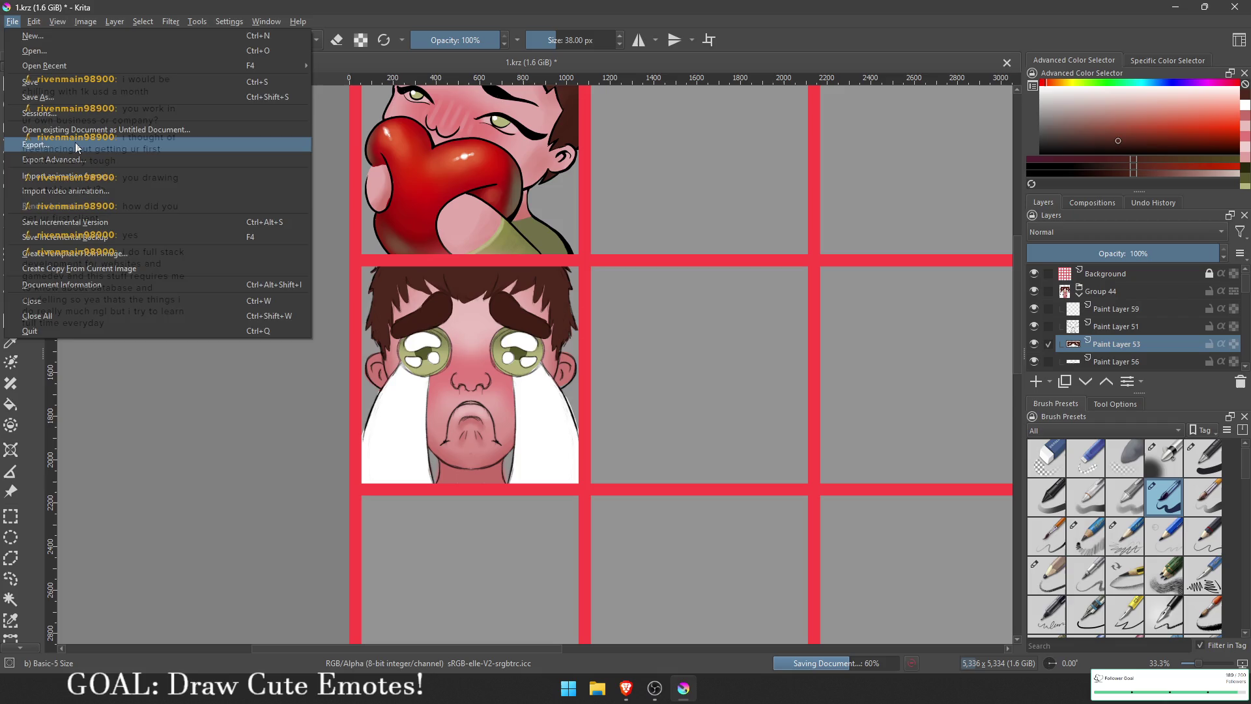
left_click(65, 147)
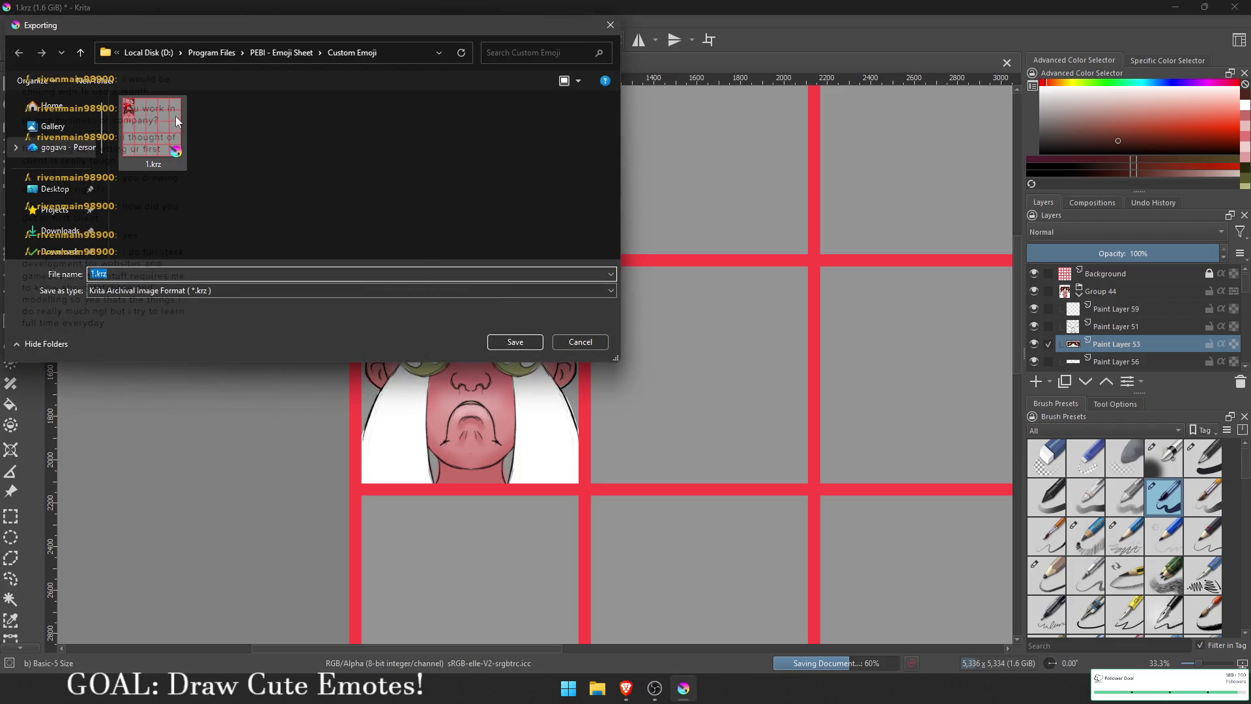
left_click(236, 290)
left_click(237, 290)
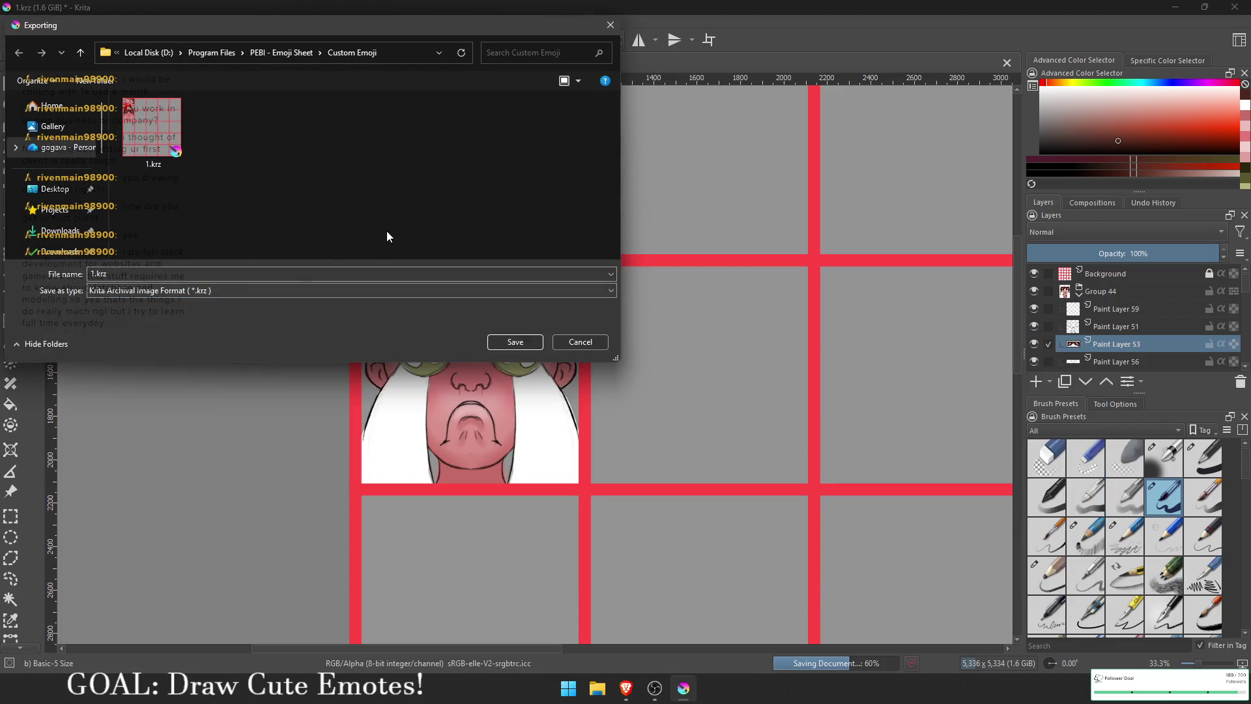
left_click(348, 301)
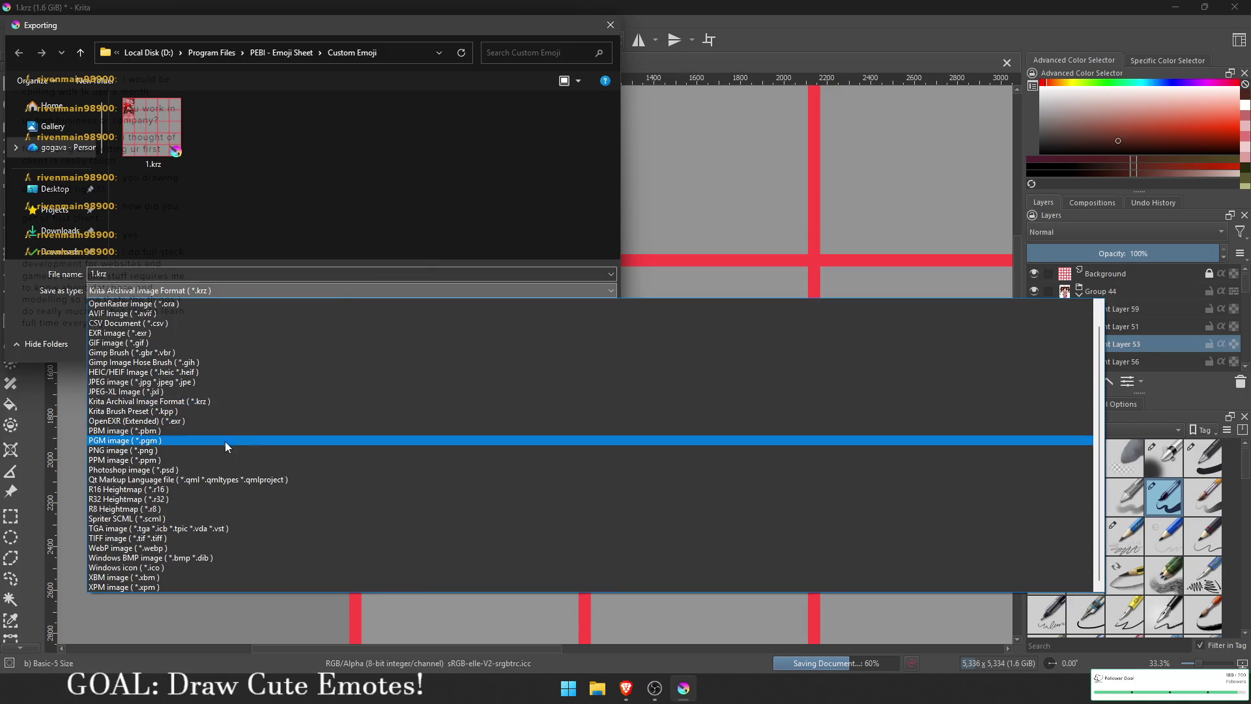
left_click(200, 449)
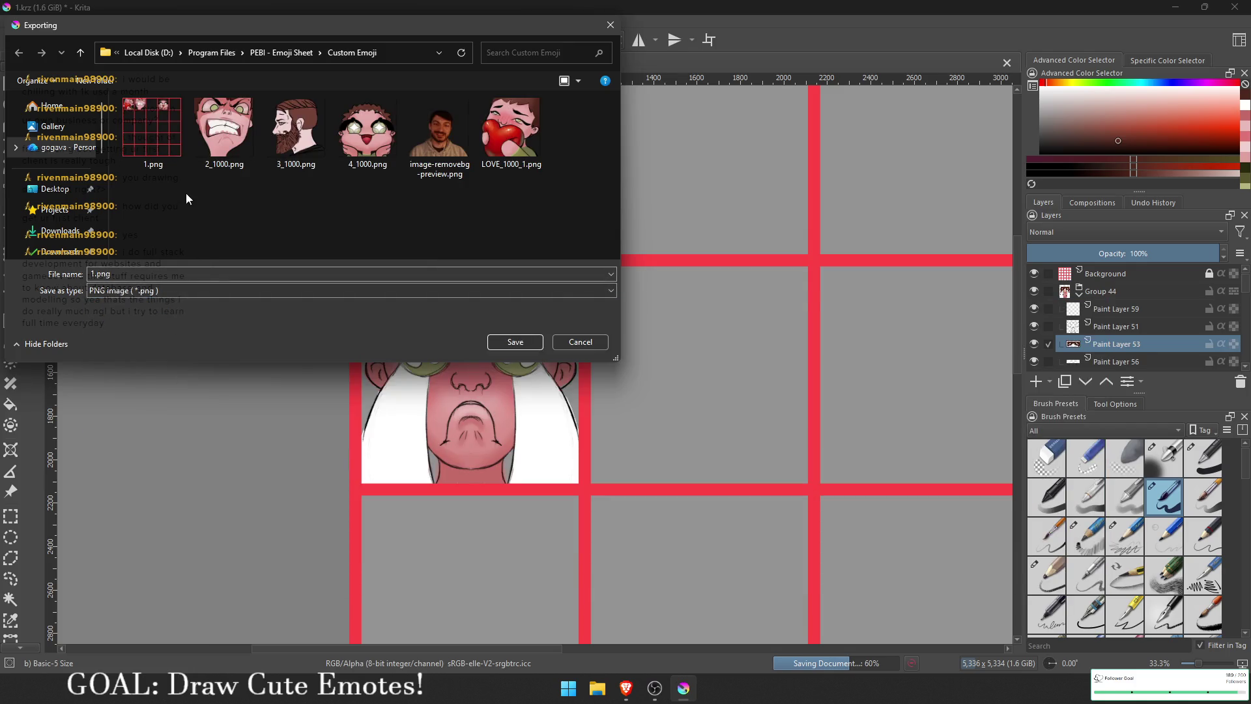
double_click(159, 144)
left_click(647, 344)
left_click(673, 366)
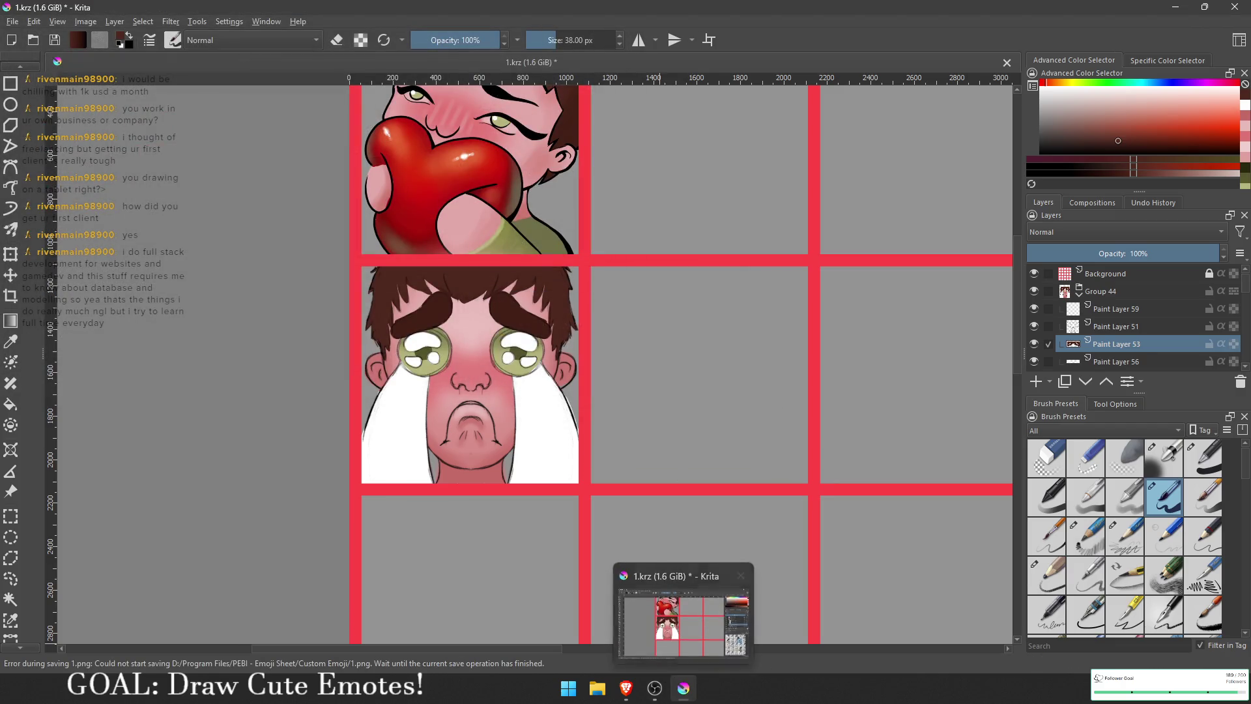
key("ctrl+shift+e")
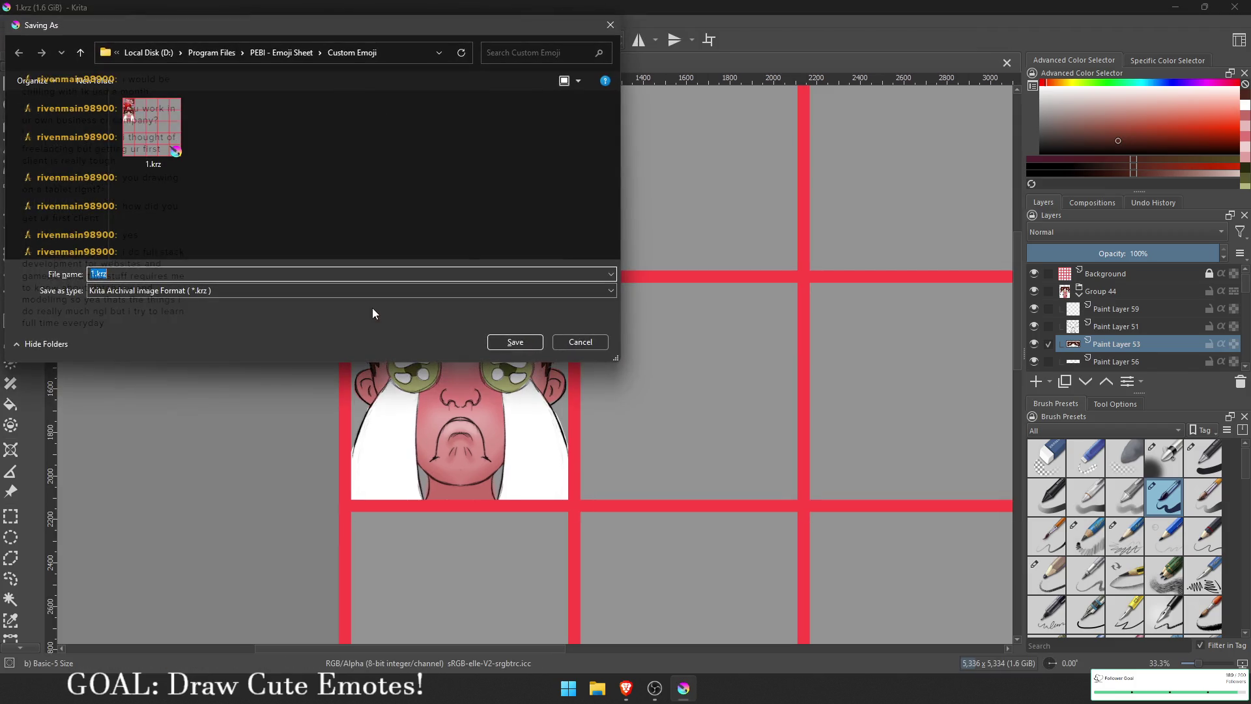
left_click(588, 346)
Step: Open the Windows Start menu and scroll through its recommended files
key("super")
scroll(677, 446, "down", 3)
scroll(509, 323, "up", 1)
scroll(544, 369, "down", 5)
scroll(568, 435, "down", 10)
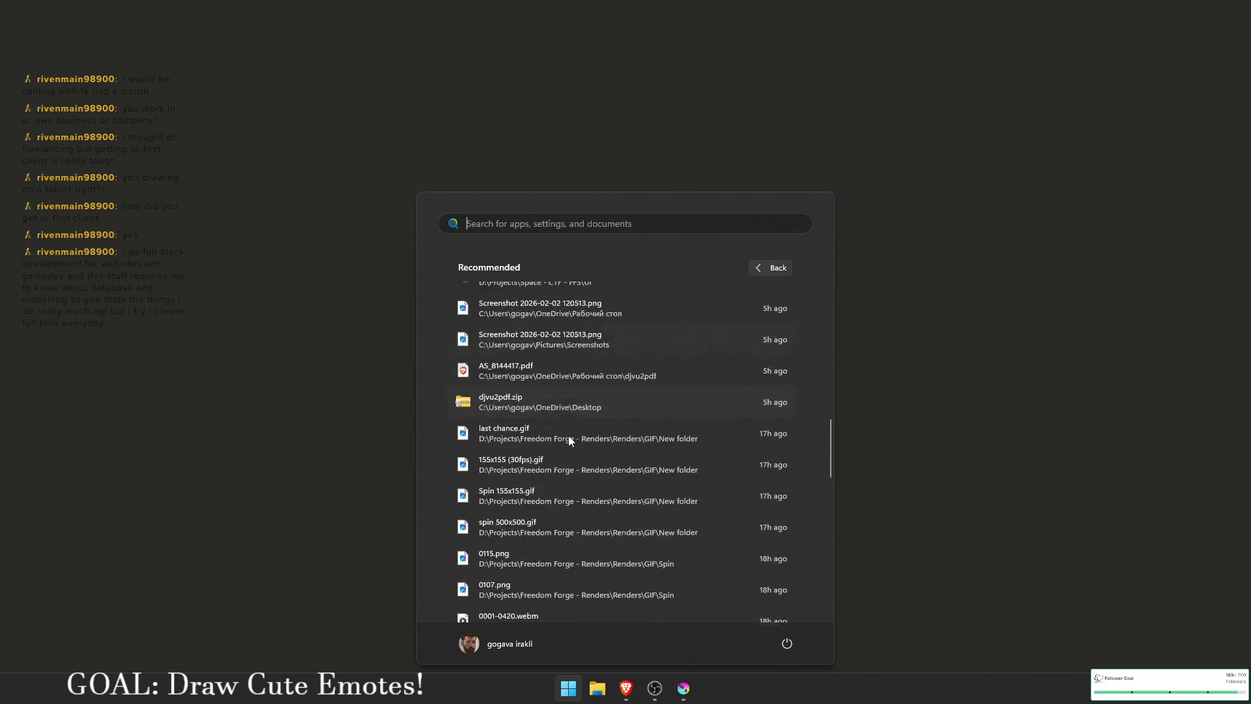
Step: Close the Start menu from the desktop and switch to File Explorer from the taskbar
left_click(248, 551)
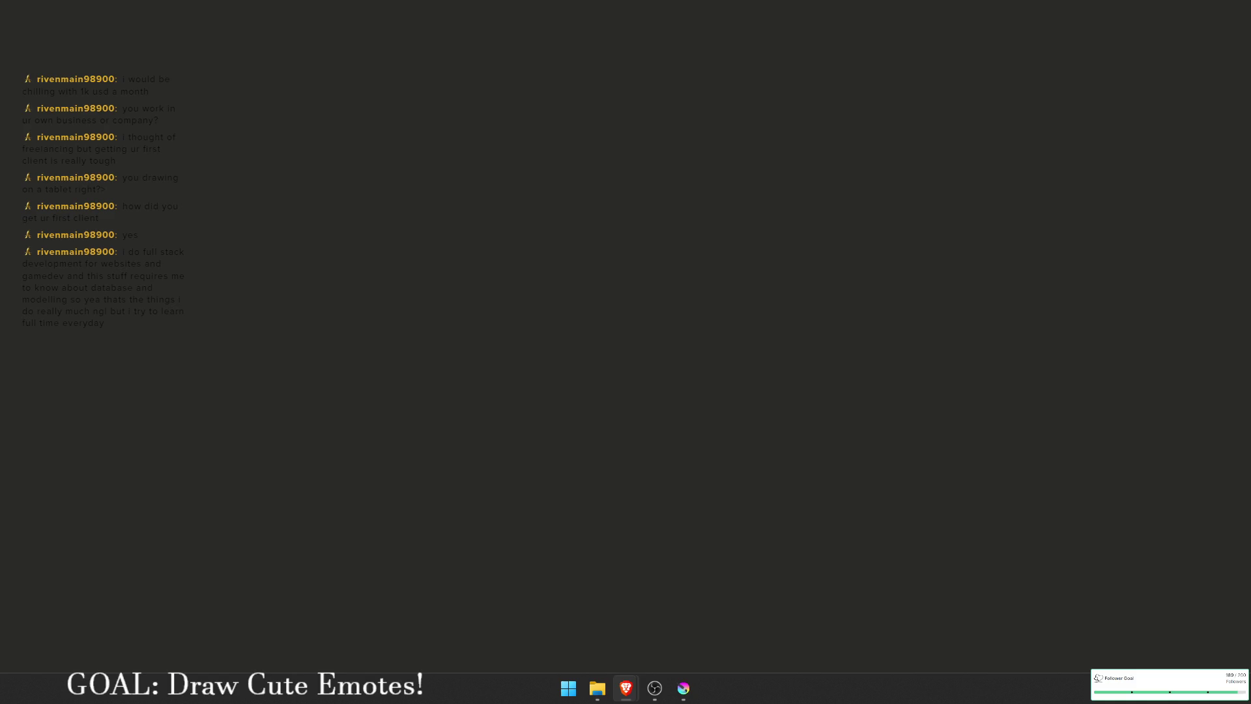
left_click(597, 688)
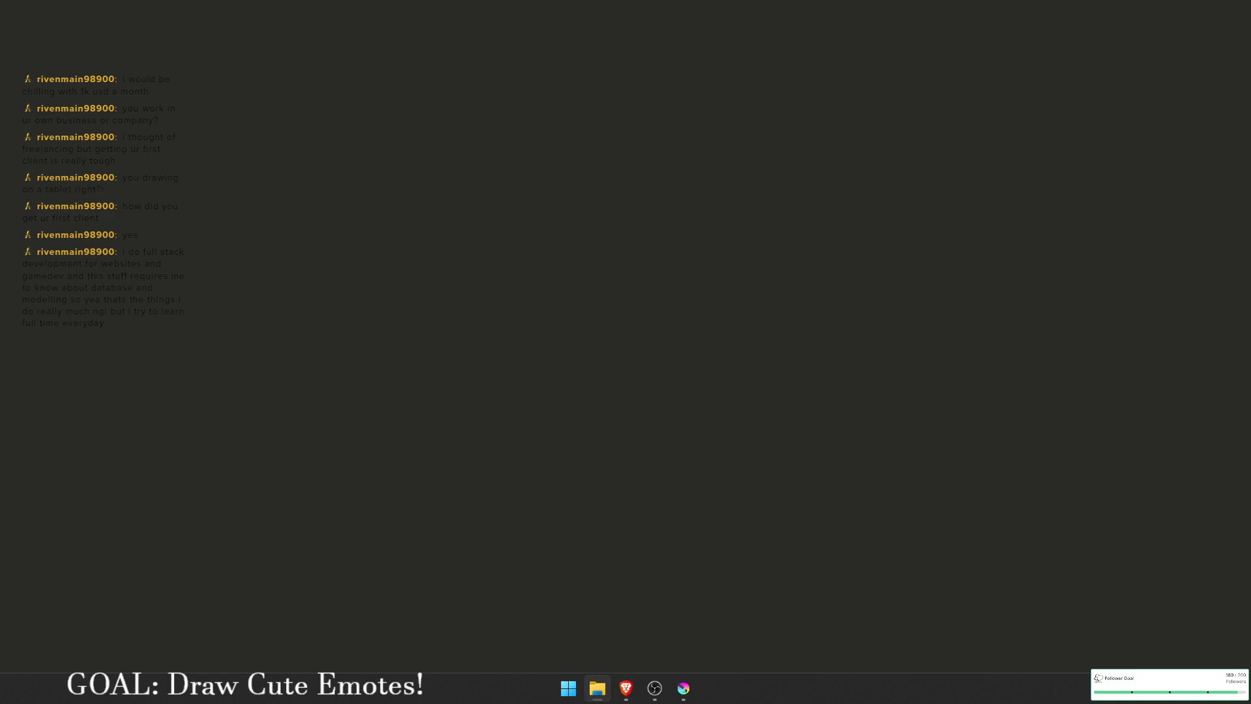
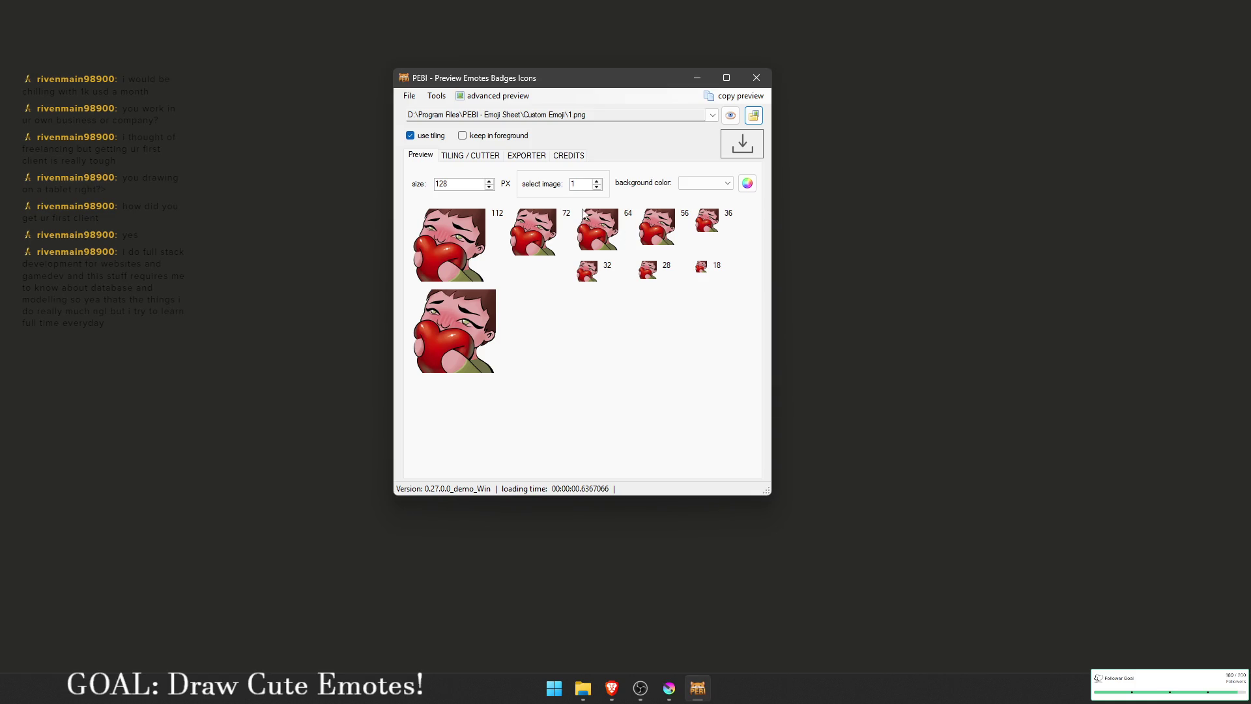
Step: Preview the sheet's Tiling, Exporter and Preview tabs, then open the image picker on Custom Emoji
left_click(490, 157)
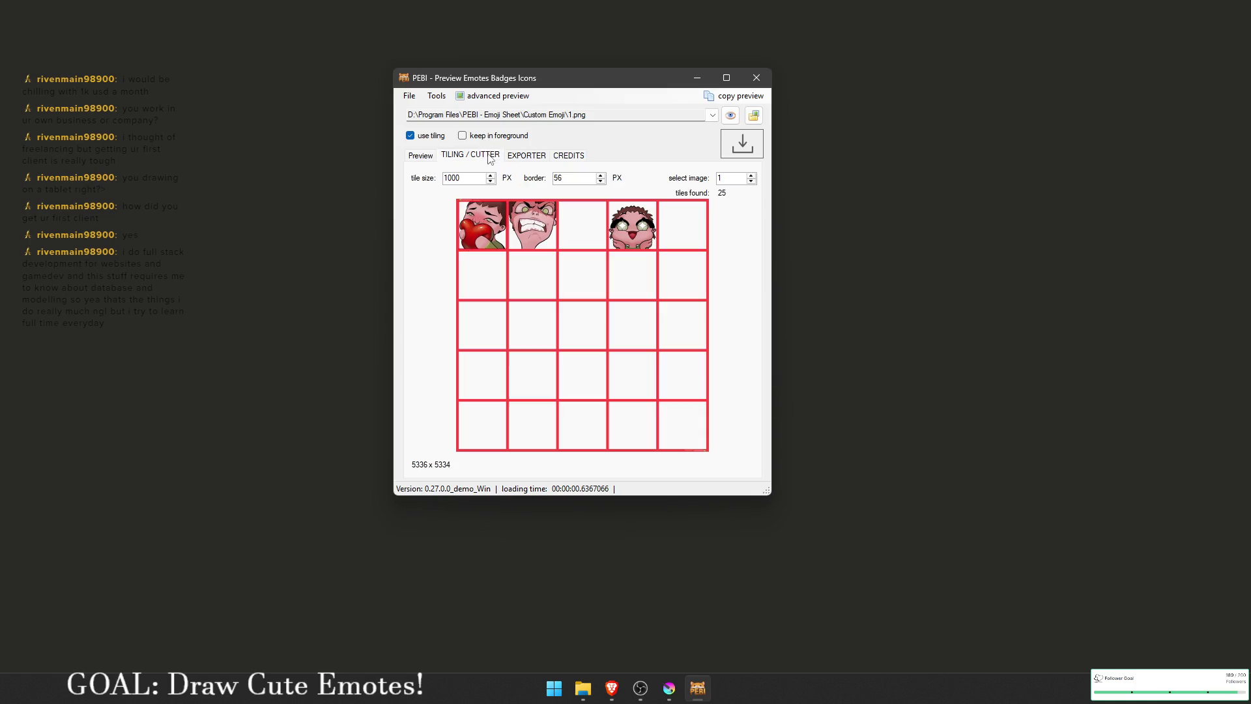
left_click(529, 157)
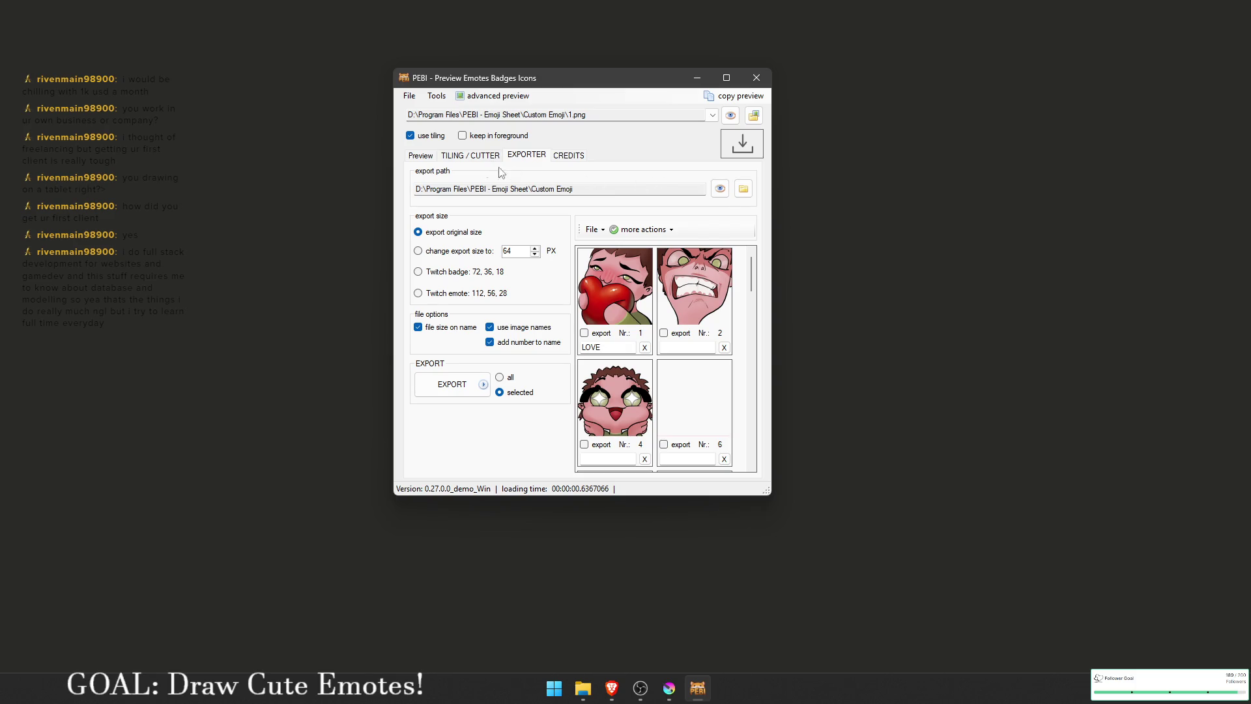
left_click(430, 160)
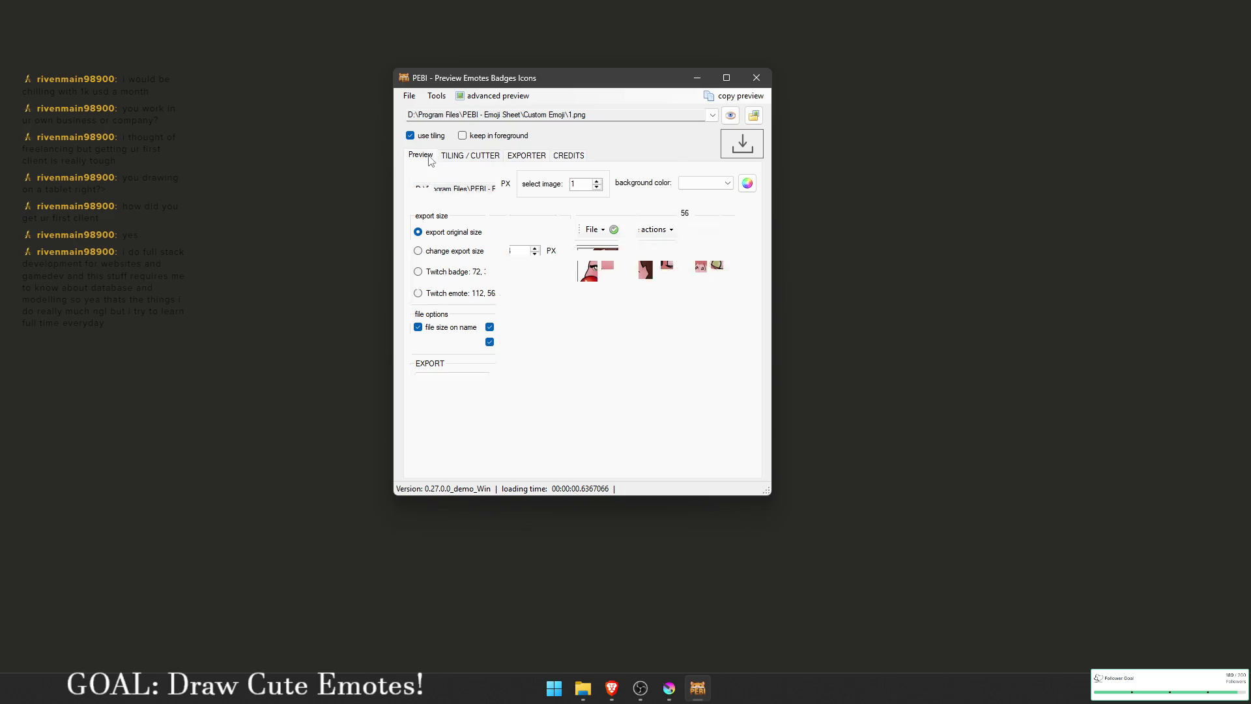
left_click(473, 158)
left_click(753, 116)
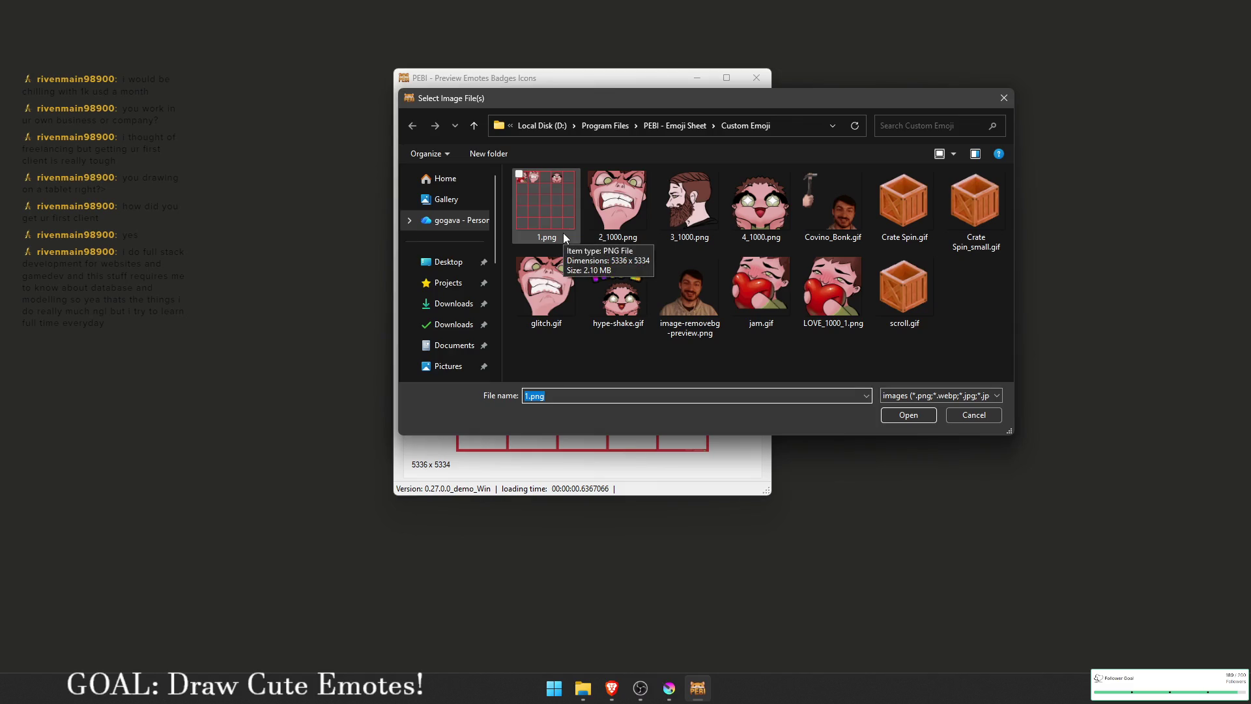
Step: Save the emote sheet as a PNG over 1.png, then select 1.png in PEBI
left_click(668, 689)
key("ctrl+shift+s")
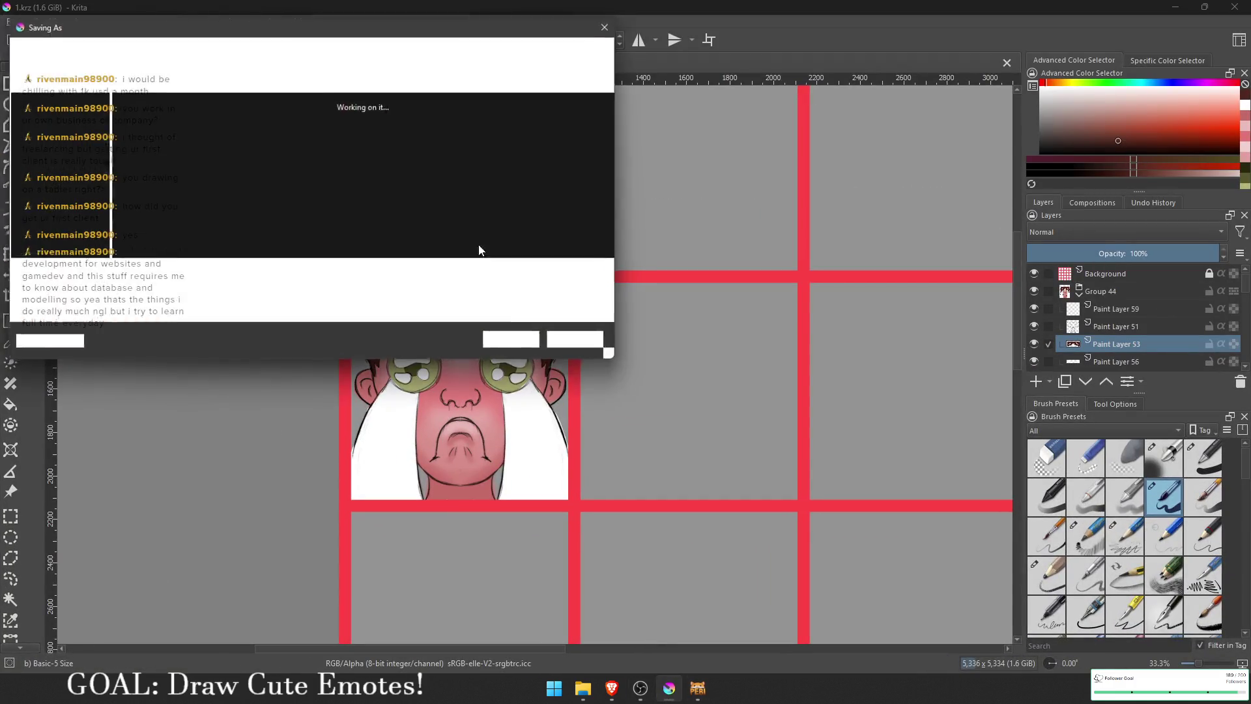
left_click(399, 59)
left_click(390, 113)
left_click(275, 292)
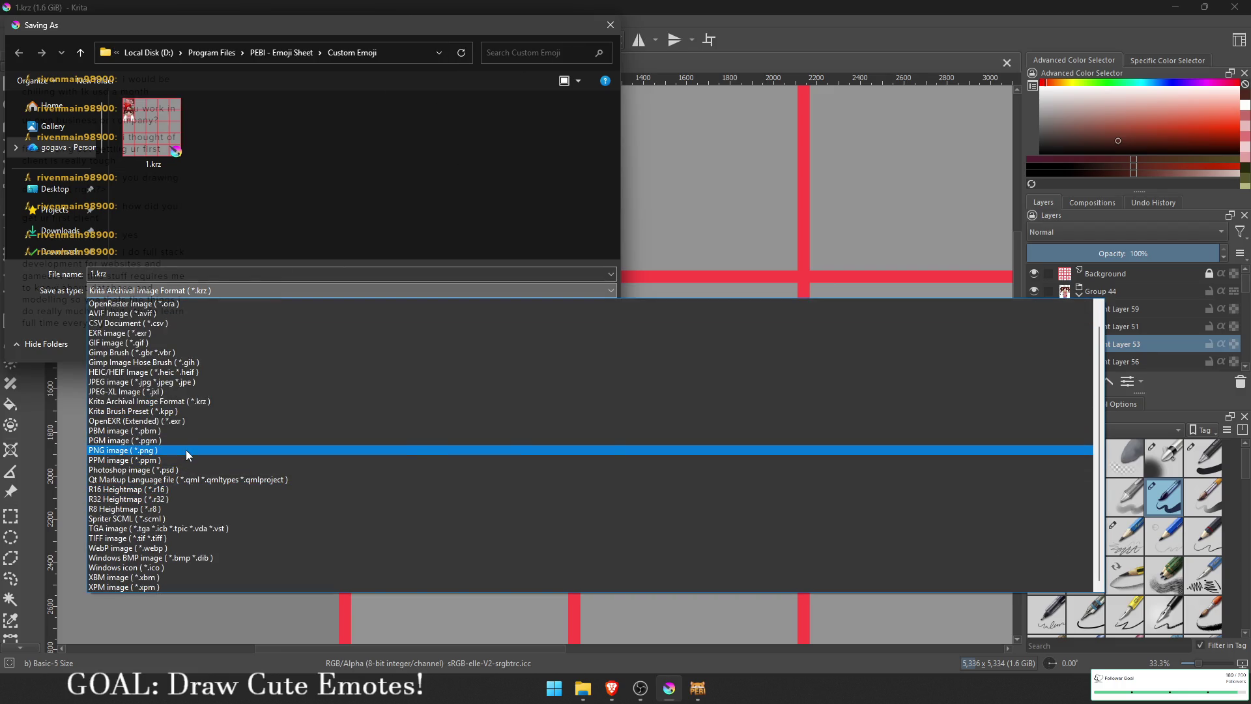
left_click(186, 450)
double_click(169, 123)
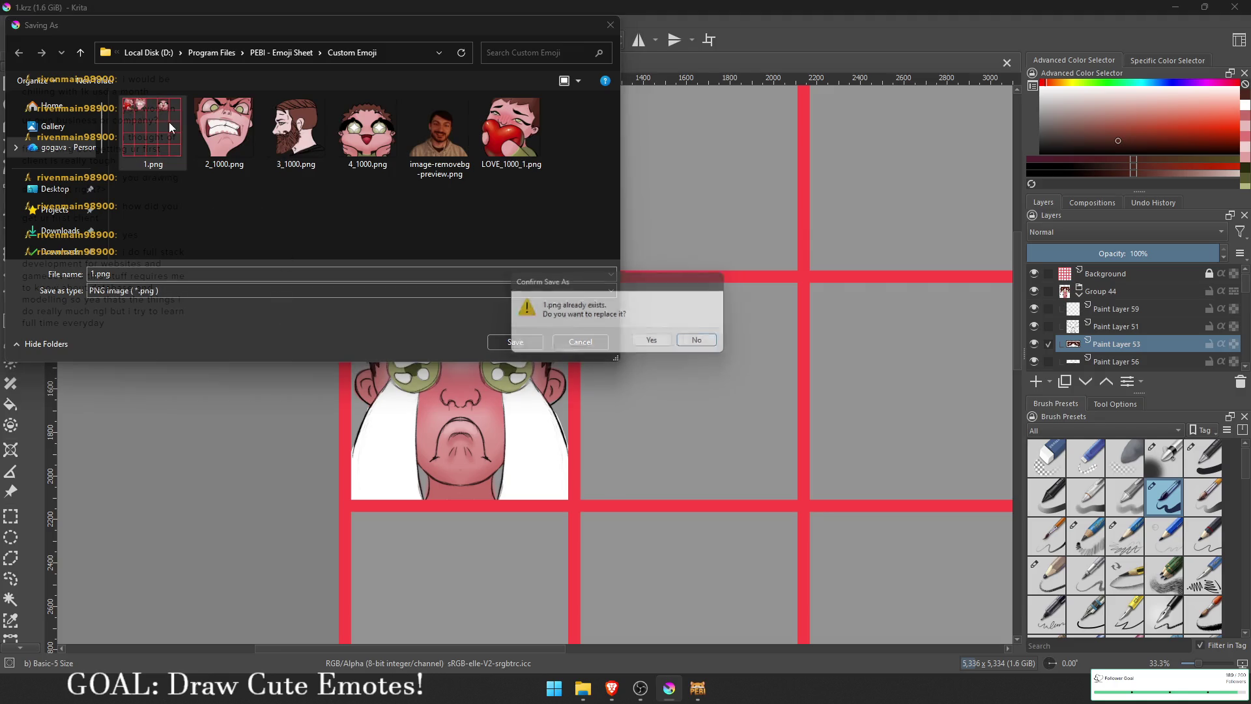
left_click(655, 344)
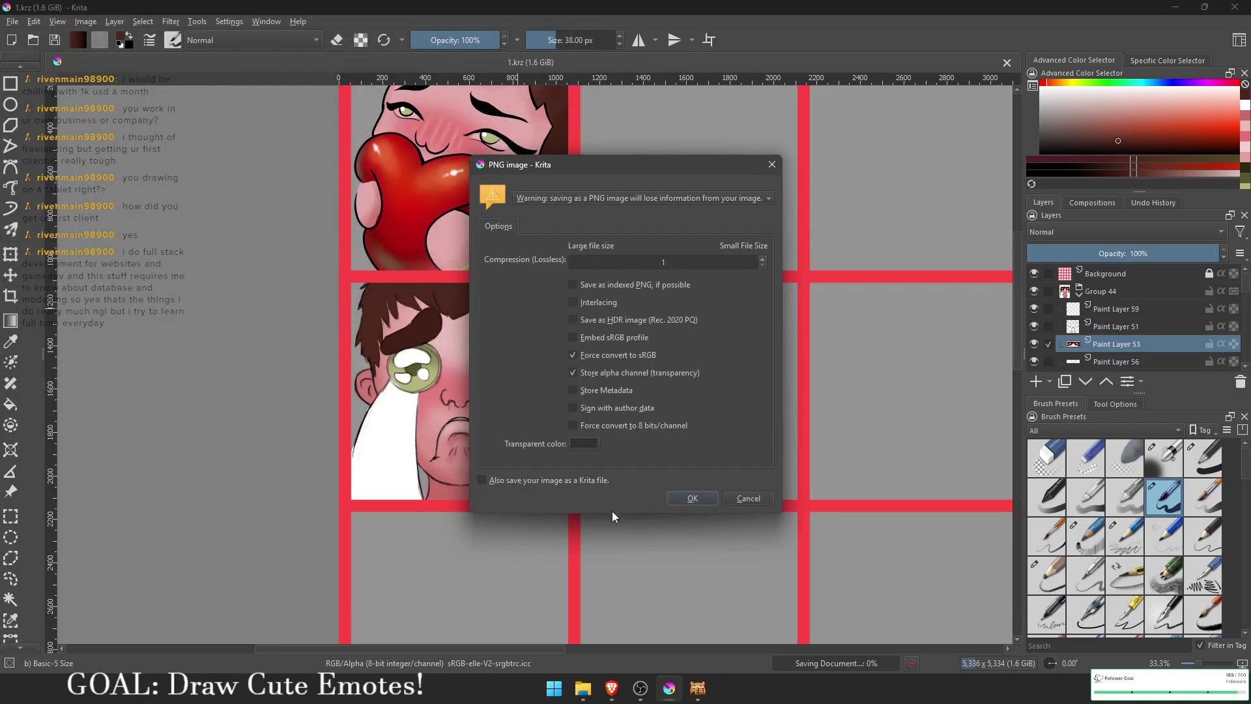
left_click(668, 502)
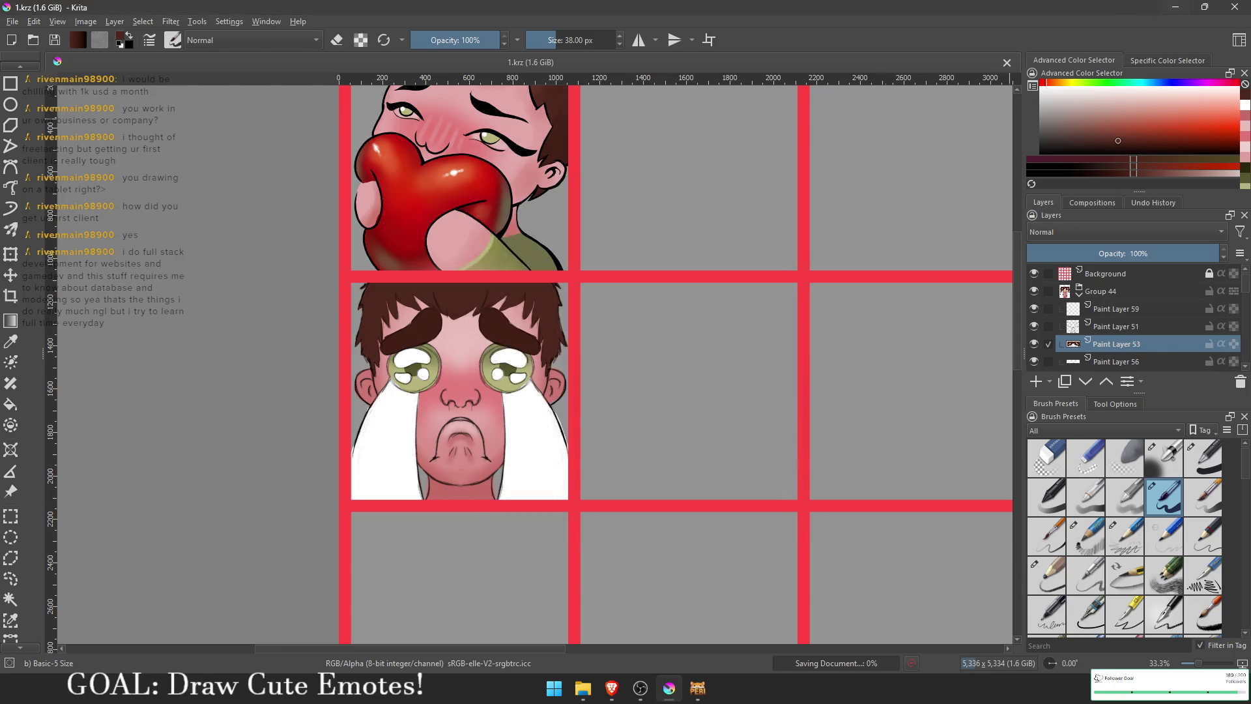
left_click(1164, 10)
left_click(539, 219)
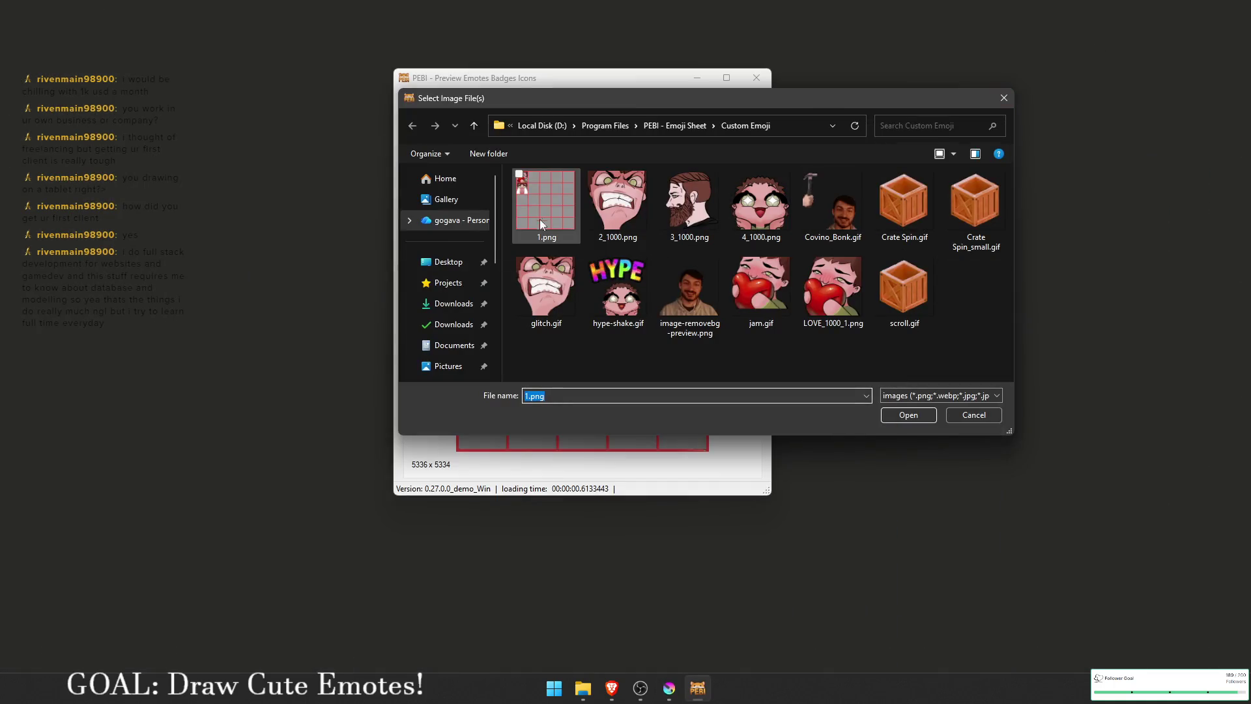
Step: Hide the grey background layer and re-save 1.png as a transparent PNG
left_click(640, 688)
left_click(669, 688)
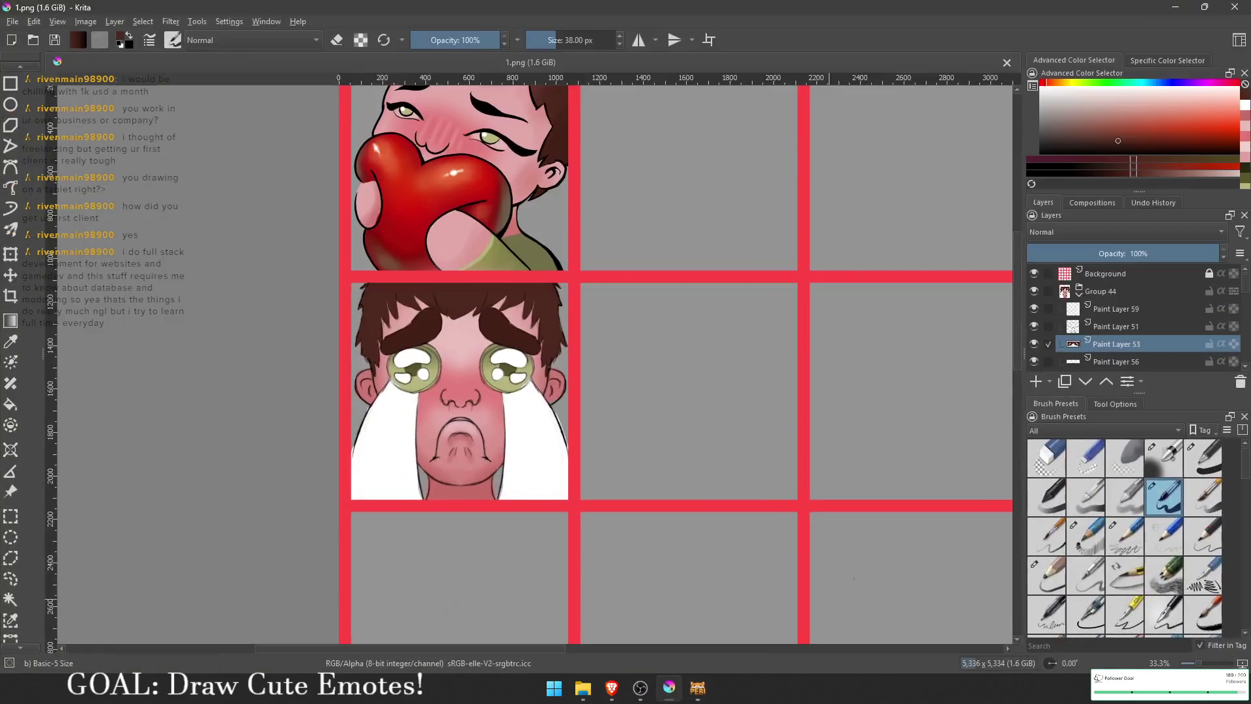
scroll(1071, 326, "up", 5)
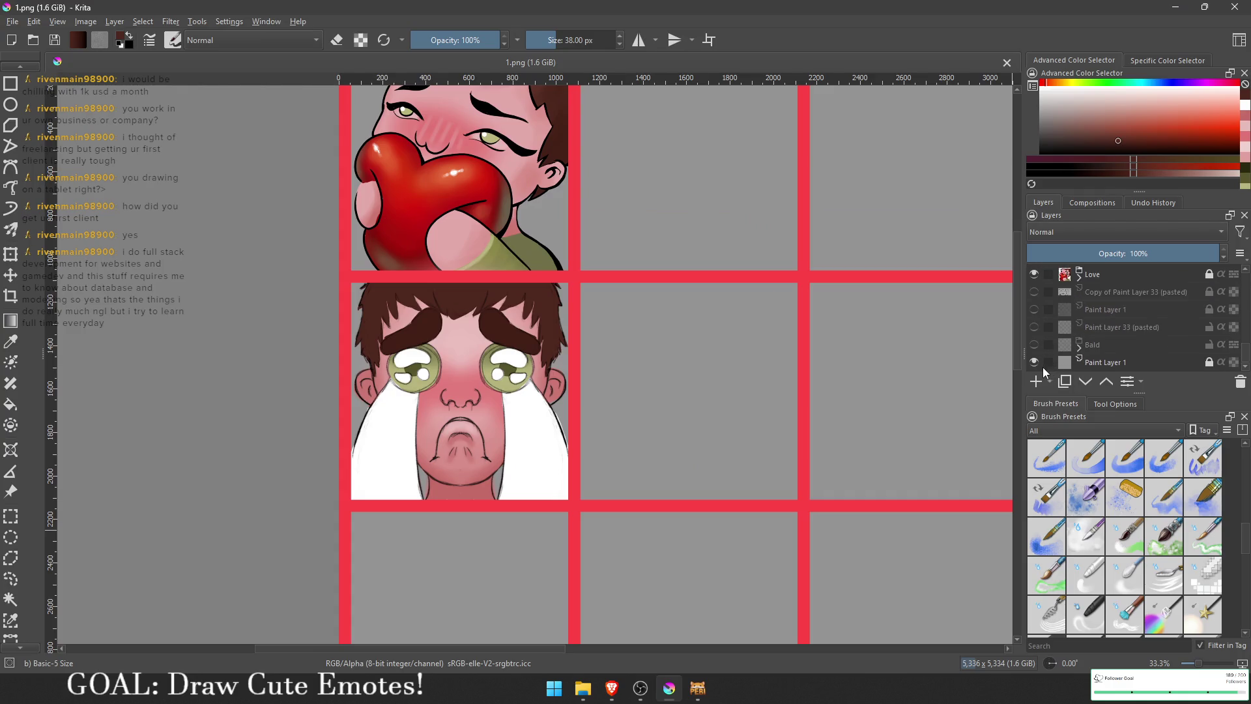
left_click(1035, 365)
key("ctrl+shift+s")
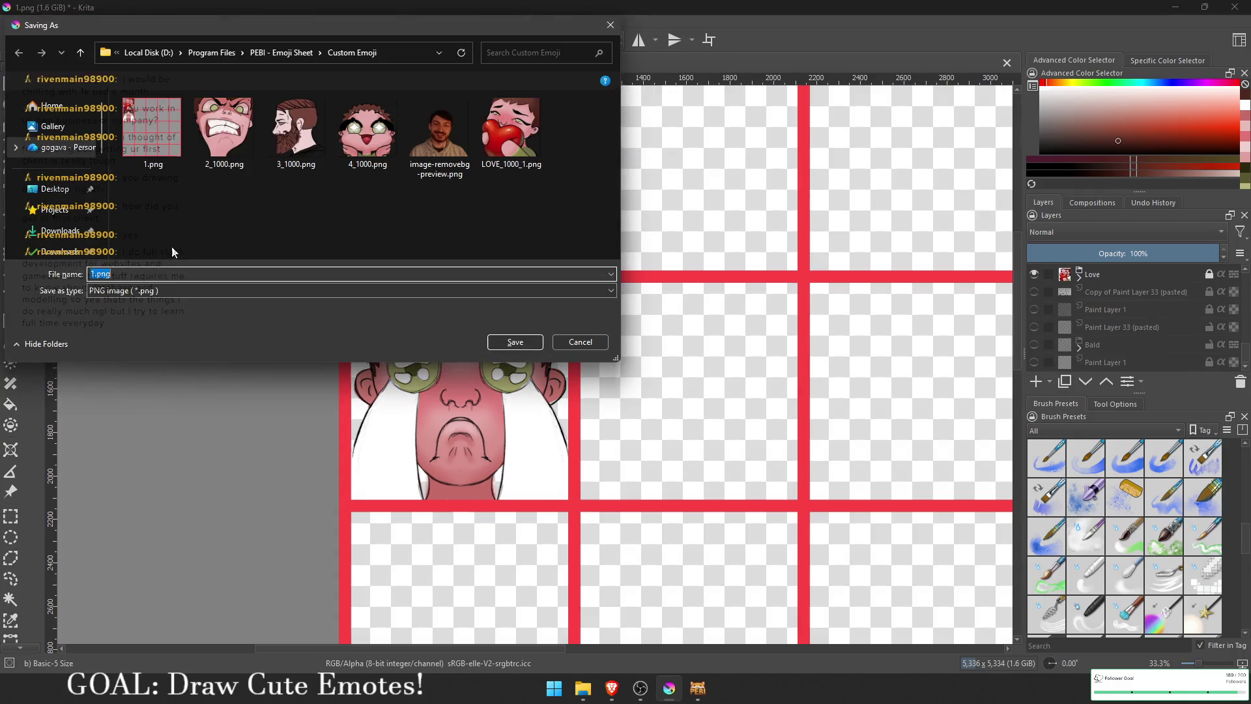
double_click(152, 129)
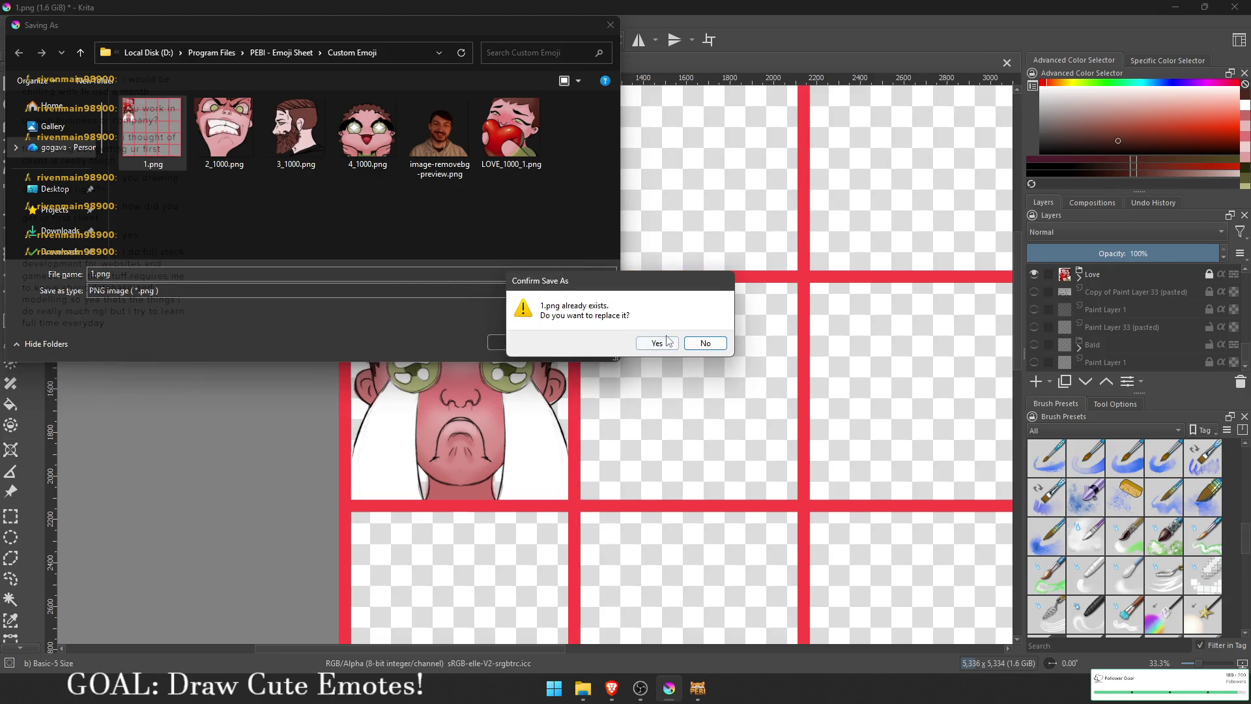
left_click(662, 340)
left_click(690, 488)
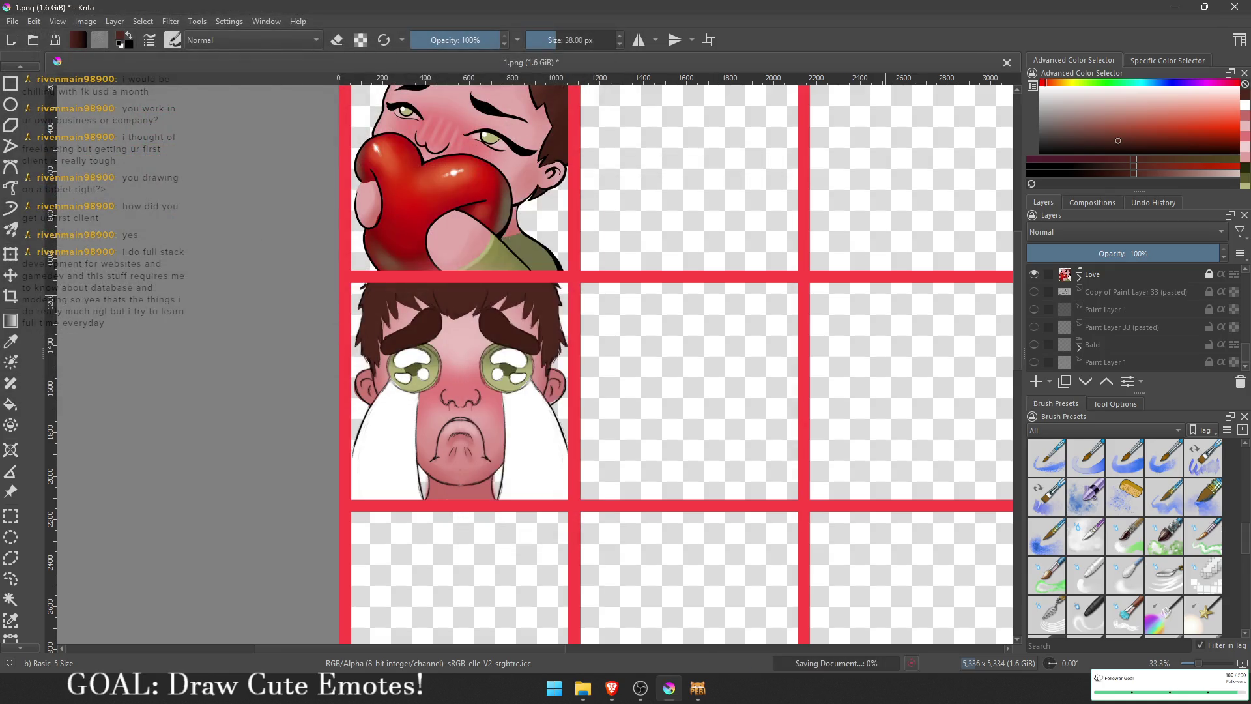
left_click(1174, 7)
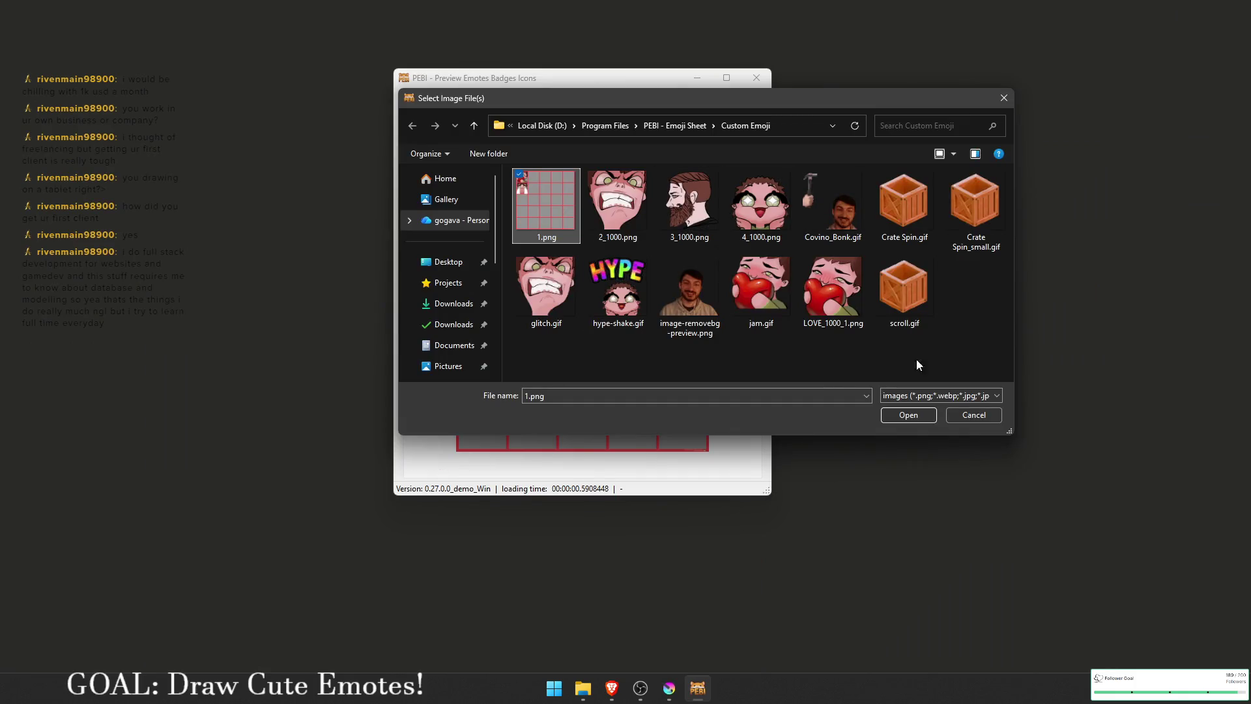
Step: Load the updated 1.png sheet and mark tile 6 for export
left_click(854, 125)
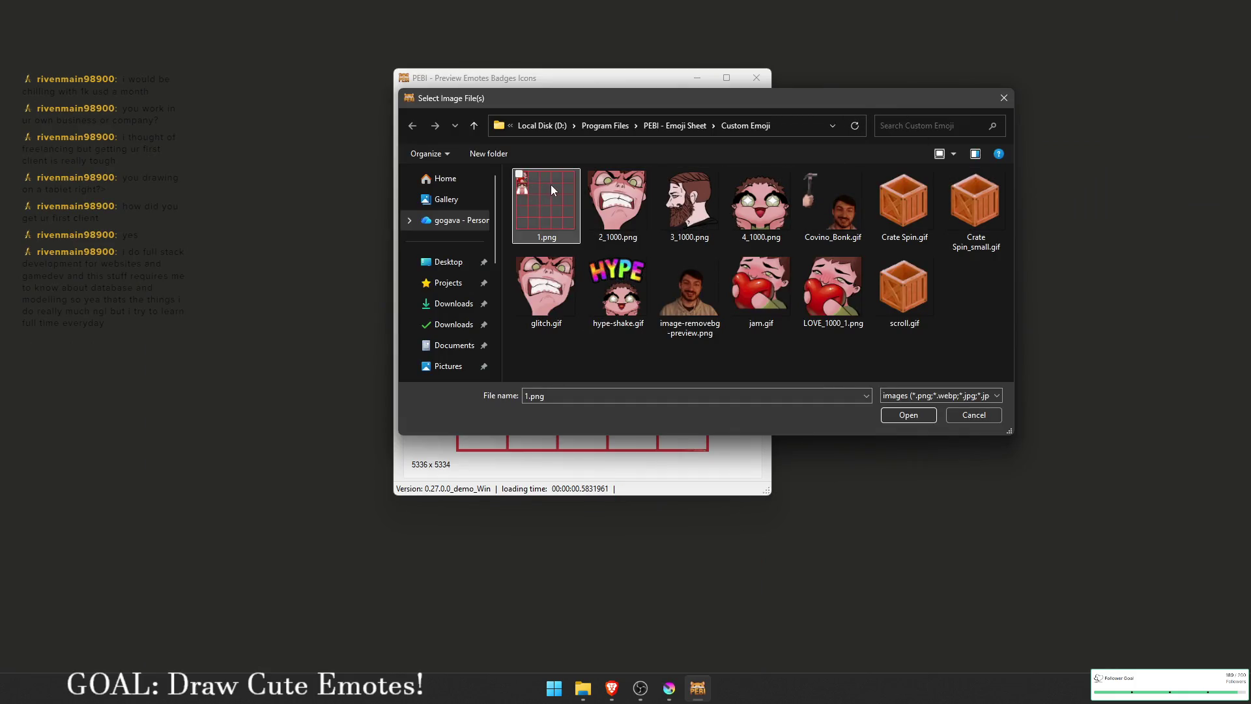
double_click(550, 185)
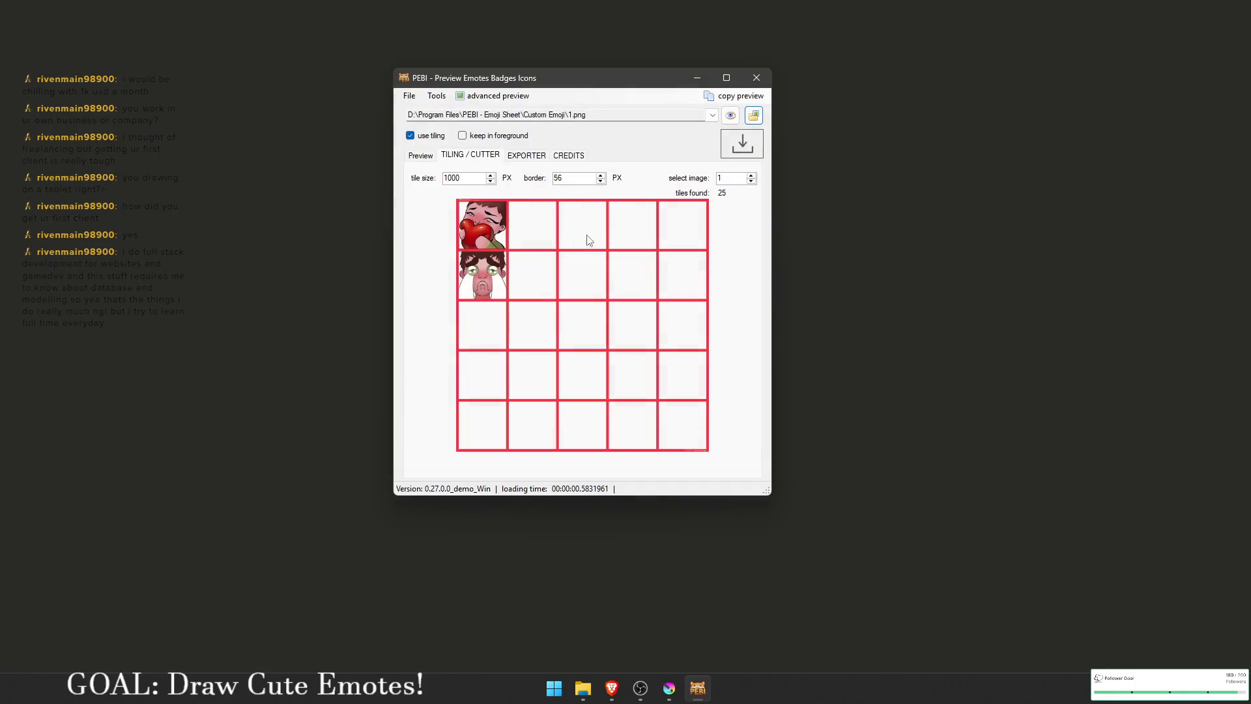
left_click(525, 157)
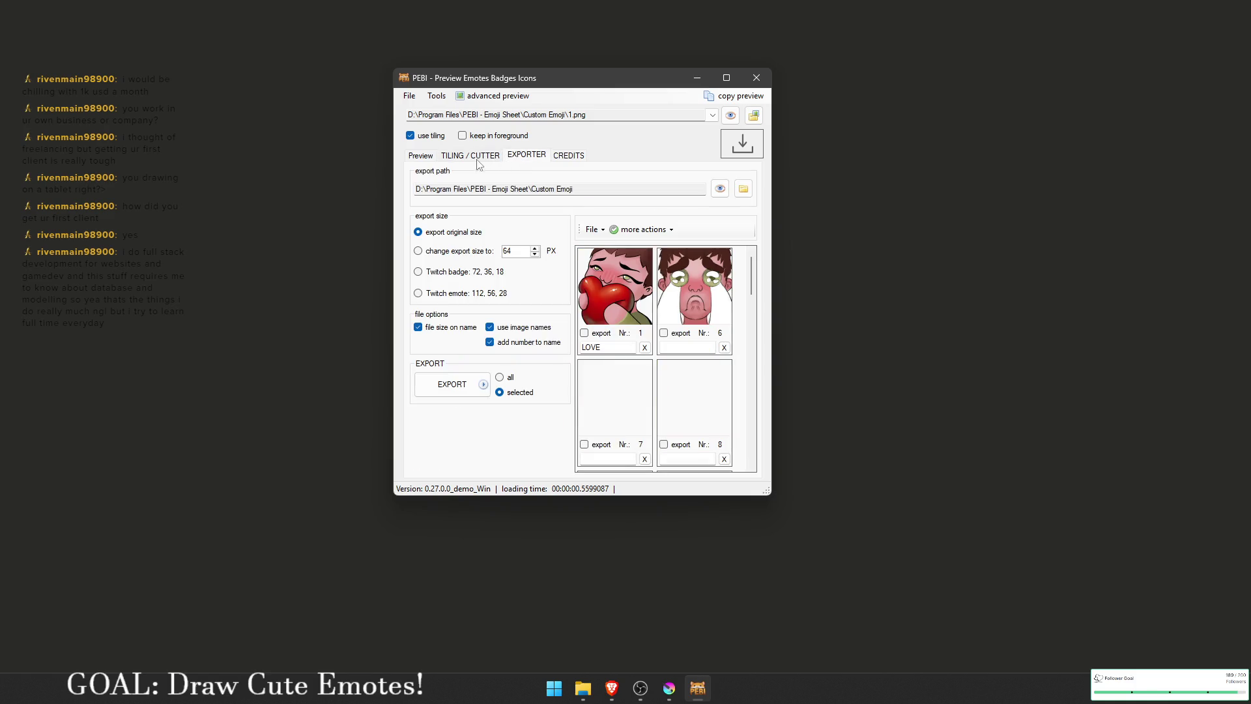
left_click(663, 332)
Step: Name tile 6 Crying and export it as Crying_1000_6.png, allowing overwrite
left_click(443, 385)
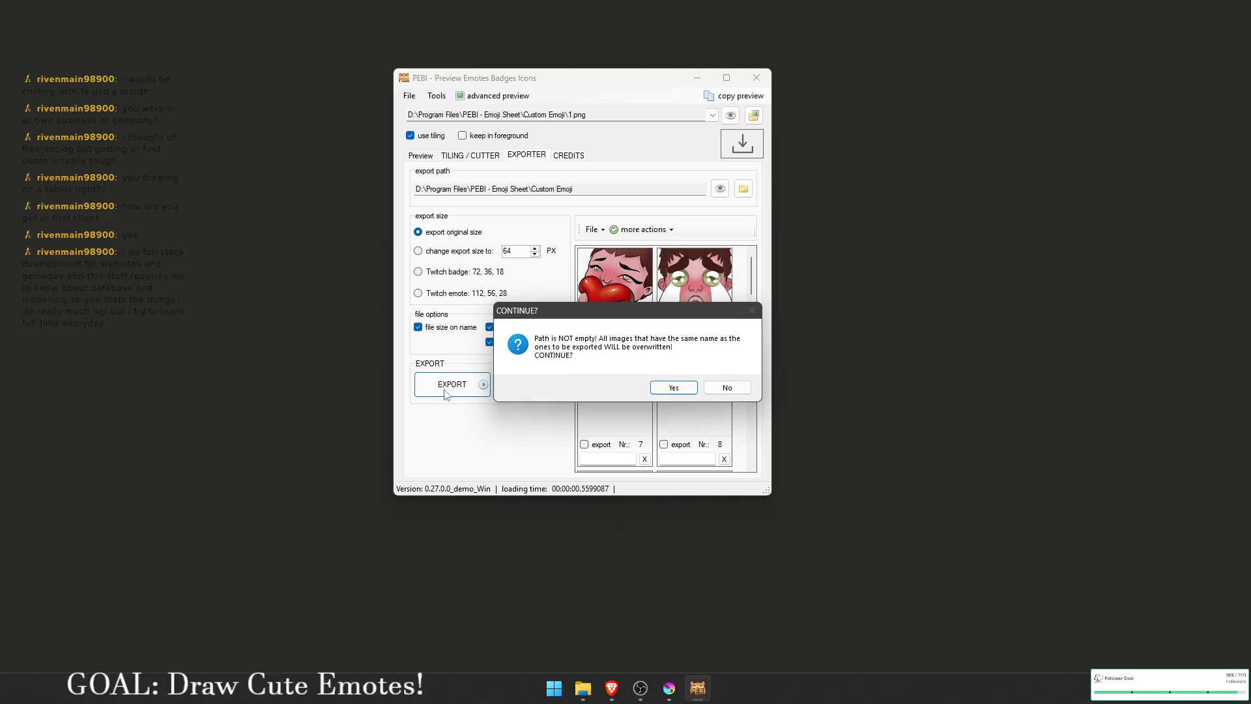
left_click(677, 388)
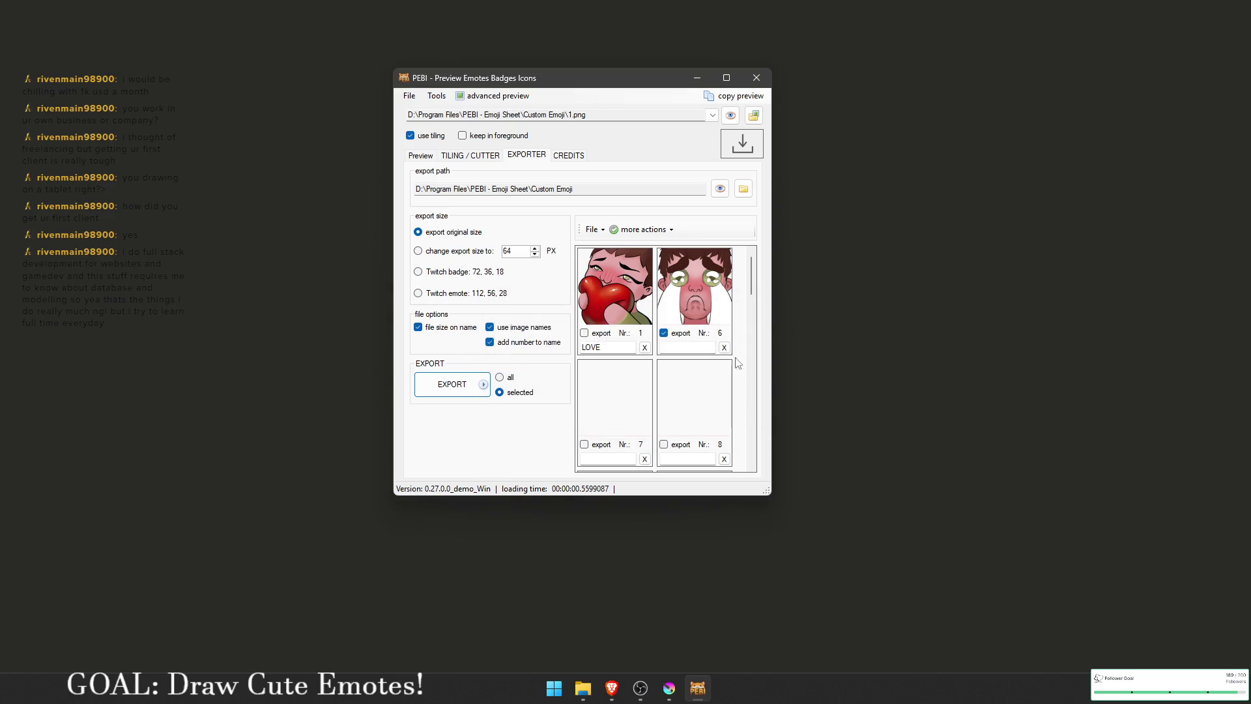
left_click(700, 347)
left_click(452, 384)
left_click(674, 388)
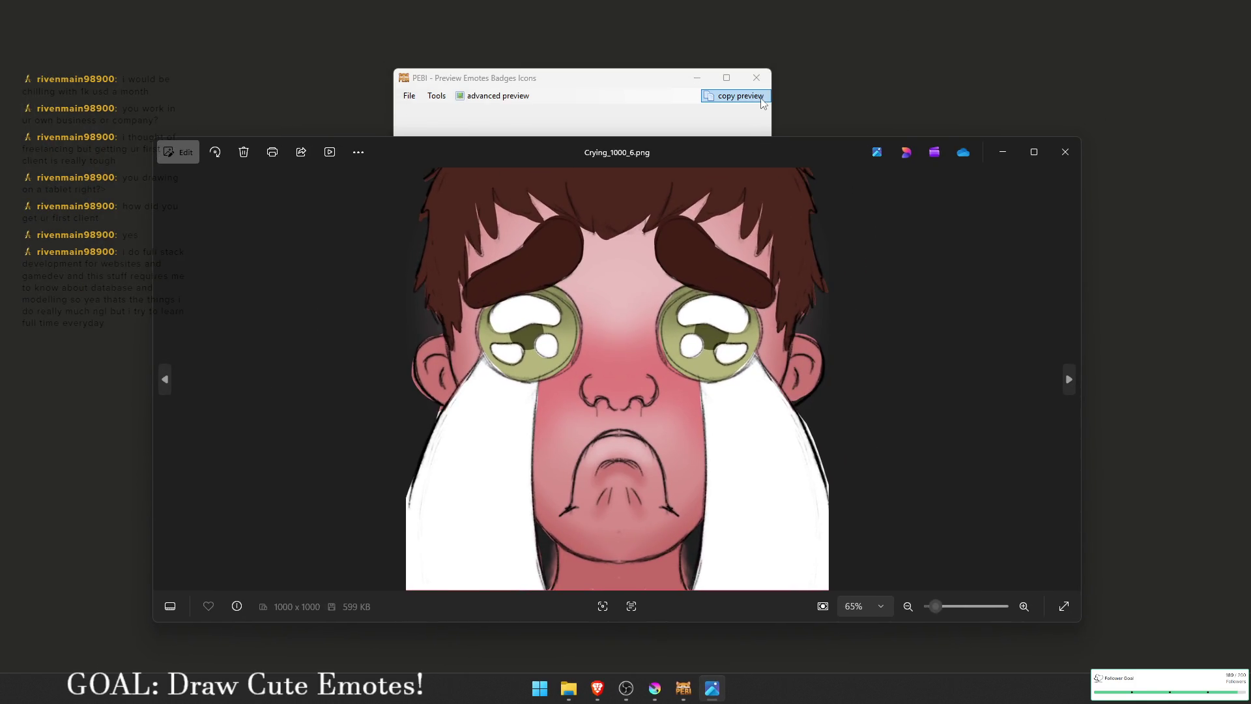
Step: Close PEBI, view the exported crying emote at 8% zoom, then close the photo
left_click(756, 78)
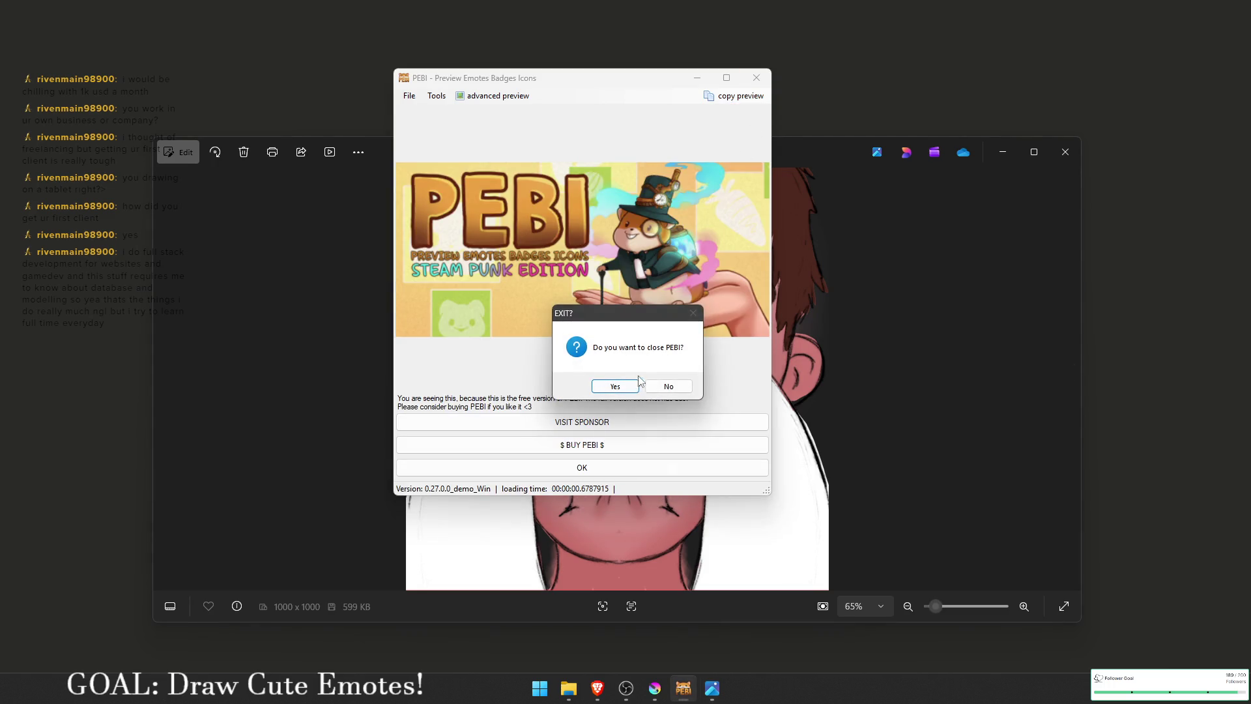
left_click(655, 385)
left_click(757, 77)
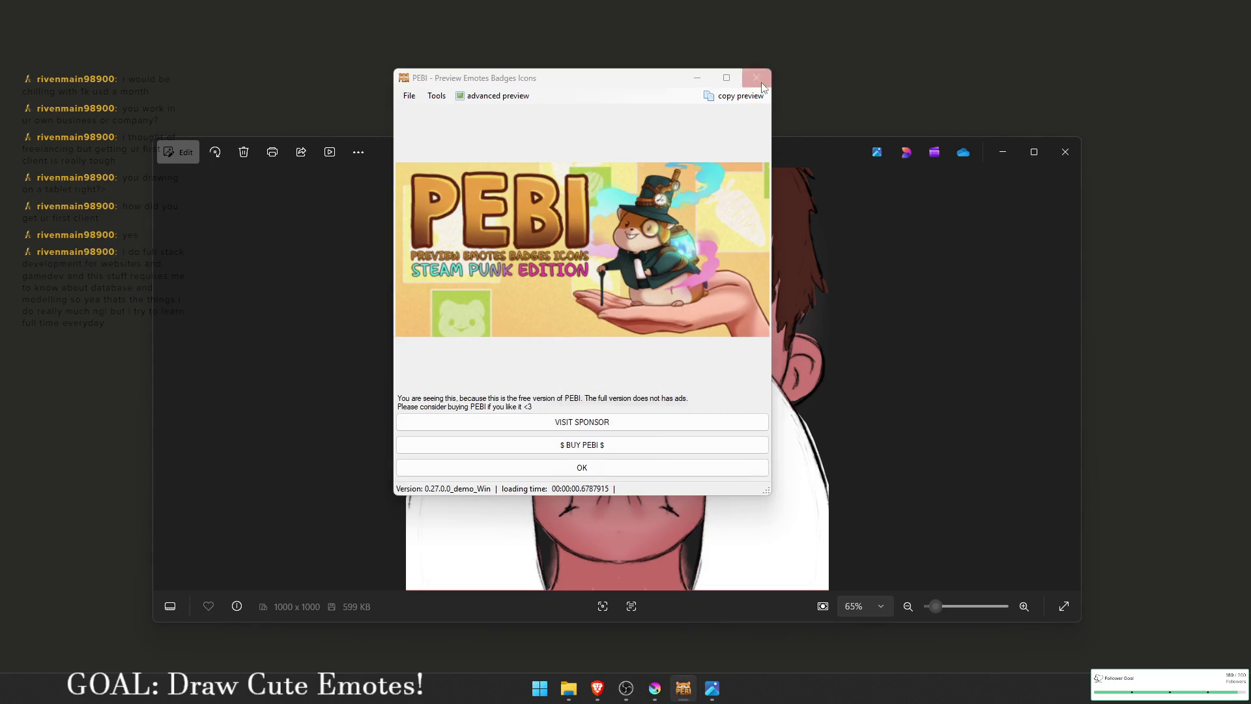
left_click(603, 389)
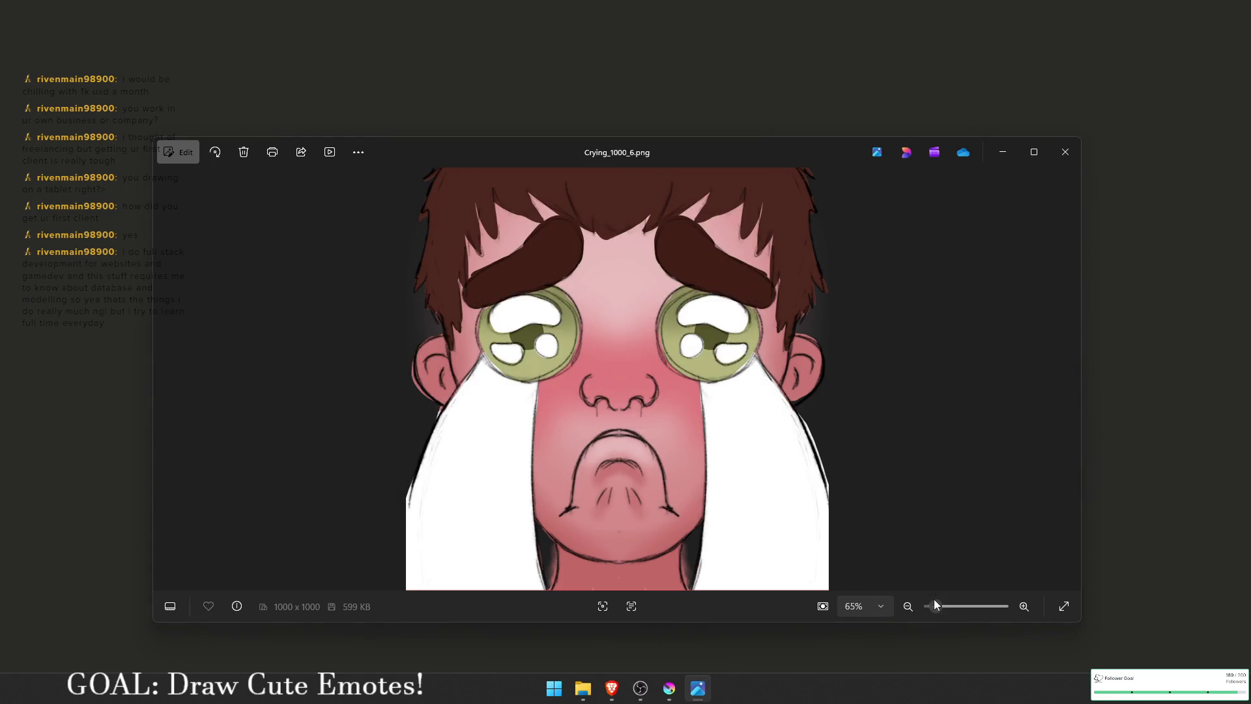
left_click_drag(934, 604, 928, 607)
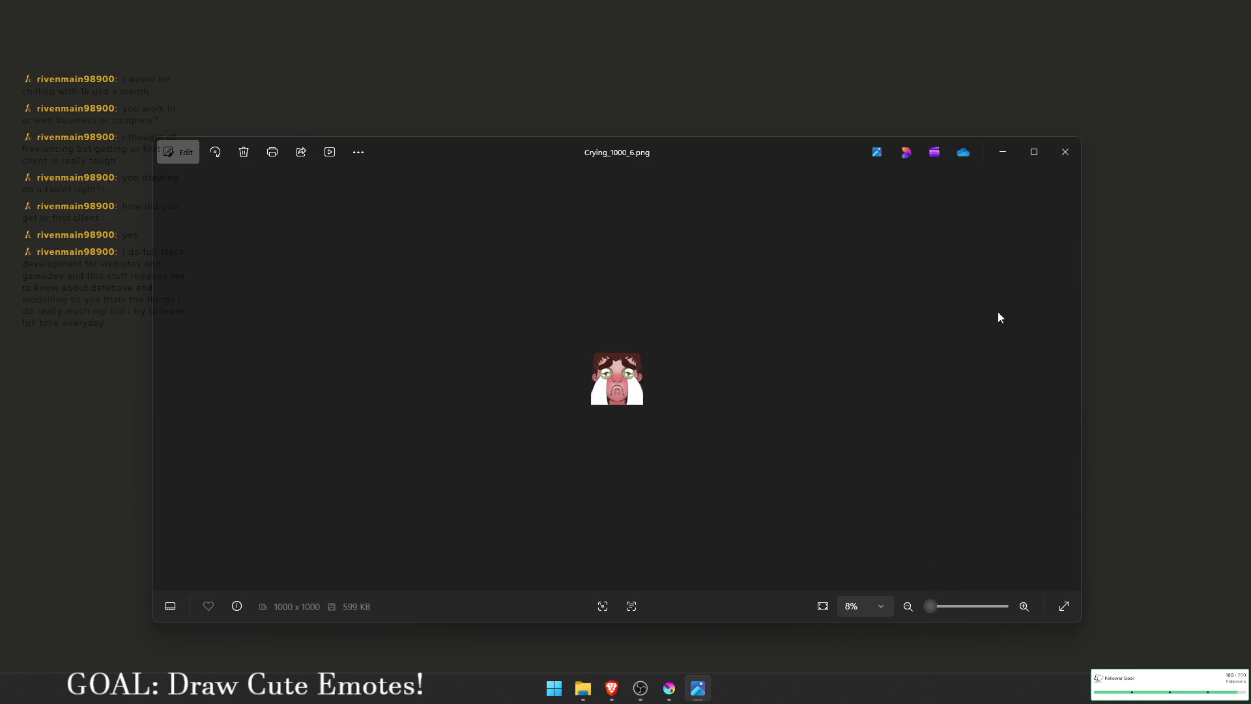
left_click(1067, 148)
Step: Switch to Brave and close the ArtStation crying-face reference image
key("alt+Tab")
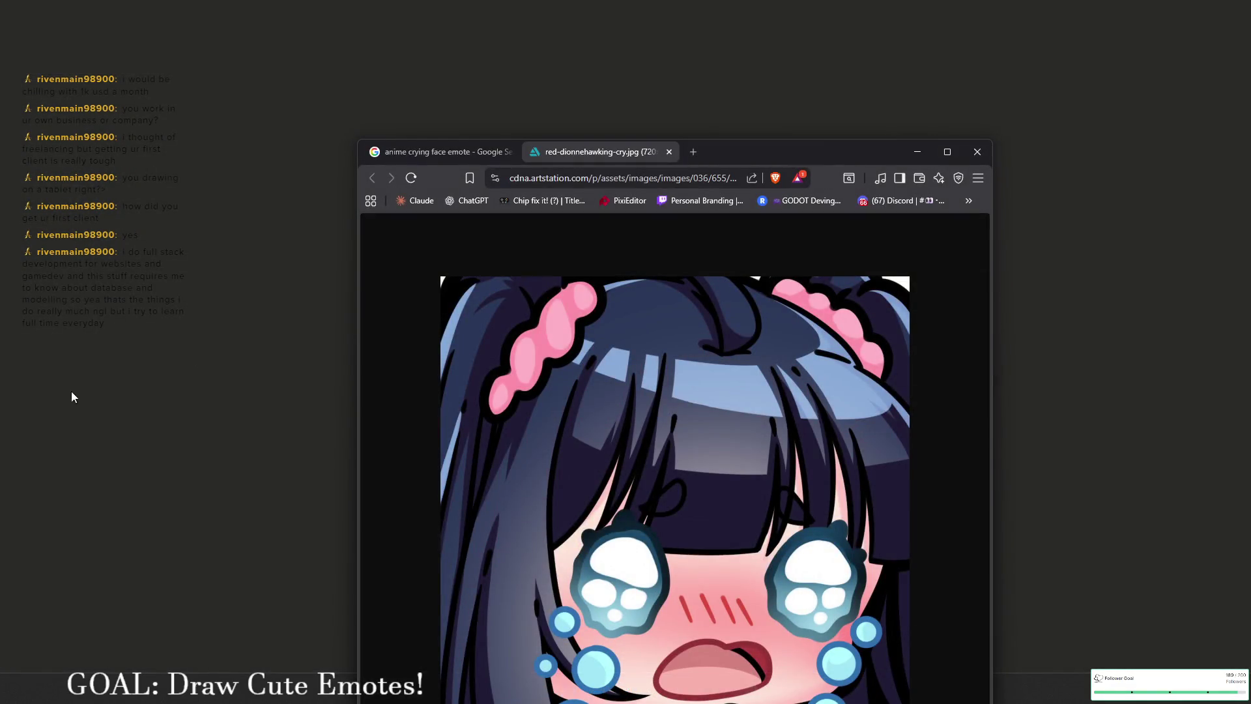
left_click(669, 151)
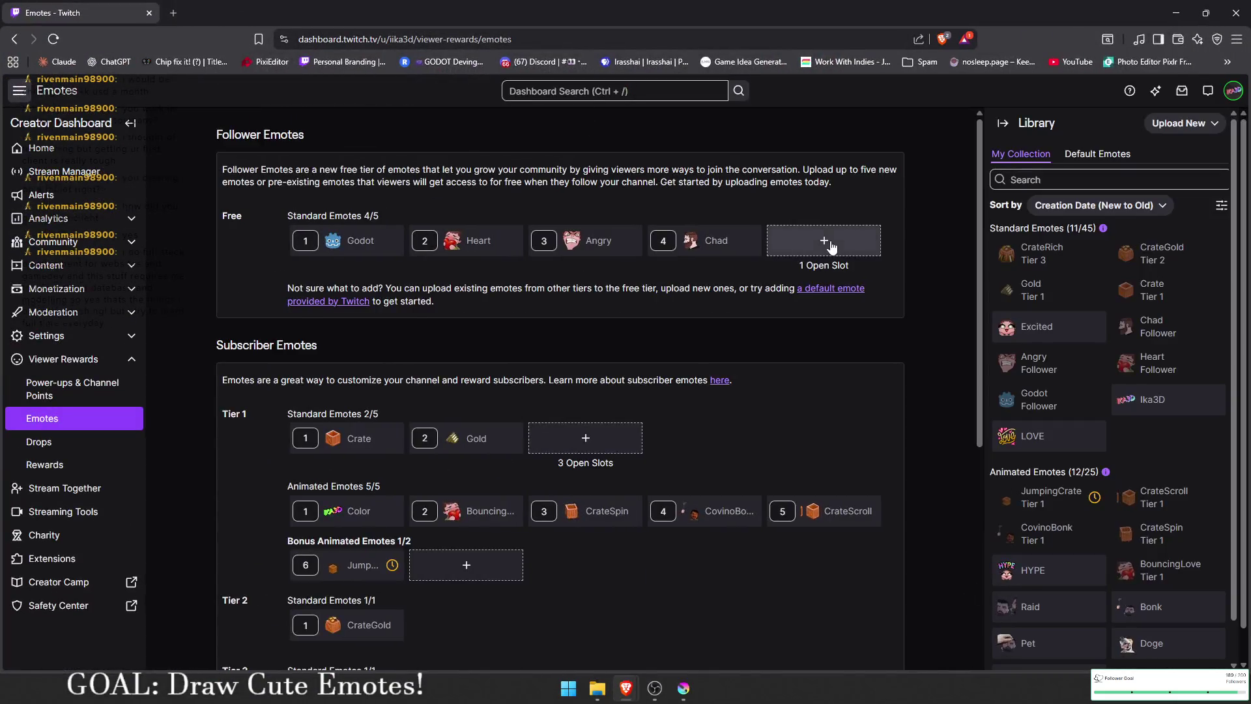
Step: Add a new follower emote using Crying_1000_6.png from the Custom Emoji folder
left_click(831, 246)
left_click(564, 283)
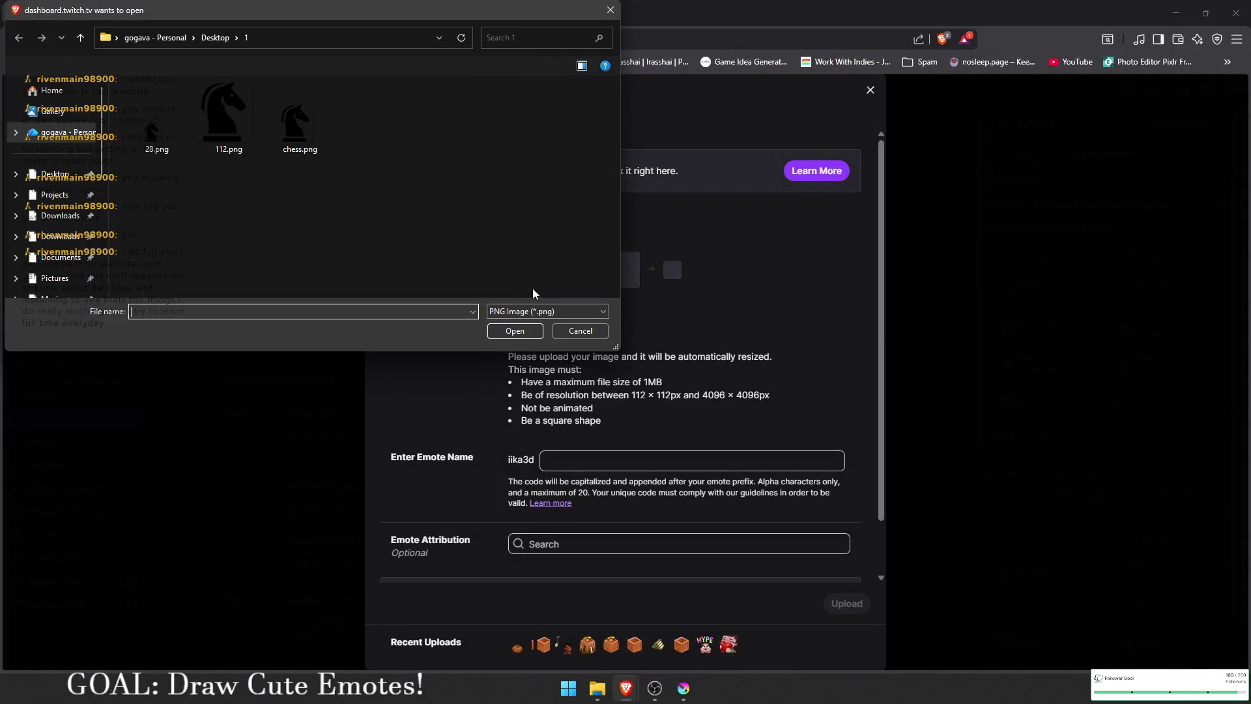
scroll(65, 217, "down", 3)
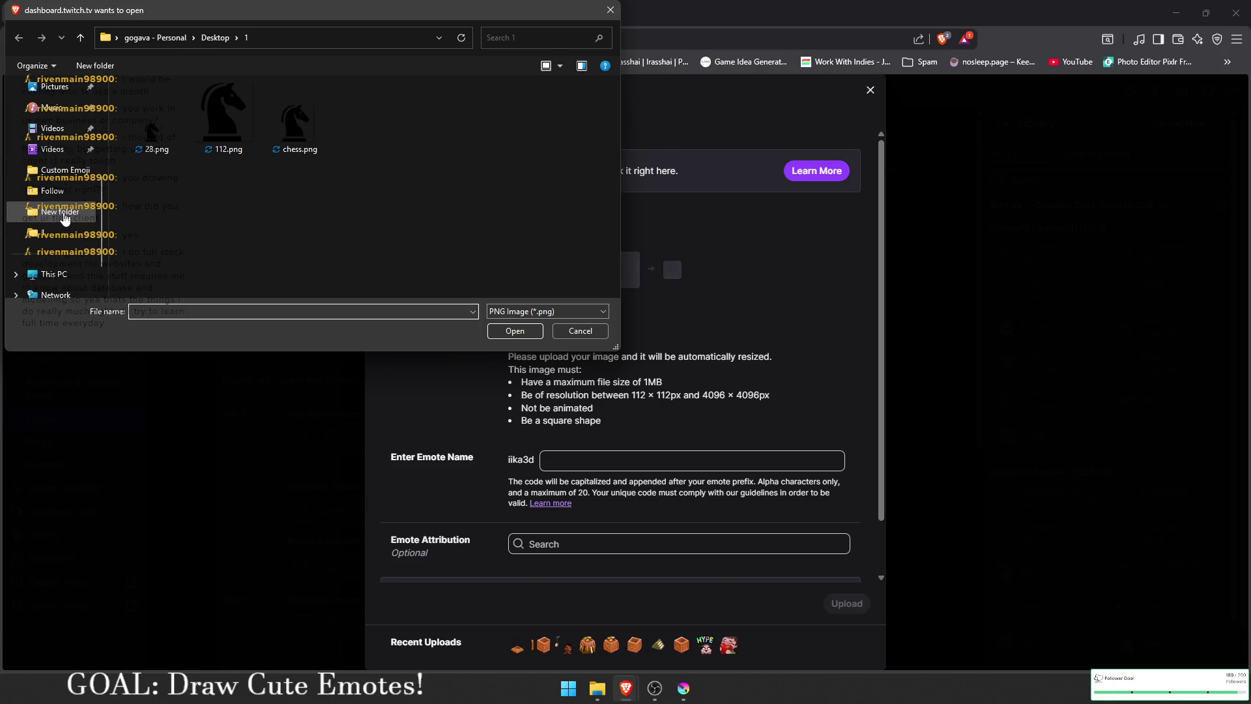
left_click(65, 211)
left_click(68, 170)
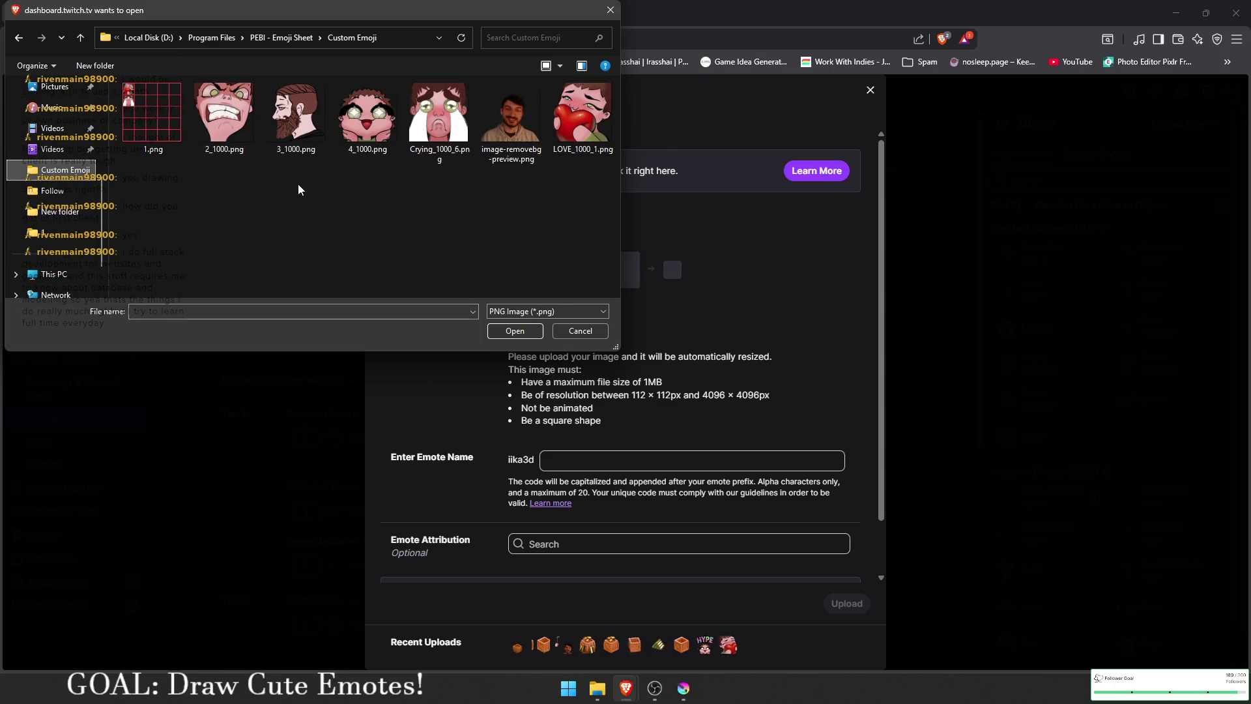
double_click(438, 114)
Step: Name the emote Crying and upload it
left_click(622, 469)
type("Cry")
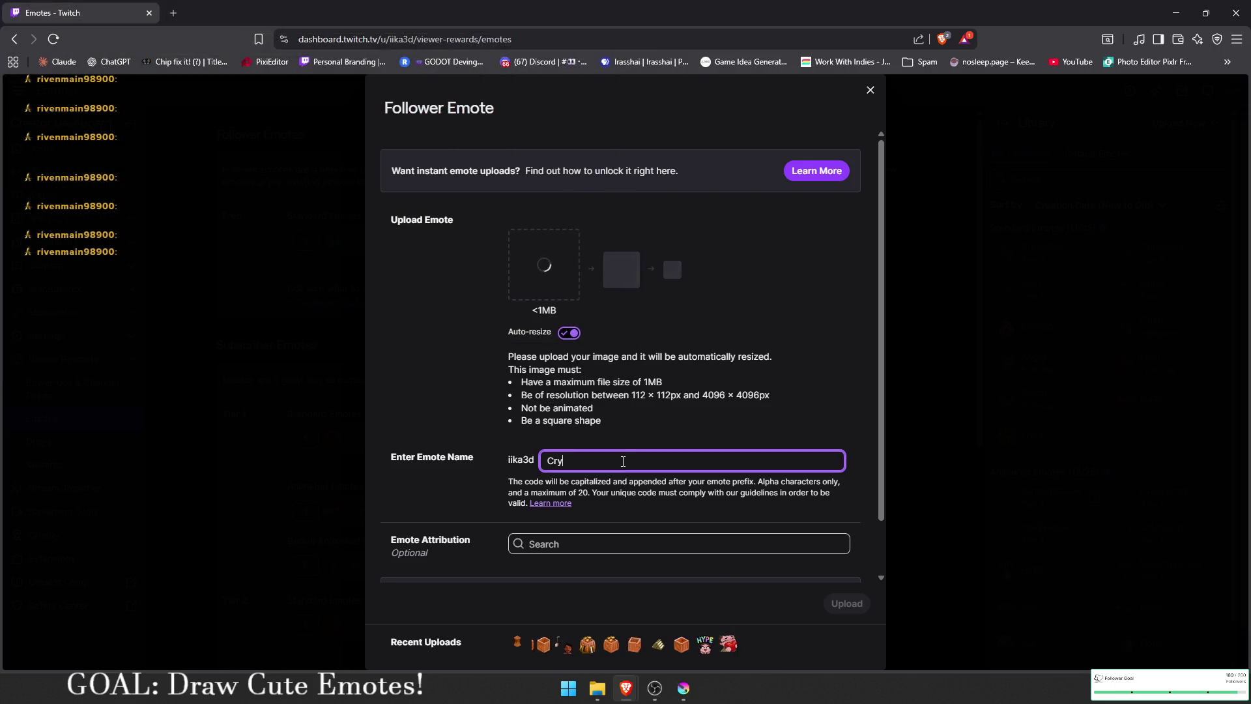
type("ing")
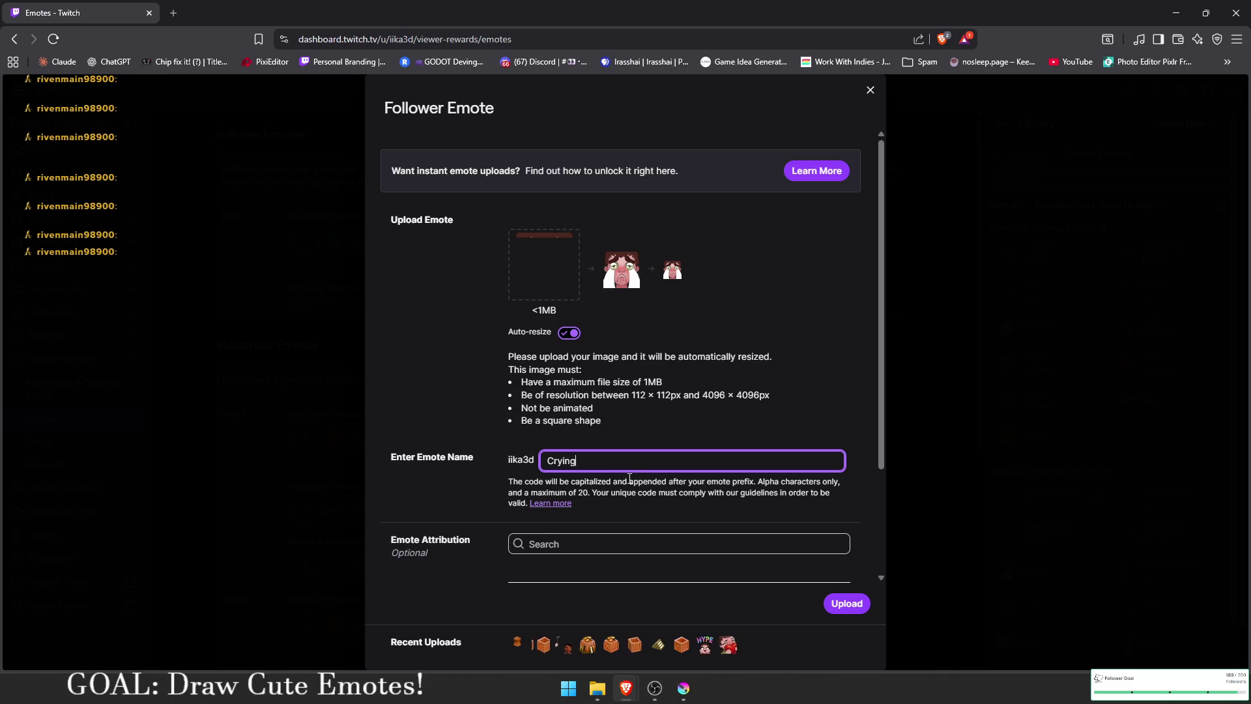
scroll(711, 509, "down", 2)
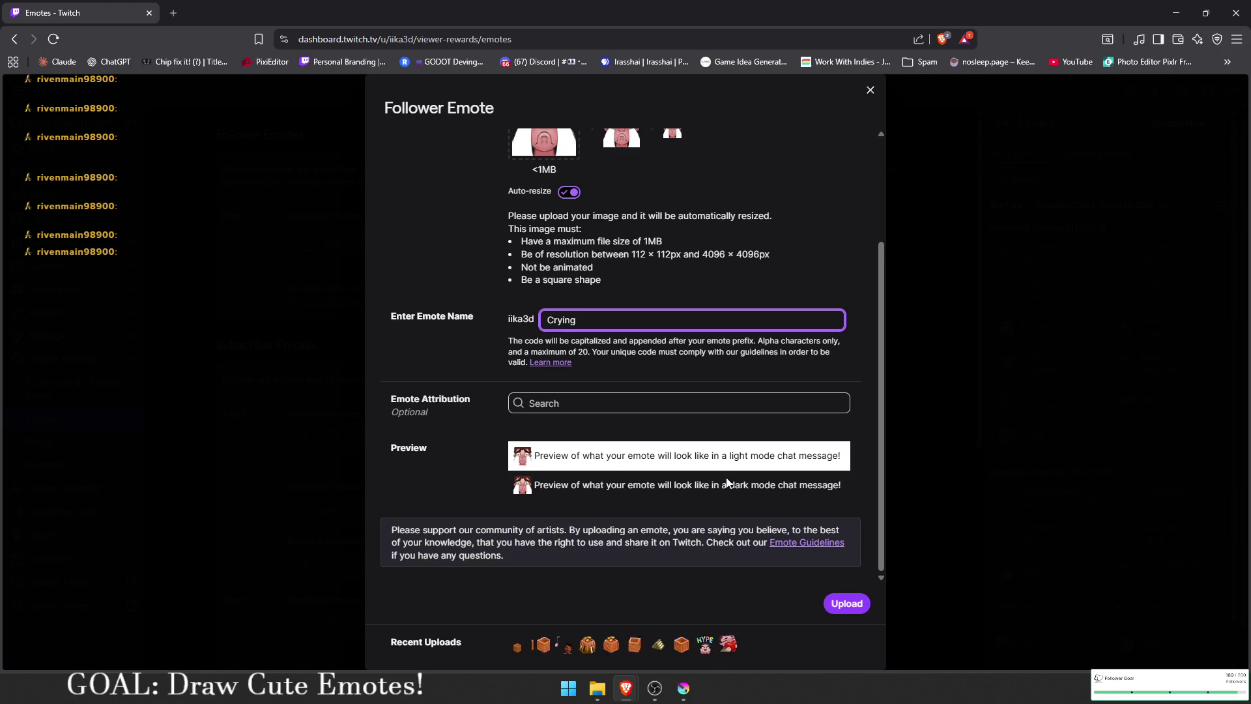
scroll(727, 483, "up", 1)
left_click(835, 602)
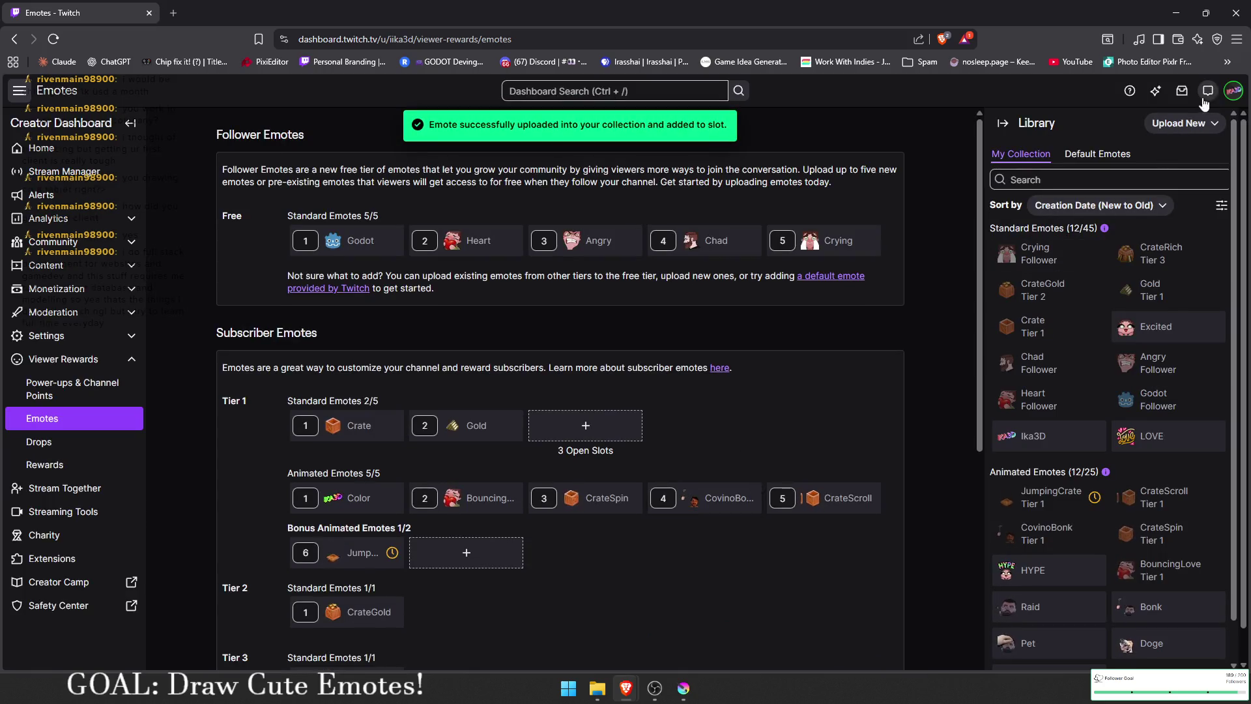
Step: Go to the public channel page from the account menu
left_click(1234, 90)
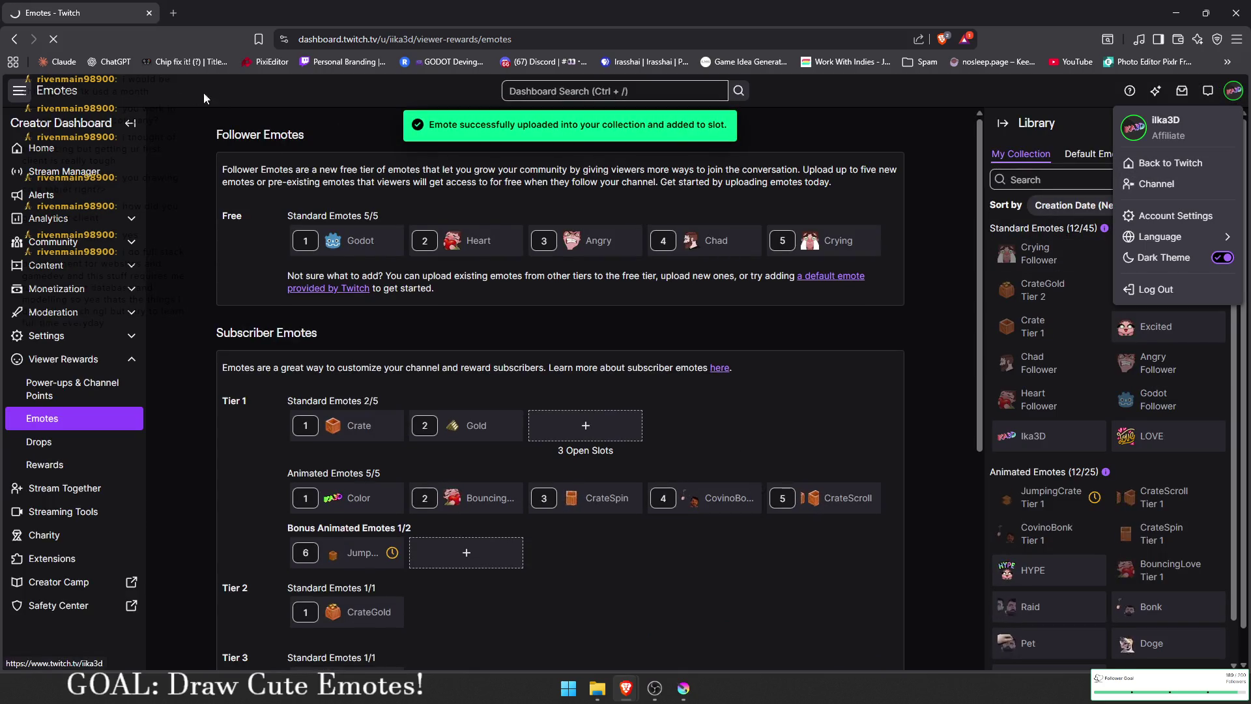
left_click(1075, 187)
right_click(80, 14)
left_click(142, 186)
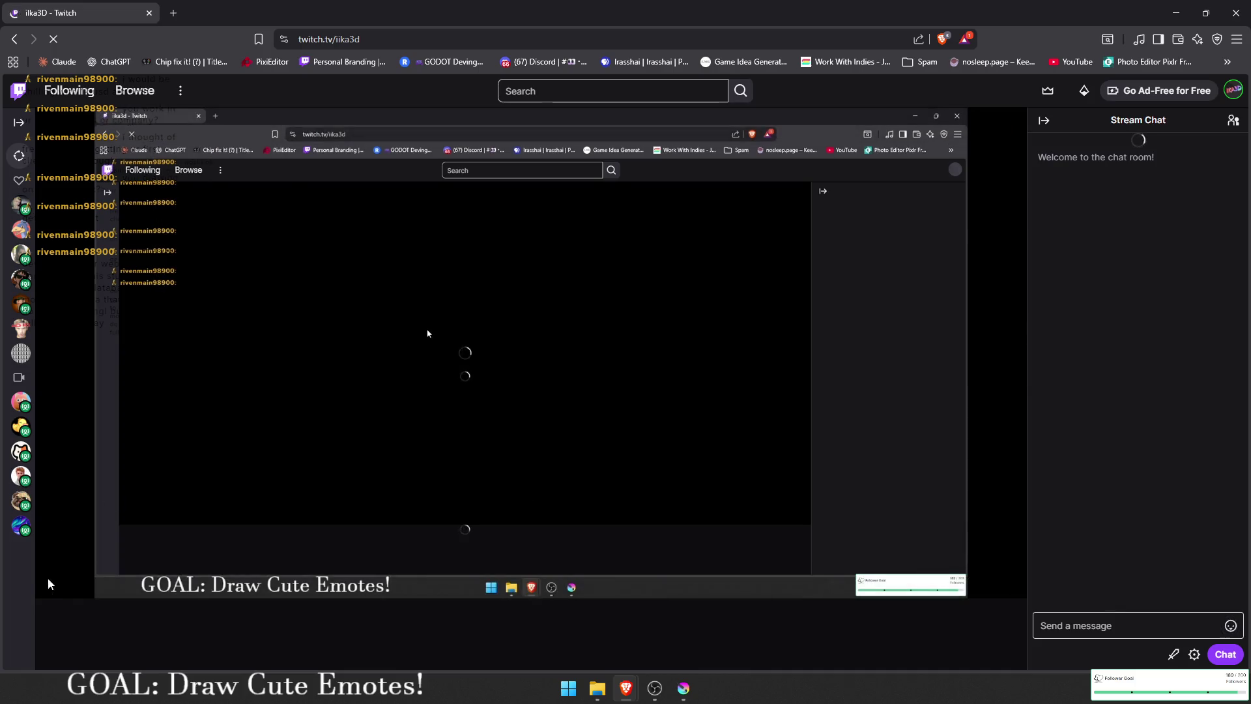
Step: Pause the stream and send a chat message of two crying emotes
left_click(51, 583)
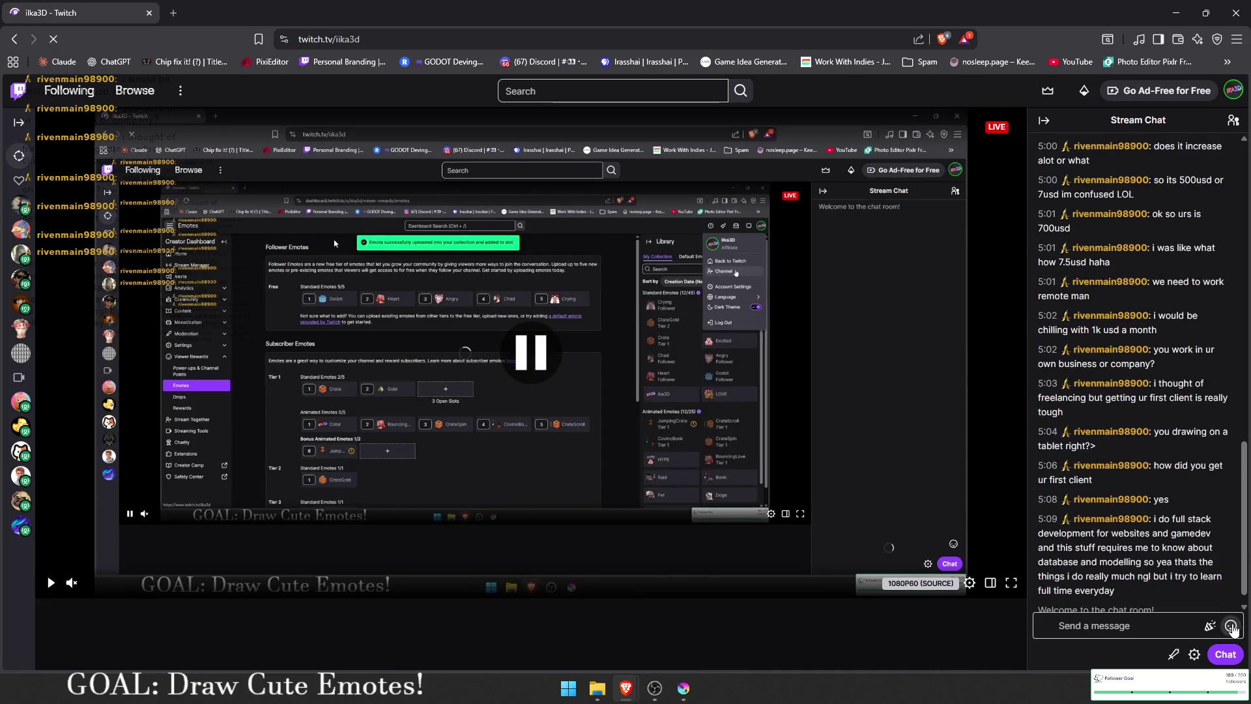
left_click(1230, 626)
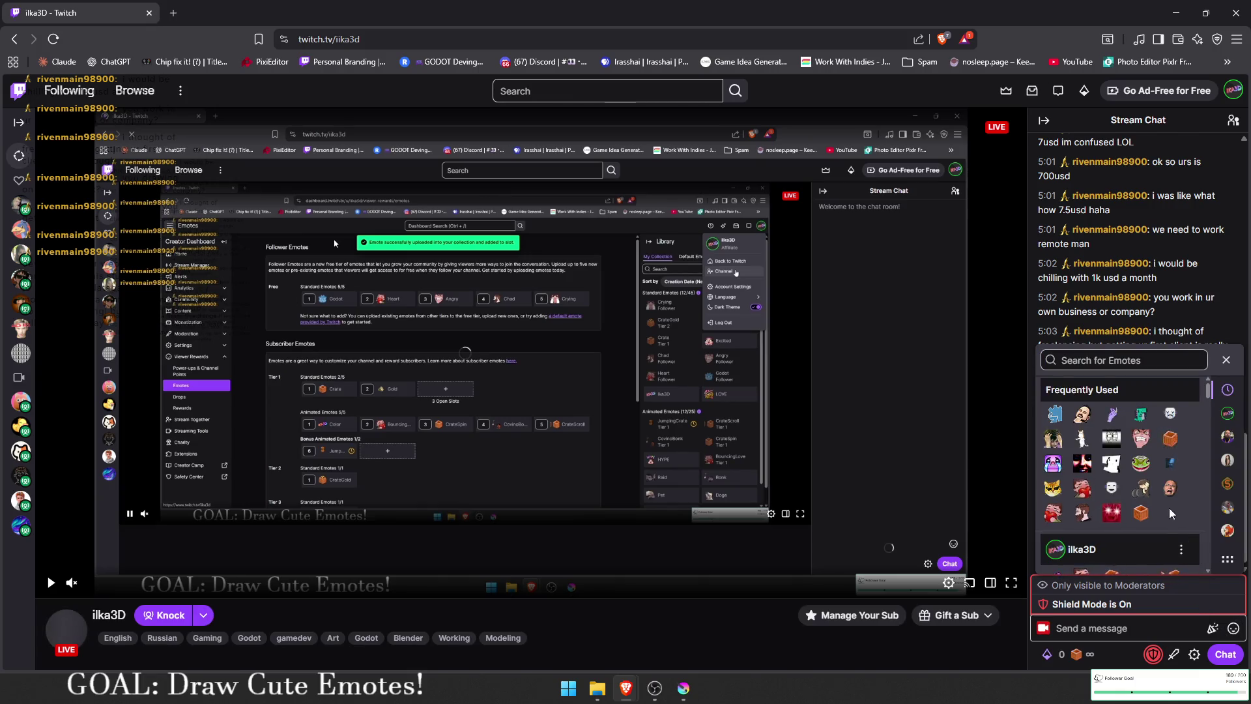
left_click(1227, 413)
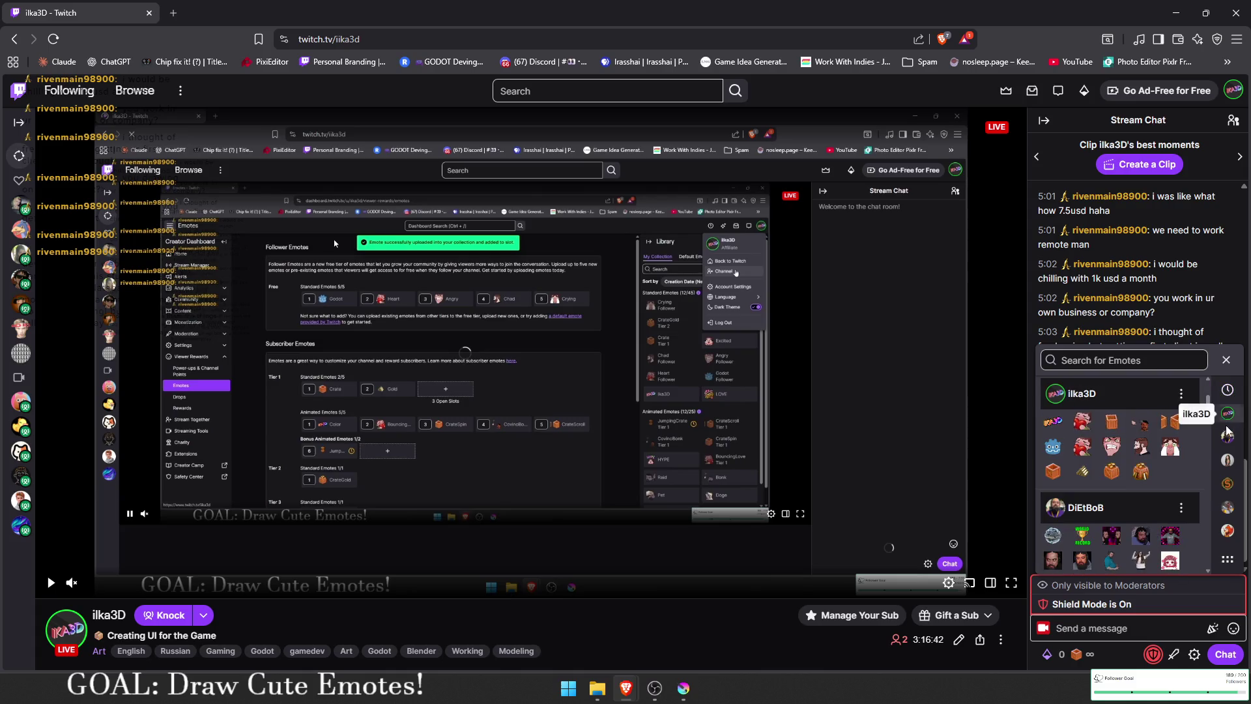
left_click(1170, 448)
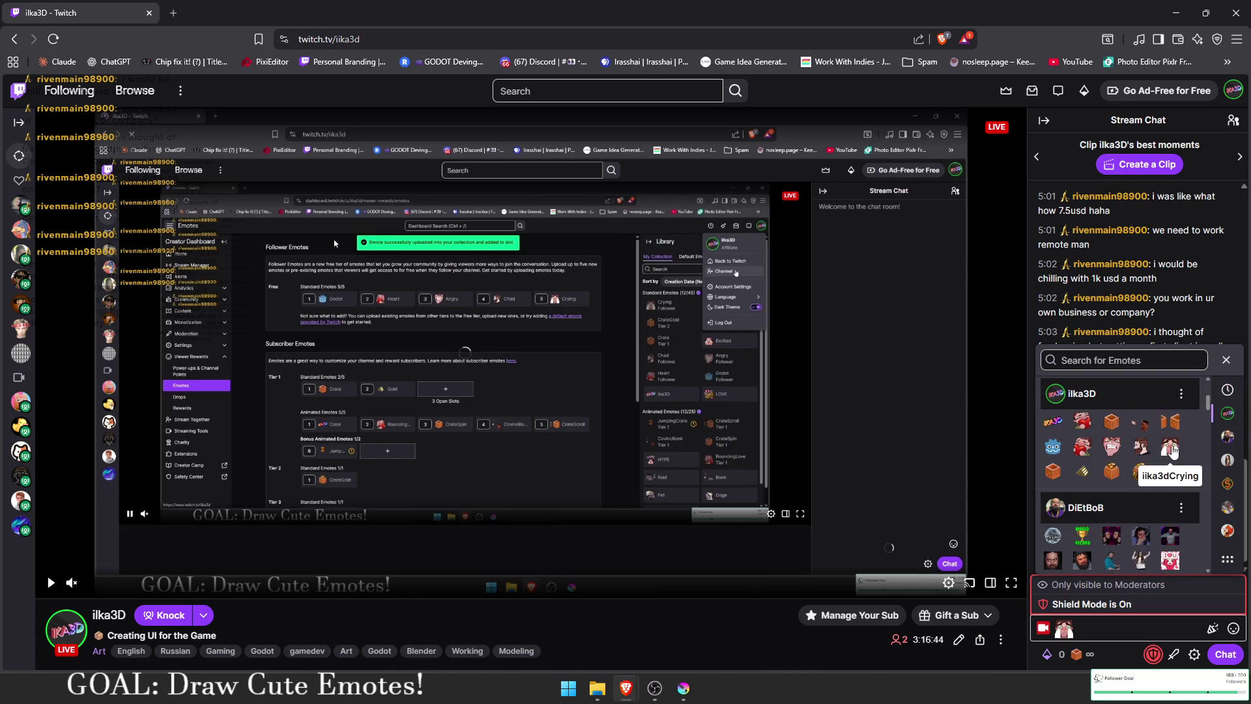
left_click(1170, 448)
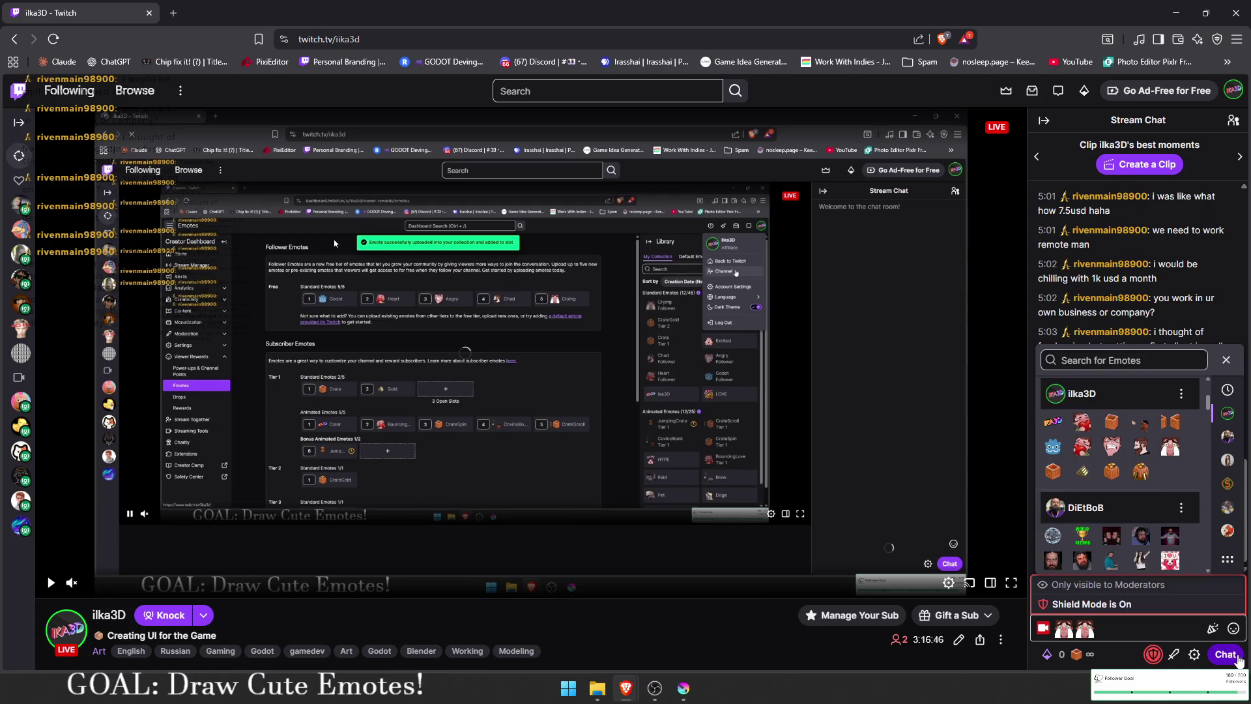
left_click(1225, 654)
Step: Check the sent crying emote's details card in chat
left_click(1084, 654)
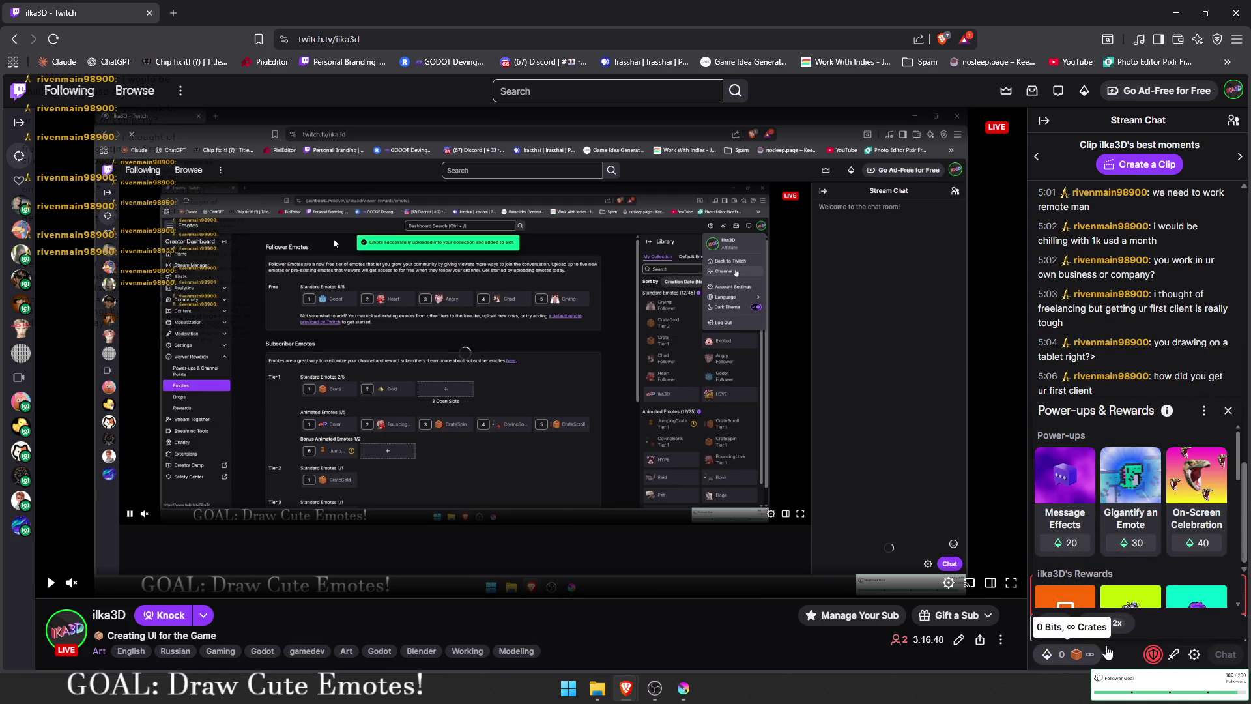
left_click(1084, 654)
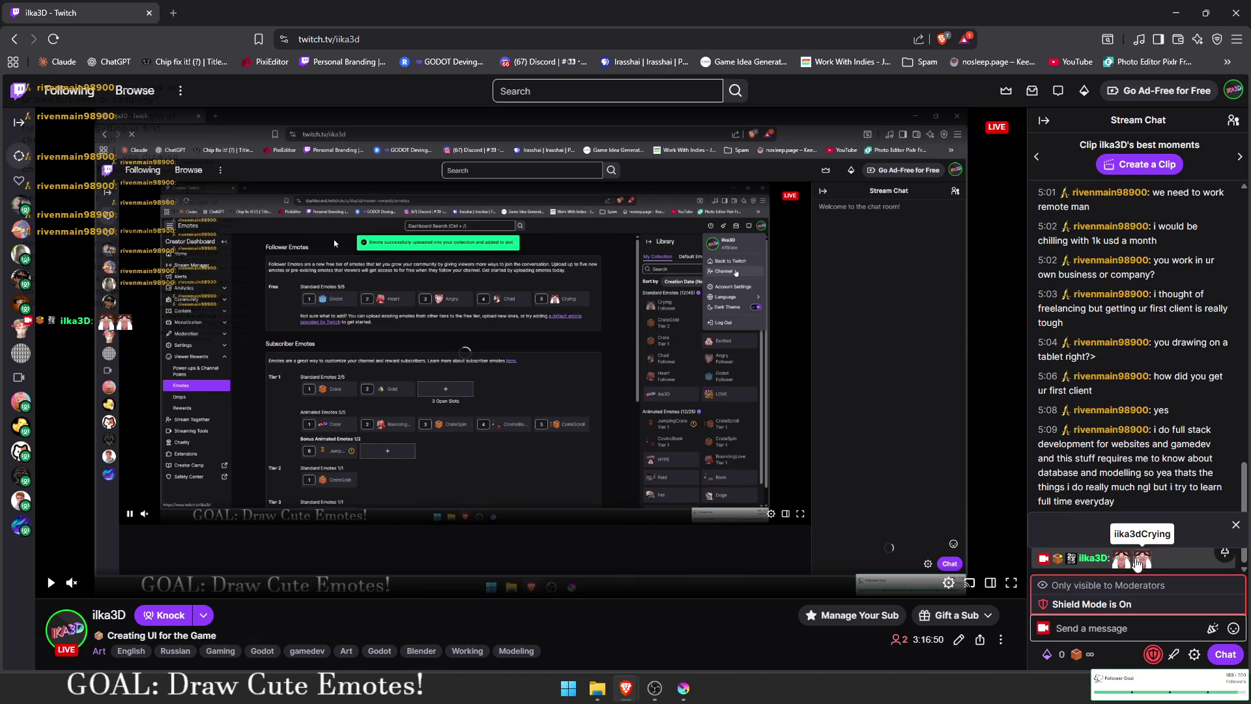
left_click(1141, 559)
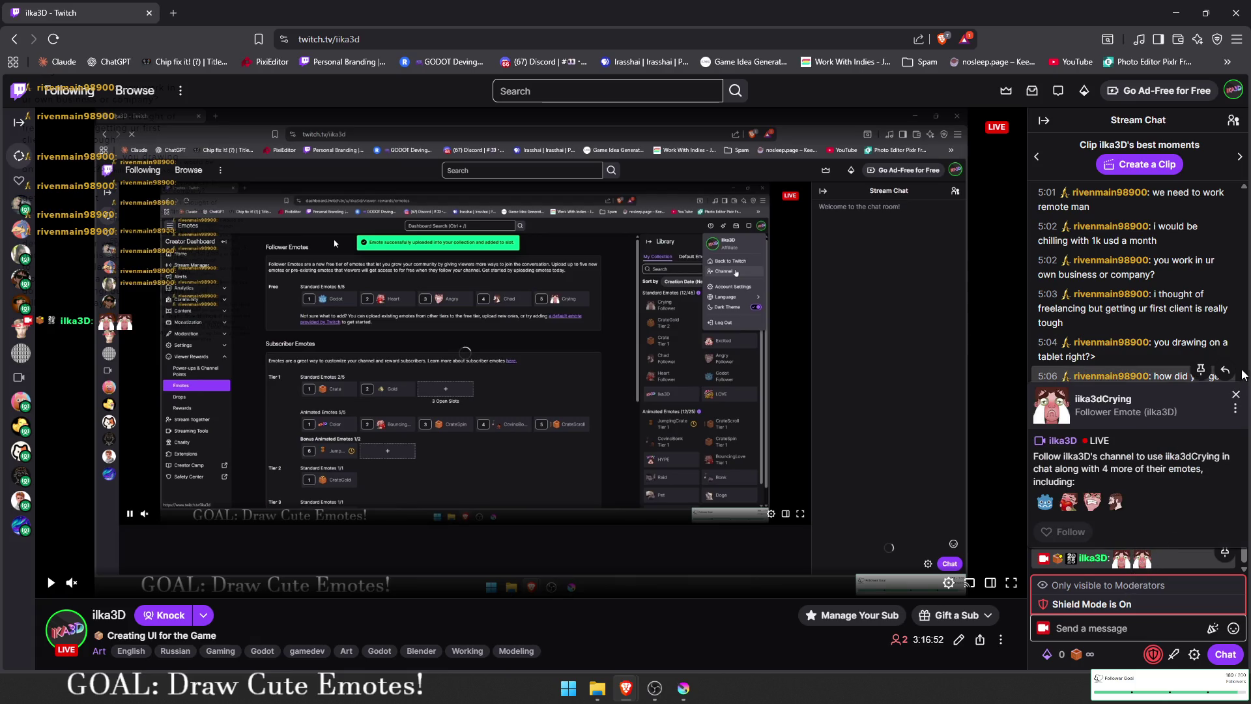
left_click(1236, 398)
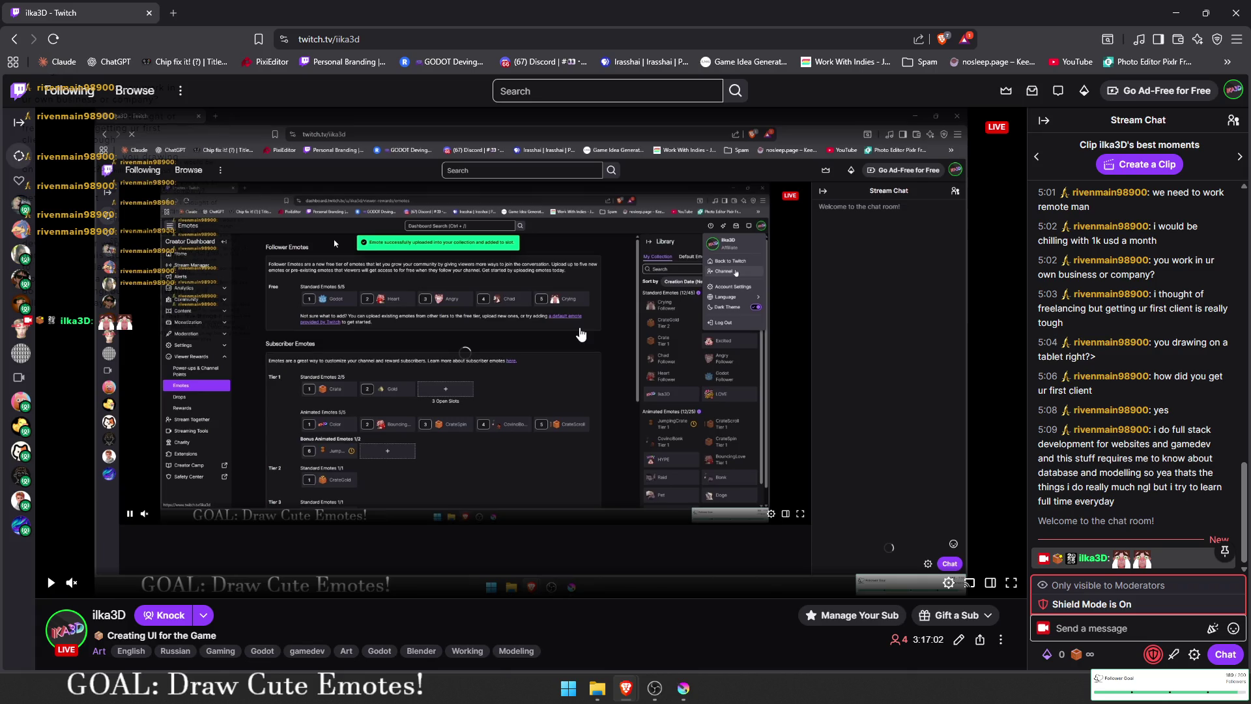
Step: Type and clear test drafts 'hi' and the BigSad emote, then view the crying emote card
left_click(1111, 632)
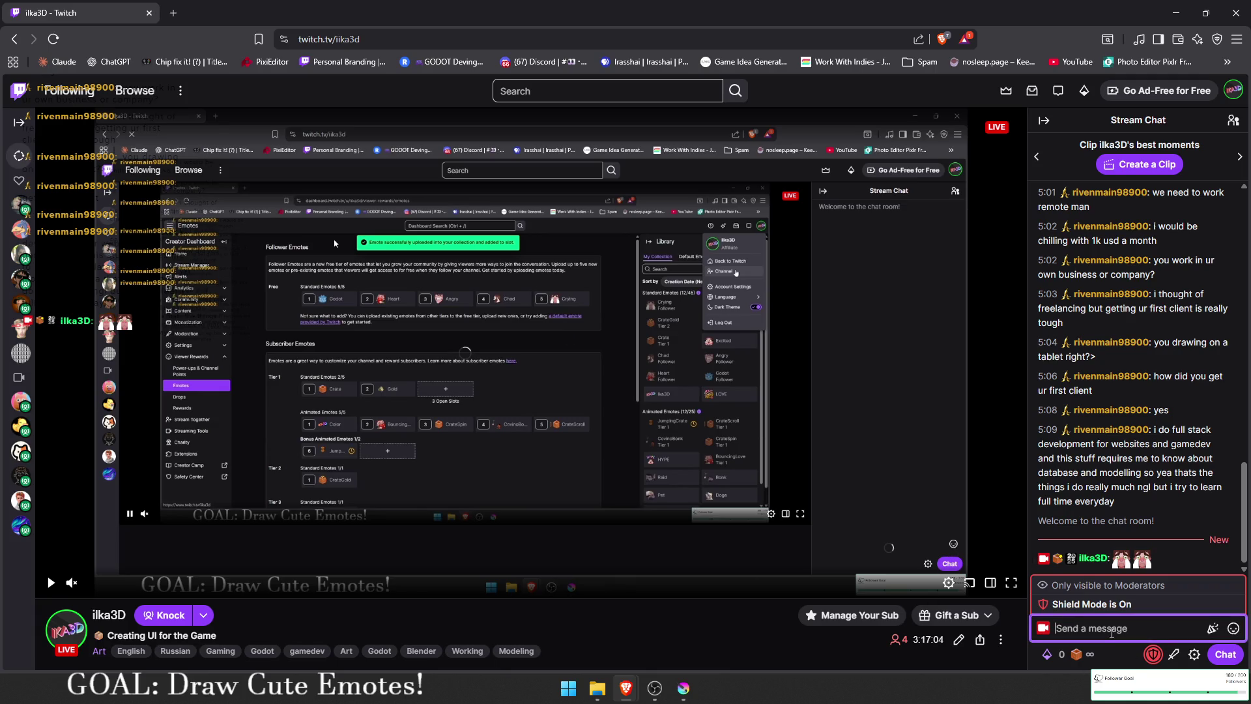
type("hi")
key("BackSpace")
key("BackSpace")
type(":sad")
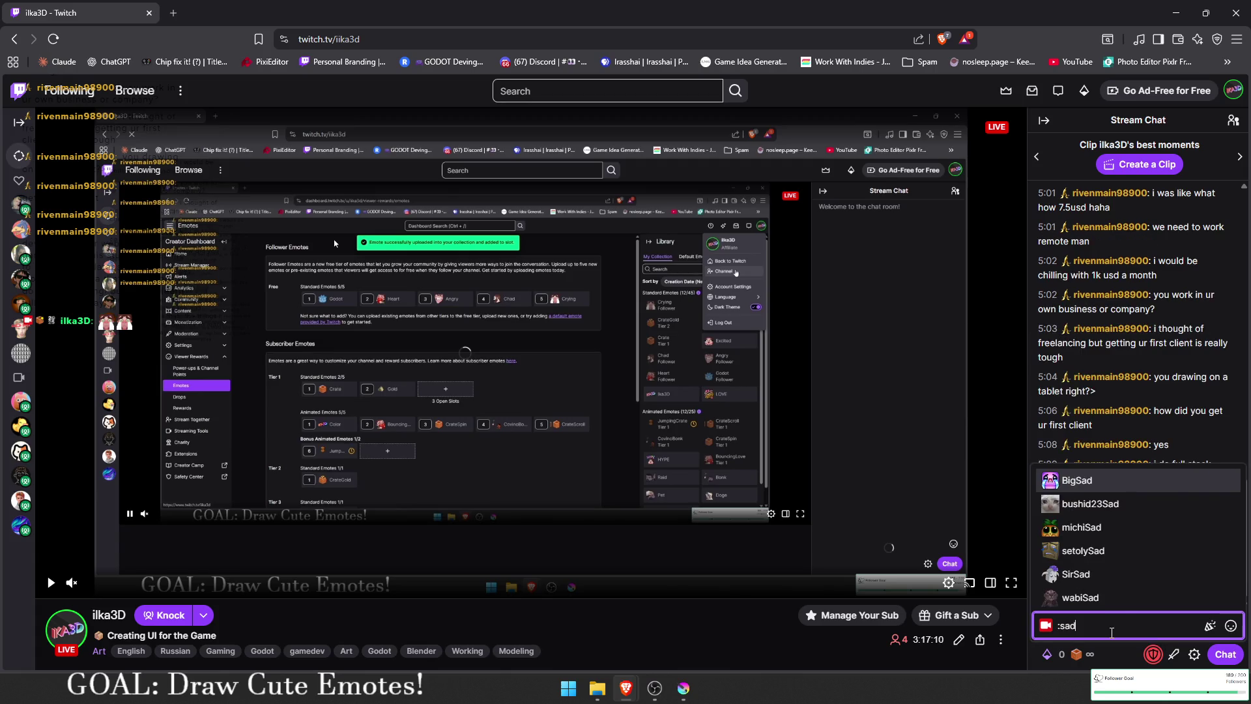
key("Return")
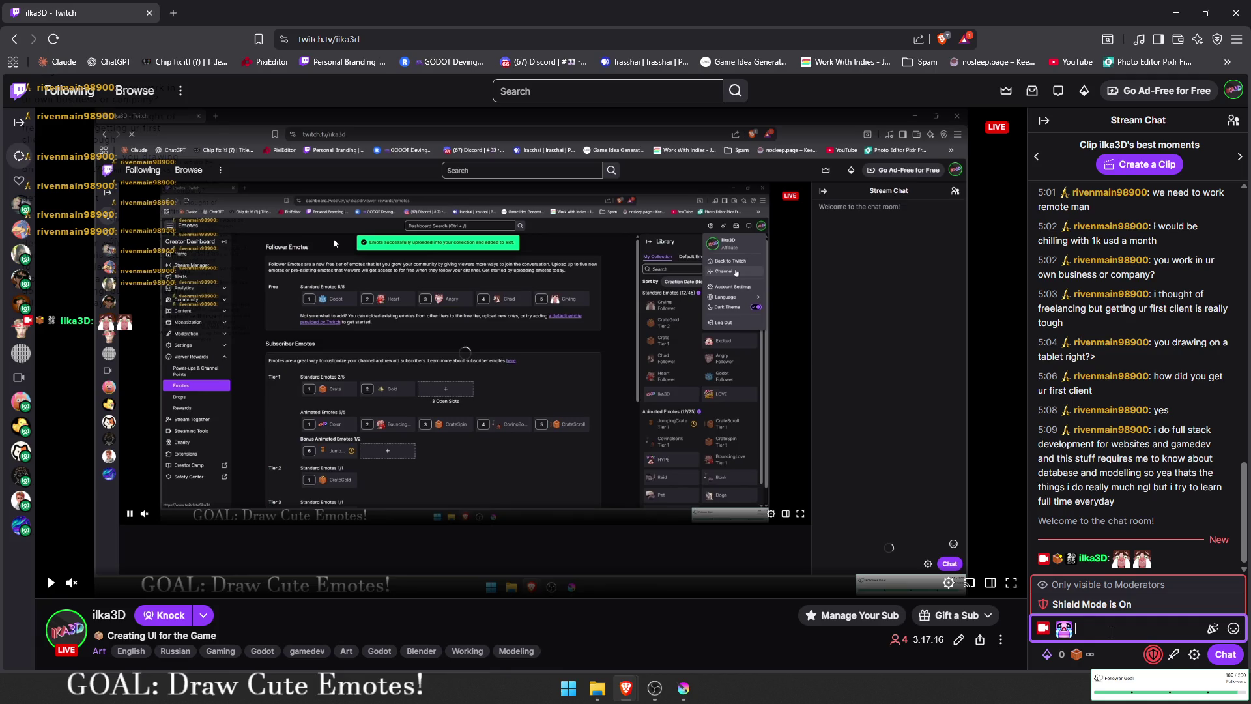
key("Return")
left_click(1143, 560)
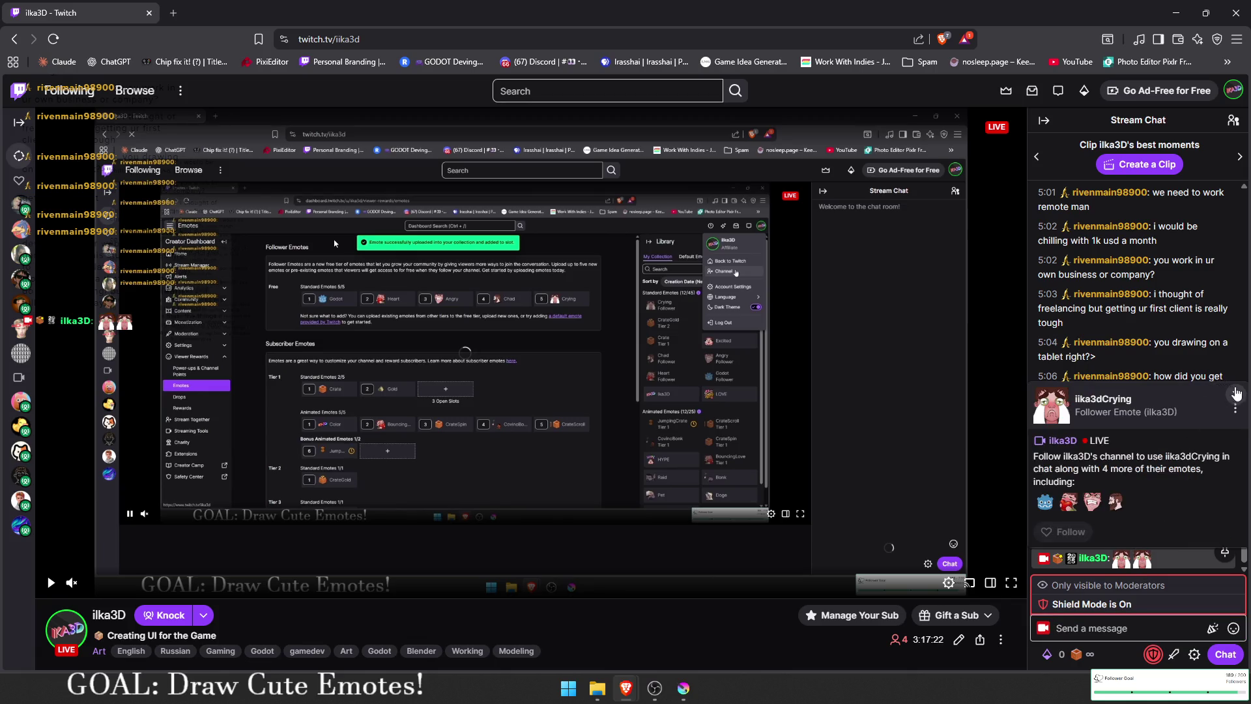
left_click(1237, 396)
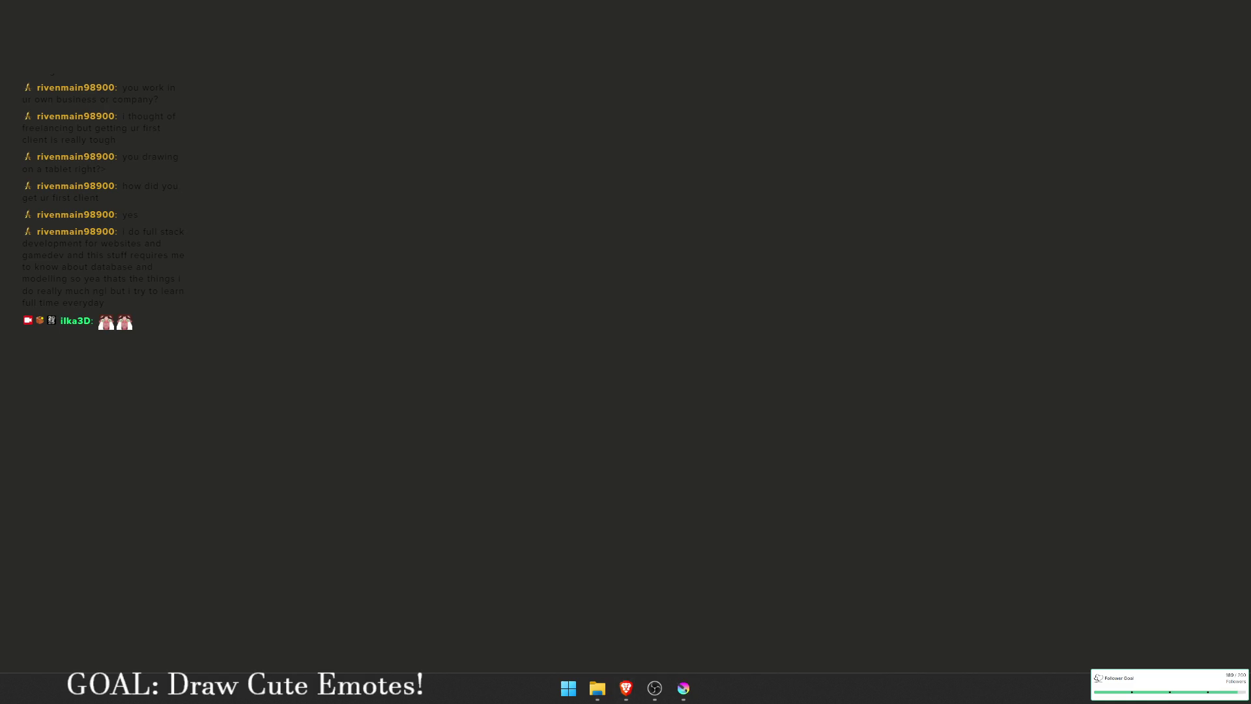
Step: Close the Brave window holding the crying-emote reference, confirming Close all
key("alt+Tab")
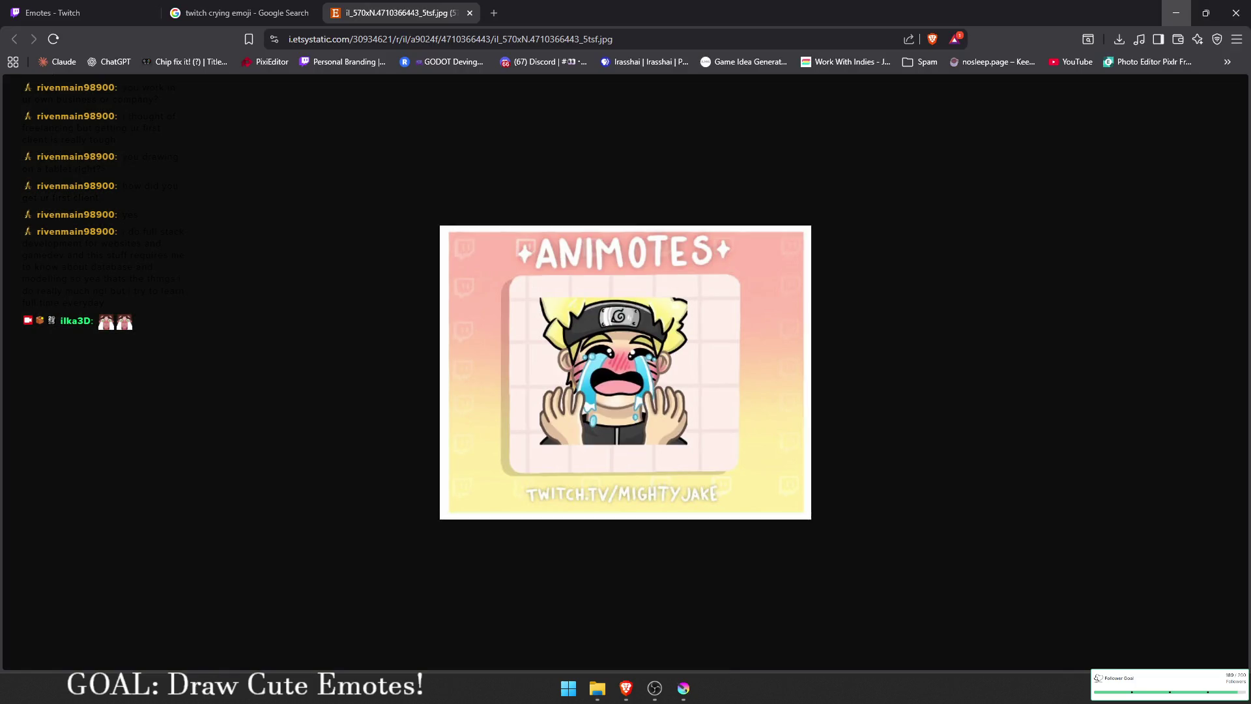
key("alt+F4")
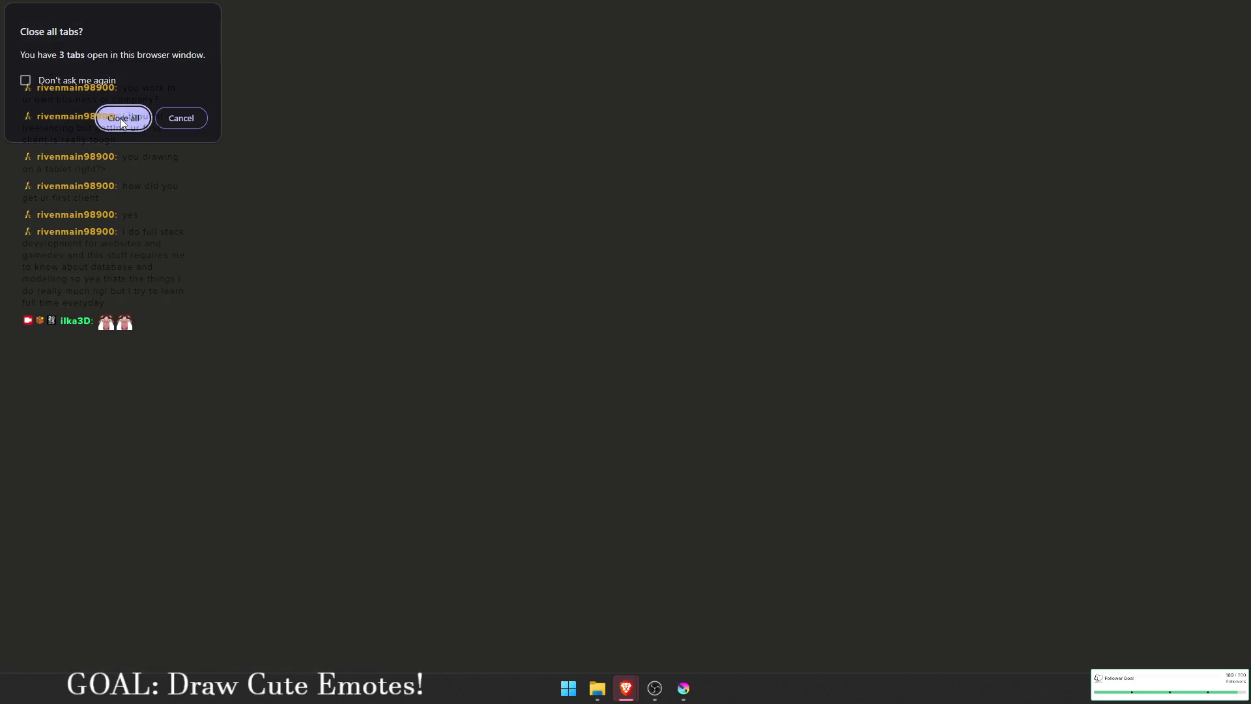
left_click(122, 119)
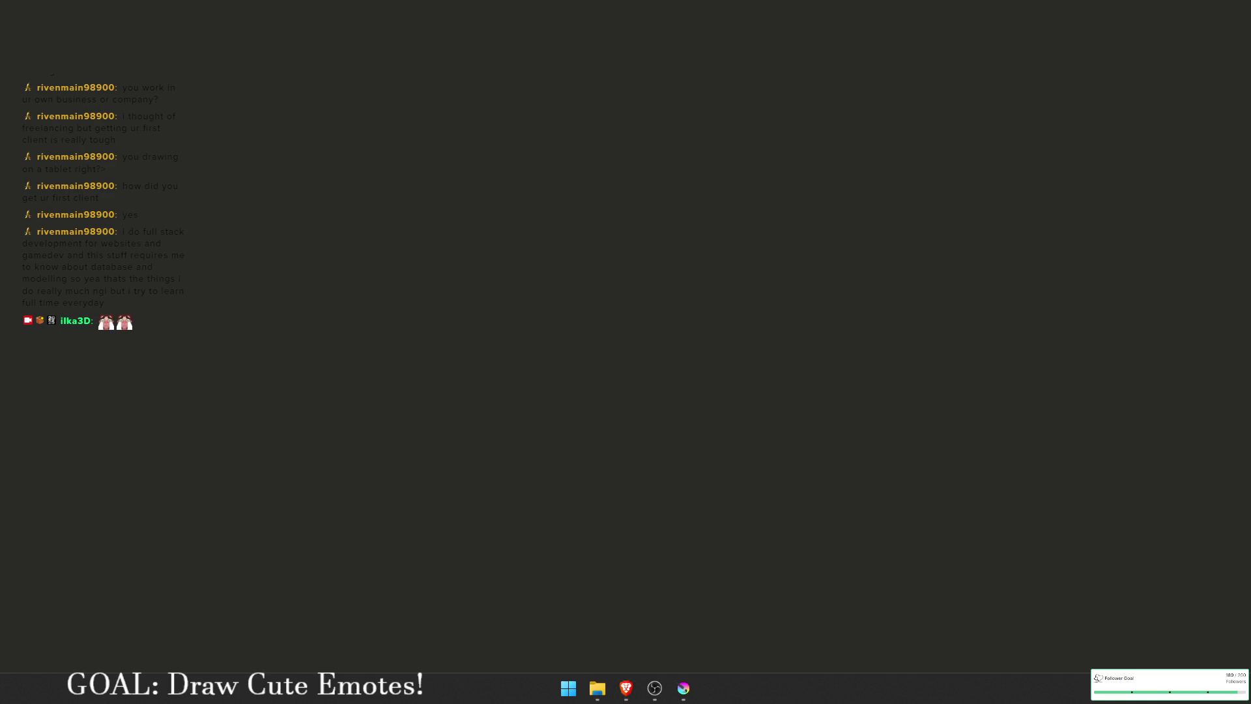
Step: Close the YouTube Music window along with all its tabs
left_click(626, 688)
key("alt+Tab")
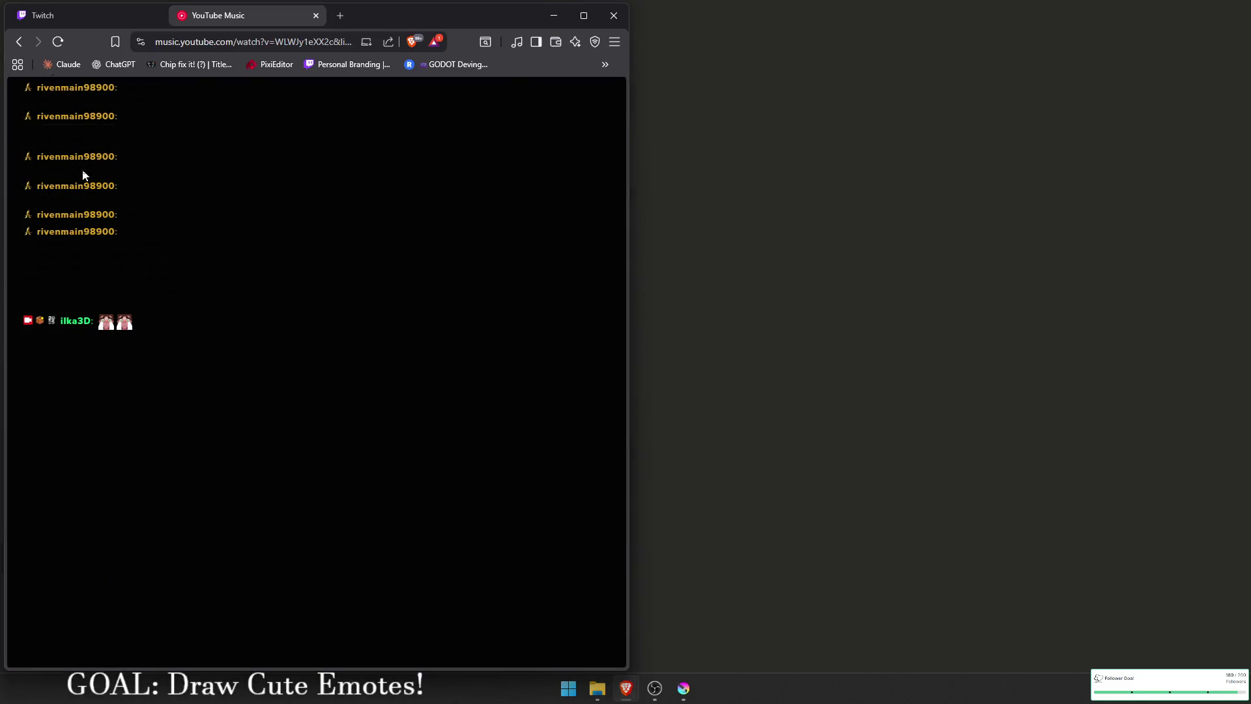
left_click(613, 15)
left_click(342, 177)
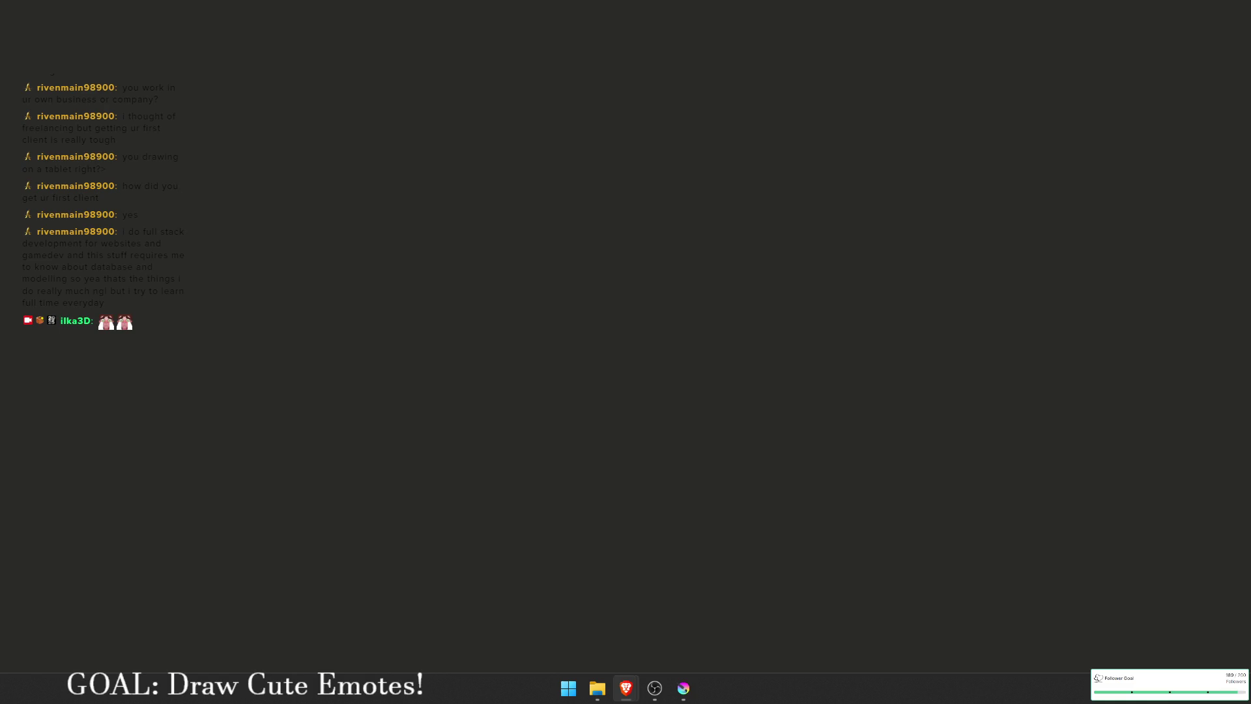
key("alt+Tab")
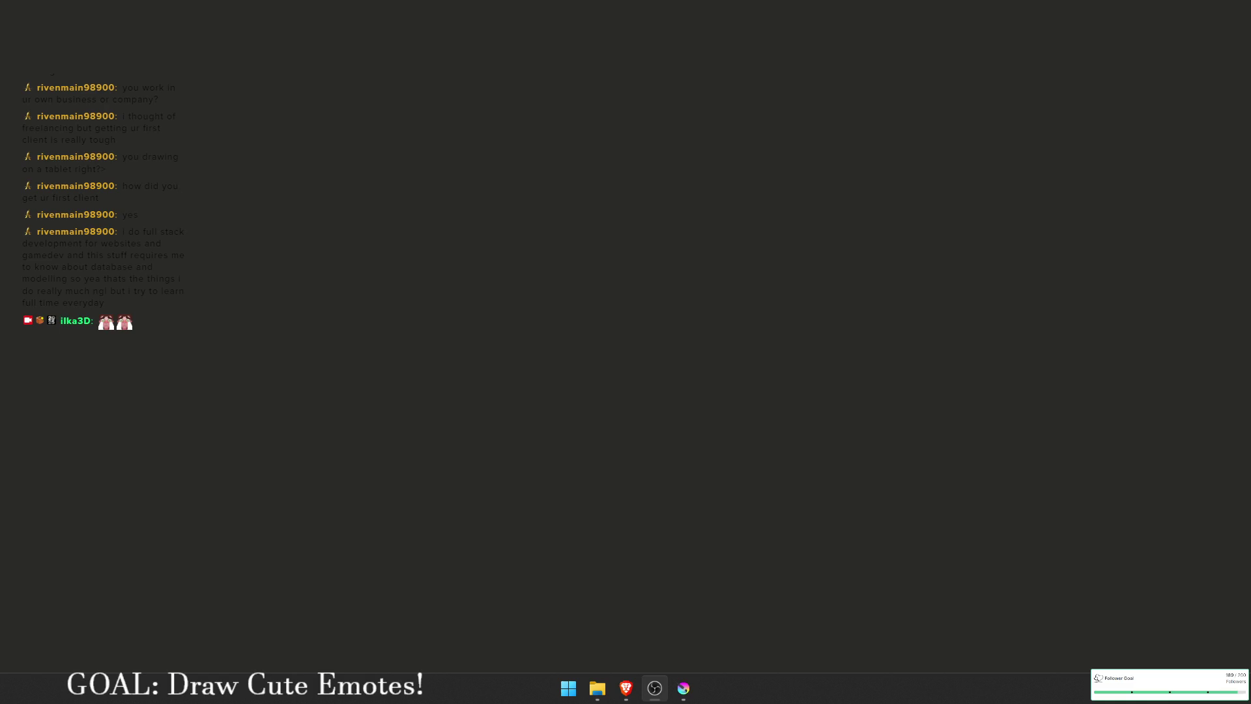
key("alt+Tab")
key("alt+Tab")
Step: Pan and zoom Krita's canvas to inspect the crying face beside the love face
left_click_drag(663, 346, 583, 390)
mouse_move(497, 433)
left_mouse_down()
mouse_move(547, 413)
mouse_move(749, 452)
mouse_move(703, 427)
mouse_move(493, 425)
left_mouse_up()
scroll(866, 349, "up", 3)
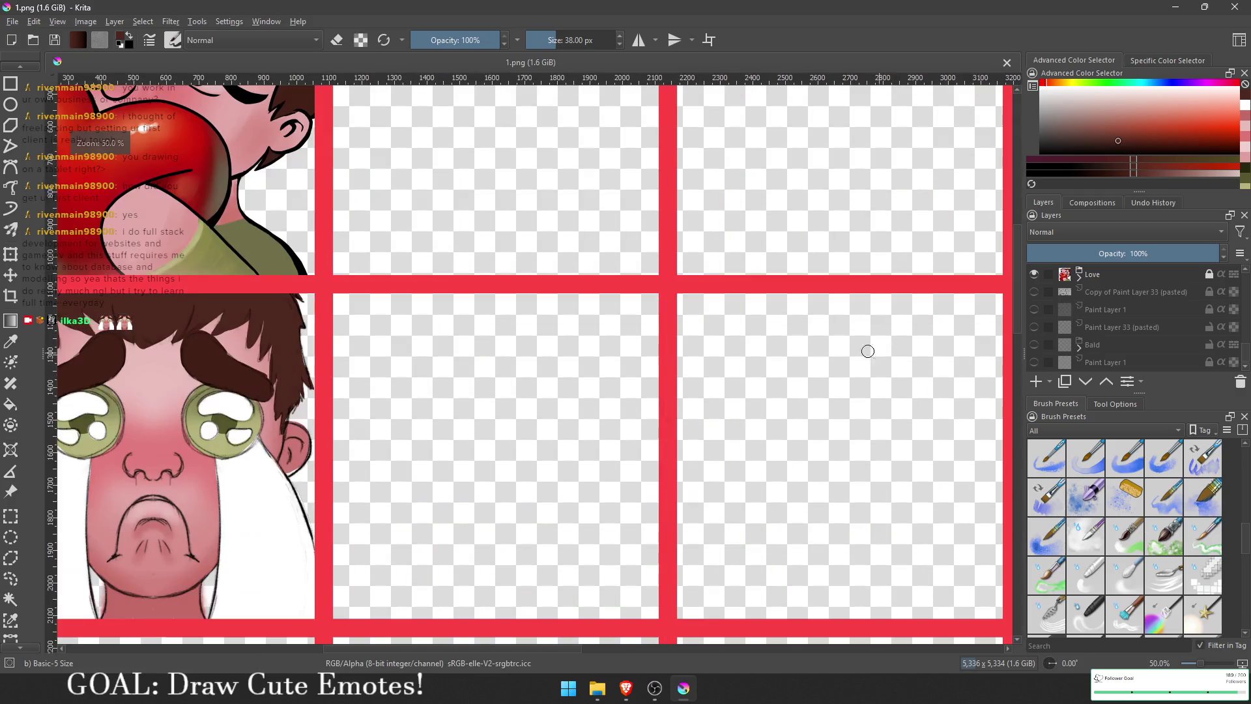
left_click_drag(305, 359, 324, 360)
scroll(324, 360, "down", 5)
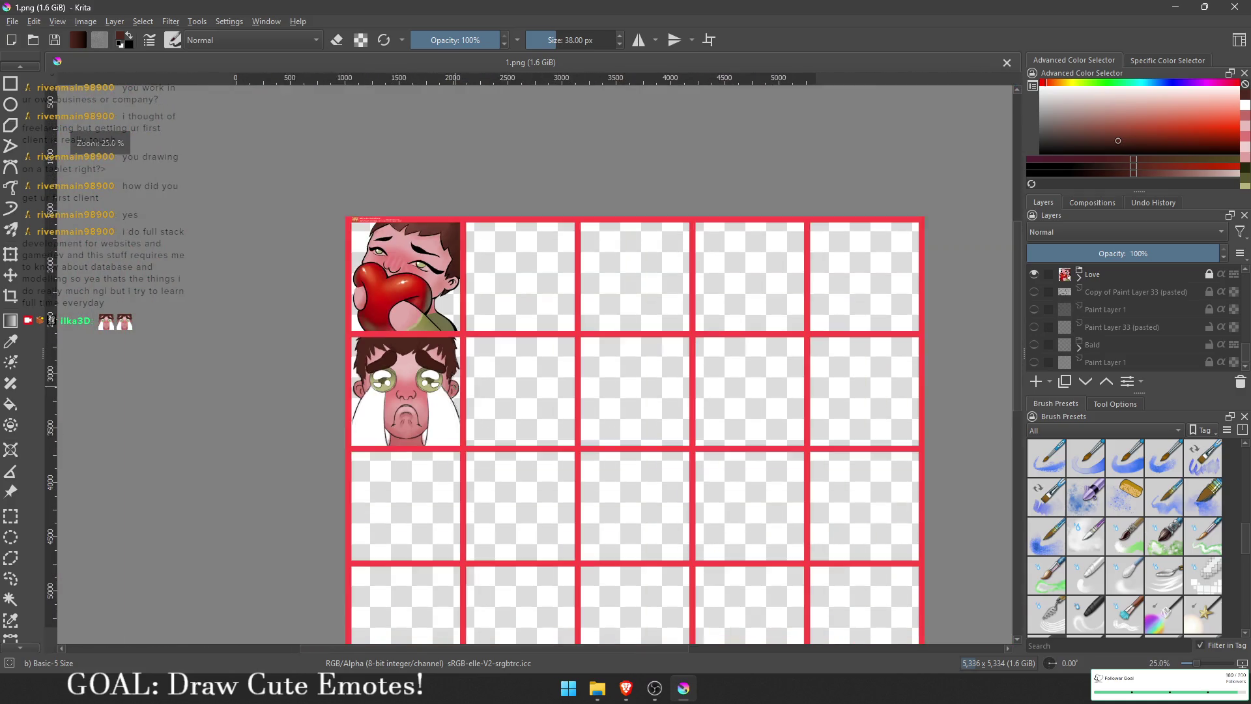
scroll(471, 418, "up", 8)
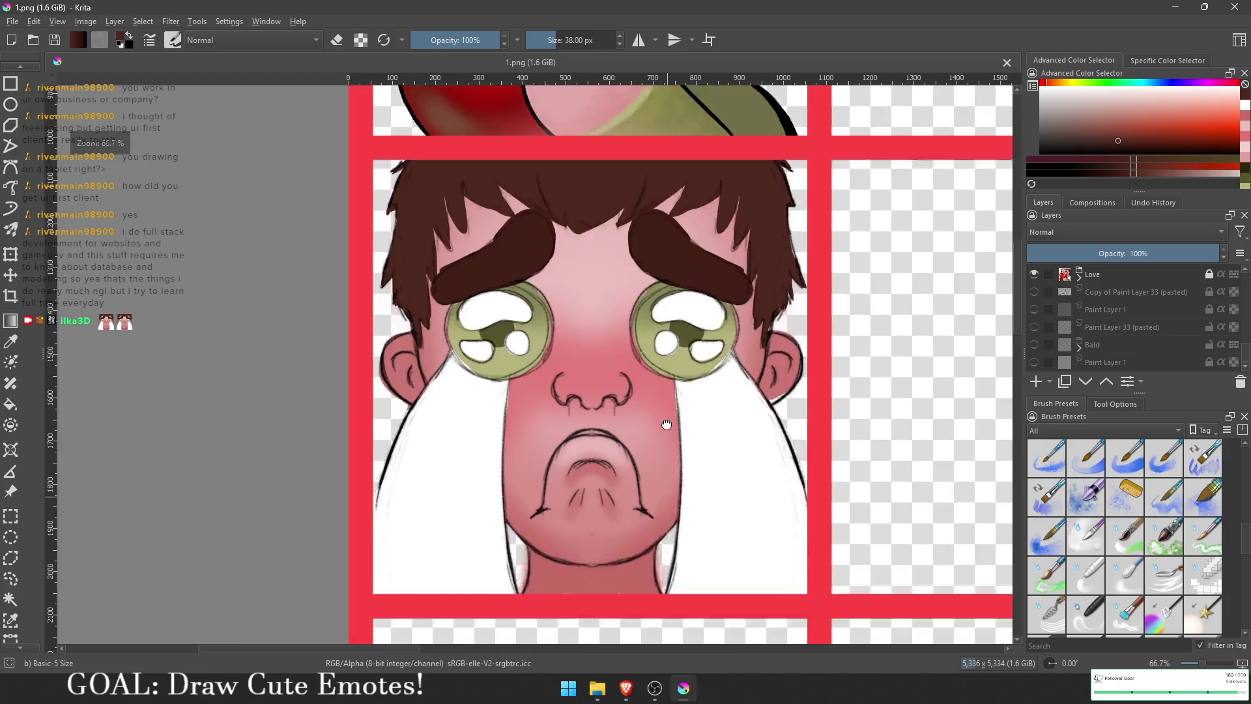
scroll(558, 313, "down", 5)
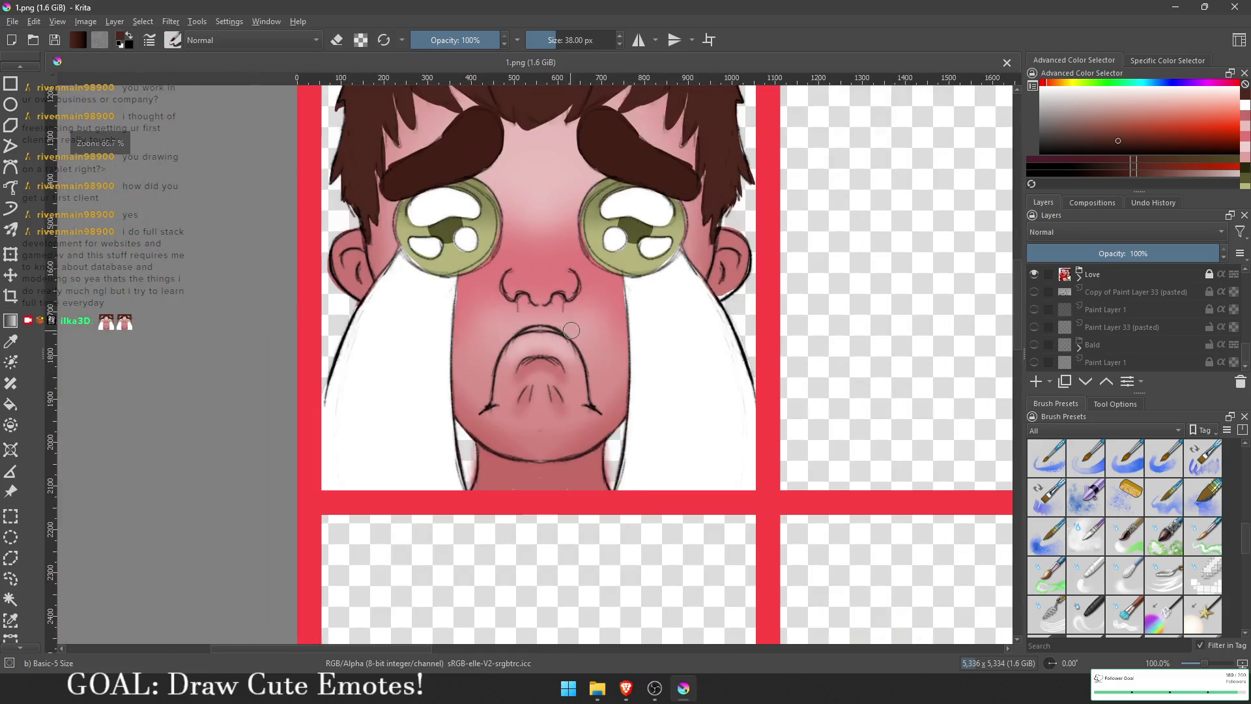
scroll(518, 410, "down", 1)
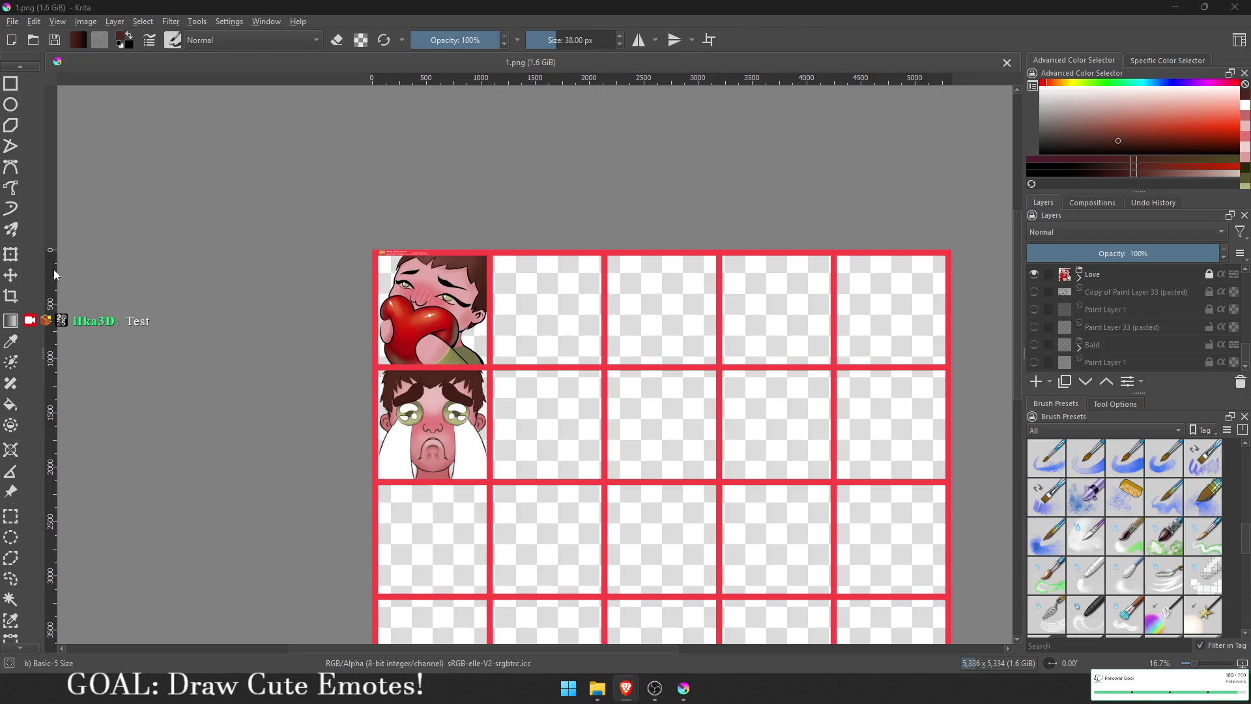
Step: Show the grey background fill behind the emote cells and hide the crying face group (Group 44)
left_click(1098, 344)
left_click(1034, 362)
scroll(1061, 338, "up", 5)
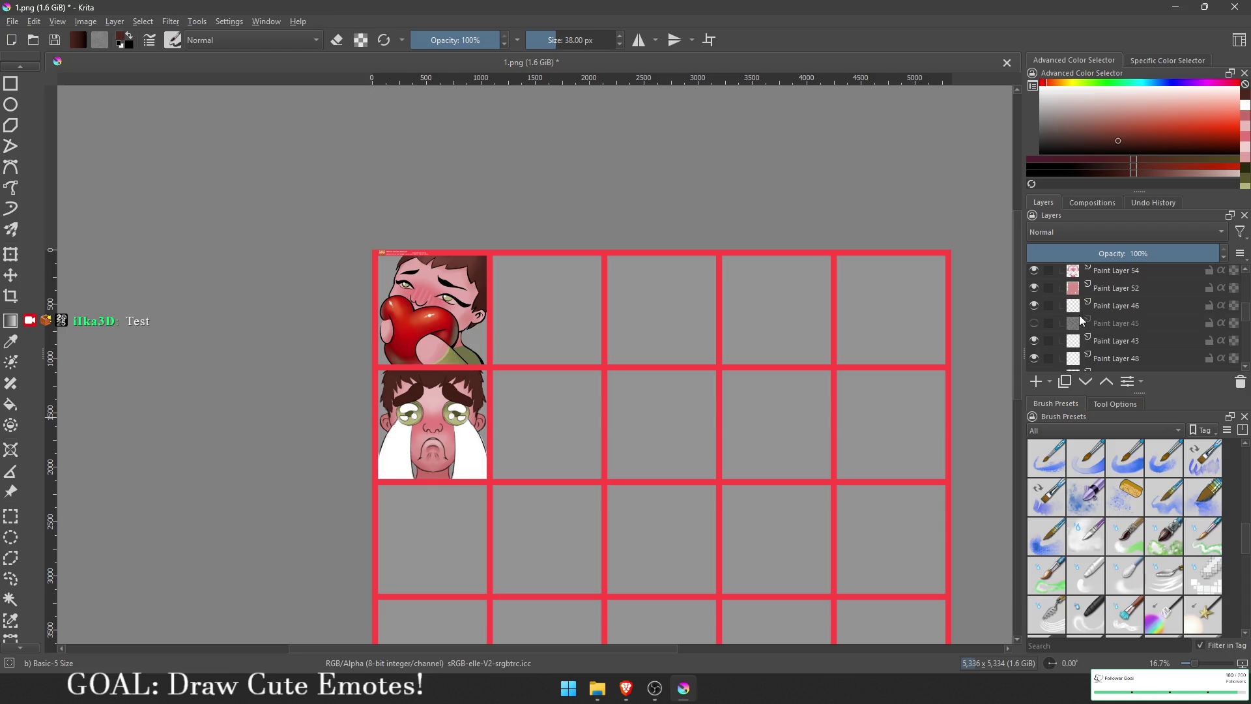
left_click(1079, 296)
left_click(1078, 297)
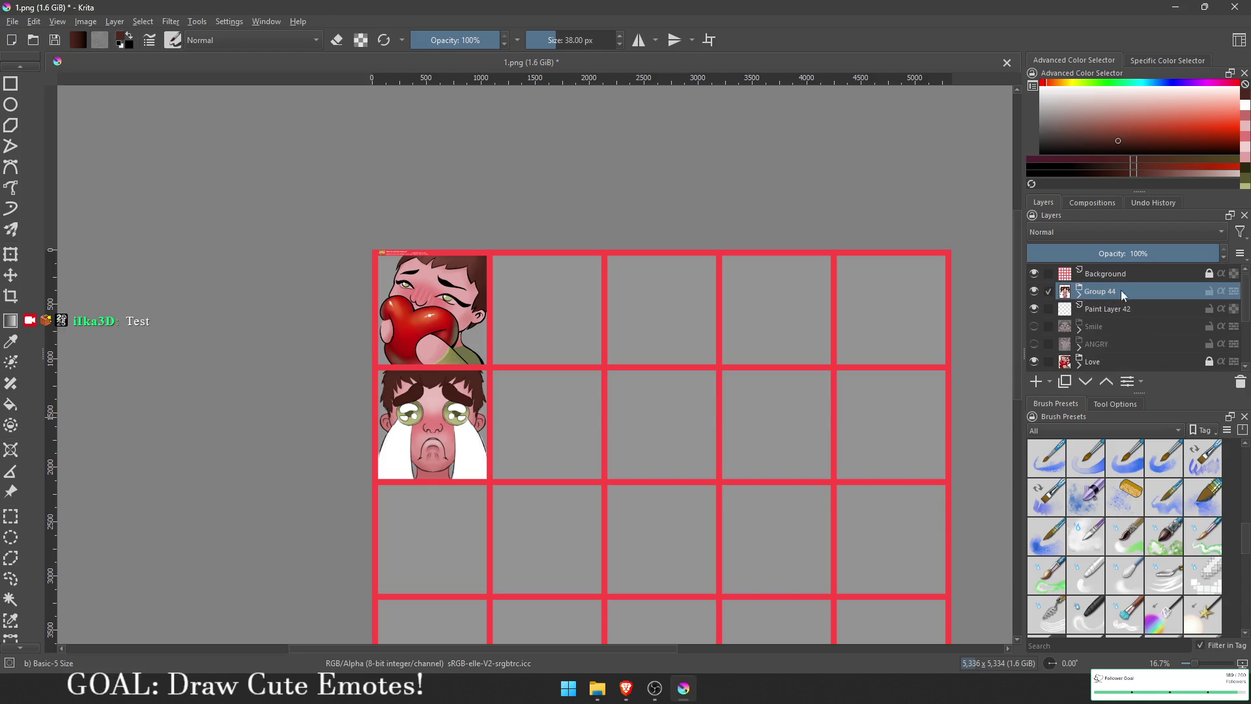
left_click(1033, 291)
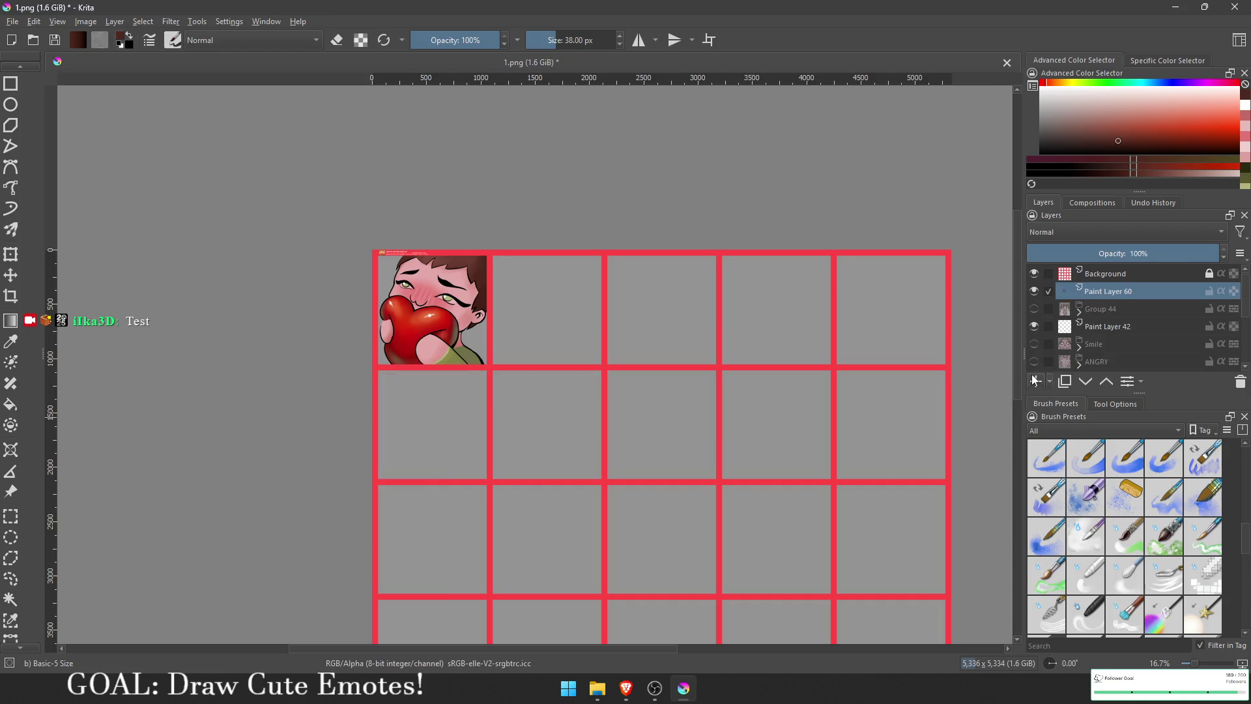
Step: Wrap Paint Layer 60 in a new quick group named Laugh
right_click(1103, 291)
mouse_move(1099, 497)
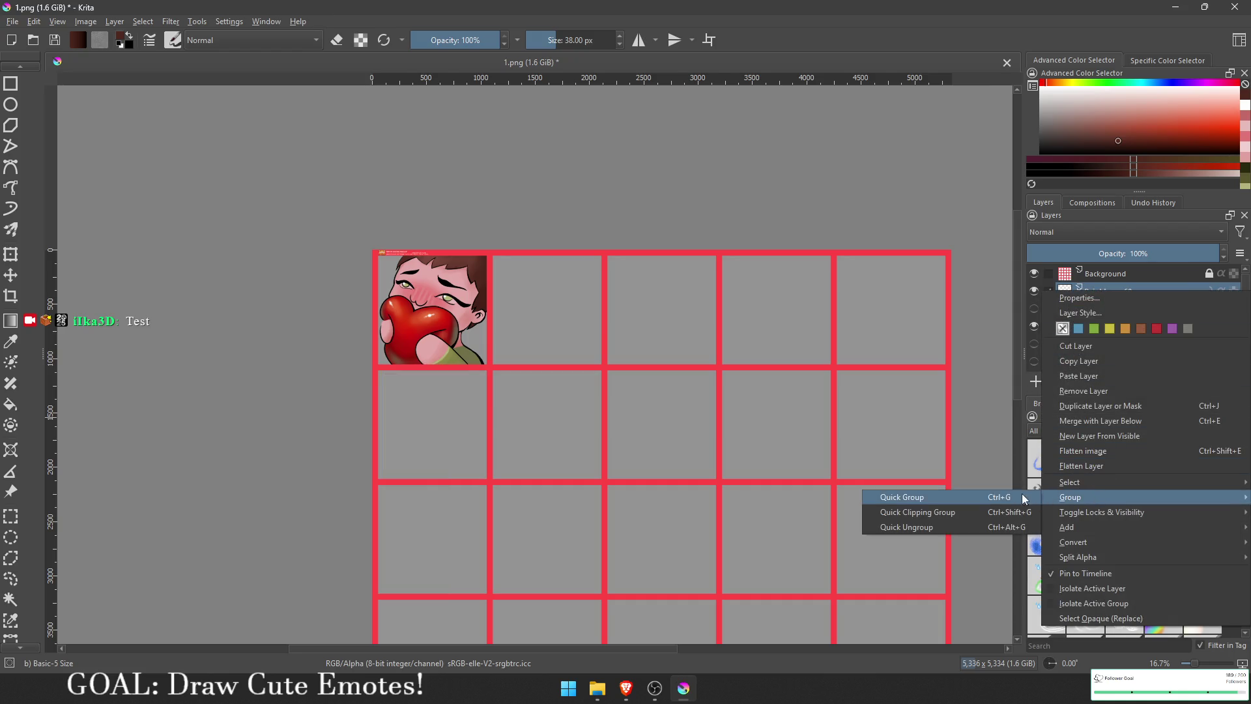
left_click(1002, 498)
double_click(1119, 293)
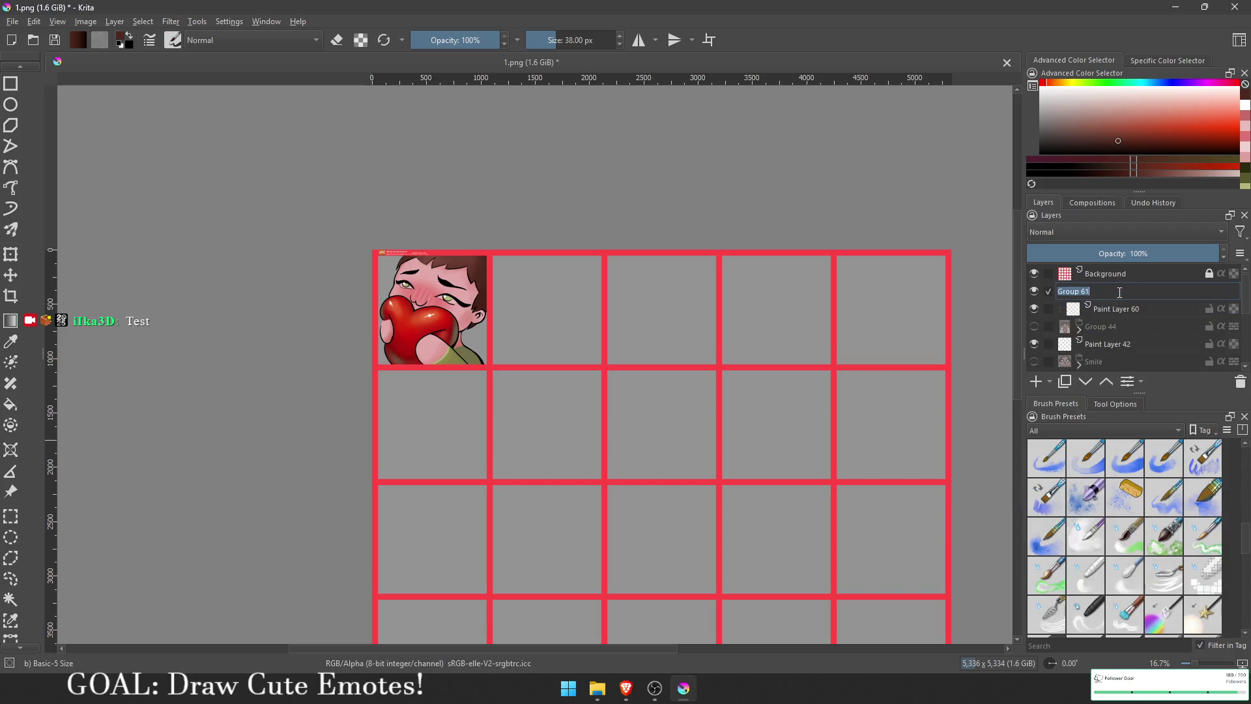
type("Laugh")
key("Return")
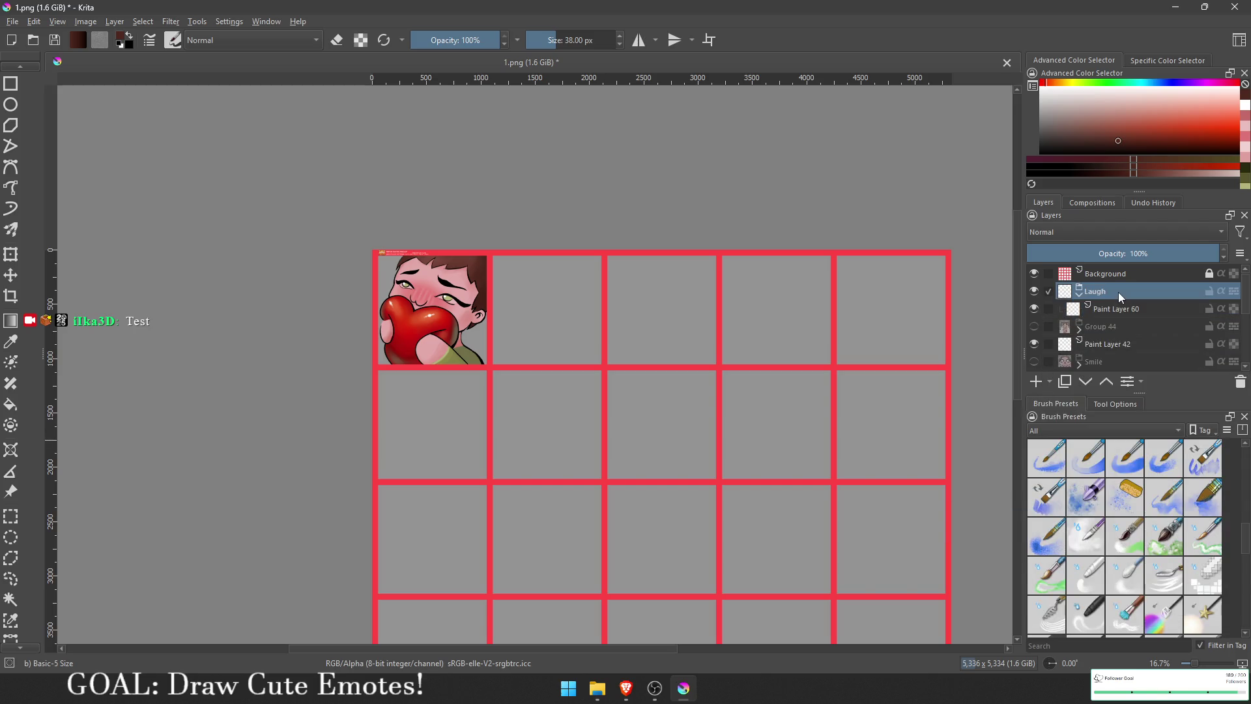
Step: Rename the crying face group to Cry and reselect Paint Layer 60
left_click(1096, 325)
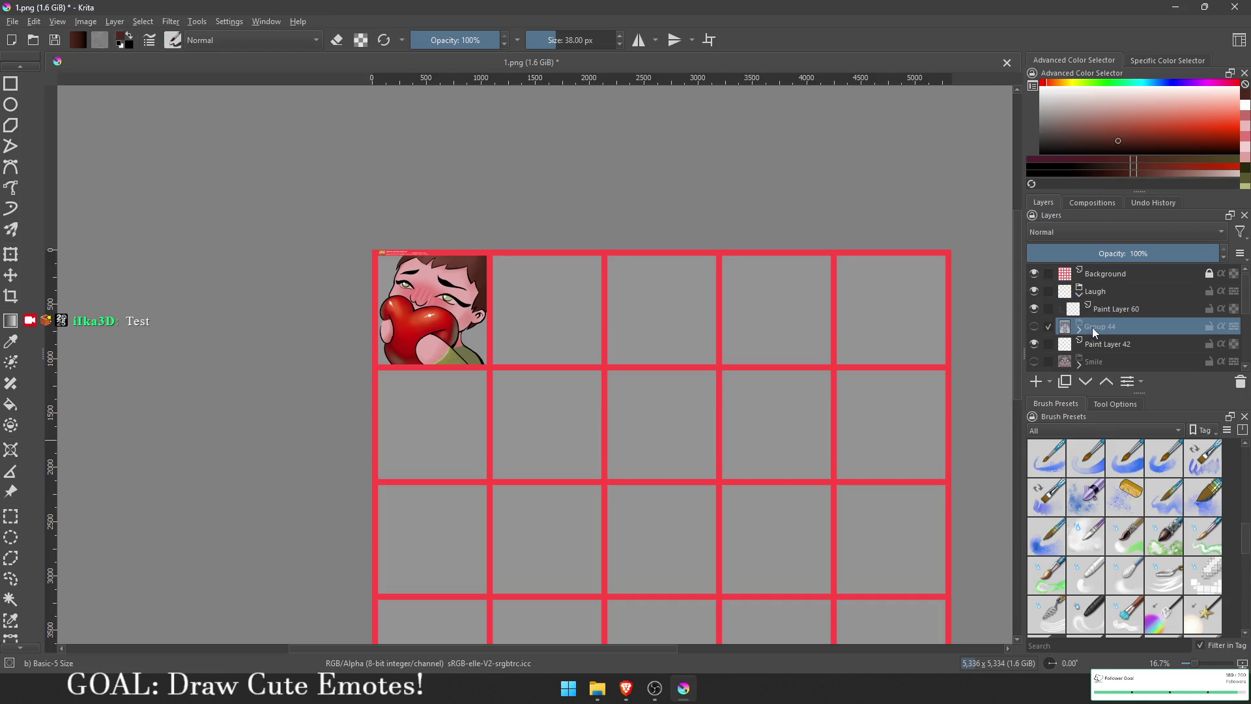
double_click(1094, 327)
type("Cry")
key("Return")
left_click(1100, 309)
Step: Try saving the sheet as PNG, then as 1.krz in Krita Archival format, dismissing both errors
key("ctrl+s")
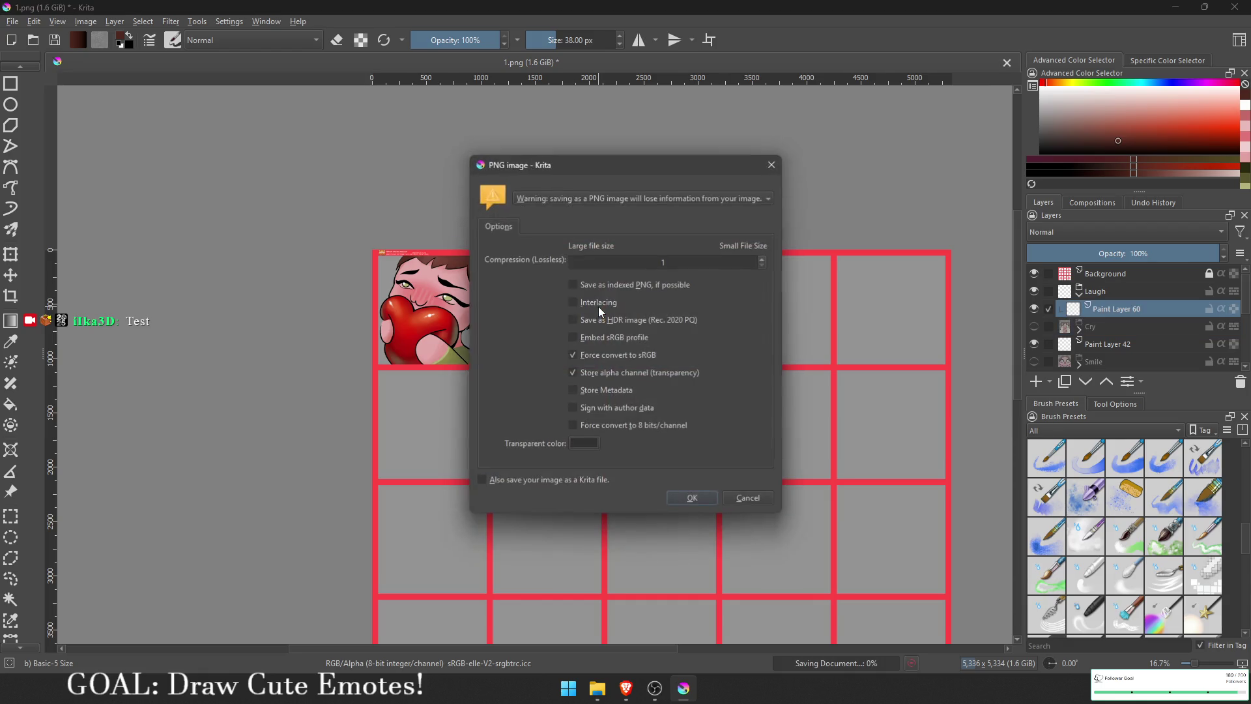
left_click(732, 498)
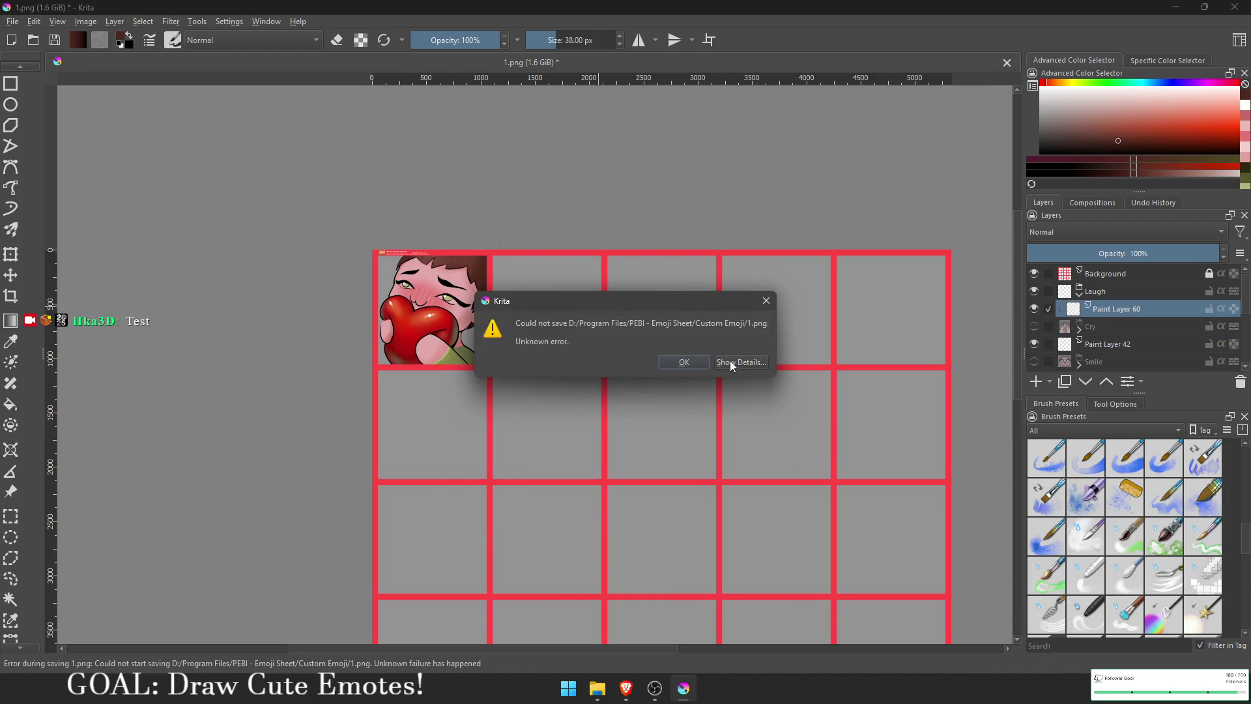
left_click(766, 303)
left_click(13, 21)
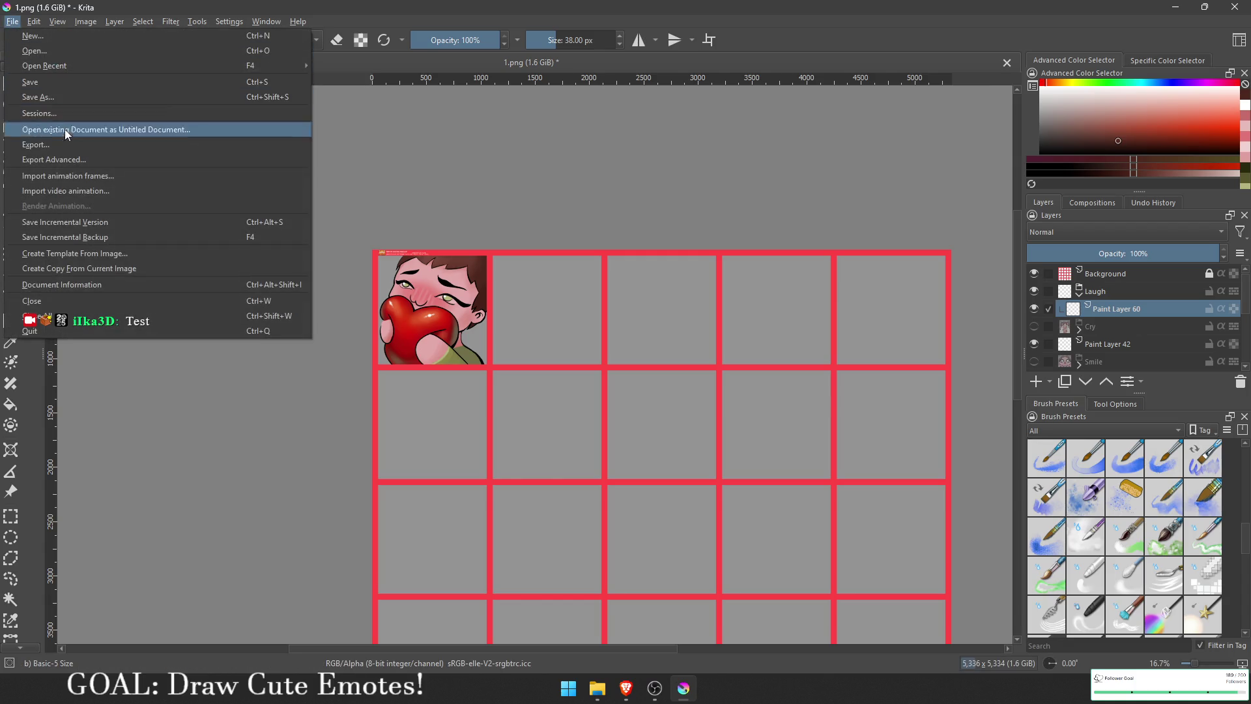
left_click(61, 99)
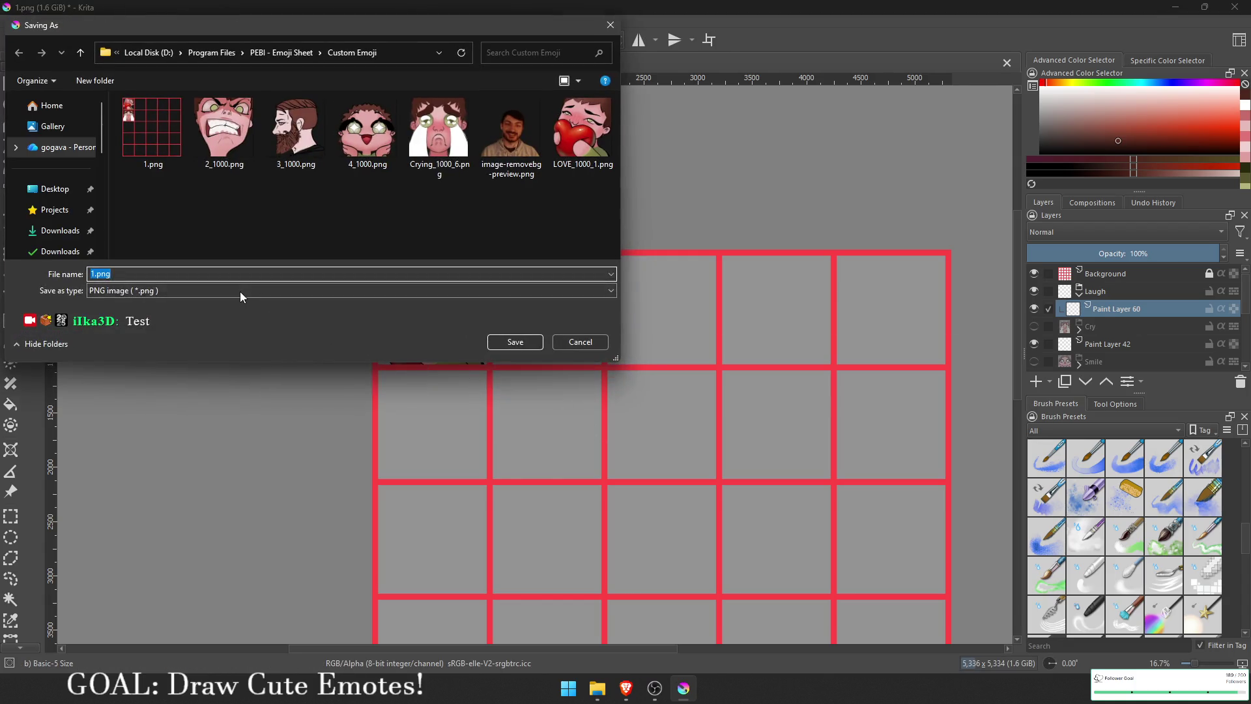
left_click(240, 292)
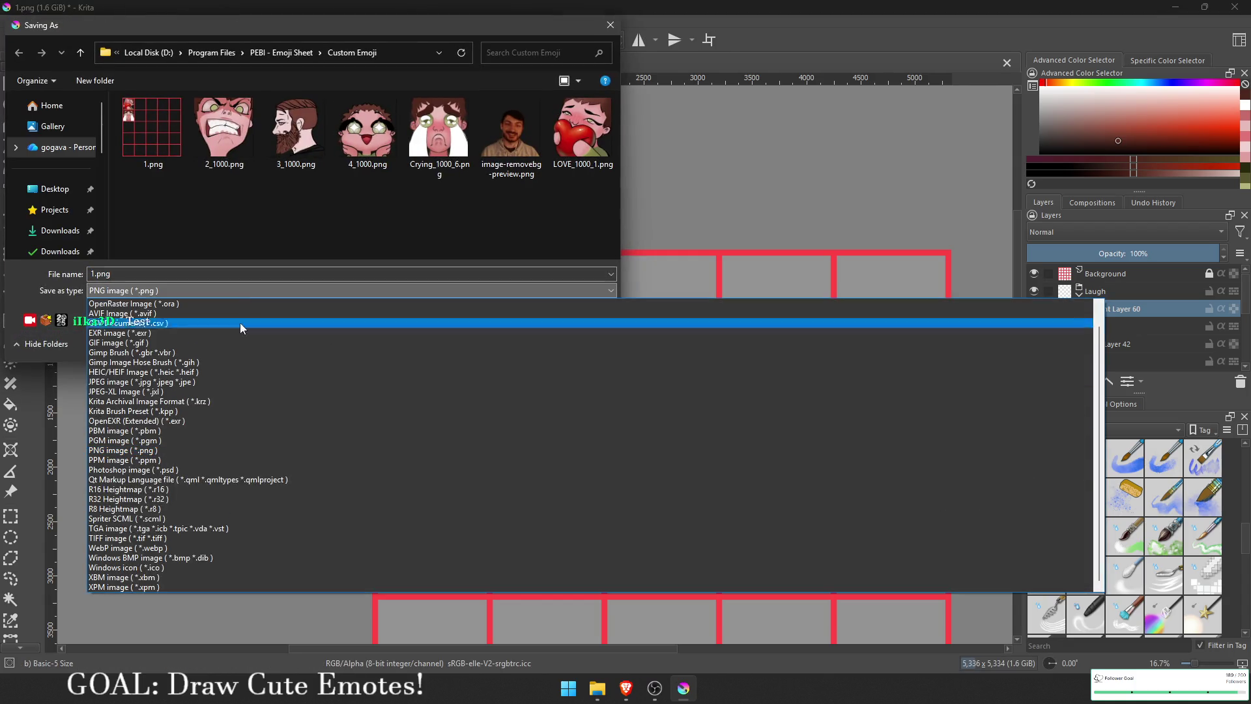
left_click(220, 400)
left_click(510, 341)
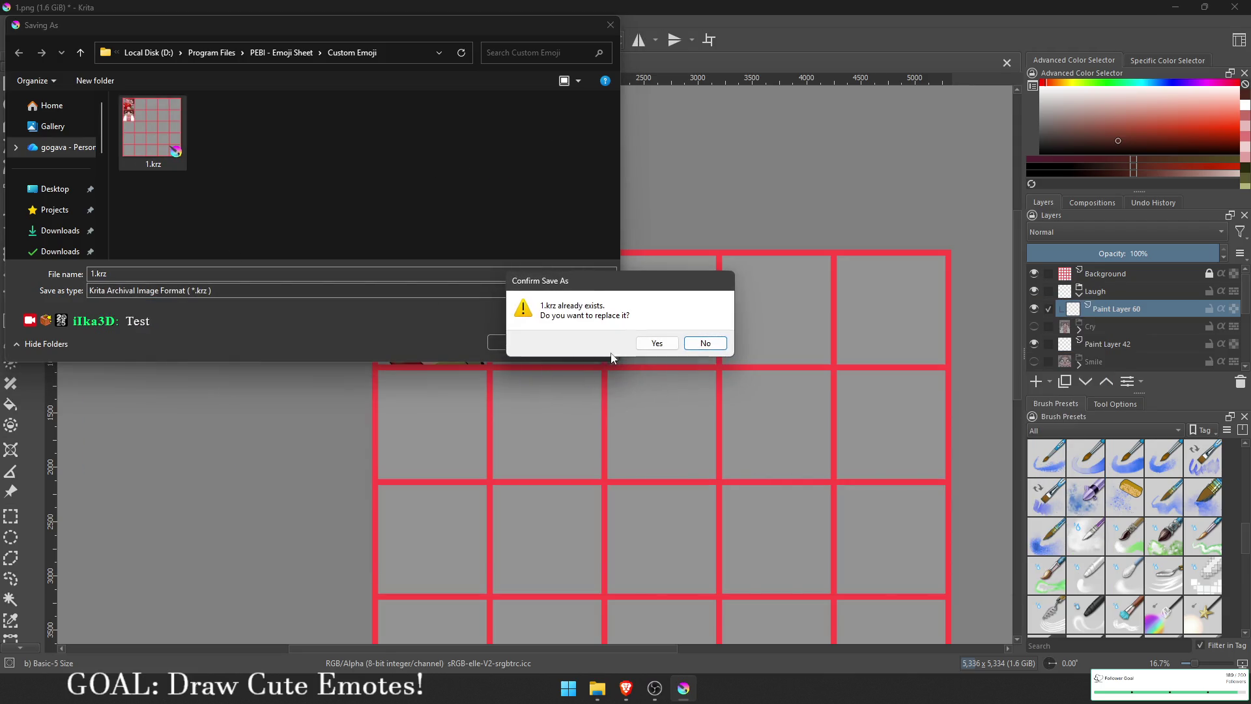
left_click(654, 342)
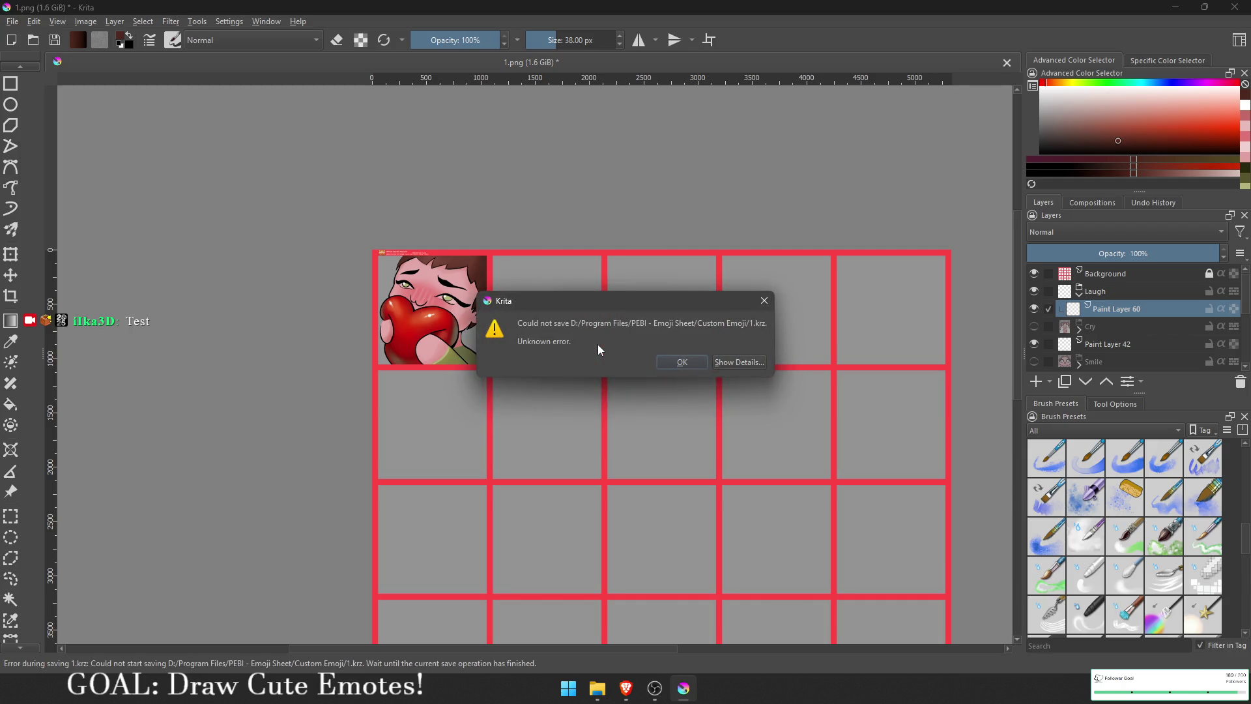
left_click(676, 365)
Step: Save the sheet as new.krz in Krita Archival Image Format (.krz)
key("ctrl+shift+s")
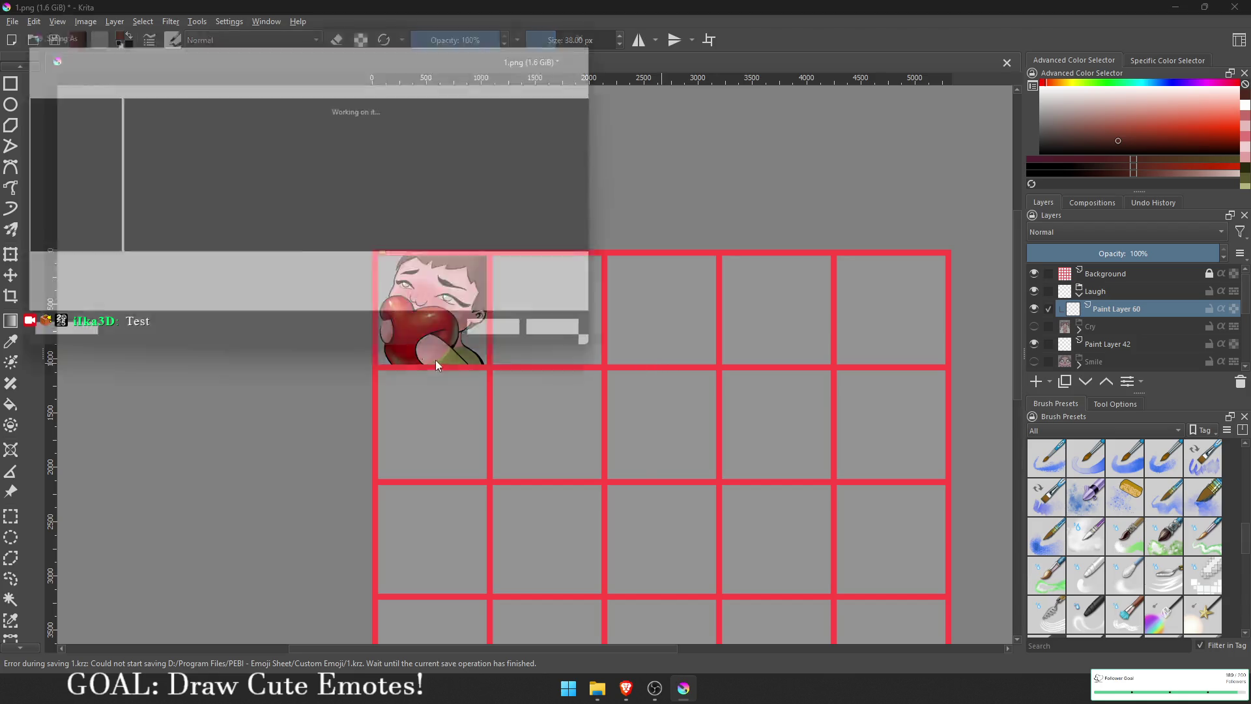
type("12")
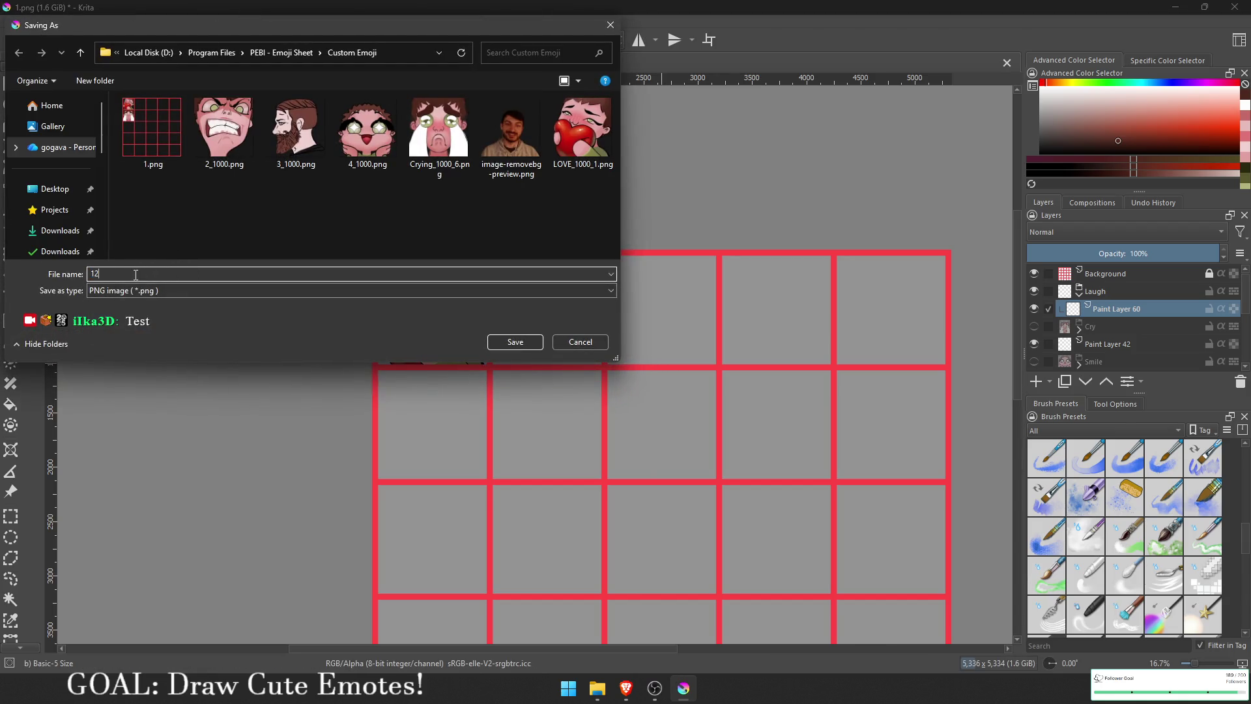
key("BackSpace")
key("BackSpace")
type("e")
key("BackSpace")
type("new")
left_click(272, 293)
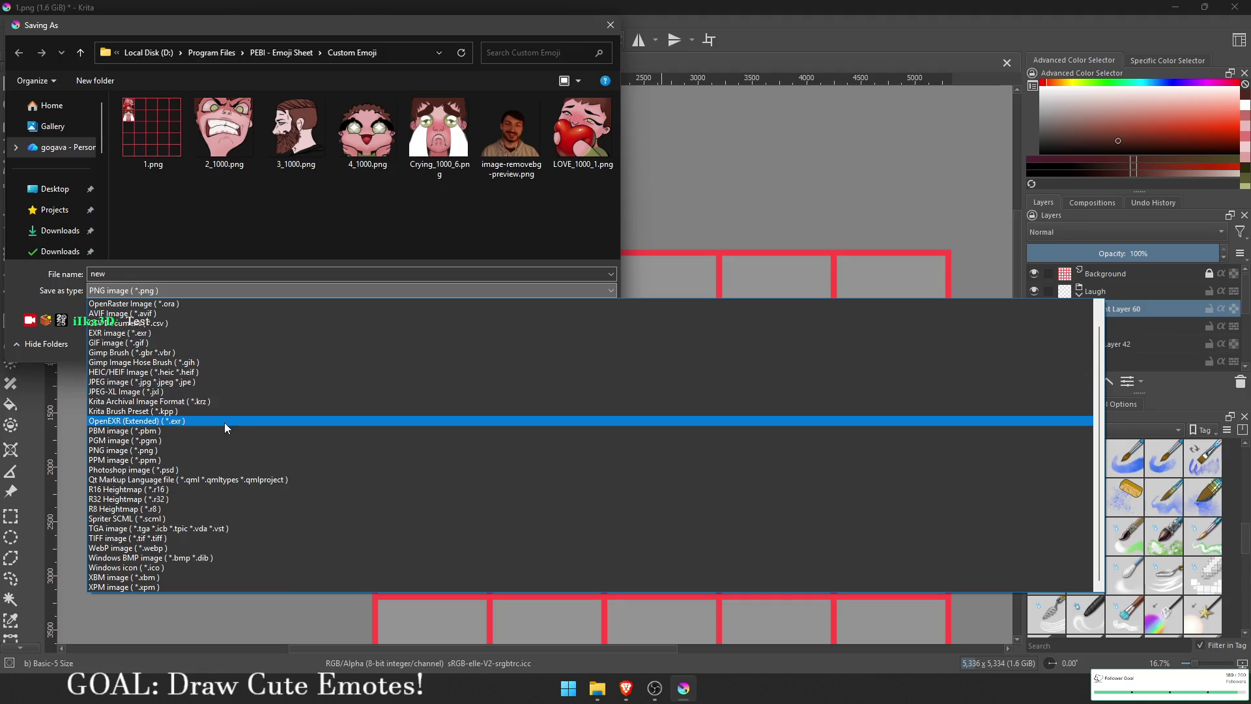
left_click(205, 402)
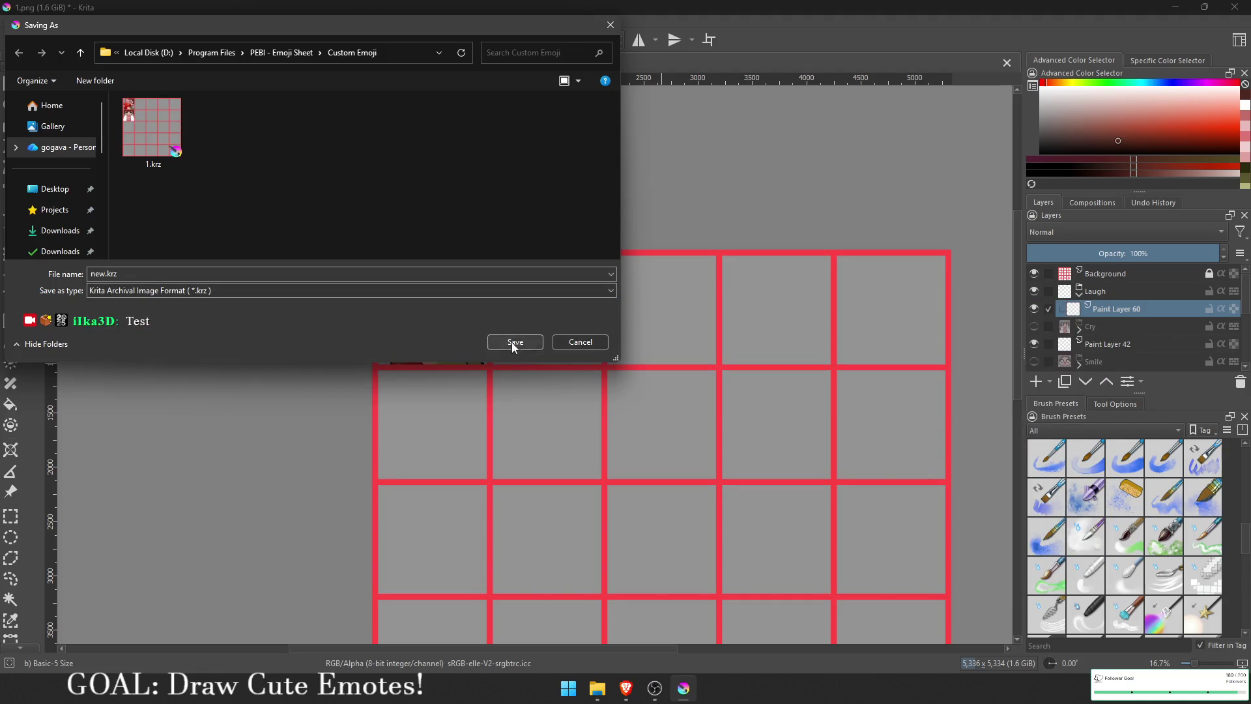
left_click(511, 342)
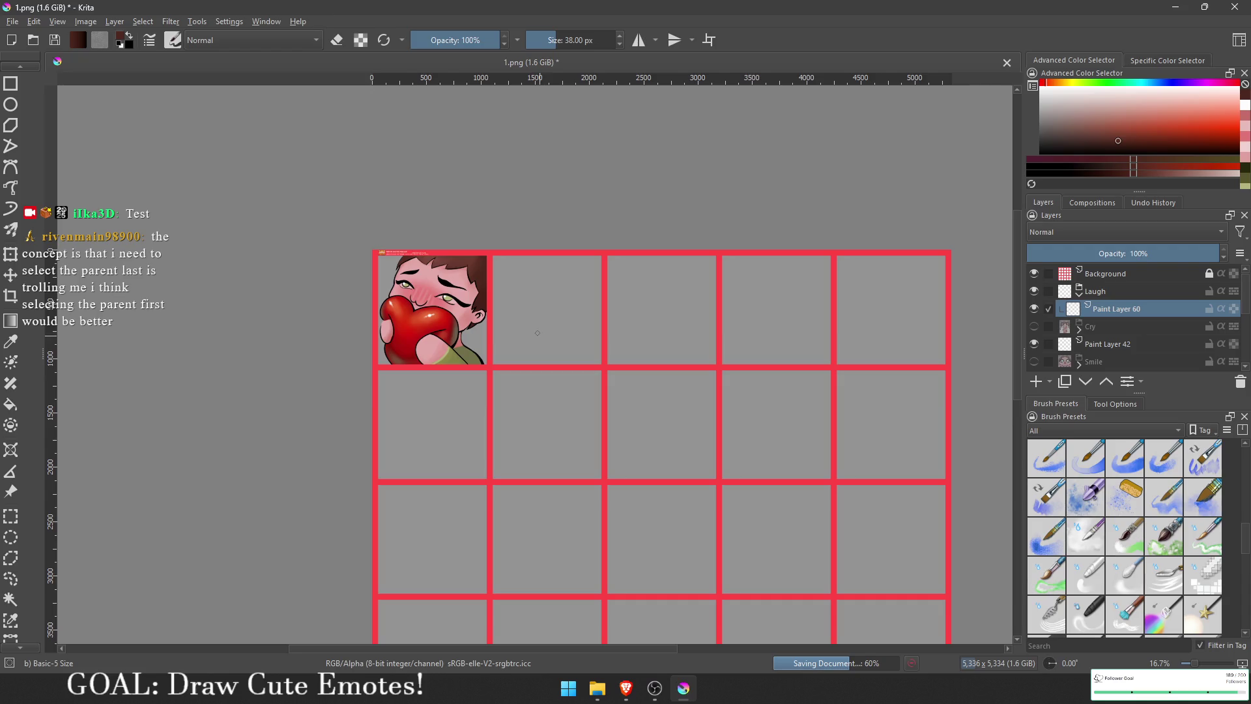
Step: Frame the empty cell beside the heart emote and place the horizontal mirror line at 1614 px
scroll(589, 397, "up", 2)
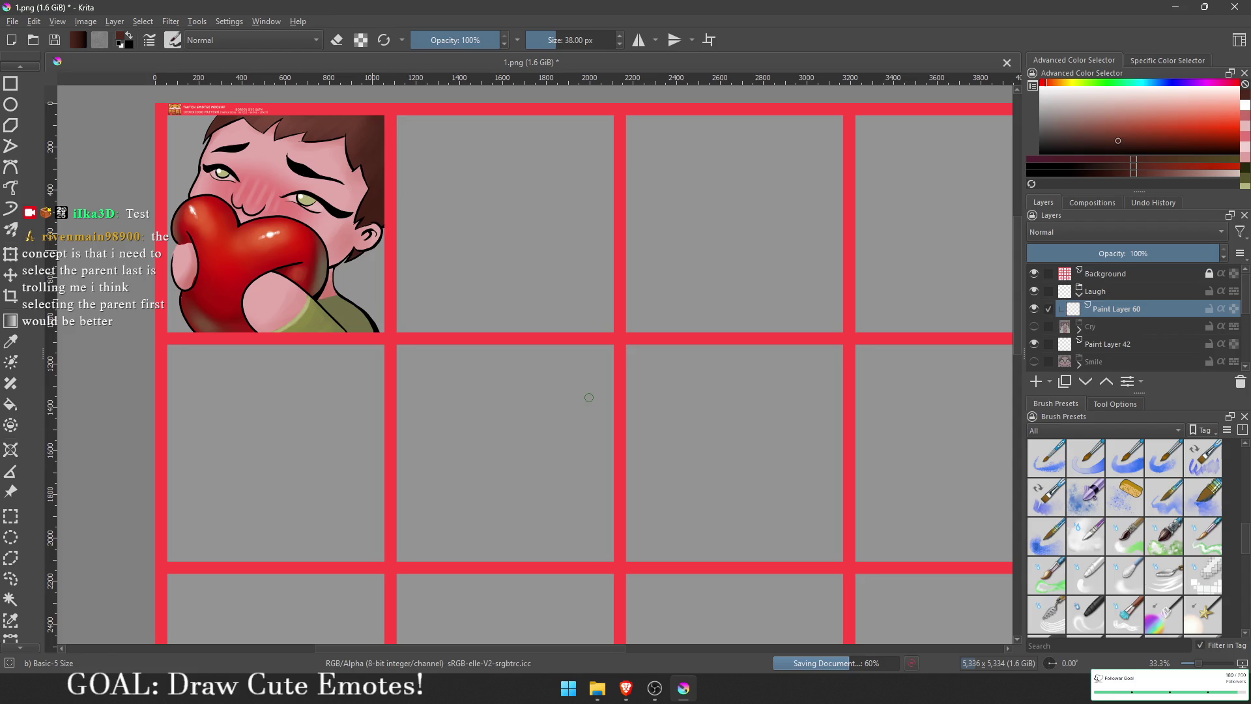
left_click_drag(601, 395, 478, 307)
scroll(478, 307, "up", 2)
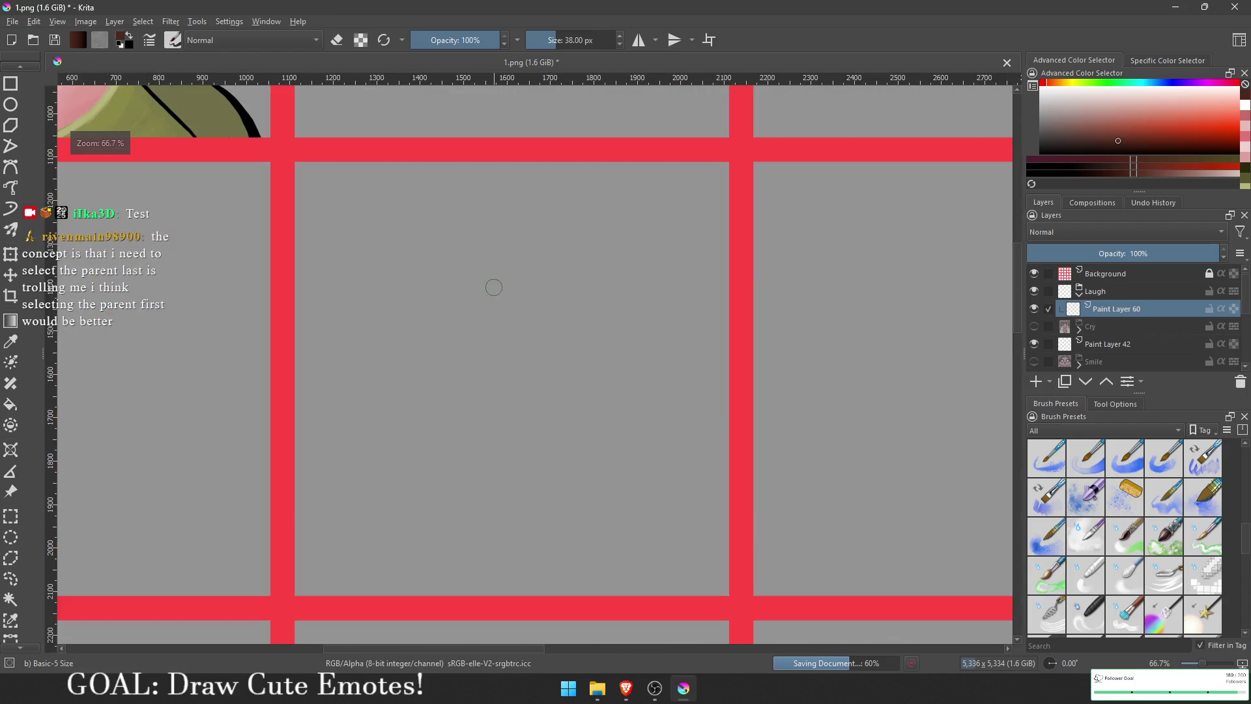
left_click(656, 40)
left_click(656, 86)
scroll(189, 378, "down", 3)
mouse_move(218, 377)
left_mouse_down()
mouse_move(383, 385)
mouse_move(422, 444)
left_mouse_up()
scroll(384, 384, "up", 3)
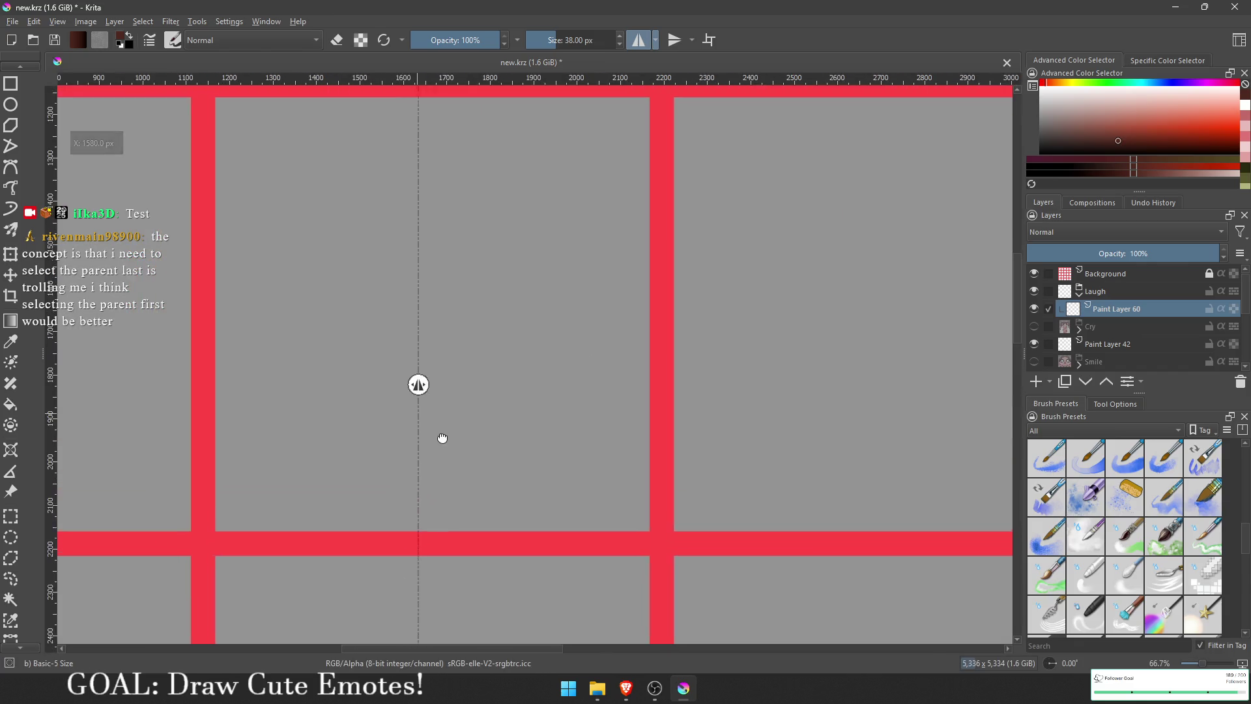
left_click_drag(420, 385, 437, 389)
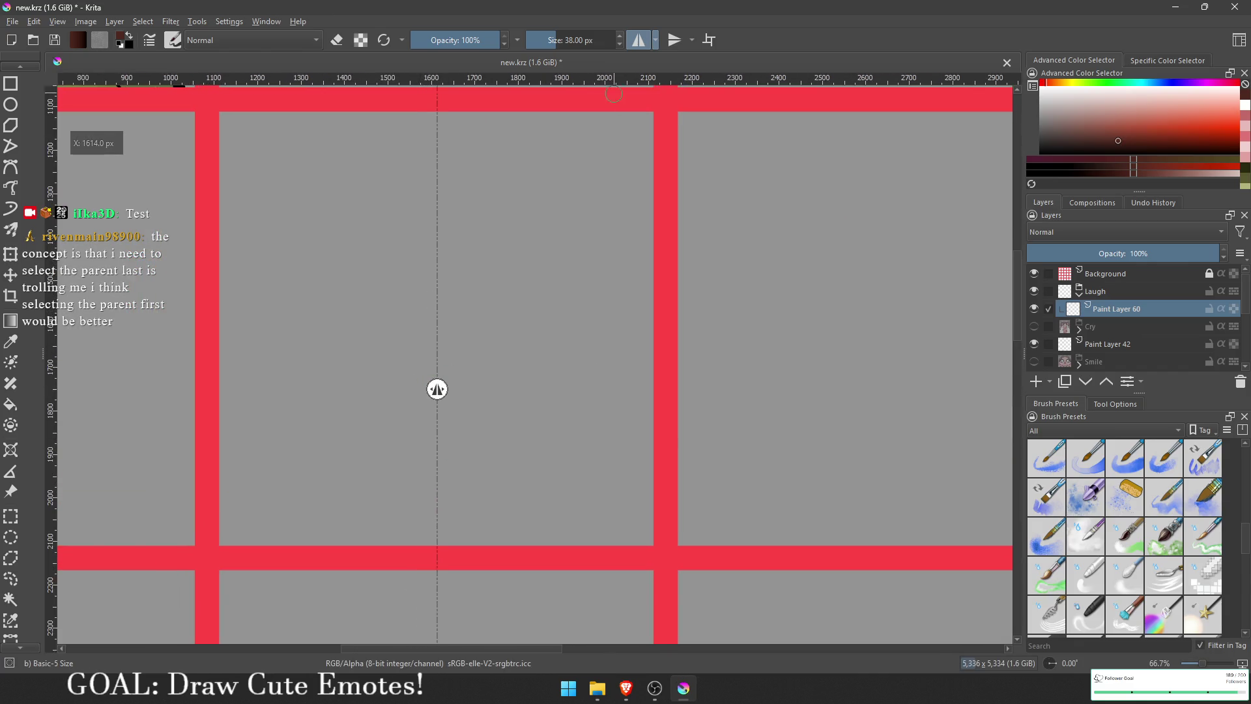
Step: Hide the mirror axis handle and centre the empty cell in view
left_click(656, 39)
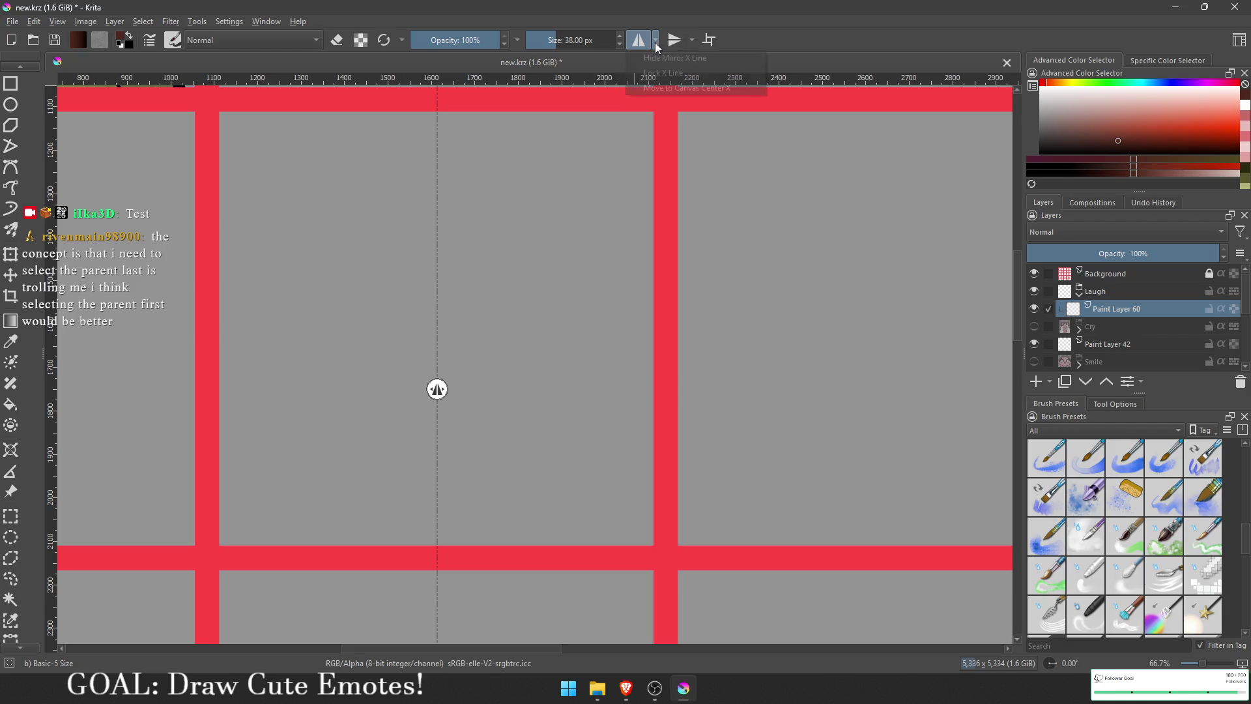
left_click(652, 77)
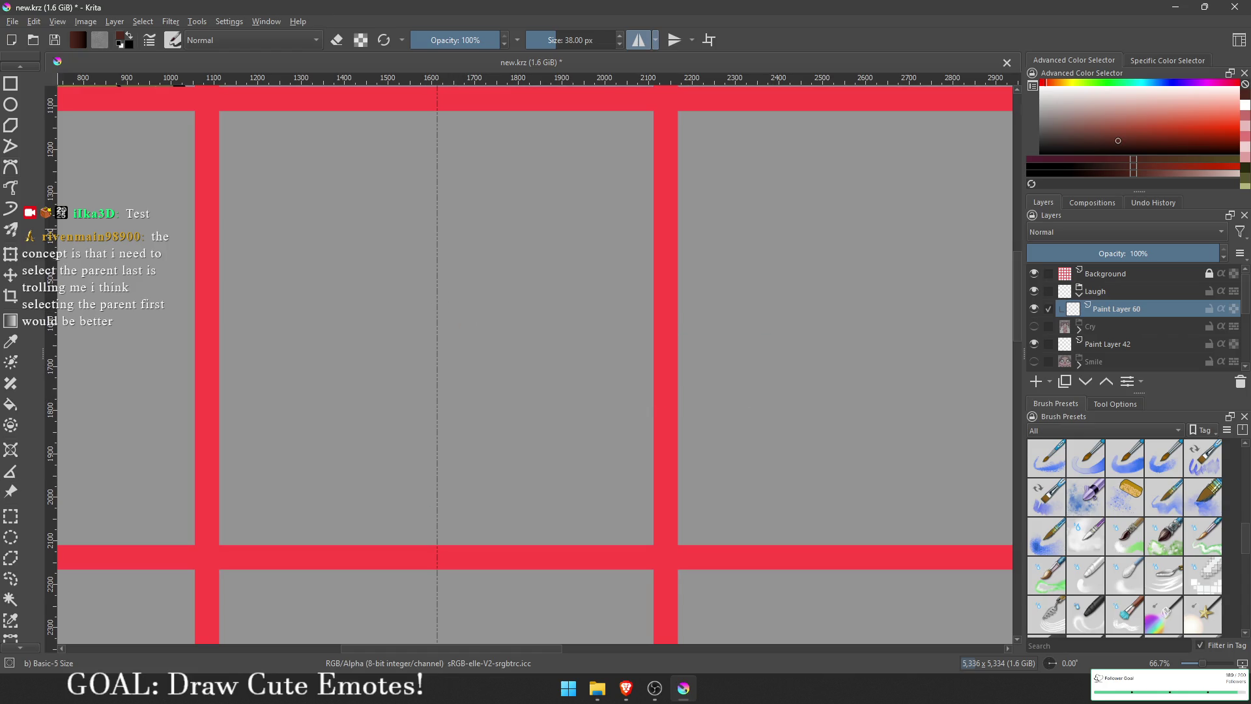
left_click_drag(424, 397, 462, 419)
Step: Reset colours to black and white, pick the Pencil 1 Sketch brush and shrink it
key("d")
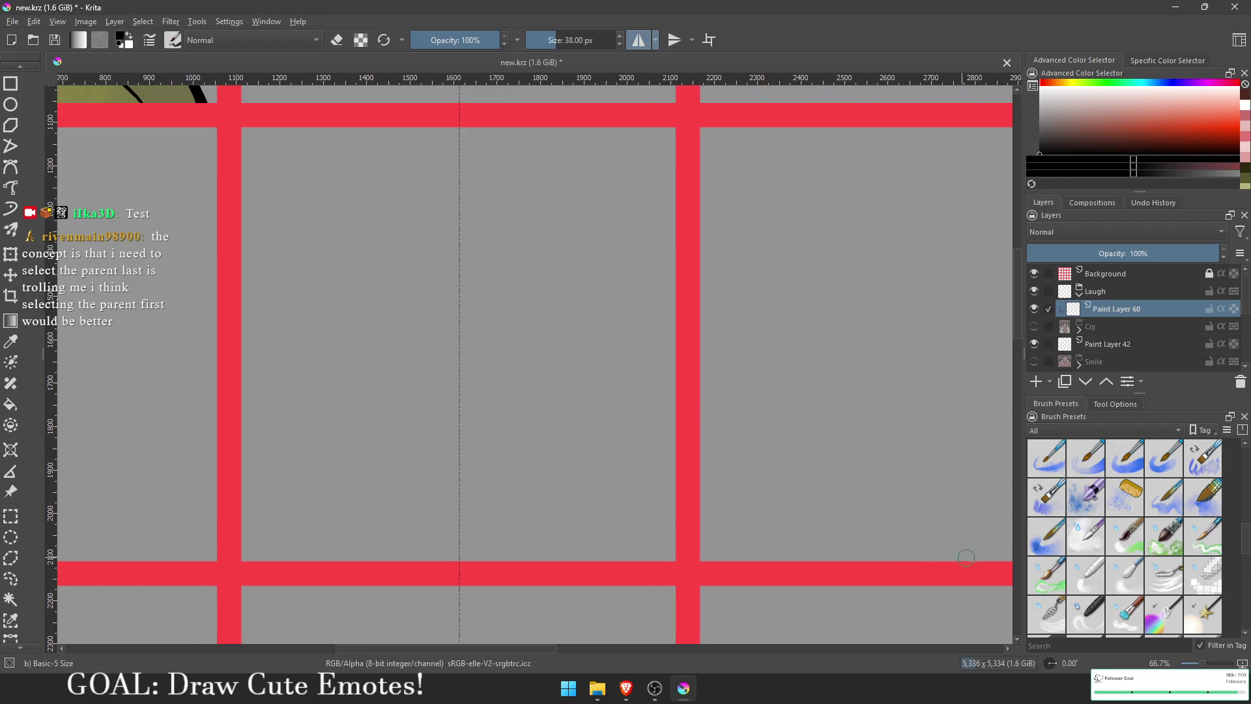
scroll(1105, 533, "up", 5)
left_click(1096, 537)
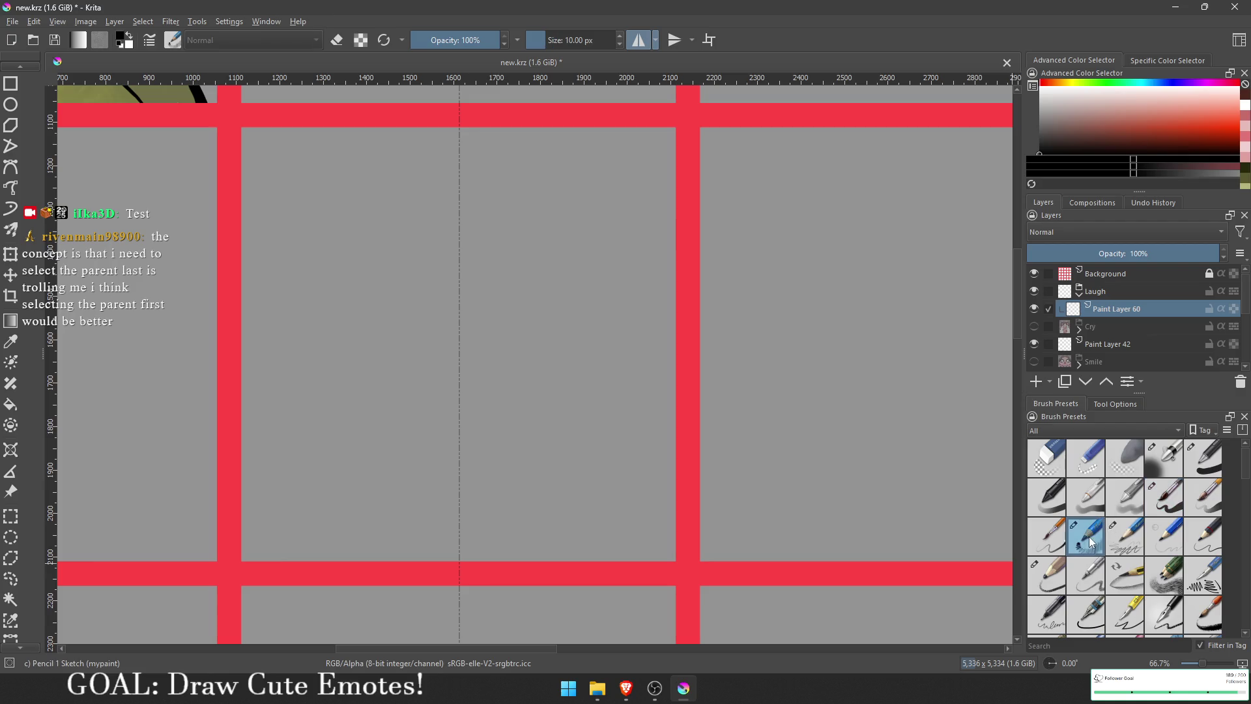
scroll(498, 350, "up", 1)
mouse_move(507, 355)
left_mouse_down()
mouse_move(510, 344)
mouse_move(548, 349)
mouse_move(562, 372)
left_mouse_up()
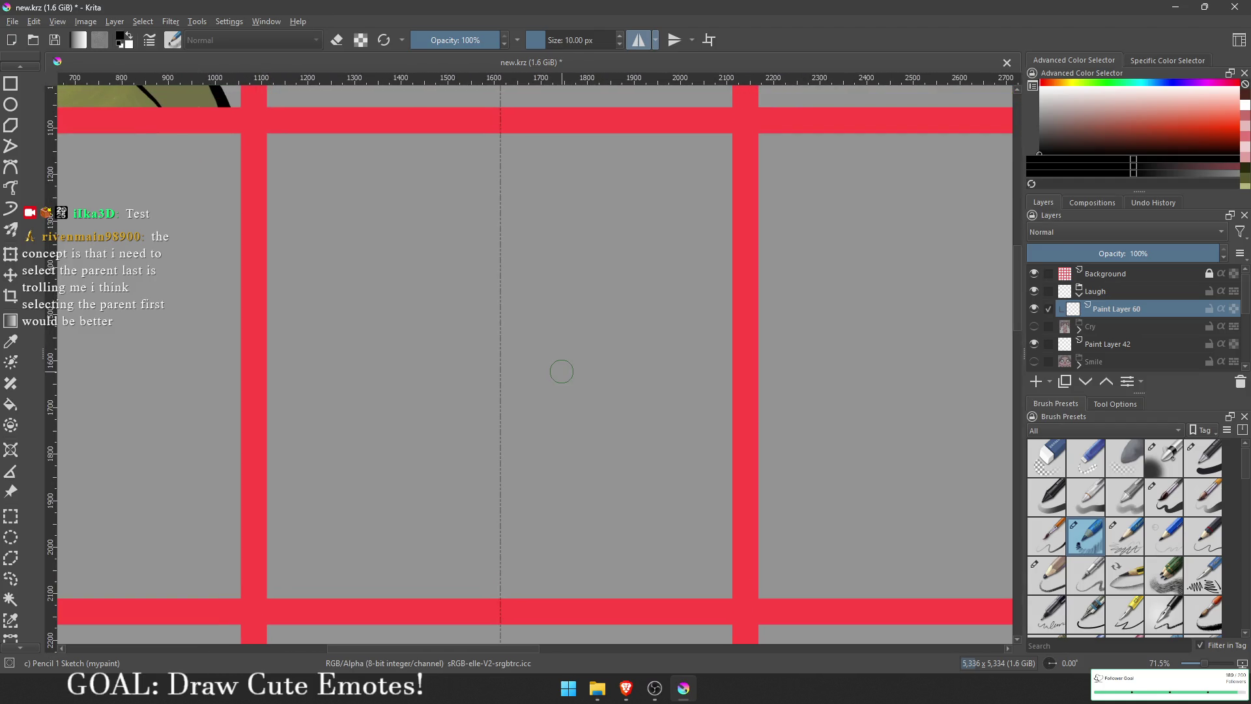
key("bracketleft")
key("bracketleft")
key("bracketleft")
key("bracketleft")
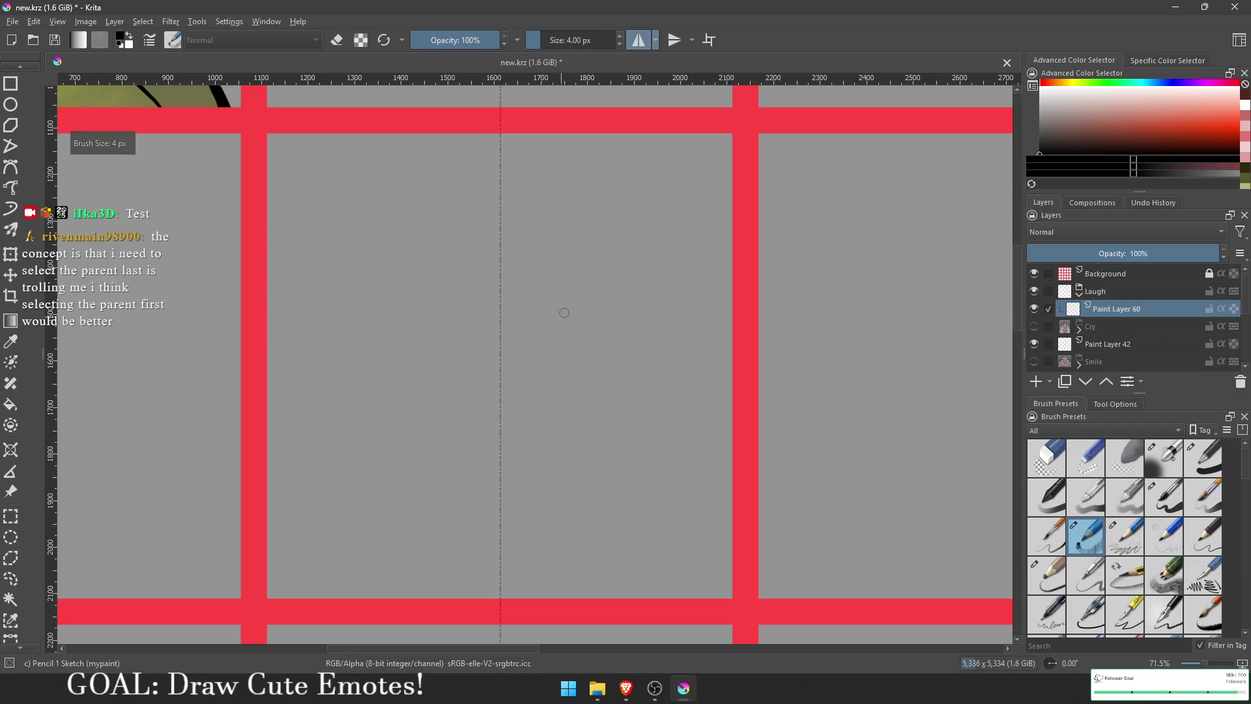
Step: Sketch mirrored arched brows and a smiling mouth, undoing the stray mouth line and teardrops
mouse_move(557, 320)
left_mouse_down()
mouse_move(609, 287)
mouse_move(666, 311)
mouse_move(574, 312)
mouse_move(657, 301)
left_mouse_up()
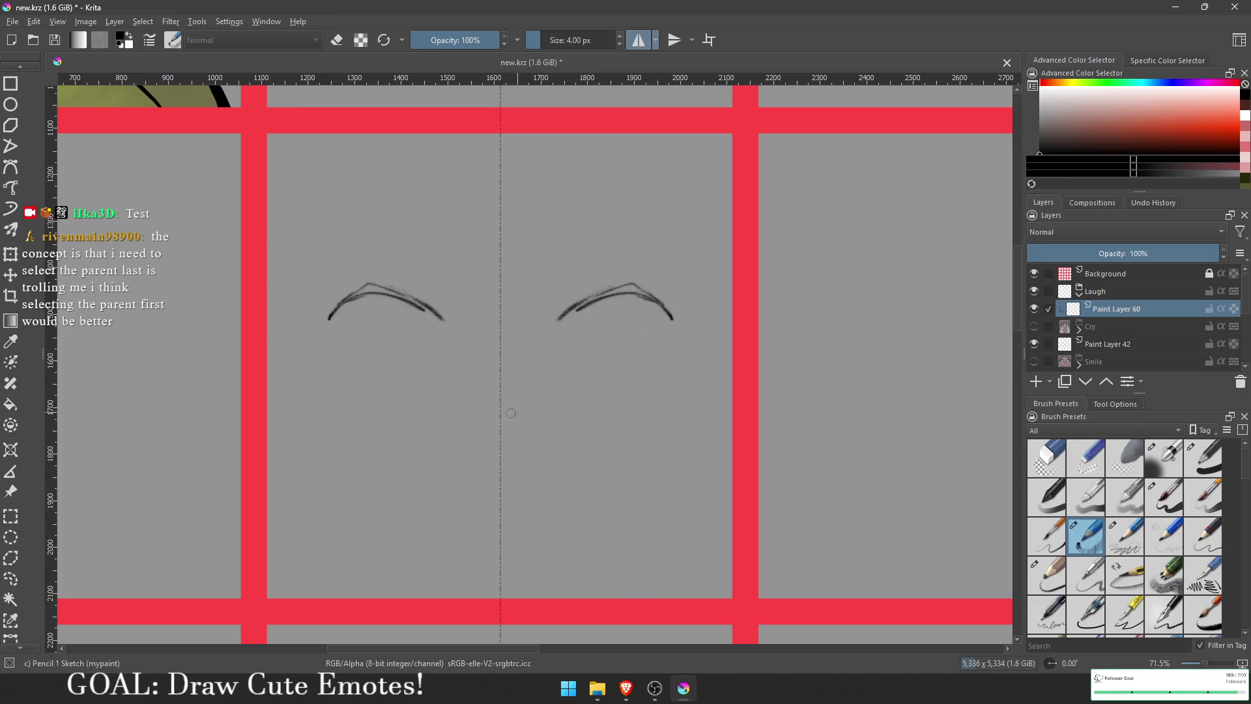
mouse_move(505, 410)
left_mouse_down()
mouse_move(583, 400)
mouse_move(502, 406)
mouse_move(540, 383)
left_mouse_up()
key("ctrl+z")
key("ctrl+z")
mouse_move(502, 454)
left_mouse_down()
mouse_move(619, 416)
mouse_move(606, 456)
mouse_move(510, 527)
left_mouse_up()
mouse_move(653, 330)
left_mouse_down()
mouse_move(707, 342)
mouse_move(660, 334)
mouse_move(660, 443)
mouse_move(567, 560)
mouse_move(520, 573)
left_mouse_up()
key("ctrl+z")
key("ctrl+z")
Step: Sketch chin, lower lip, fangs and jawline, retrace the brows, then undo back to the arched eyes
mouse_move(511, 526)
left_mouse_down()
mouse_move(500, 528)
mouse_move(575, 493)
left_mouse_up()
left_click_drag(505, 473, 601, 427)
mouse_move(585, 472)
left_mouse_down()
mouse_move(589, 452)
mouse_move(616, 460)
mouse_move(527, 481)
mouse_move(581, 474)
left_mouse_up()
mouse_move(528, 525)
left_mouse_down()
mouse_move(552, 528)
mouse_move(613, 487)
mouse_move(600, 489)
left_mouse_up()
left_click_drag(538, 529, 579, 510)
mouse_move(576, 337)
left_mouse_down()
mouse_move(599, 323)
mouse_move(674, 329)
left_mouse_up()
mouse_move(584, 238)
left_mouse_down()
mouse_move(668, 283)
mouse_move(576, 258)
mouse_move(677, 290)
mouse_move(674, 302)
left_mouse_up()
key("ctrl+z")
key("ctrl+z")
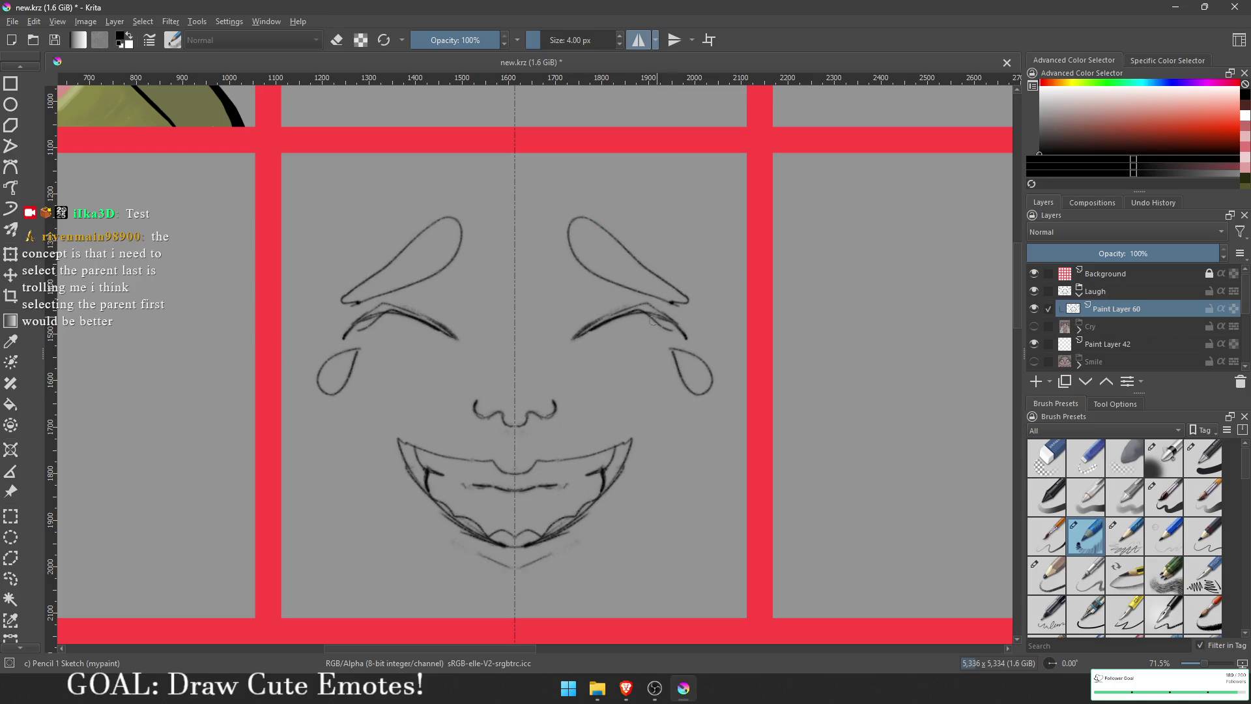
mouse_move(684, 403)
left_mouse_down()
mouse_move(673, 468)
mouse_move(547, 609)
left_mouse_up()
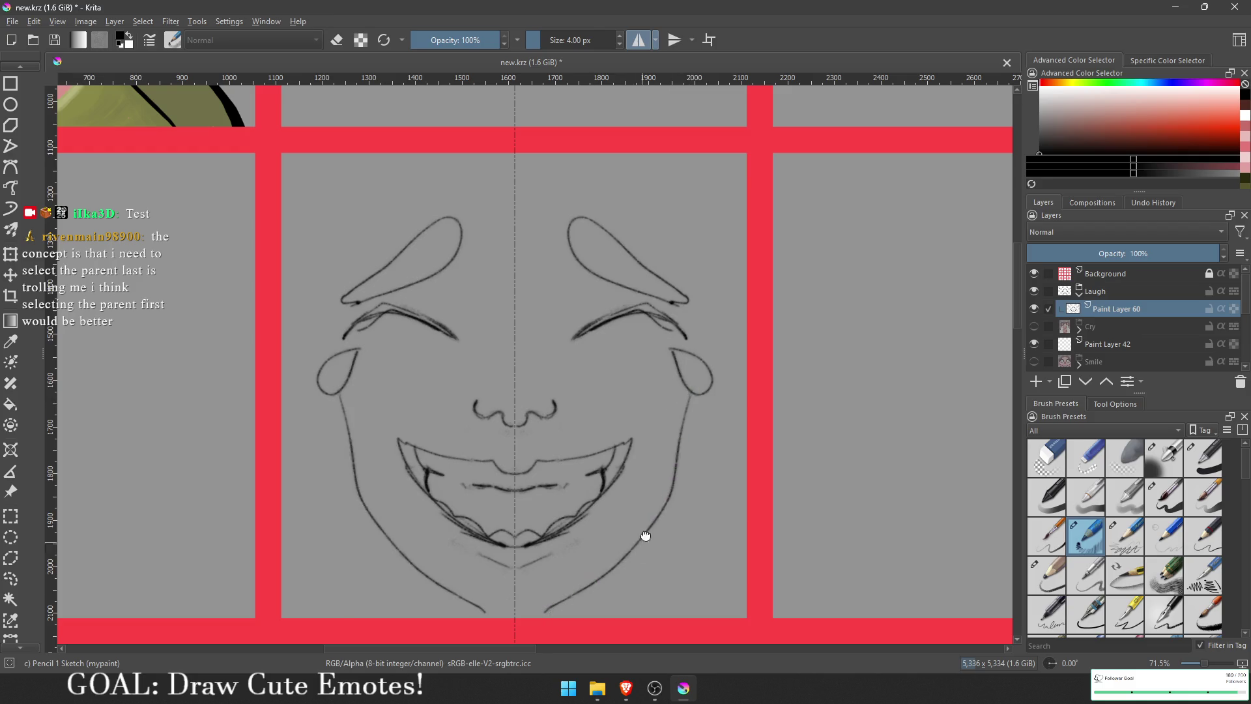
left_click_drag(645, 536, 658, 480)
key("ctrl+z")
key("ctrl+z")
key("ctrl+z")
key("ctrl+z")
key("ctrl+z")
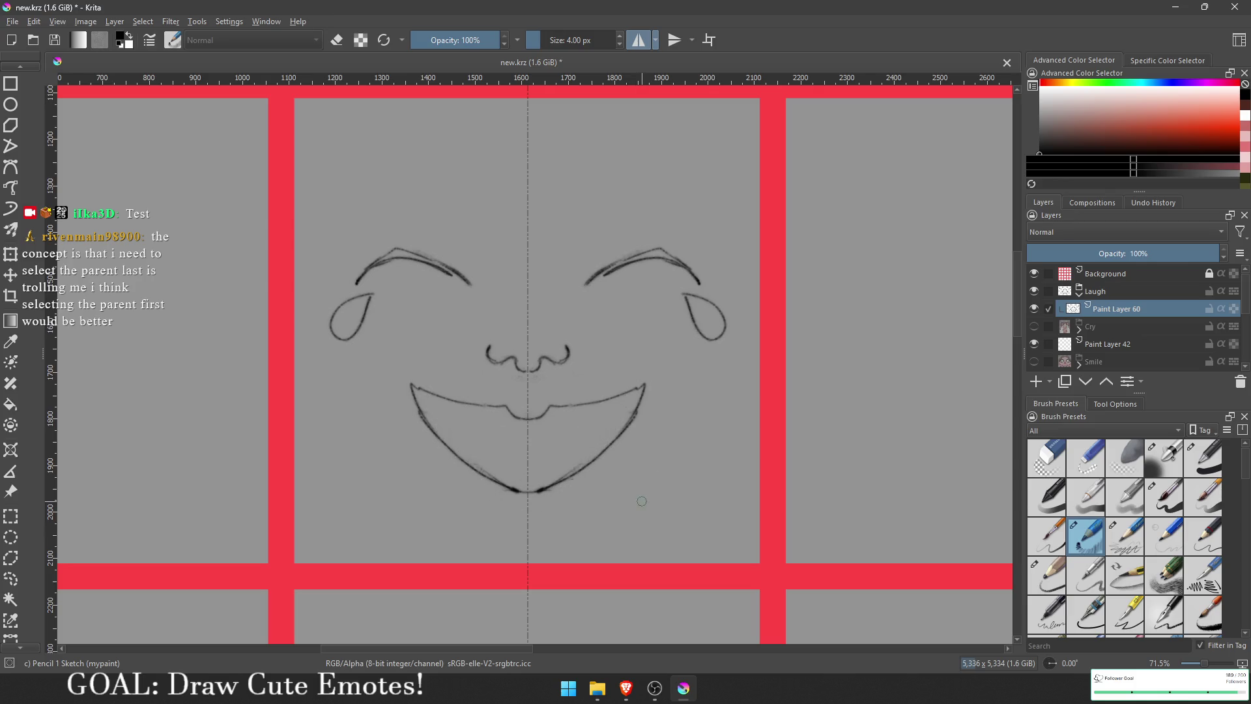
key("ctrl+z")
key("ctrl+z")
key("ctrl+z")
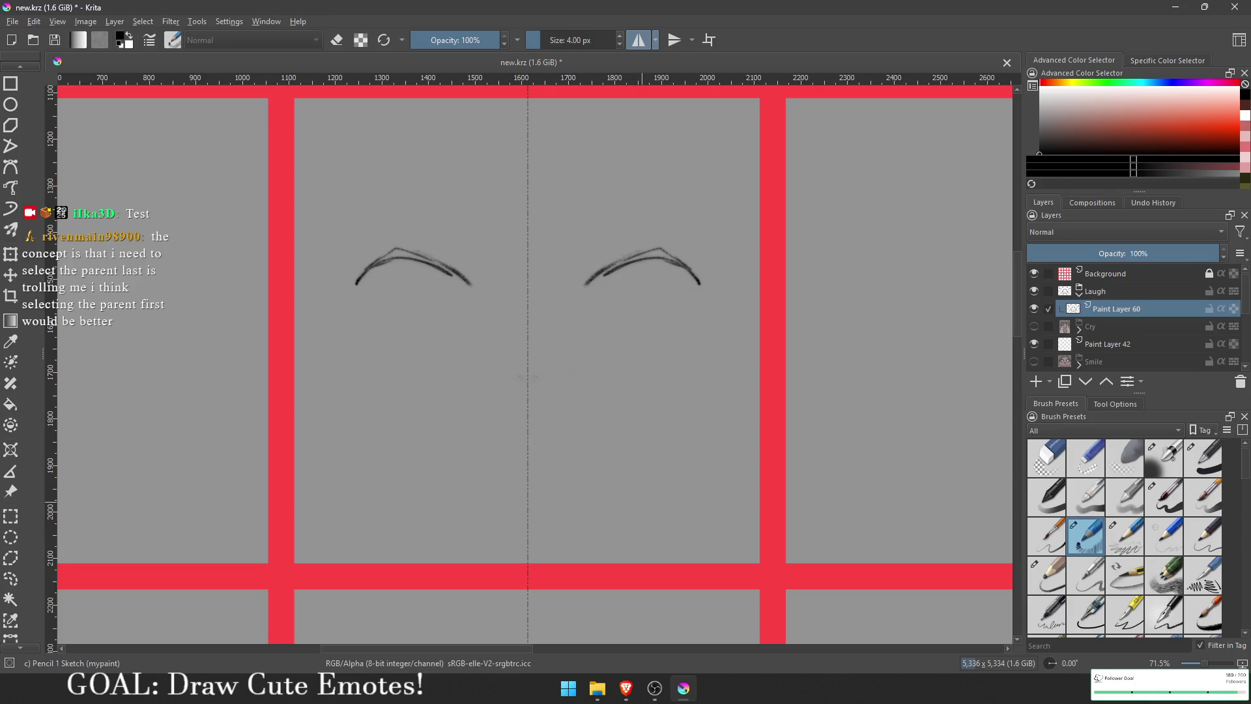
Step: Undo the old brows, try a teardrop, wing stroke and V-shaped mouth, then clear them
key("ctrl+z")
key("ctrl+z")
key("ctrl+z")
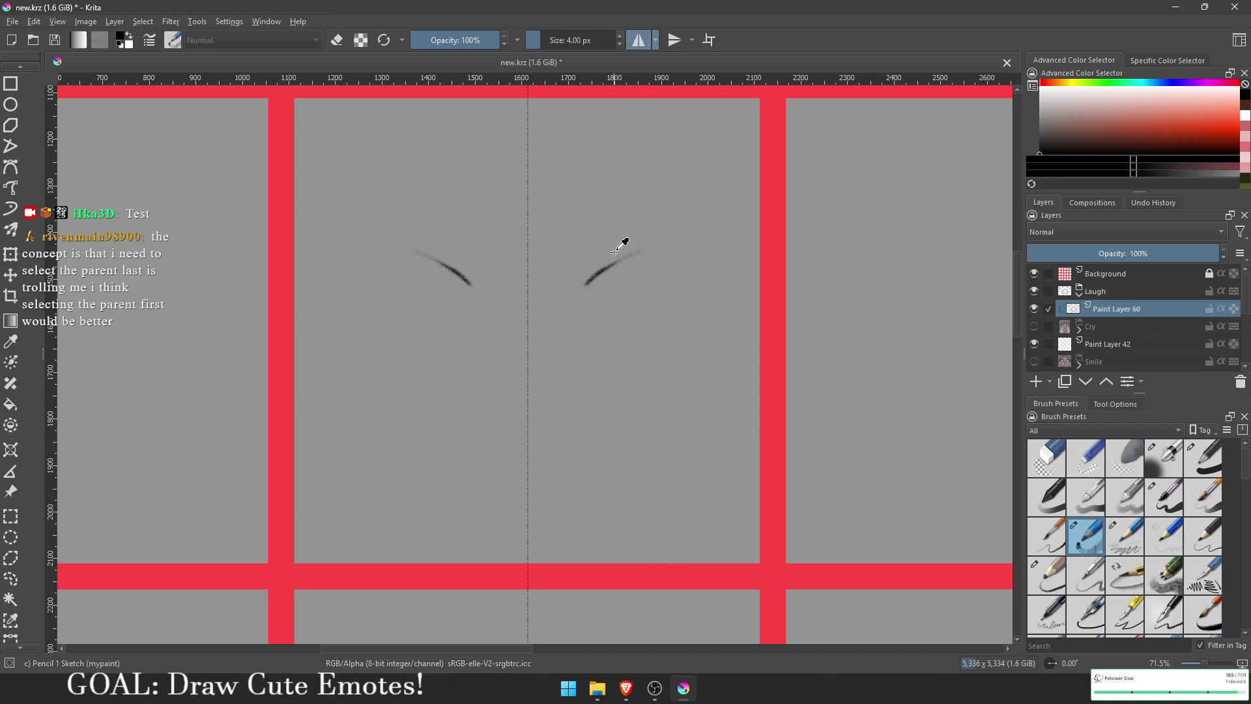
key("ctrl+z")
key("ctrl+z")
mouse_move(574, 232)
left_mouse_down()
mouse_move(629, 242)
mouse_move(677, 149)
mouse_move(582, 246)
left_mouse_up()
mouse_move(652, 223)
left_mouse_down()
mouse_move(691, 262)
mouse_move(622, 281)
mouse_move(609, 248)
left_mouse_up()
left_click_drag(656, 347, 530, 460)
key("ctrl+z")
key("ctrl+z")
key("ctrl+z")
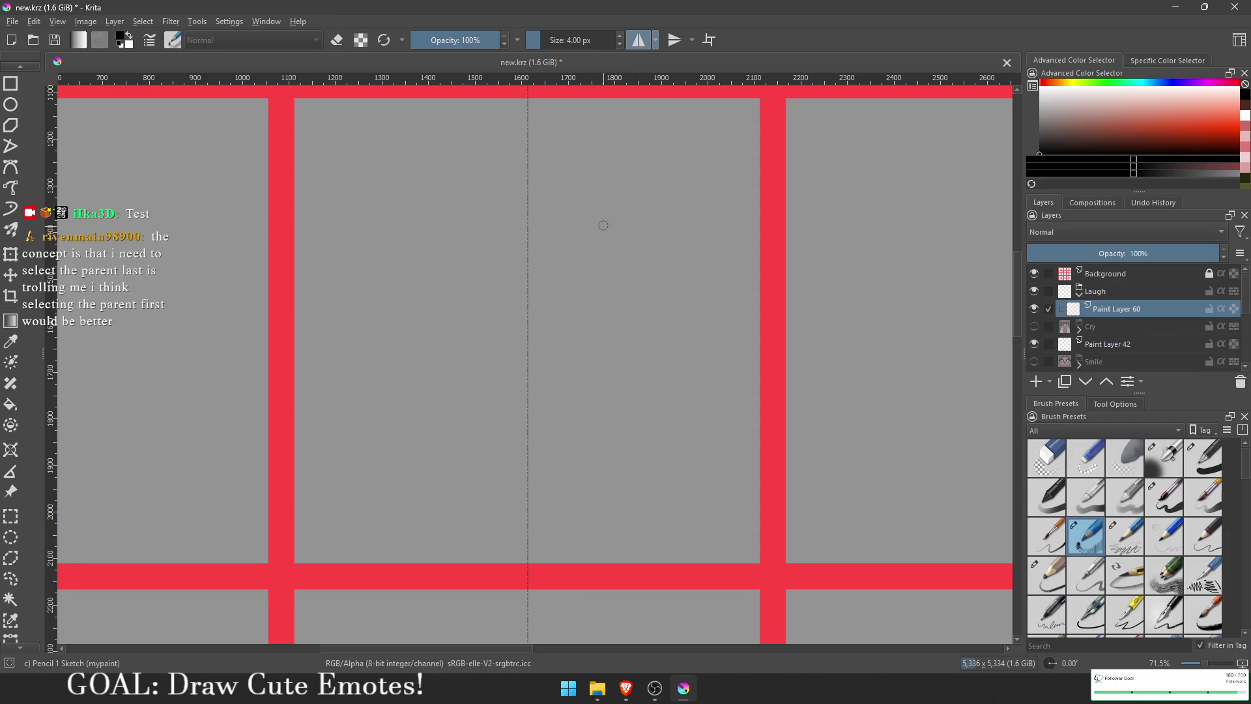
Step: Draw mirrored brows, eye arcs and an upper lip curve below the nose, undoing failed attempts
mouse_move(595, 247)
left_mouse_down()
mouse_move(601, 205)
mouse_move(691, 209)
mouse_move(648, 259)
mouse_move(587, 241)
mouse_move(612, 209)
mouse_move(692, 231)
mouse_move(576, 256)
mouse_move(653, 204)
mouse_move(626, 265)
mouse_move(566, 254)
mouse_move(596, 221)
mouse_move(717, 237)
mouse_move(595, 267)
left_mouse_up()
key("ctrl+z")
key("ctrl+z")
left_click(568, 255)
key("ctrl+z")
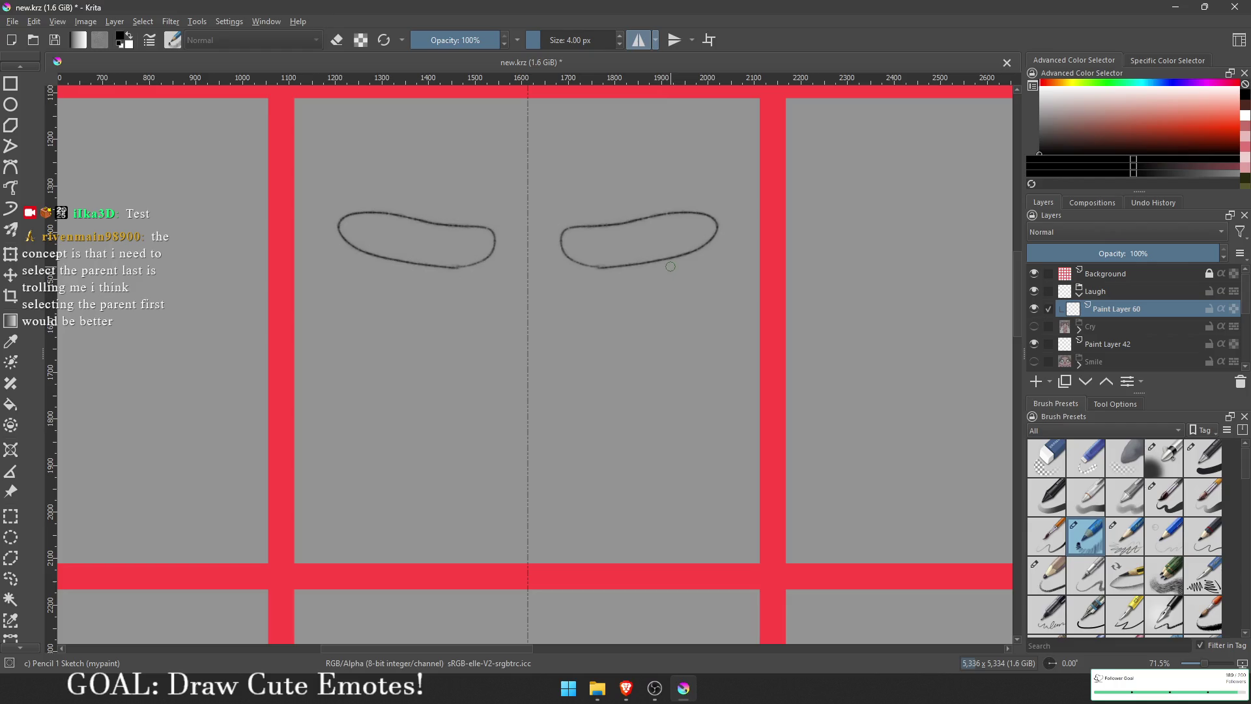
mouse_move(685, 259)
left_mouse_down()
mouse_move(651, 319)
mouse_move(602, 266)
mouse_move(675, 301)
mouse_move(685, 253)
mouse_move(677, 310)
mouse_move(597, 273)
mouse_move(691, 293)
mouse_move(626, 273)
mouse_move(648, 270)
mouse_move(699, 317)
mouse_move(683, 300)
mouse_move(583, 287)
left_mouse_up()
key("ctrl+z")
key("ctrl+z")
key("ctrl+z")
mouse_move(535, 364)
left_mouse_down()
mouse_move(578, 361)
mouse_move(540, 370)
left_mouse_up()
key("ctrl+z")
mouse_move(542, 308)
left_mouse_down()
mouse_move(596, 342)
mouse_move(579, 365)
mouse_move(590, 329)
mouse_move(540, 304)
mouse_move(598, 336)
mouse_move(582, 367)
mouse_move(606, 357)
mouse_move(582, 327)
mouse_move(589, 371)
mouse_move(596, 334)
mouse_move(550, 292)
mouse_move(567, 311)
left_mouse_up()
key("ctrl+z")
key("ctrl+z")
key("ctrl+z")
key("ctrl+z")
left_click_drag(529, 394, 607, 417)
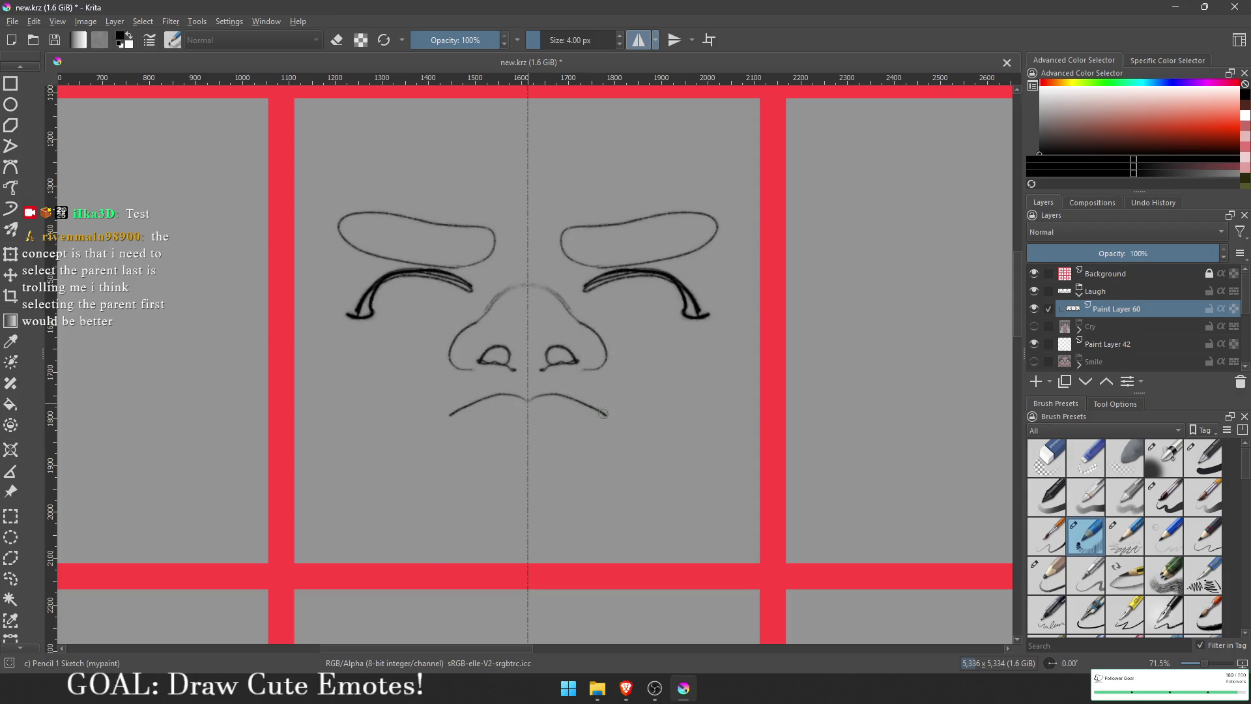
Step: Sketch the wide open grin with its chin curve and a second inner mouth arc
mouse_move(532, 395)
left_mouse_down()
mouse_move(685, 417)
mouse_move(652, 453)
mouse_move(528, 510)
left_mouse_up()
mouse_move(530, 417)
left_mouse_down()
mouse_move(619, 460)
mouse_move(647, 446)
mouse_move(631, 421)
left_mouse_up()
key("ctrl+z")
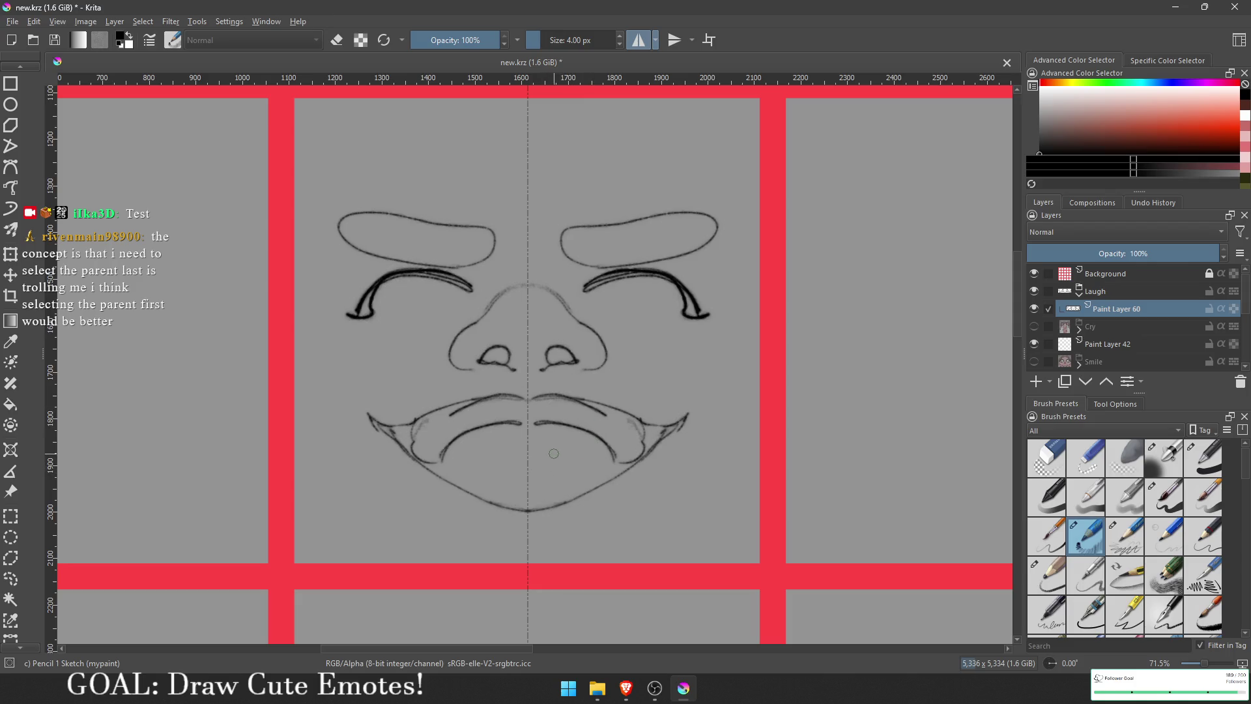
mouse_move(604, 458)
left_mouse_down()
mouse_move(612, 473)
mouse_move(531, 433)
mouse_move(618, 464)
mouse_move(549, 432)
left_mouse_up()
Step: Add strokes under each eye and close them into teardrop tears
mouse_move(601, 295)
left_mouse_down()
mouse_move(678, 315)
mouse_move(729, 351)
mouse_move(716, 364)
mouse_move(655, 300)
mouse_move(695, 301)
left_mouse_up()
scroll(696, 343, "down", 1)
left_click_drag(729, 343, 721, 366)
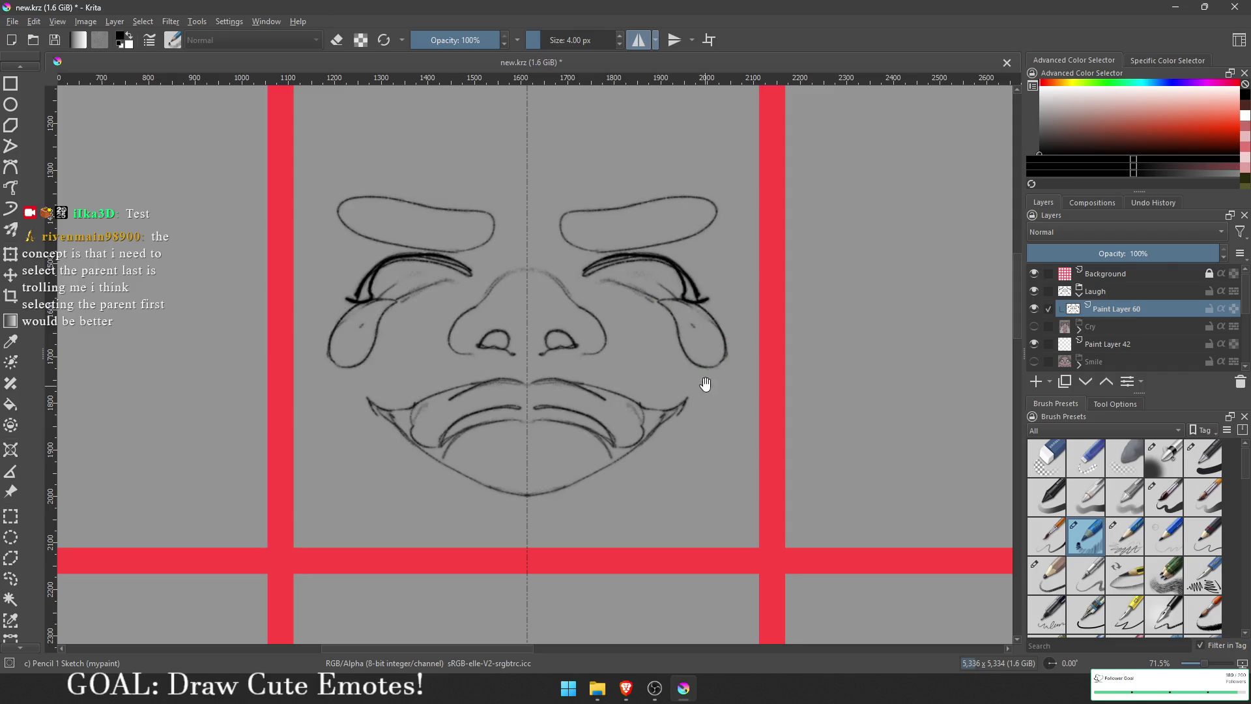
scroll(651, 424, "down", 2)
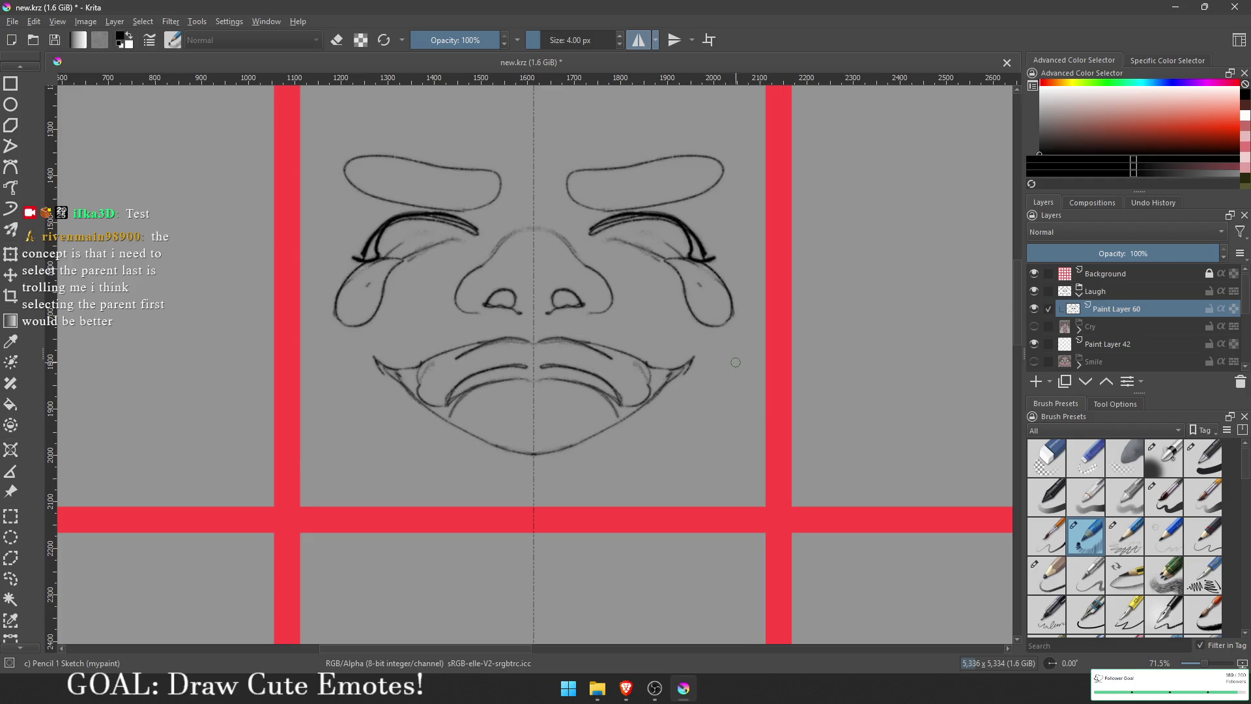
Step: Draw the jaw contours down both sides of the face
left_click_drag(738, 339, 679, 454)
mouse_move(704, 422)
left_mouse_down()
mouse_move(691, 450)
mouse_move(615, 506)
mouse_move(702, 471)
mouse_move(677, 505)
left_mouse_up()
key("ctrl+z")
key("ctrl+z")
key("ctrl+z")
key("ctrl+z")
key("ctrl+z")
mouse_move(738, 443)
left_mouse_down()
mouse_move(684, 505)
mouse_move(737, 417)
left_mouse_up()
mouse_move(749, 346)
left_mouse_down()
mouse_move(715, 463)
mouse_move(743, 385)
left_mouse_up()
left_click_drag(749, 315, 721, 448)
scroll(719, 411, "up", 3)
scroll(720, 410, "right", 1)
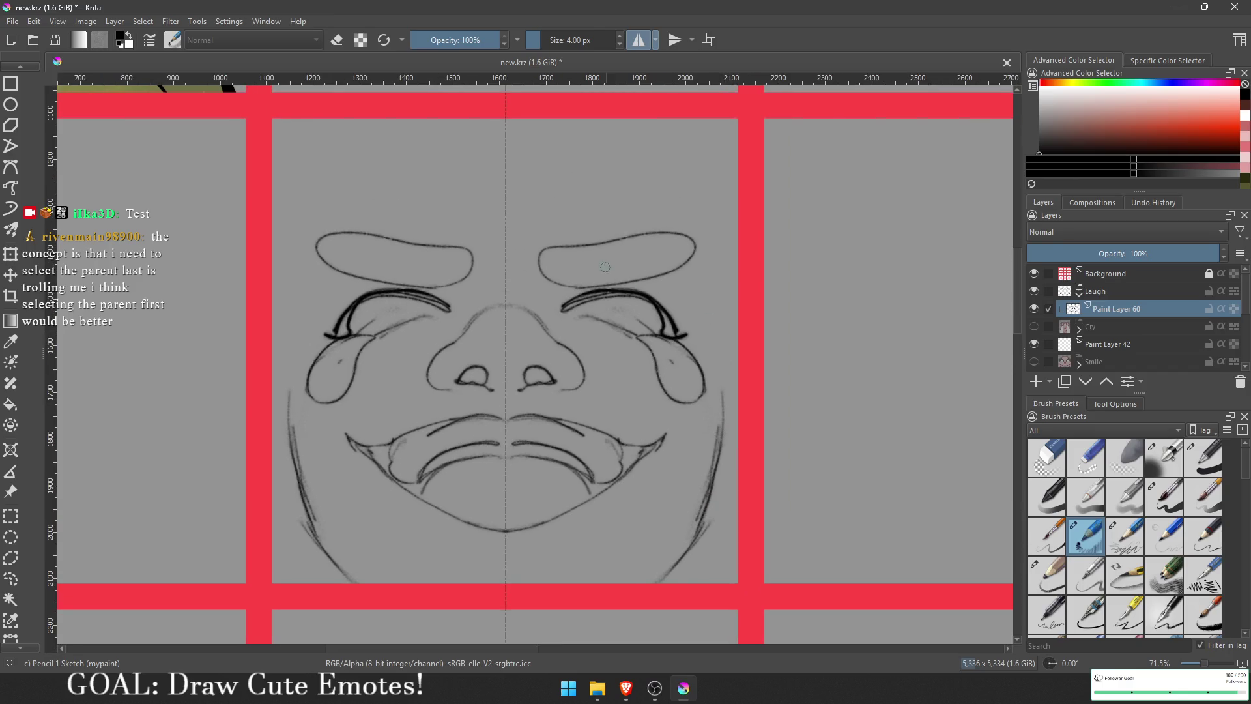
Step: Draw the top-of-head arc and extend the cheek and jaw outlines
mouse_move(609, 193)
left_mouse_down()
mouse_move(658, 237)
mouse_move(535, 181)
mouse_move(655, 224)
left_mouse_up()
mouse_move(684, 280)
left_mouse_down()
mouse_move(725, 394)
mouse_move(728, 456)
left_mouse_up()
mouse_move(687, 303)
left_mouse_down()
mouse_move(722, 445)
mouse_move(703, 336)
left_mouse_up()
left_click_drag(704, 338, 719, 390)
scroll(664, 349, "up", 1)
scroll(665, 350, "left", 1)
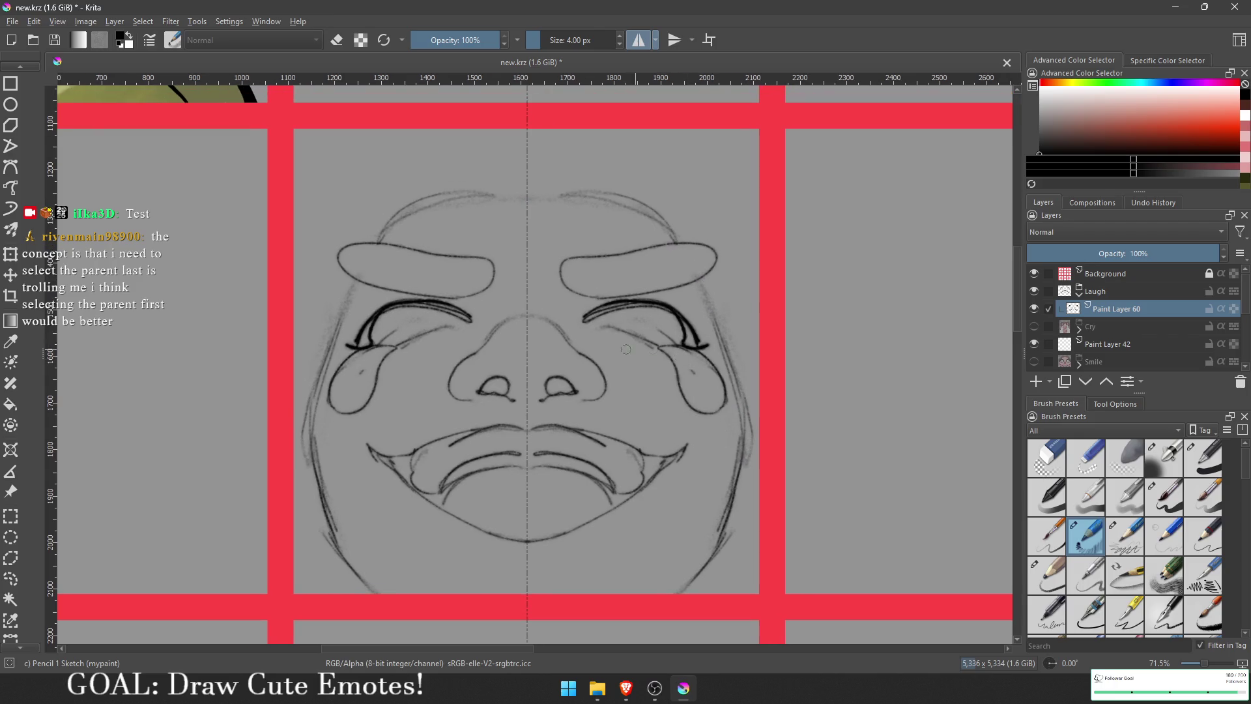
Step: Erase faint lines near the nose bridge and redraw the nostrils darker
key("e")
mouse_move(570, 352)
left_mouse_down()
mouse_move(555, 326)
mouse_move(602, 383)
mouse_move(584, 399)
mouse_move(550, 389)
mouse_move(541, 366)
mouse_move(559, 370)
mouse_move(540, 363)
mouse_move(577, 376)
mouse_move(573, 339)
mouse_move(579, 365)
mouse_move(547, 317)
mouse_move(557, 336)
left_mouse_up()
key("e")
left_click_drag(605, 378, 620, 321)
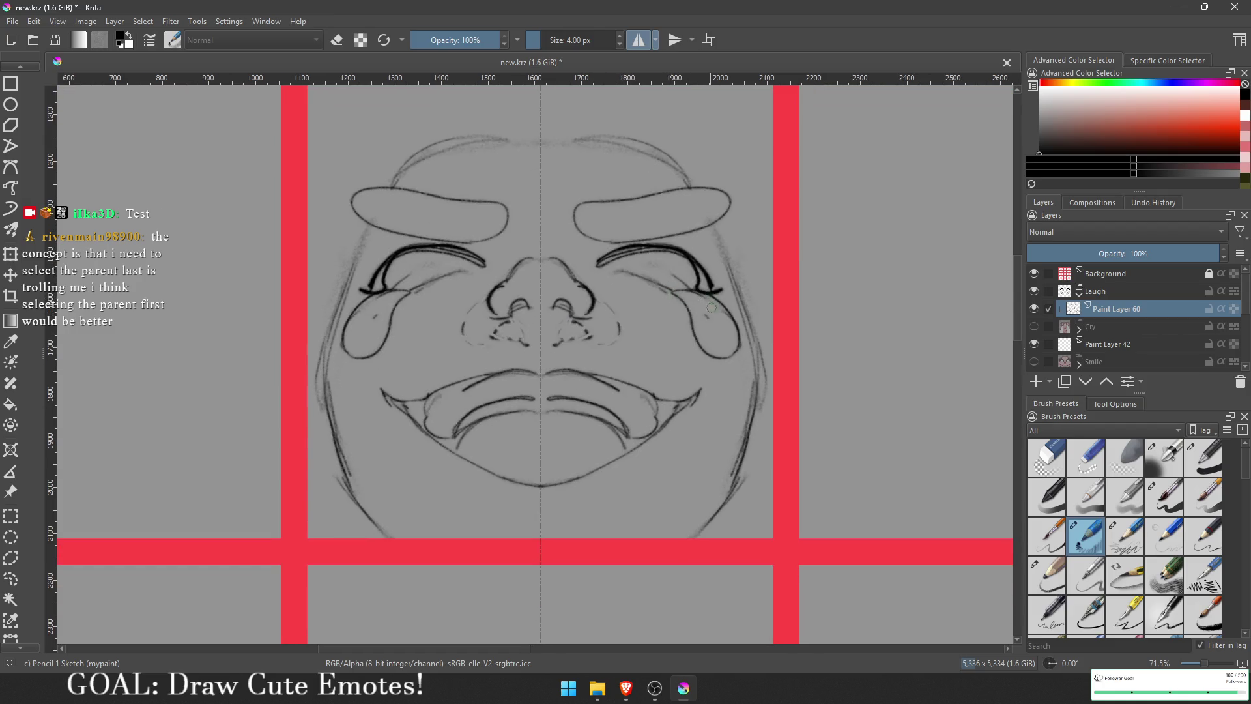
key("e")
left_click_drag(692, 294, 731, 341)
Step: Erase the sketchy marks under the nostrils and redraw the nostril lines darker
scroll(731, 341, "up", 1)
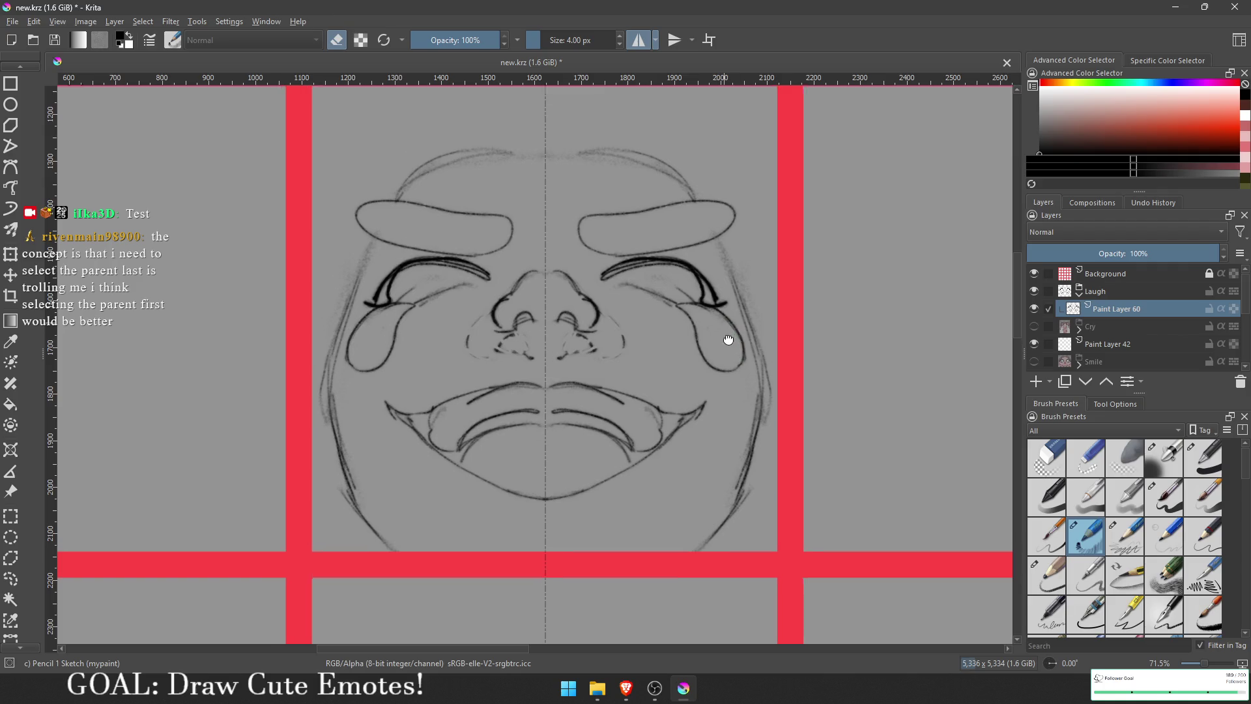
left_click_drag(613, 352, 557, 360)
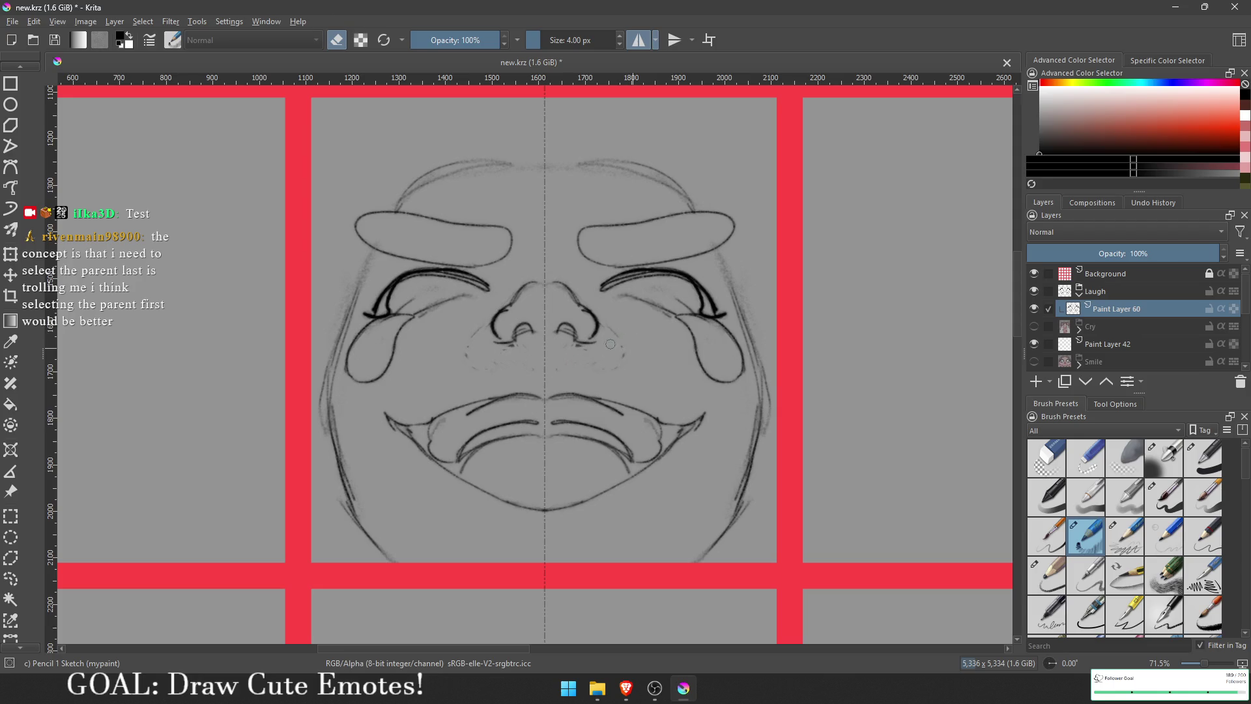
key("e")
Step: Thicken the line under each eye and trim the upper-lid lines into closed lashed eyes
key("e")
key("e")
mouse_move(576, 343)
left_mouse_down()
mouse_move(598, 324)
mouse_move(590, 338)
mouse_move(573, 285)
mouse_move(676, 286)
left_mouse_up()
key("e")
key("e")
mouse_move(604, 265)
left_mouse_down()
mouse_move(651, 269)
mouse_move(661, 224)
mouse_move(655, 251)
mouse_move(696, 238)
mouse_move(586, 261)
left_mouse_up()
key("e")
mouse_move(681, 261)
left_mouse_down()
mouse_move(609, 270)
mouse_move(694, 266)
mouse_move(655, 259)
mouse_move(697, 284)
left_mouse_up()
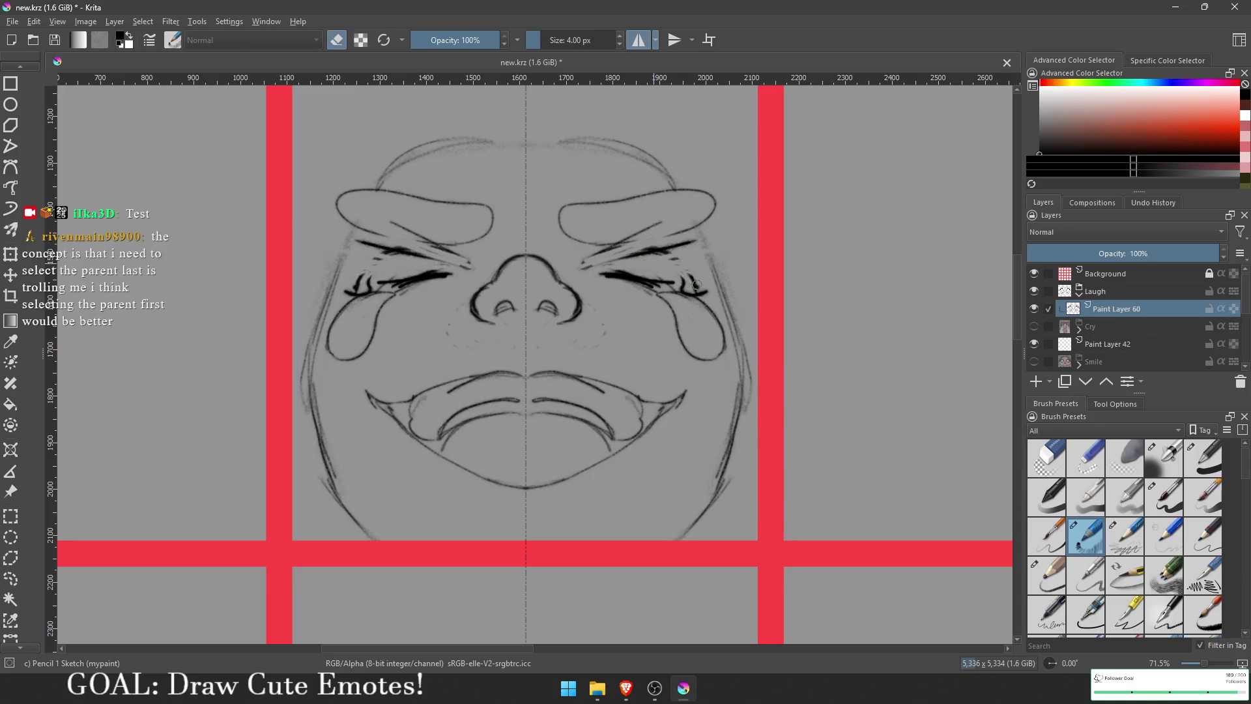
Step: Paint thick dark mirrored upper-lid strokes over both eyes, then bring up the Twitch window
key("e")
mouse_move(580, 273)
left_mouse_down()
mouse_move(685, 246)
mouse_move(662, 253)
mouse_move(715, 219)
mouse_move(593, 277)
left_mouse_up()
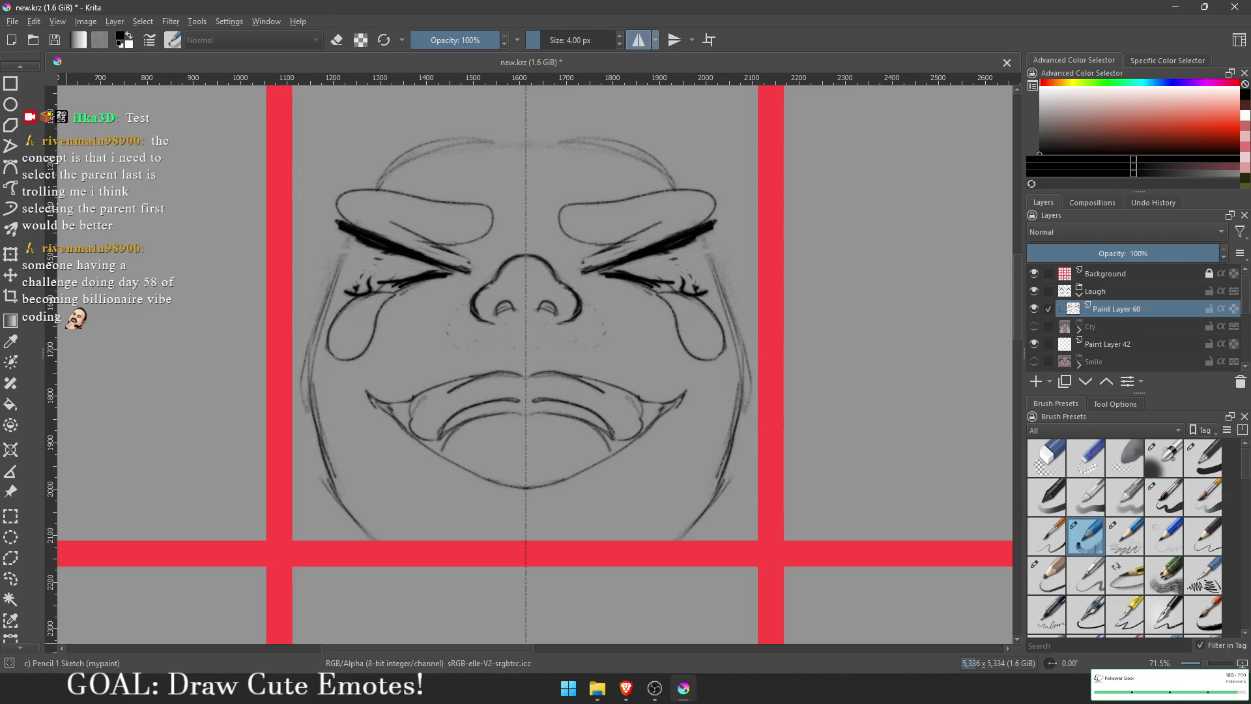
key("alt+Tab")
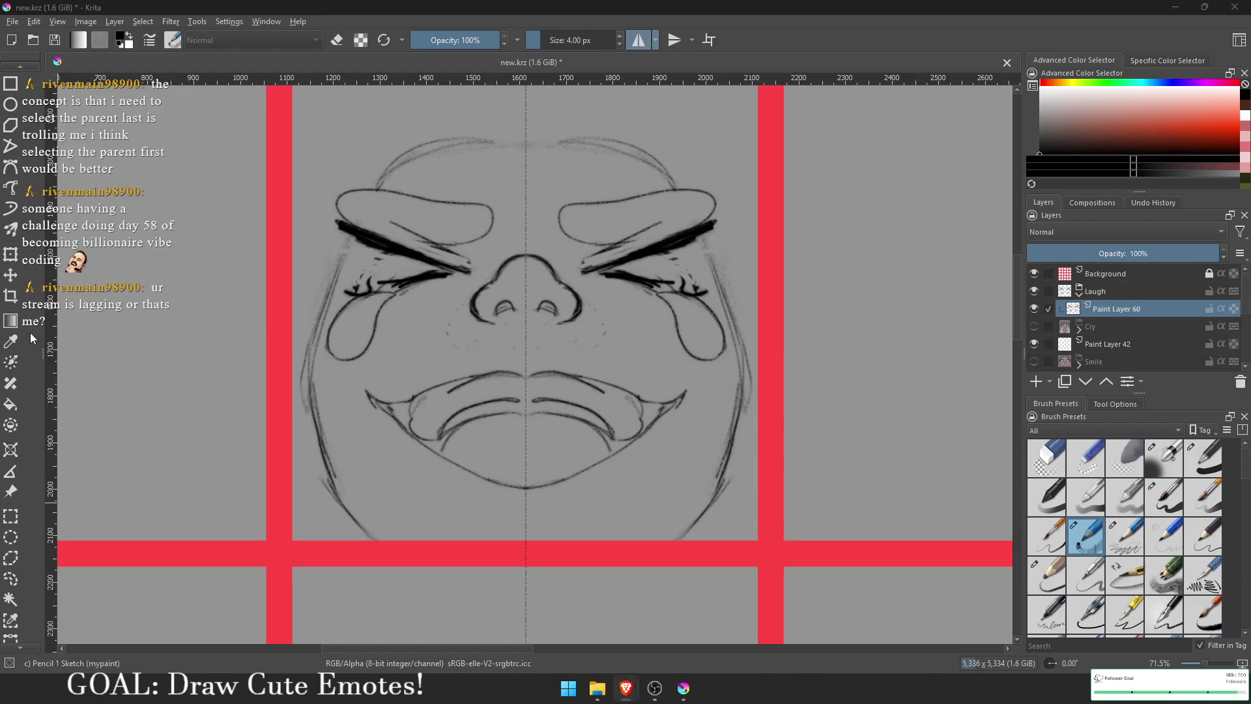
left_click(625, 688)
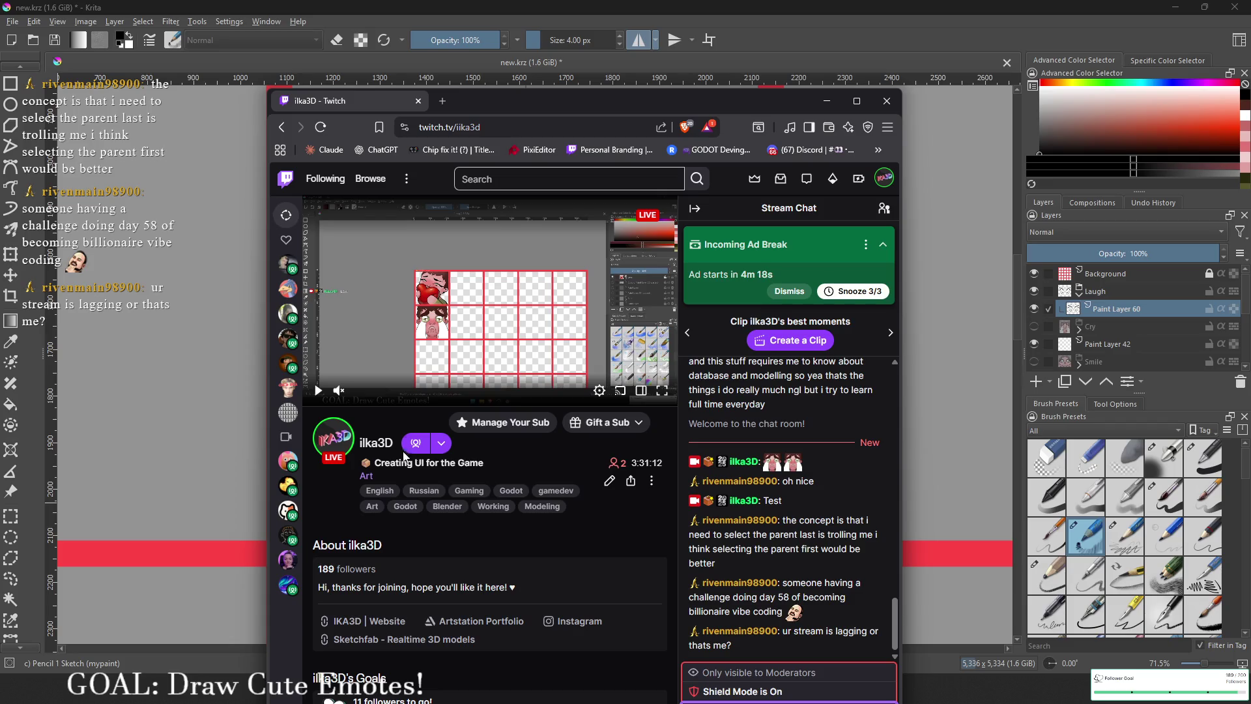
Step: Resume the Twitch stream with sound at 28% and minimize the browser
left_click(318, 389)
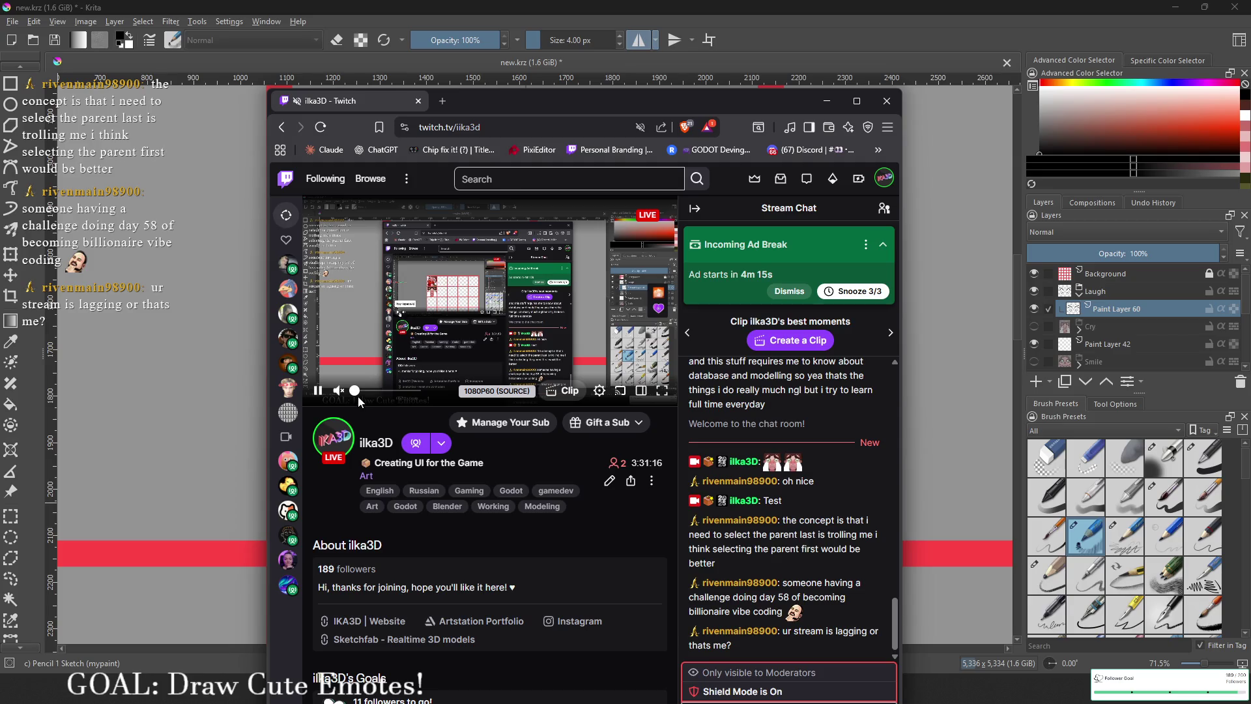
left_click(340, 392)
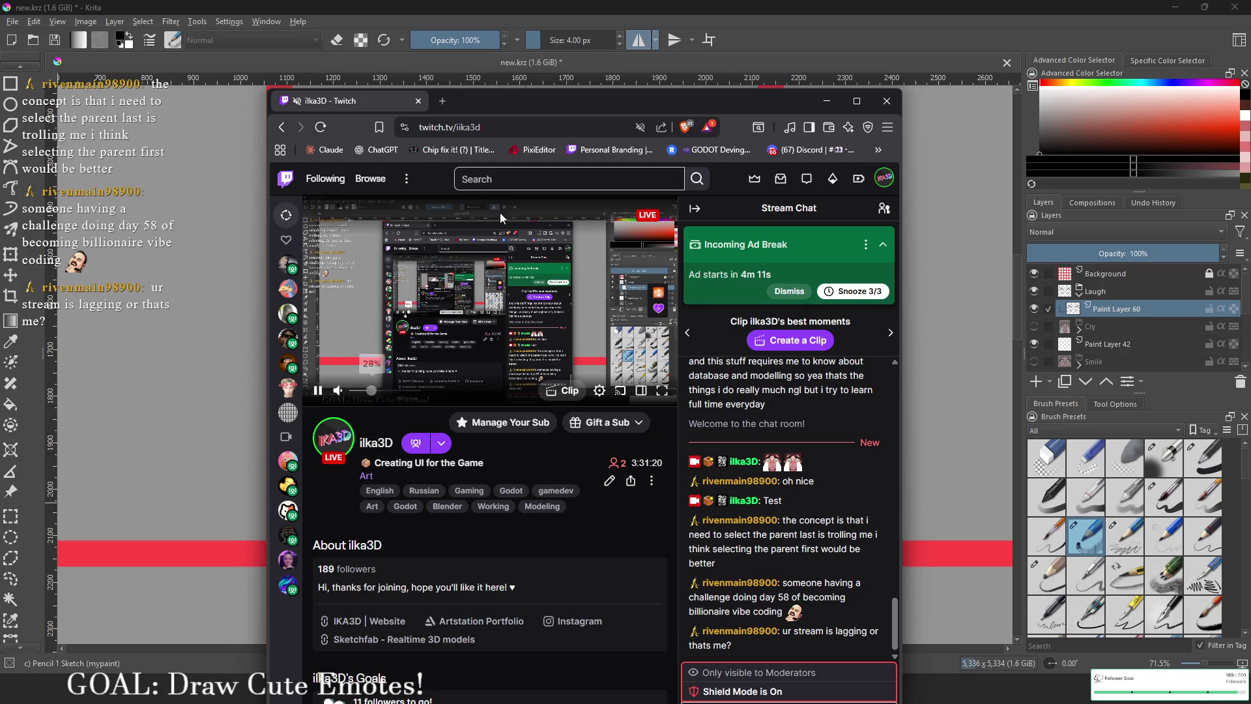
left_click(826, 101)
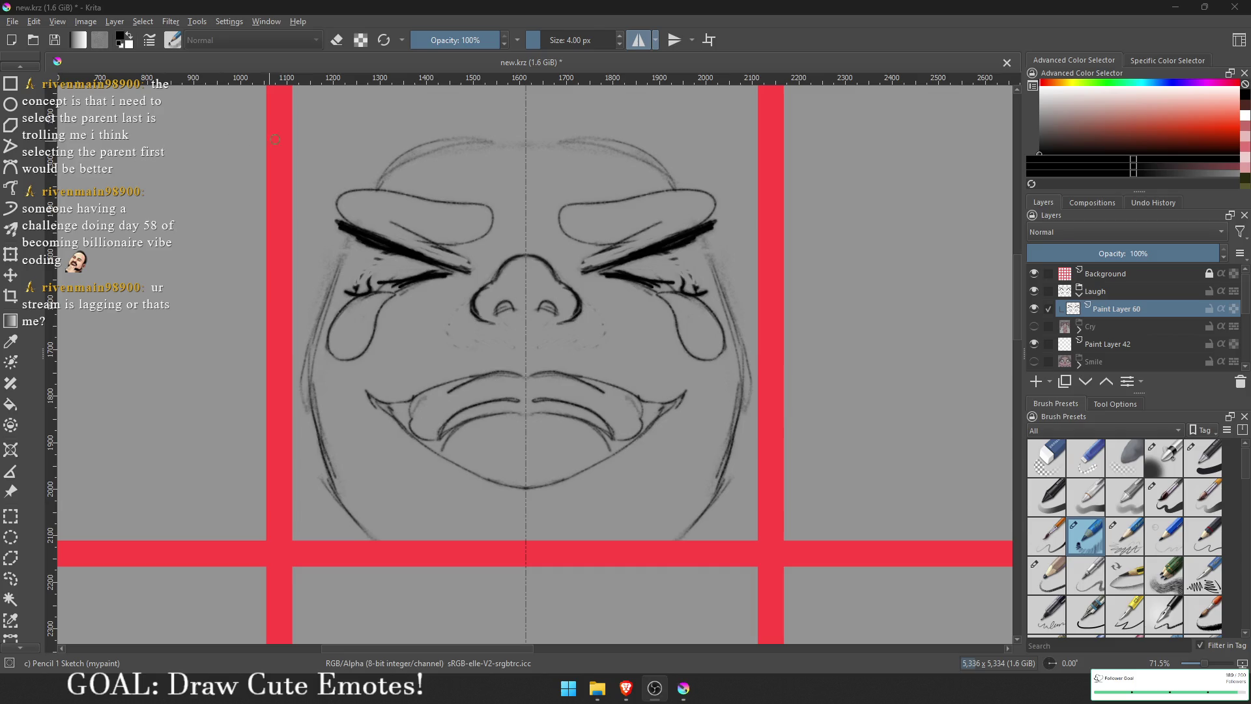
Step: Recentre the view on the laughing face and lasso-select its mouth
scroll(629, 268, "down", 1)
left_click_drag(630, 268, 645, 295)
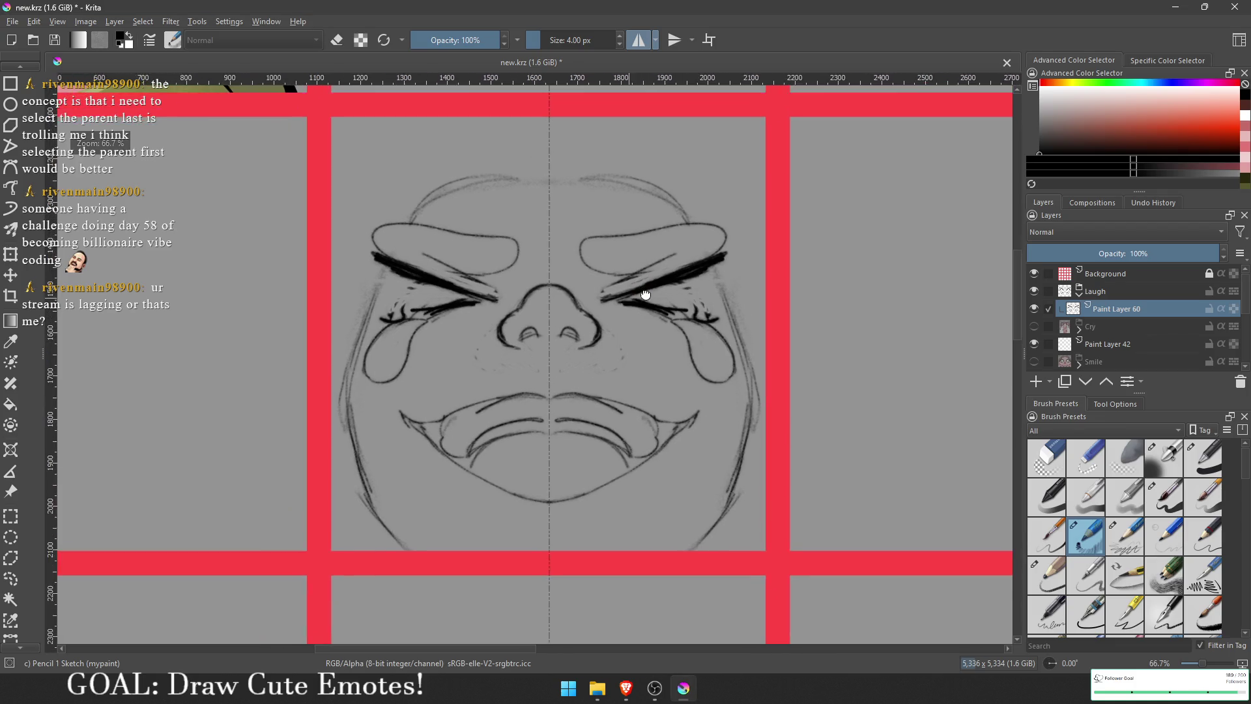
scroll(644, 294, "down", 6)
scroll(649, 372, "up", 5)
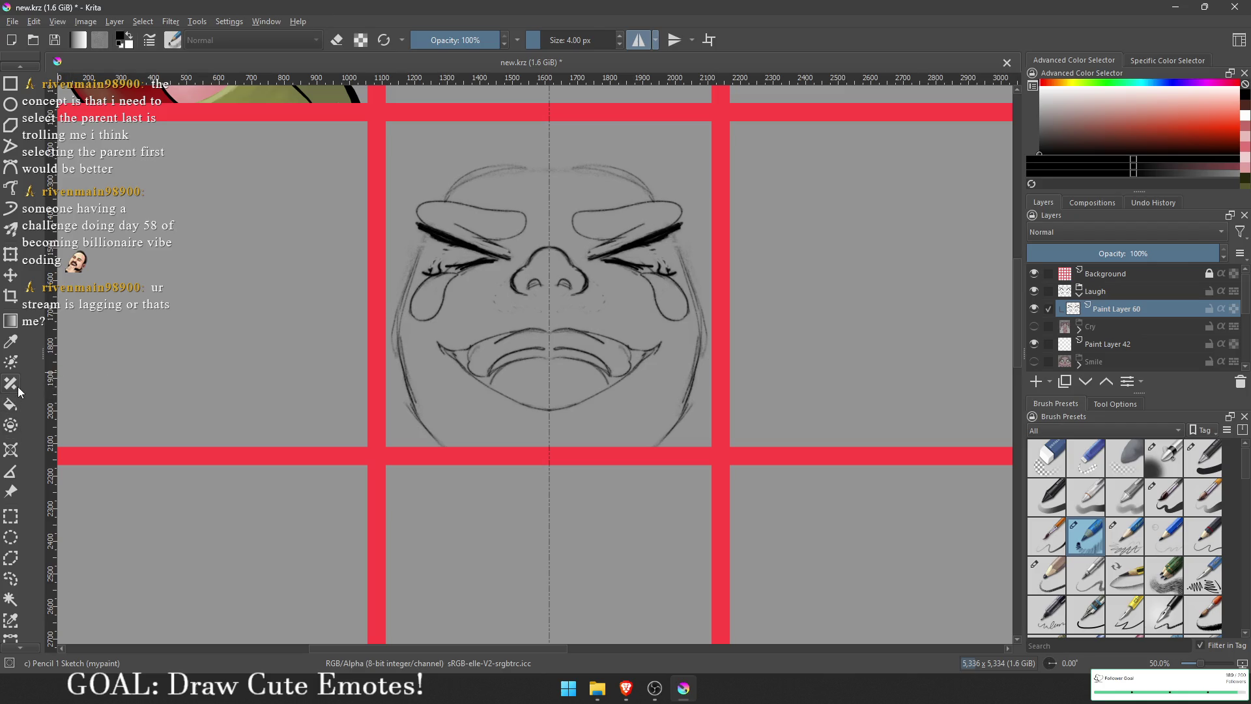
left_click(10, 577)
left_click_drag(555, 313, 672, 340)
Step: Transform the selected mouth to be slightly wider and lower, then deselect
key("t")
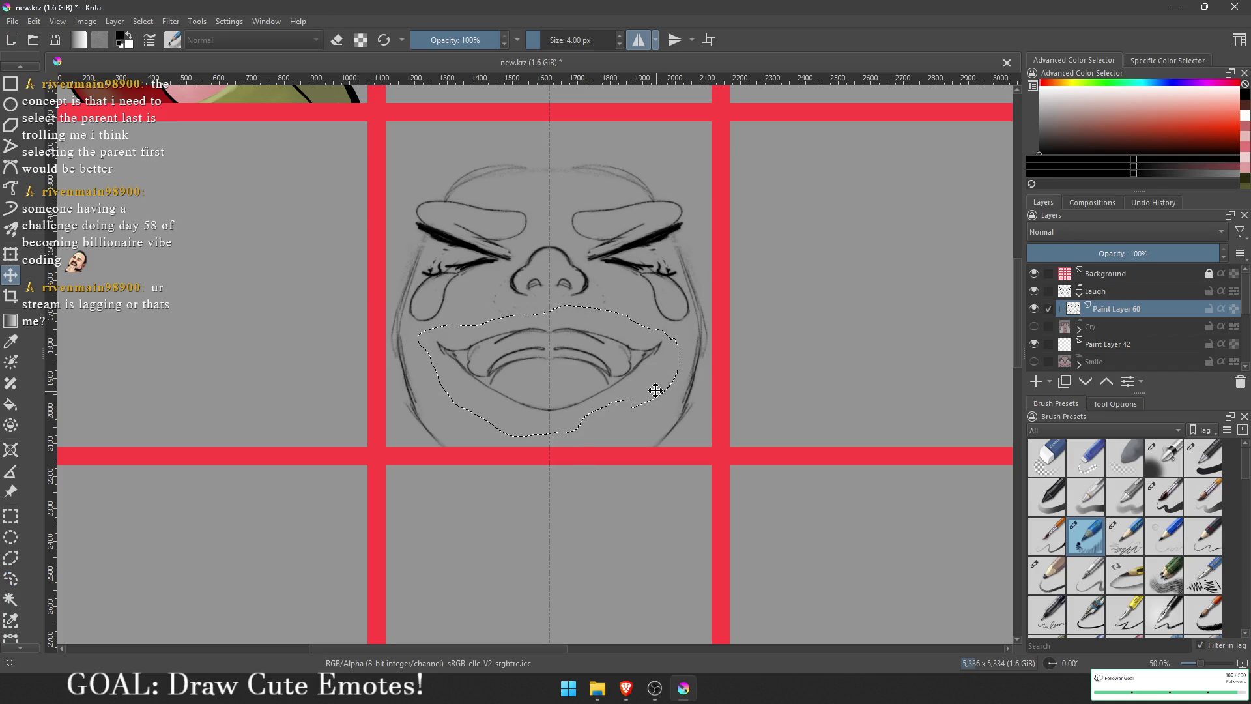
mouse_move(41, 350)
left_mouse_down()
mouse_move(98, 347)
mouse_move(73, 349)
left_mouse_up()
key("ctrl+t")
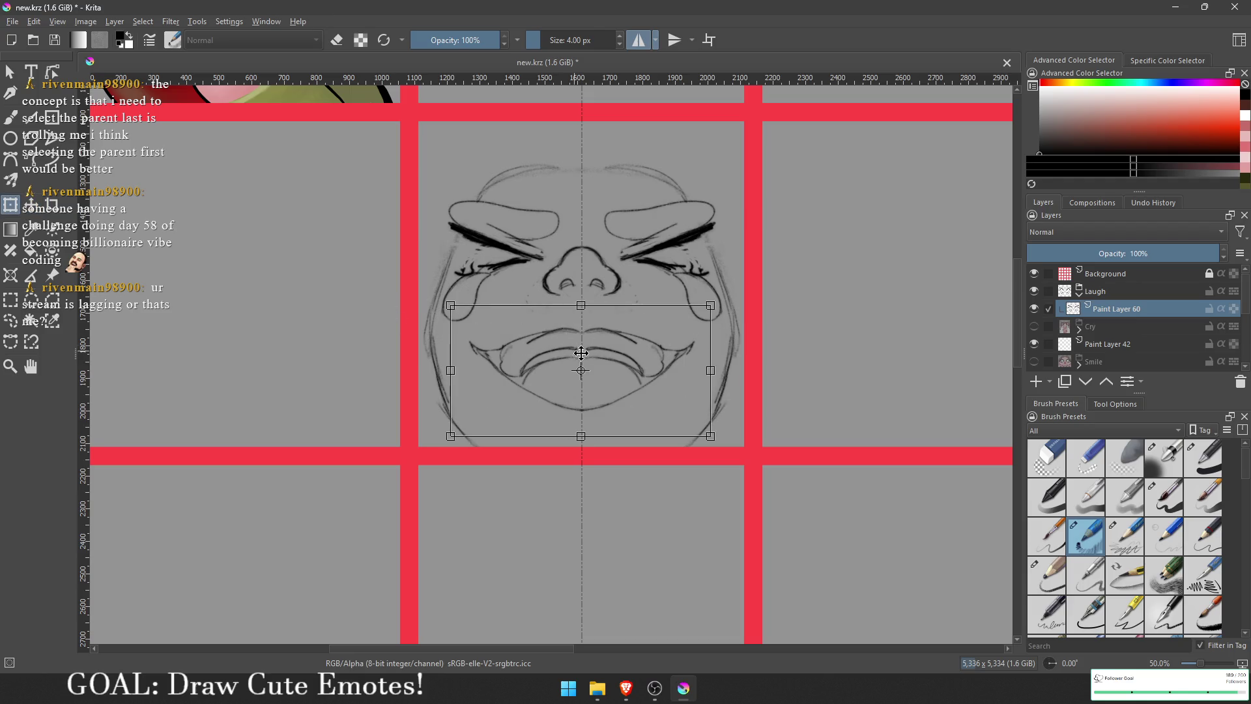
left_click_drag(710, 436, 740, 478)
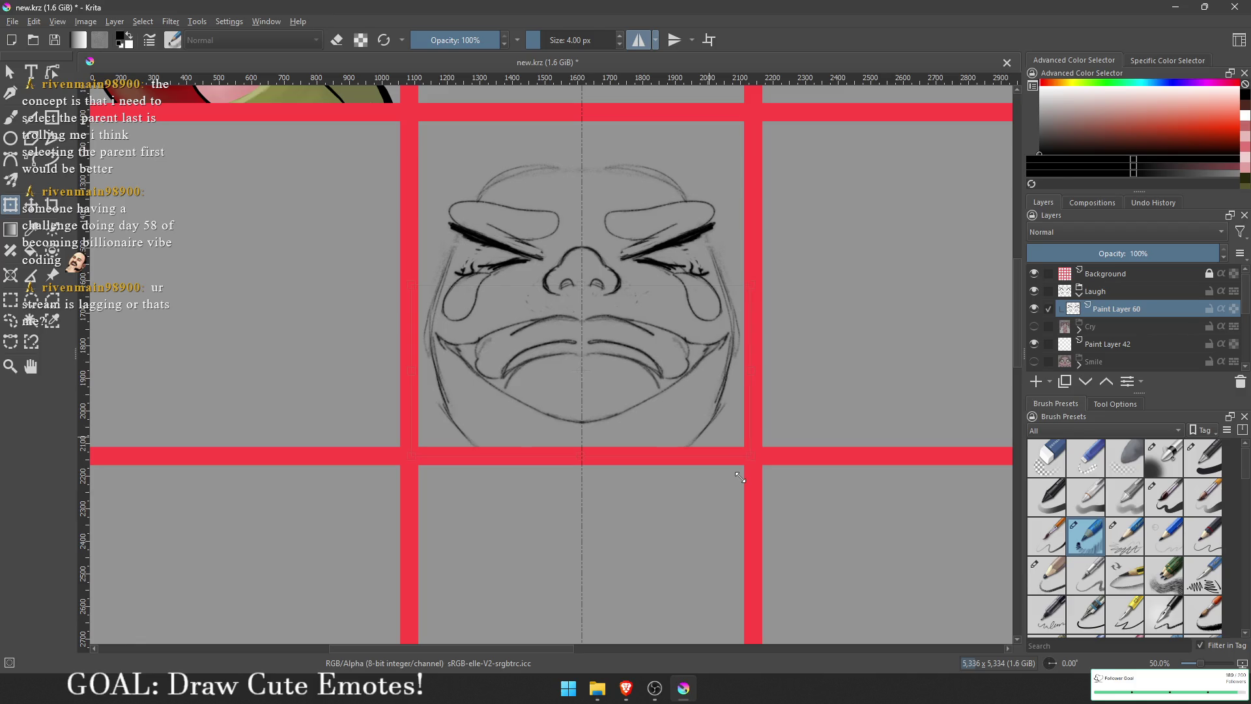
key("Return")
key("ctrl+shift+a")
Step: Return to the brush at 100% zoom and put it in eraser mode
key("b")
key("1")
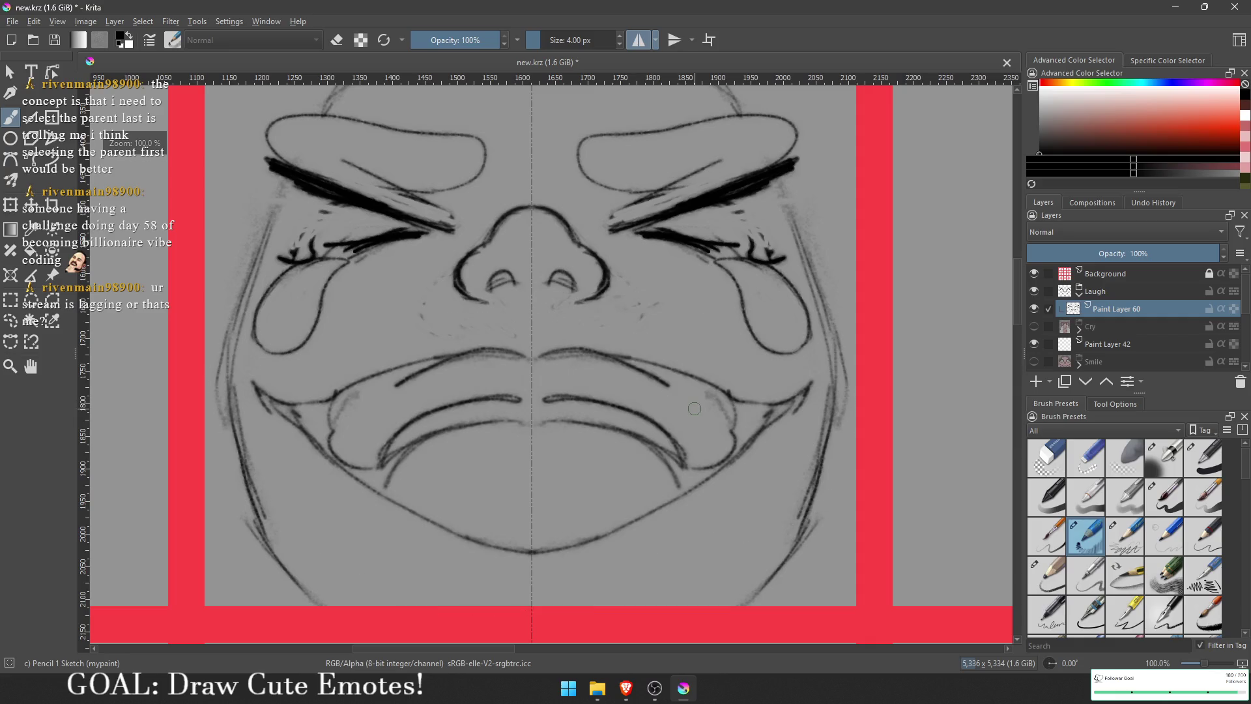
scroll(694, 409, "down", 1)
key("e")
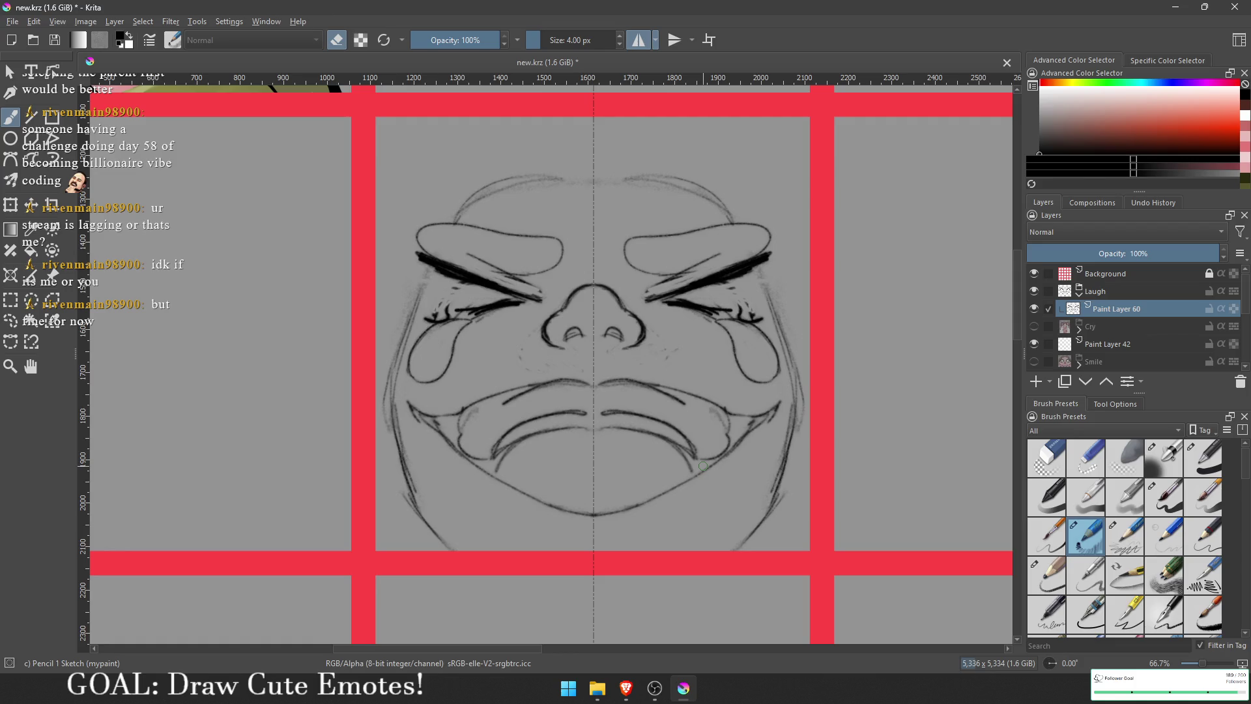
Step: Restore the full-screen window, delete Paint Layer 60 and add a fresh empty paint layer
double_click(545, 8)
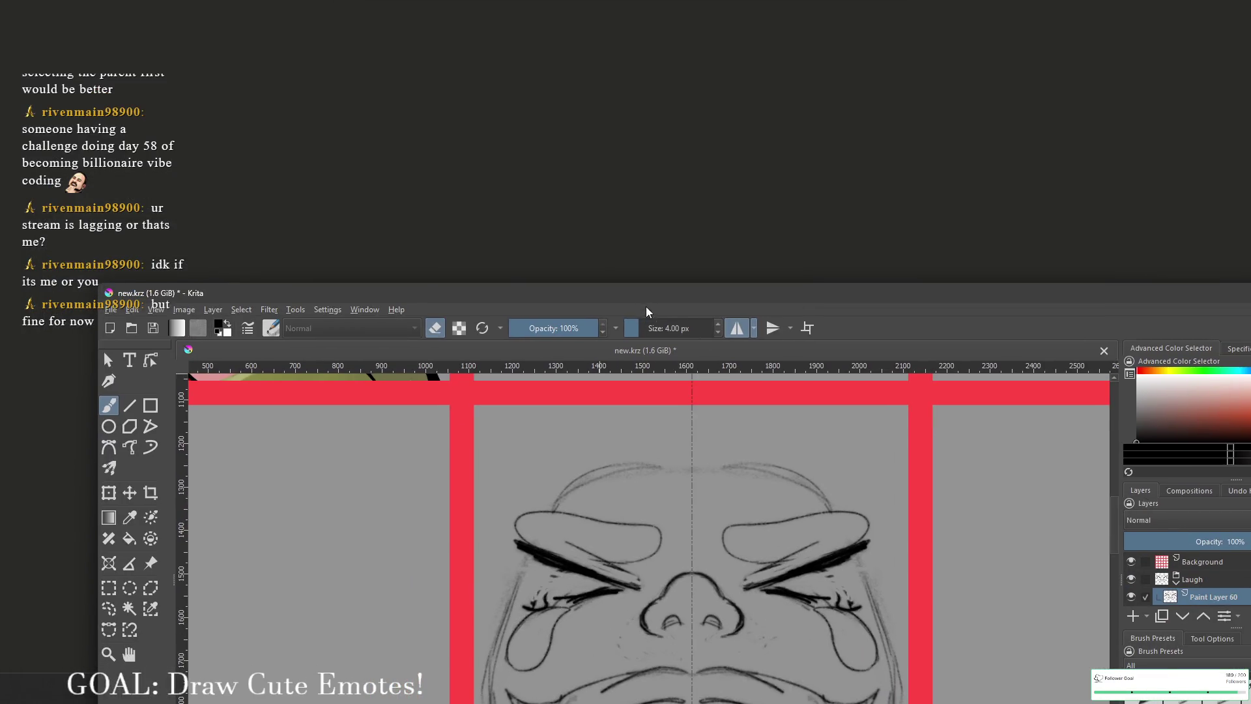
left_click_drag(600, 300, 593, 11)
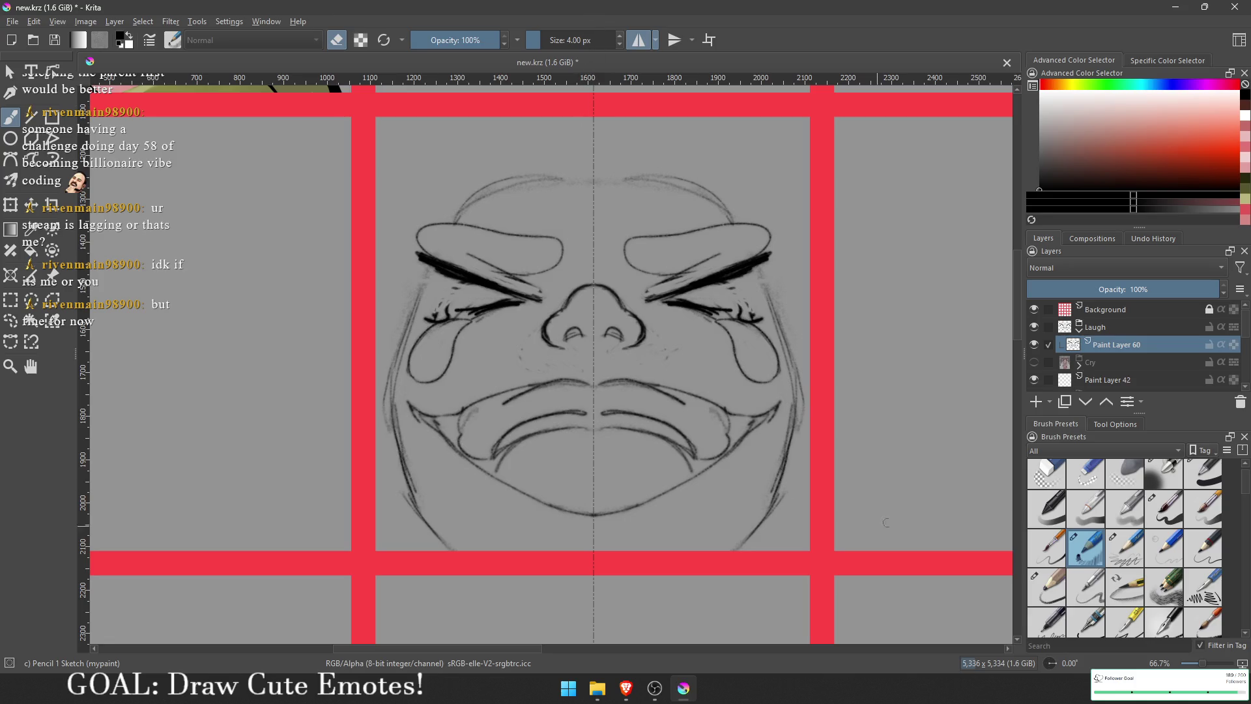
left_click(1239, 401)
left_click(1035, 402)
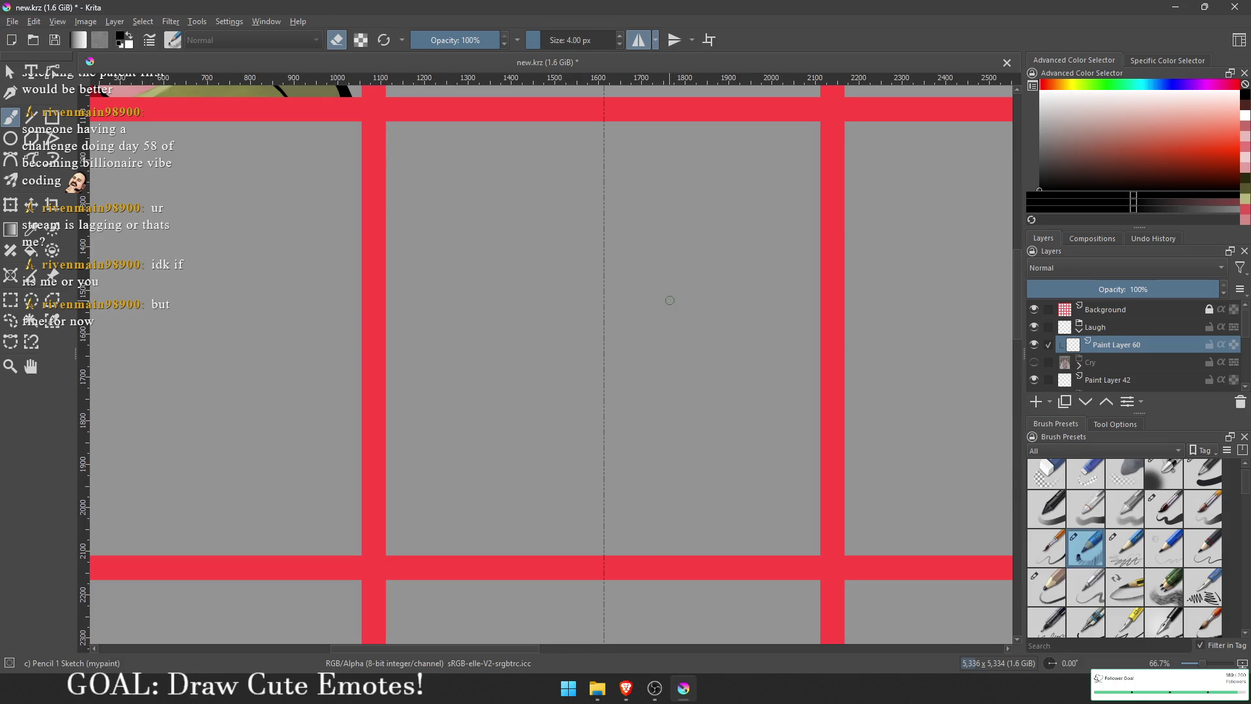
Step: Try mirrored V-shaped and U-shaped eyes and a smile, then clear them to restart
key("e")
mouse_move(661, 303)
left_mouse_down()
mouse_move(720, 262)
mouse_move(658, 303)
mouse_move(743, 293)
mouse_move(689, 320)
mouse_move(736, 338)
mouse_move(659, 312)
left_mouse_up()
mouse_move(606, 368)
left_mouse_down()
mouse_move(707, 361)
mouse_move(631, 444)
mouse_move(641, 448)
mouse_move(703, 354)
left_mouse_up()
key("ctrl+z")
key("Delete")
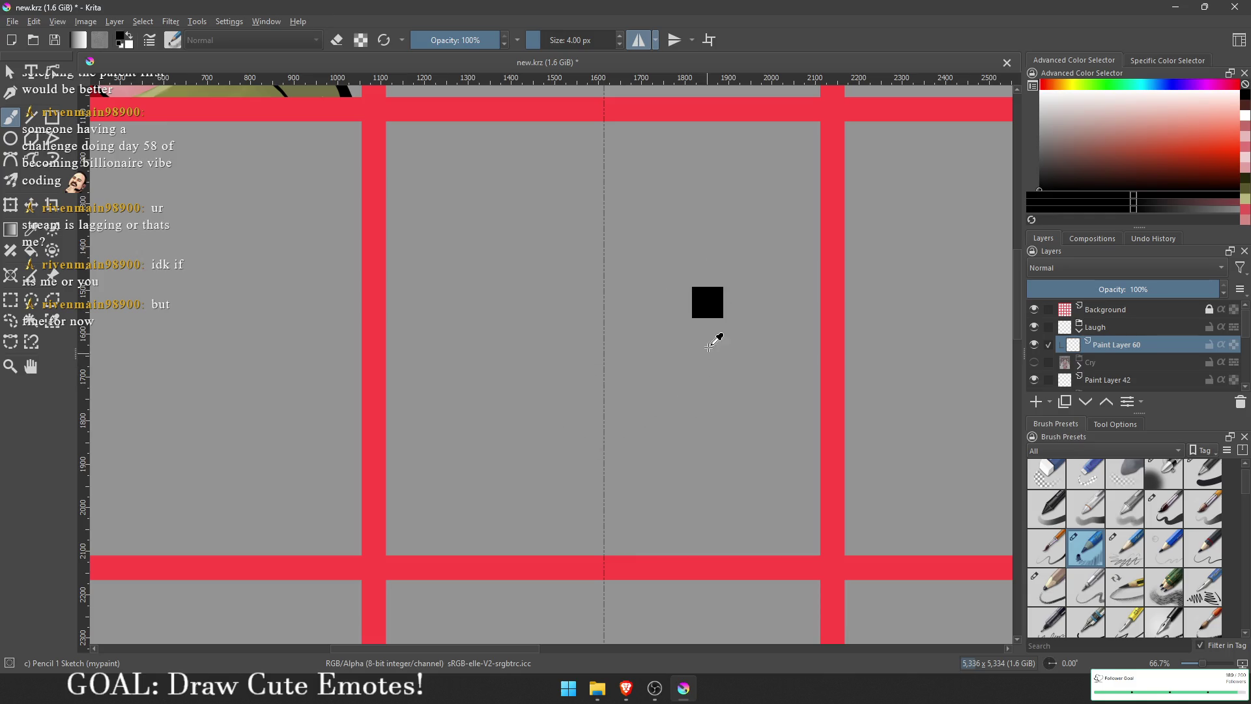
mouse_move(650, 250)
left_mouse_down()
mouse_move(738, 228)
mouse_move(630, 251)
mouse_move(747, 261)
mouse_move(684, 287)
mouse_move(639, 270)
mouse_move(691, 258)
mouse_move(770, 305)
mouse_move(642, 274)
left_mouse_up()
key("Delete")
key("Delete")
Step: Draw zig-zag squeezed-shut eyes and curled nostril strokes, undoing a trial mouth curve
mouse_move(653, 317)
left_mouse_down()
mouse_move(727, 297)
mouse_move(753, 327)
mouse_move(708, 301)
mouse_move(671, 316)
mouse_move(762, 319)
mouse_move(711, 300)
mouse_move(667, 315)
mouse_move(707, 323)
mouse_move(677, 317)
left_mouse_up()
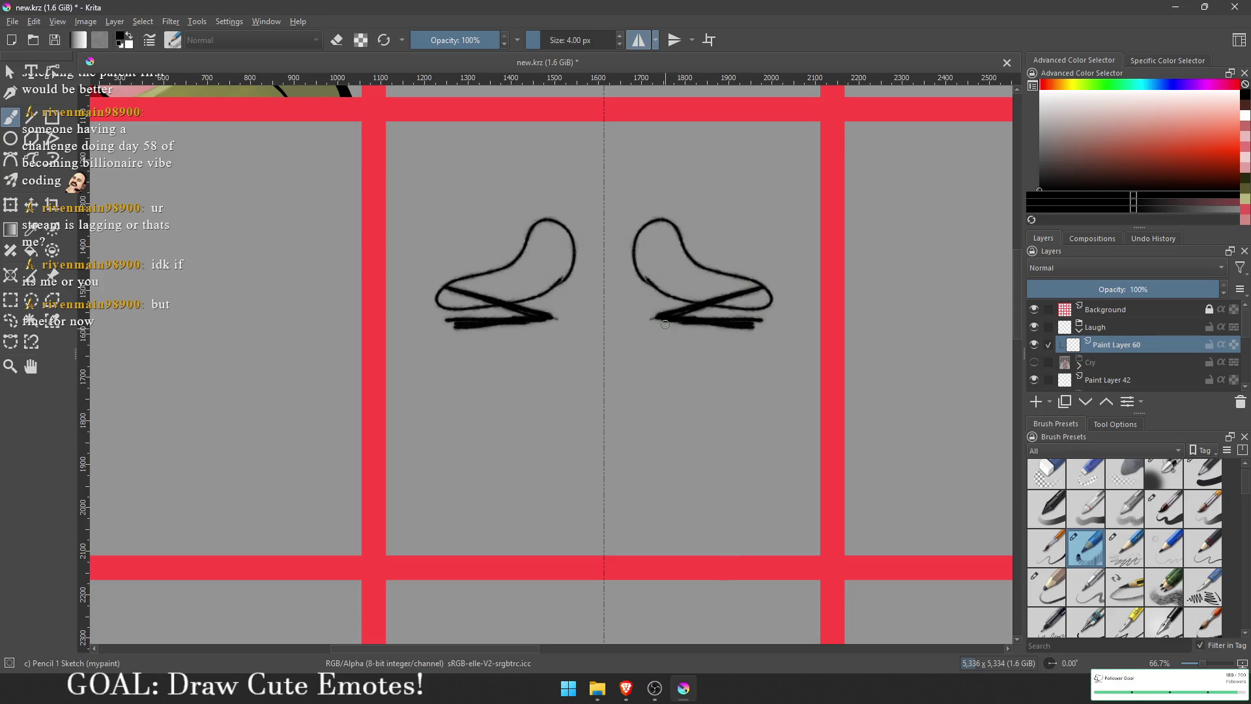
mouse_move(617, 391)
left_mouse_down()
mouse_move(654, 383)
mouse_move(589, 397)
mouse_move(621, 392)
mouse_move(639, 363)
left_mouse_up()
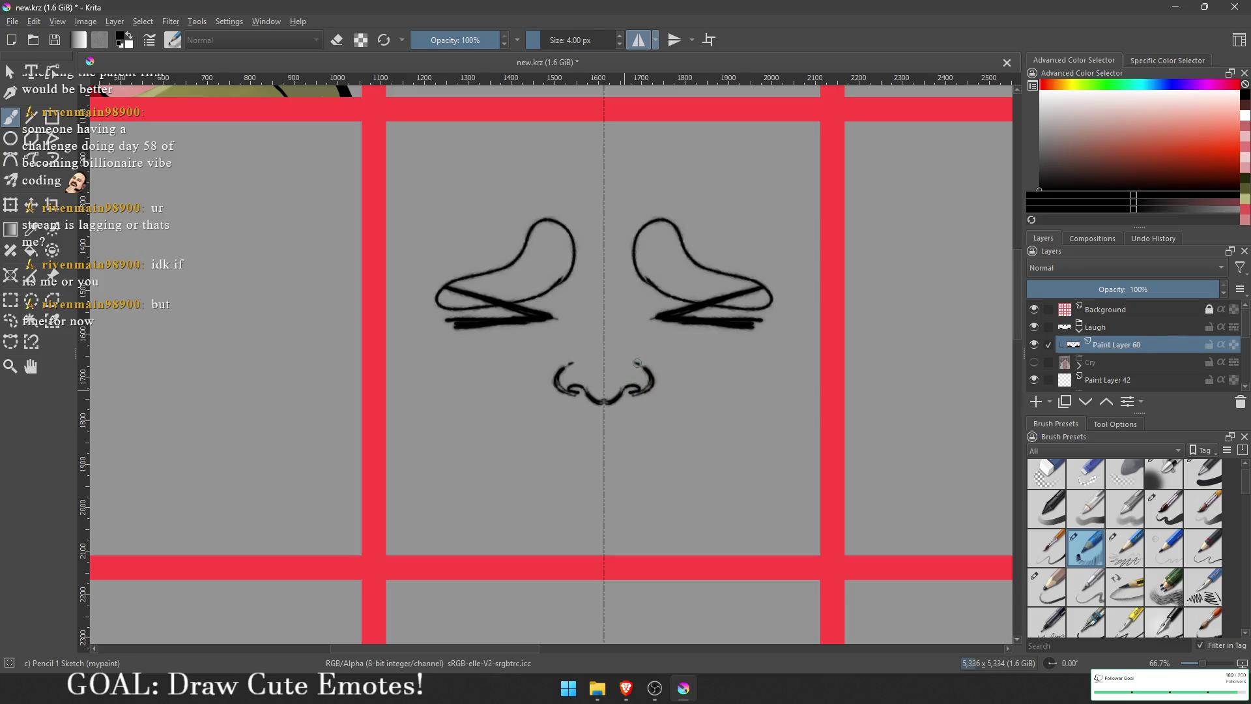
mouse_move(607, 435)
left_mouse_down()
mouse_move(713, 400)
mouse_move(609, 493)
left_mouse_up()
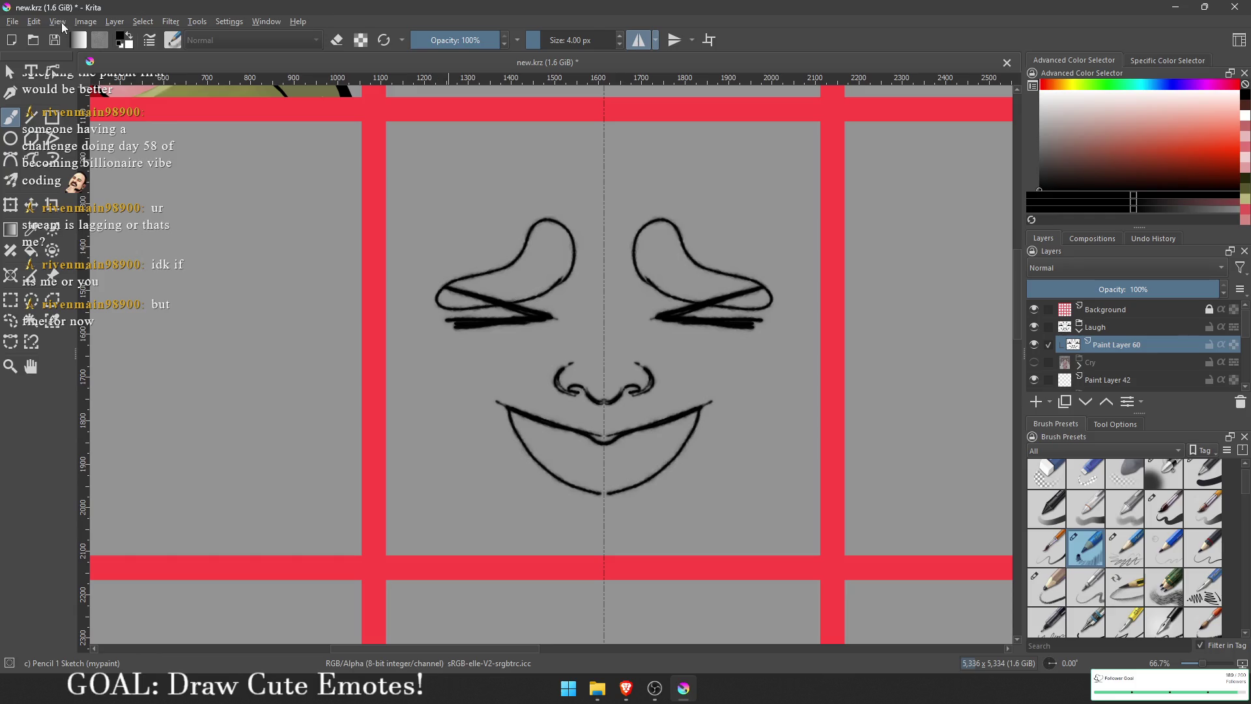
key("ctrl+z")
key("ctrl+z")
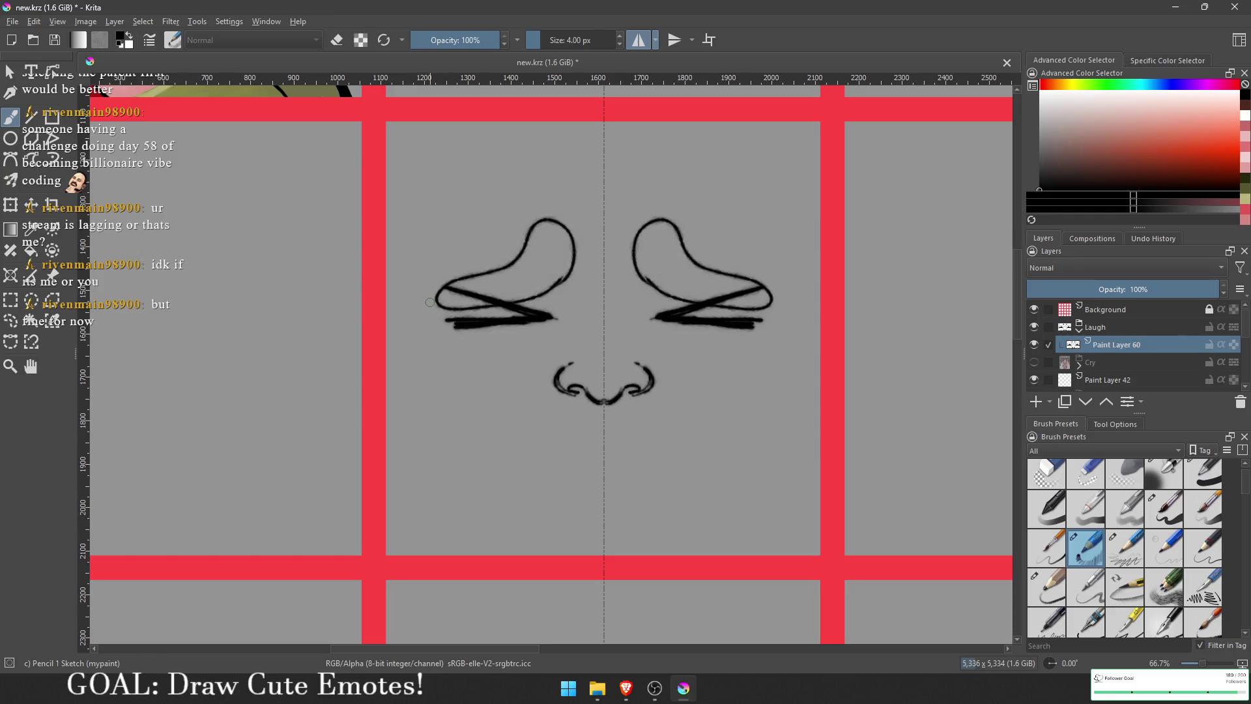
Step: Redraw the mirrored grin with lips meeting at the chin and inner mouth-corner lines
mouse_move(604, 432)
left_mouse_down()
mouse_move(756, 392)
mouse_move(606, 512)
left_mouse_up()
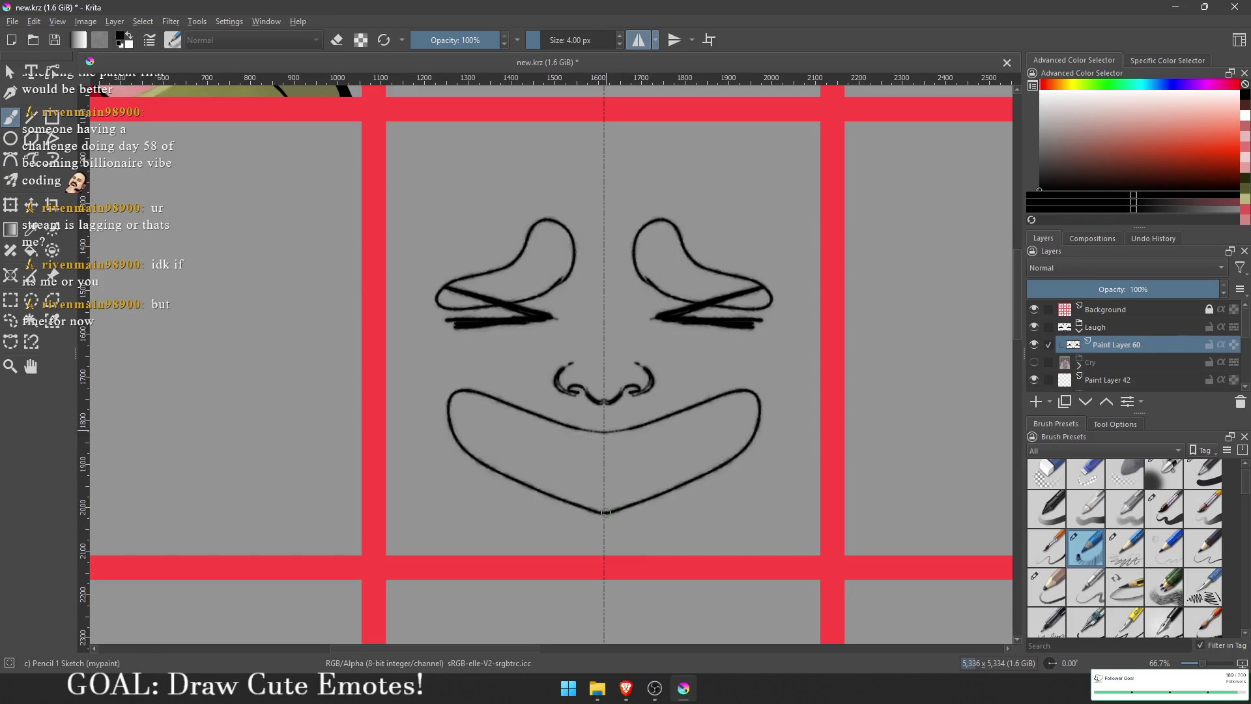
key("ctrl+z")
mouse_move(609, 431)
left_mouse_down()
mouse_move(778, 464)
mouse_move(614, 511)
left_mouse_up()
key("ctrl+z")
mouse_move(605, 430)
left_mouse_down()
mouse_move(755, 377)
mouse_move(658, 514)
mouse_move(606, 521)
left_mouse_up()
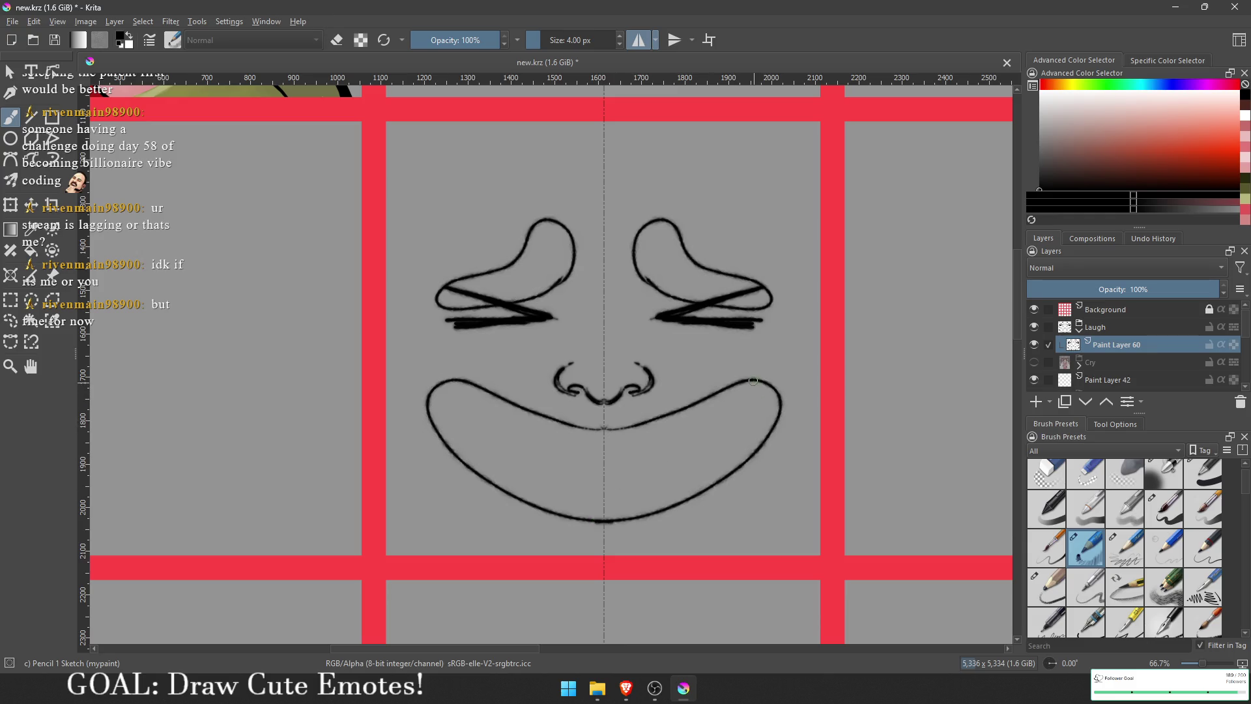
left_click_drag(750, 383, 707, 430)
mouse_move(608, 460)
left_mouse_down()
mouse_move(733, 417)
mouse_move(744, 390)
mouse_move(740, 404)
left_mouse_up()
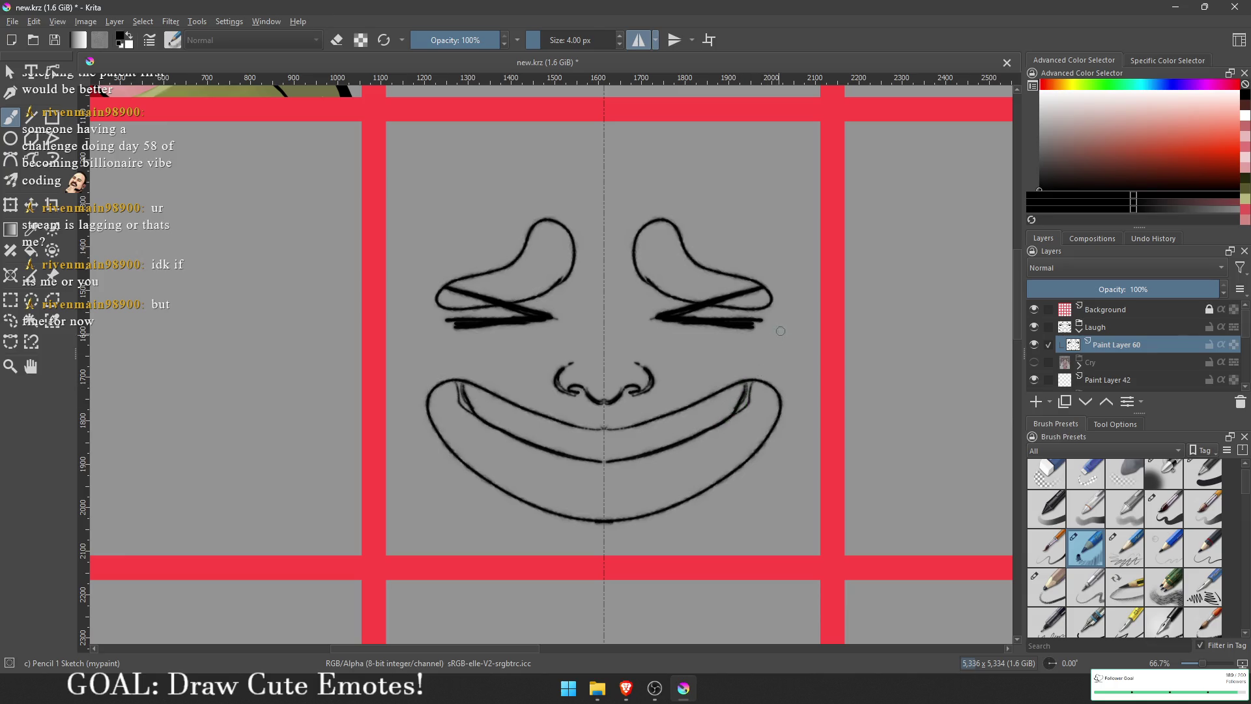
Step: Draw the mirrored jaw line from beside the eyes down below the mouth
mouse_move(783, 313)
left_mouse_down()
mouse_move(772, 369)
mouse_move(805, 417)
mouse_move(750, 485)
mouse_move(609, 544)
mouse_move(649, 537)
left_mouse_up()
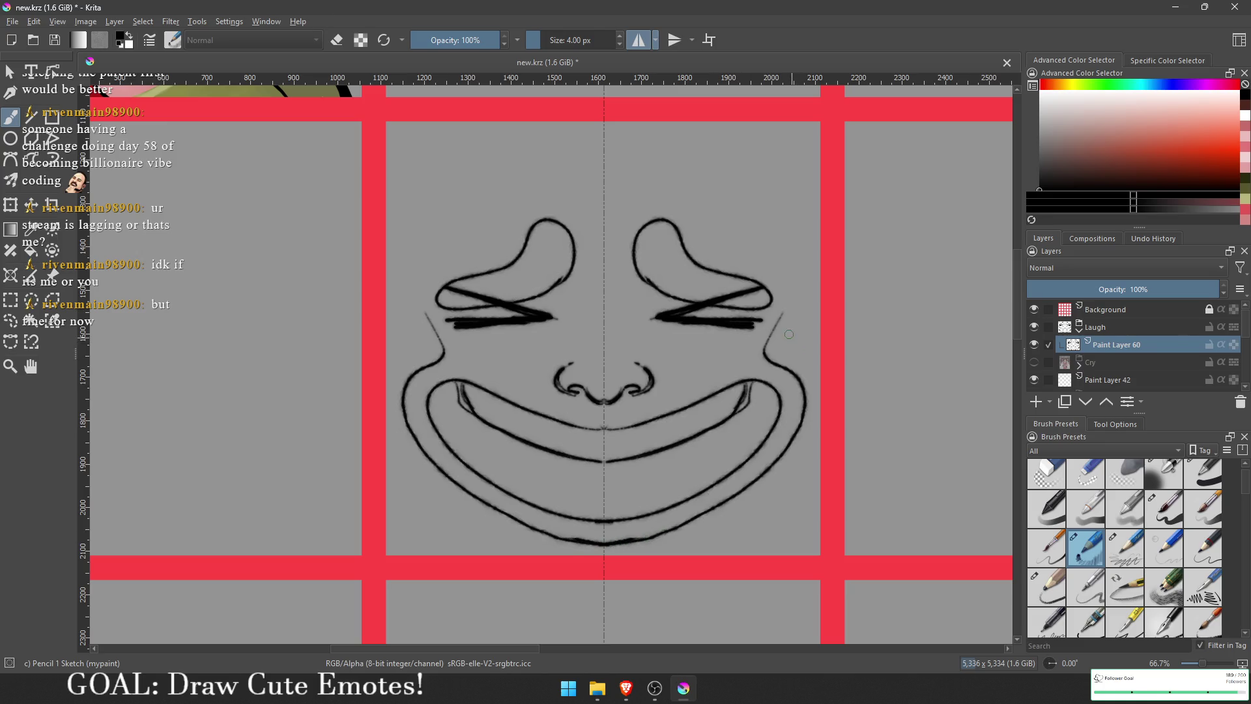
mouse_move(776, 335)
left_mouse_down()
mouse_move(781, 242)
mouse_move(778, 307)
mouse_move(789, 267)
mouse_move(770, 321)
mouse_move(808, 305)
mouse_move(785, 365)
mouse_move(804, 324)
left_mouse_up()
key("ctrl+z")
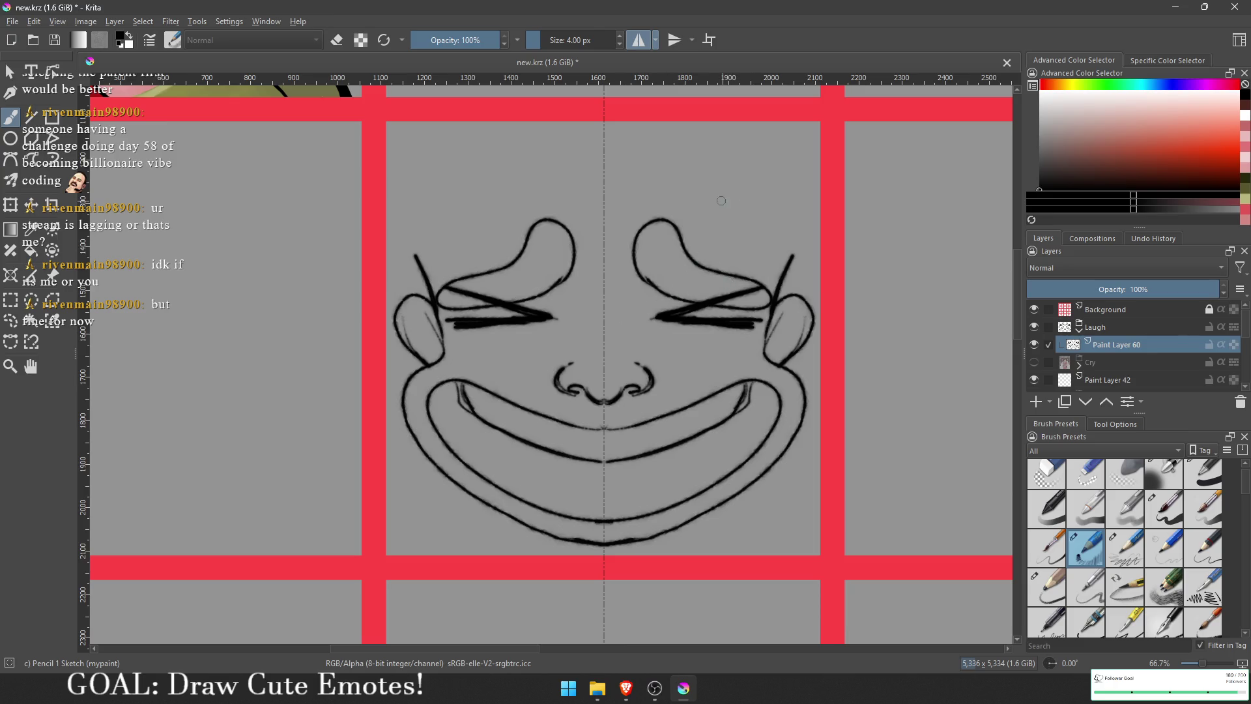
Step: Thicken the diagonal eyelid lines over both squeezed-shut eyes
scroll(709, 223, "up", 1)
mouse_move(654, 352)
left_mouse_down()
mouse_move(697, 386)
mouse_move(677, 365)
mouse_move(720, 378)
left_mouse_up()
key("ctrl+z")
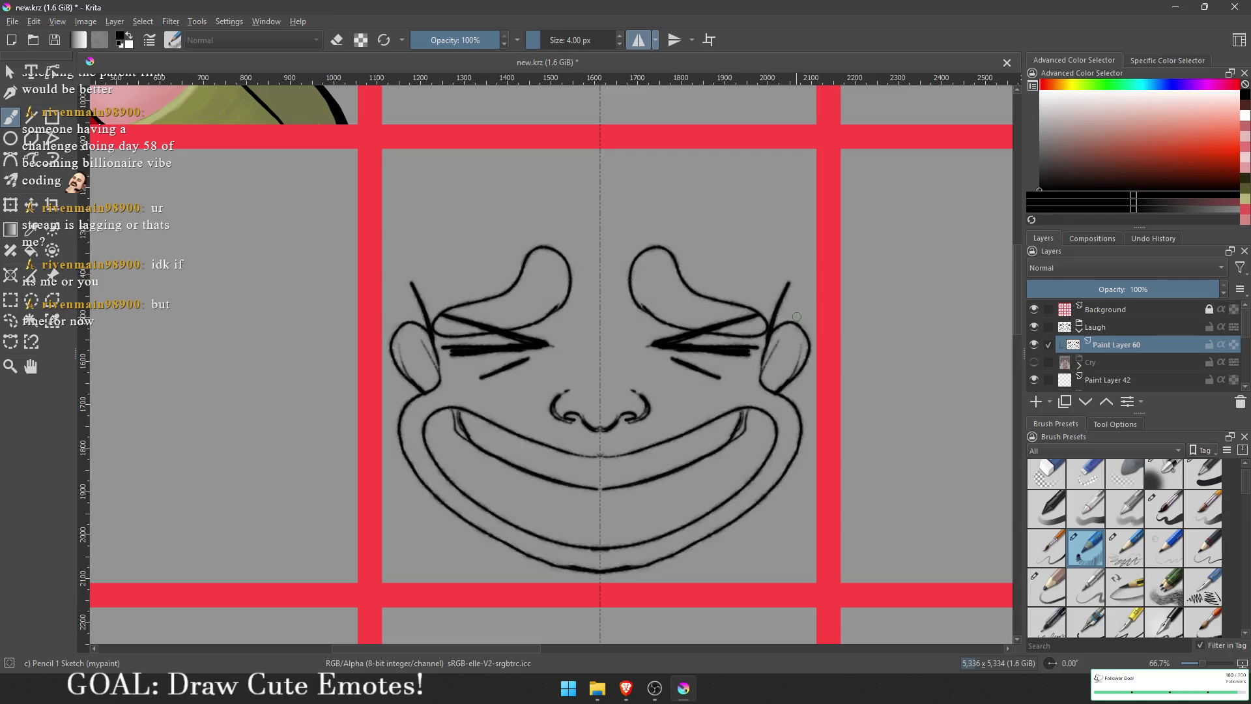
scroll(728, 365, "up", 2)
key("ctrl+z")
mouse_move(668, 385)
left_mouse_down()
mouse_move(736, 362)
mouse_move(645, 387)
mouse_move(755, 349)
mouse_move(663, 395)
mouse_move(719, 400)
mouse_move(635, 391)
mouse_move(750, 342)
mouse_move(761, 357)
mouse_move(823, 349)
left_mouse_up()
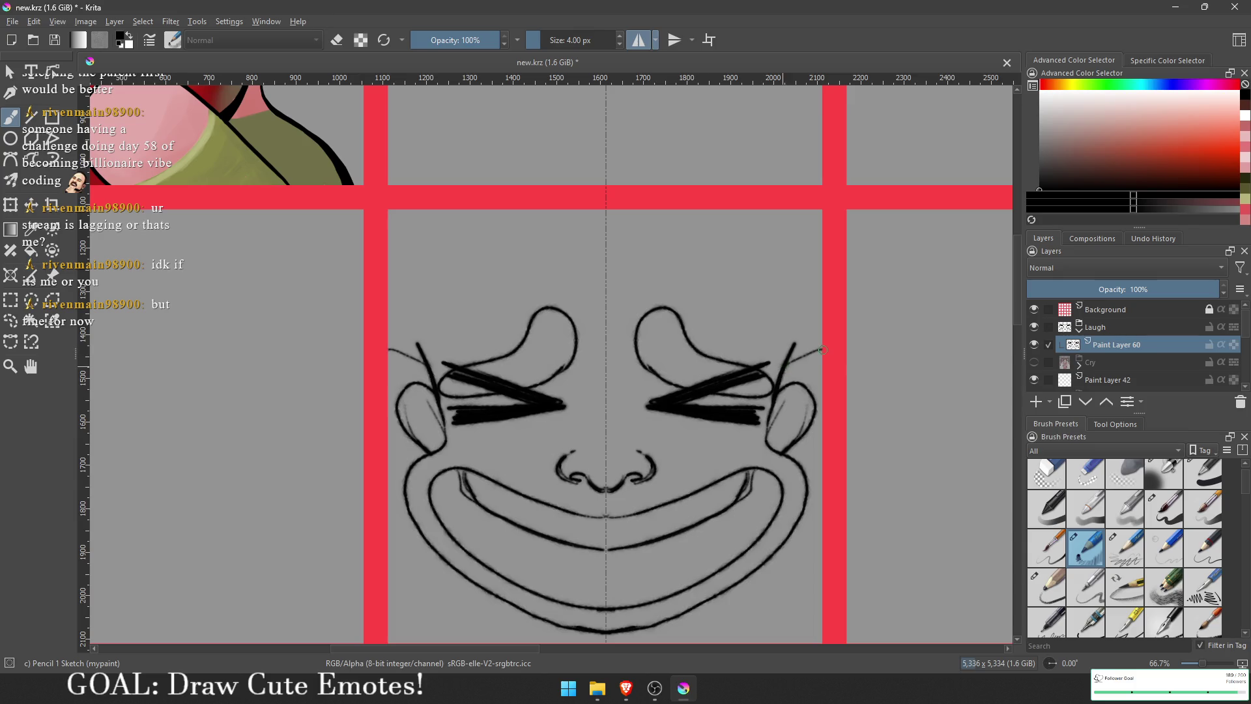
Step: Rework the lines beside the eyes, erasing the faint stray strokes
key("ctrl+z")
left_click_drag(787, 359, 806, 307)
mouse_move(774, 389)
left_mouse_down()
mouse_move(782, 300)
mouse_move(766, 212)
left_mouse_up()
key("e")
mouse_move(807, 305)
left_mouse_down()
mouse_move(783, 378)
mouse_move(795, 364)
mouse_move(761, 327)
mouse_move(755, 290)
mouse_move(744, 301)
mouse_move(759, 285)
mouse_move(776, 338)
mouse_move(757, 317)
left_mouse_up()
key("e")
key("ctrl+z")
key("ctrl+z")
Step: Draw spiky hair strands at the head top and short strokes beside the cheeks
mouse_move(753, 253)
left_mouse_down()
mouse_move(739, 275)
mouse_move(703, 230)
mouse_move(678, 261)
mouse_move(635, 234)
mouse_move(606, 282)
left_mouse_up()
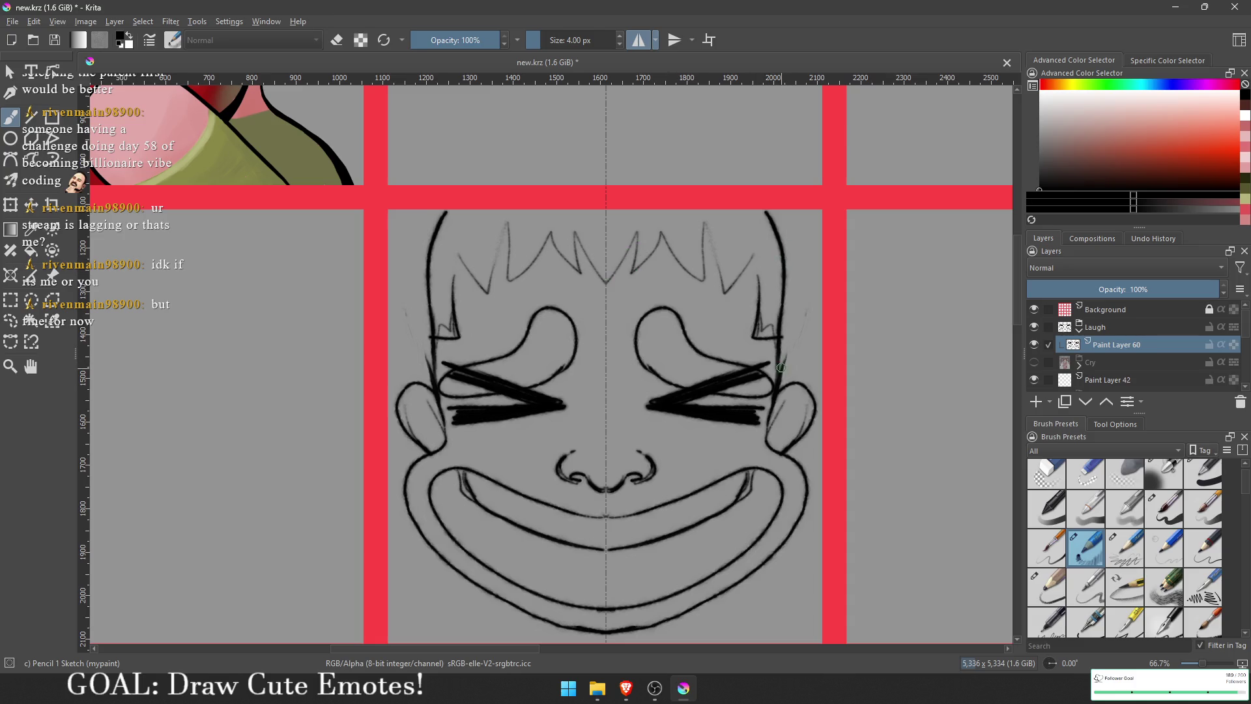
mouse_move(790, 363)
left_mouse_down()
mouse_move(800, 375)
mouse_move(787, 387)
mouse_move(811, 282)
mouse_move(788, 210)
left_mouse_up()
key("ctrl+z")
mouse_move(800, 382)
left_mouse_down()
mouse_move(796, 324)
mouse_move(808, 326)
mouse_move(793, 247)
mouse_move(794, 328)
left_mouse_up()
key("ctrl+z")
mouse_move(813, 263)
left_mouse_down()
mouse_move(779, 209)
mouse_move(766, 235)
mouse_move(782, 302)
mouse_move(762, 319)
mouse_move(783, 261)
mouse_move(783, 324)
left_mouse_up()
key("e")
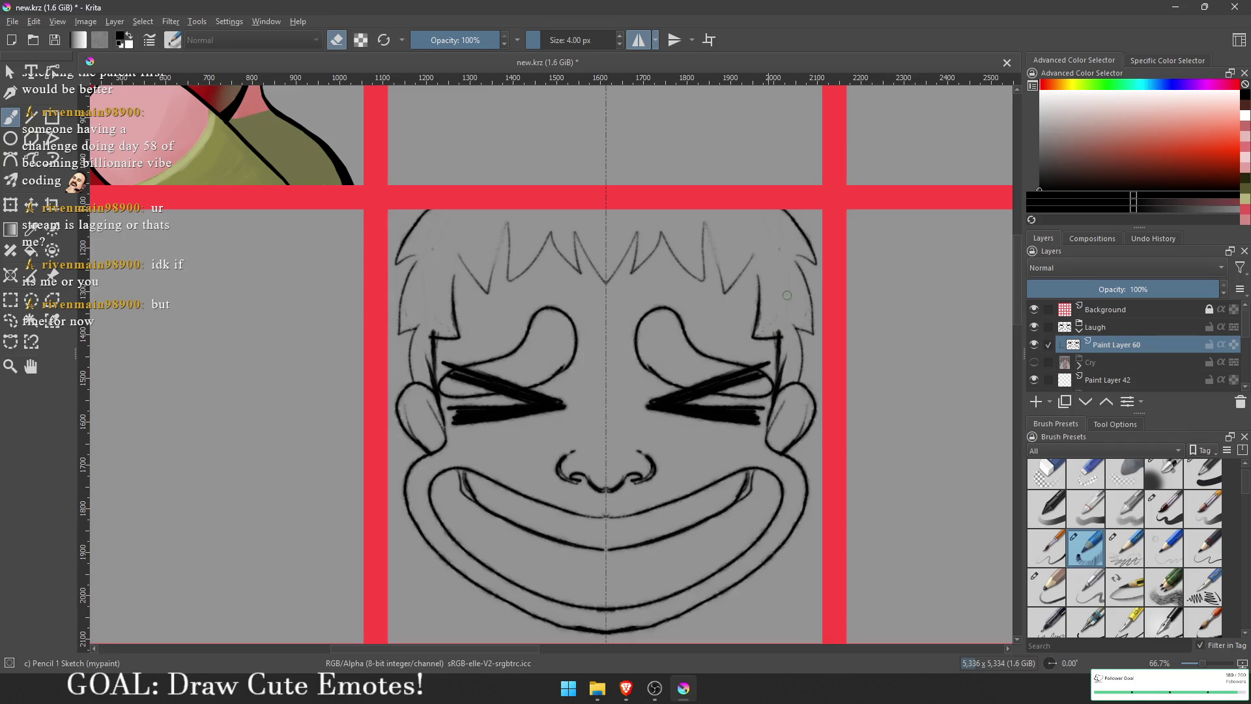
left_click_drag(783, 332, 782, 389)
Step: Add short neck lines below the chin and curves from the smile to the mouth corners
scroll(788, 365, "down", 3)
key("e")
left_click_drag(675, 512, 671, 533)
scroll(707, 452, "up", 1)
left_click_drag(702, 428, 757, 451)
scroll(763, 423, "up", 1)
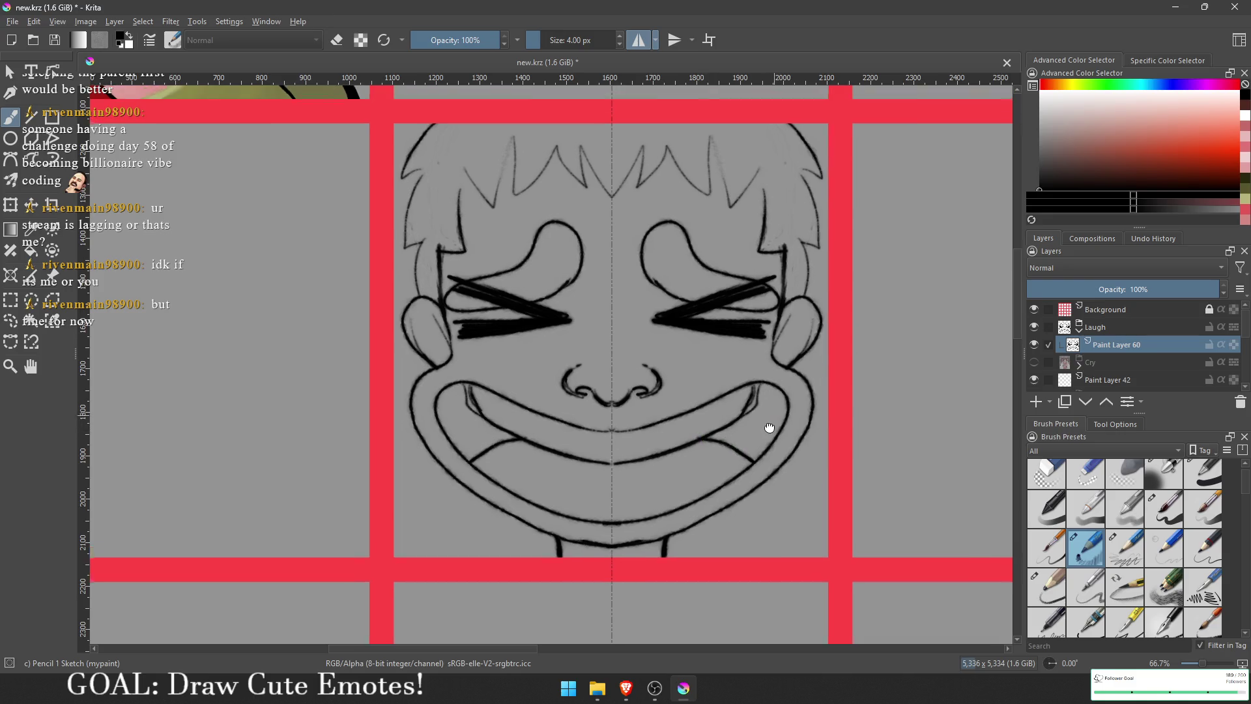
Step: Lighten the inner mouth-corner lines and trace the bottom of both cheeks
key("e")
left_click_drag(743, 408, 736, 424)
key("e")
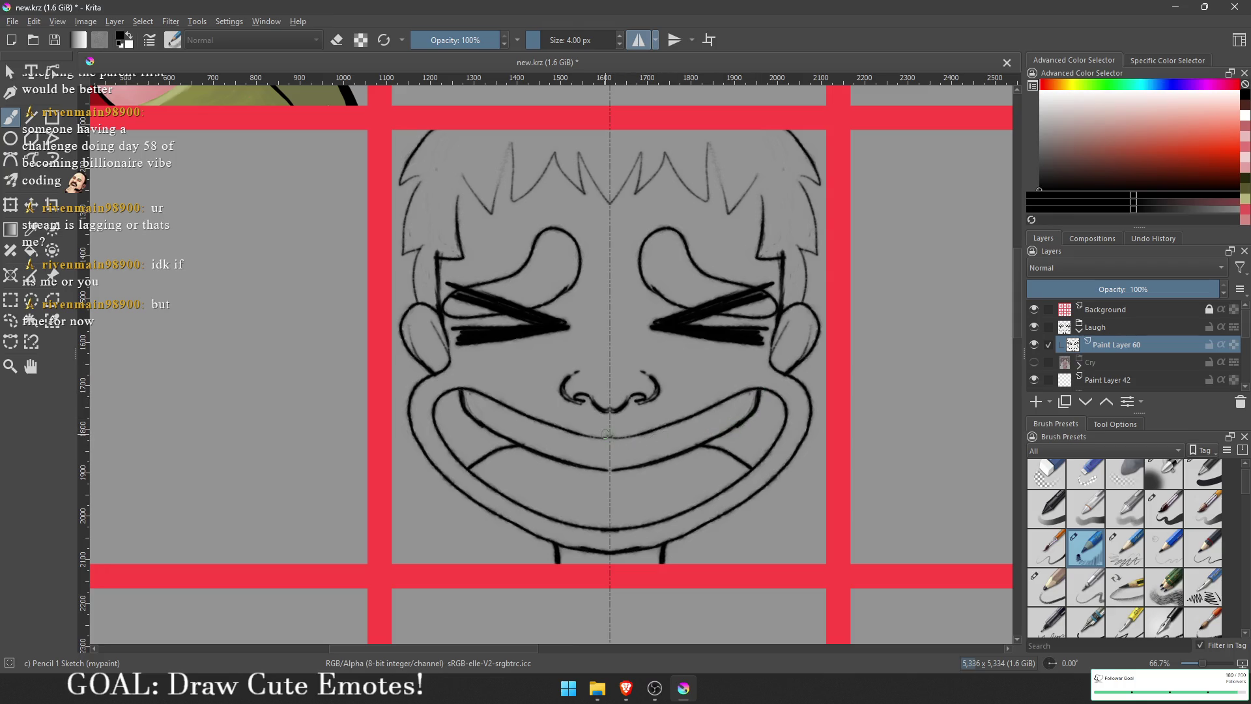
left_click_drag(623, 542, 697, 521)
key("ctrl+z")
mouse_move(787, 380)
left_mouse_down()
mouse_move(725, 376)
mouse_move(794, 379)
mouse_move(770, 361)
left_mouse_up()
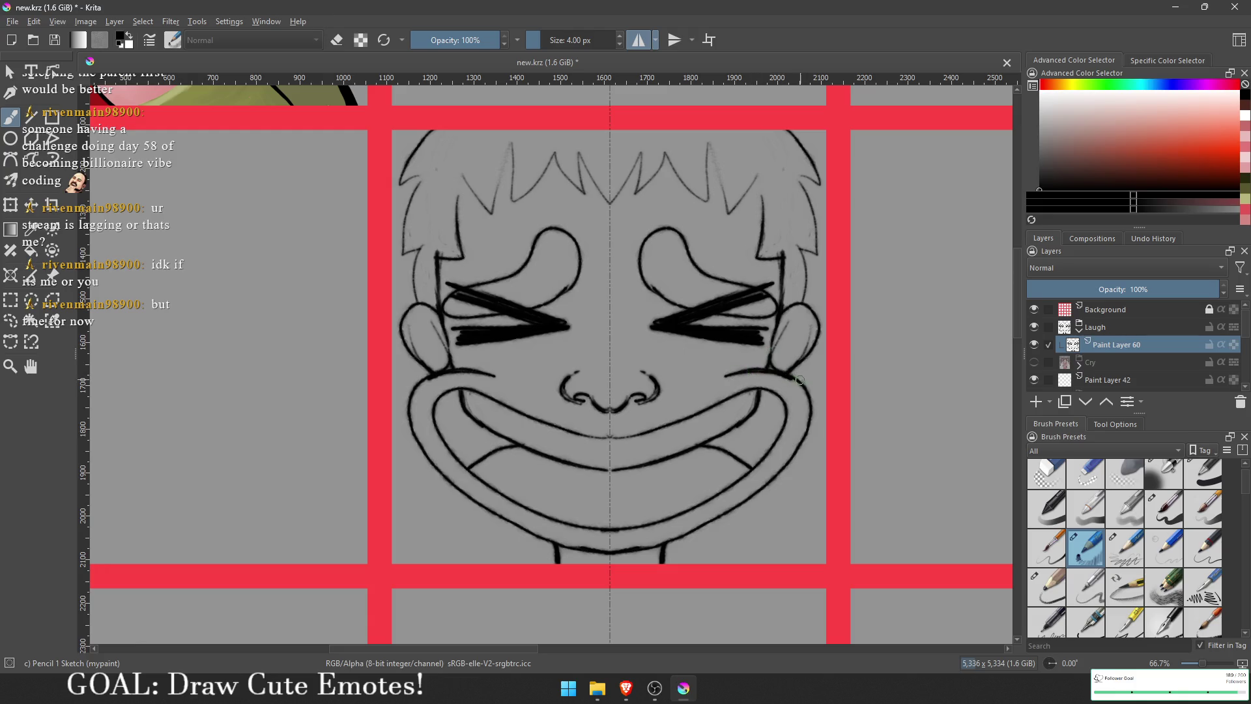
scroll(755, 467, "up", 1)
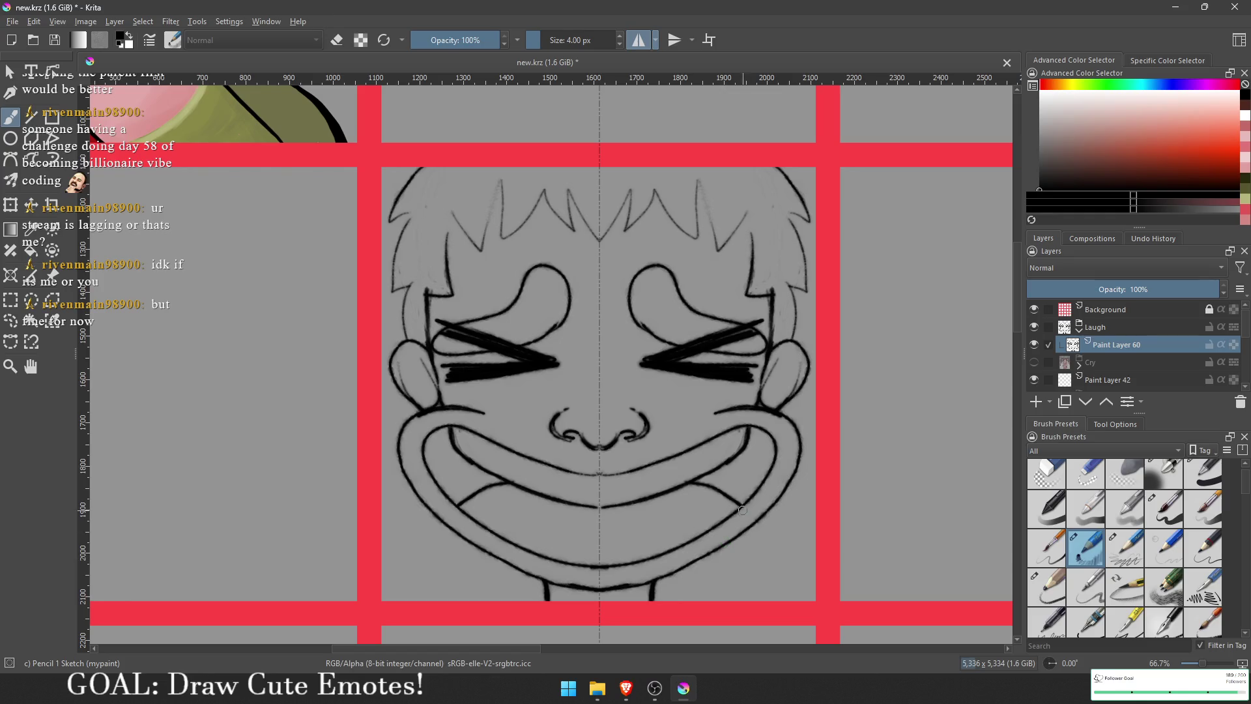
scroll(484, 381, "down", 5)
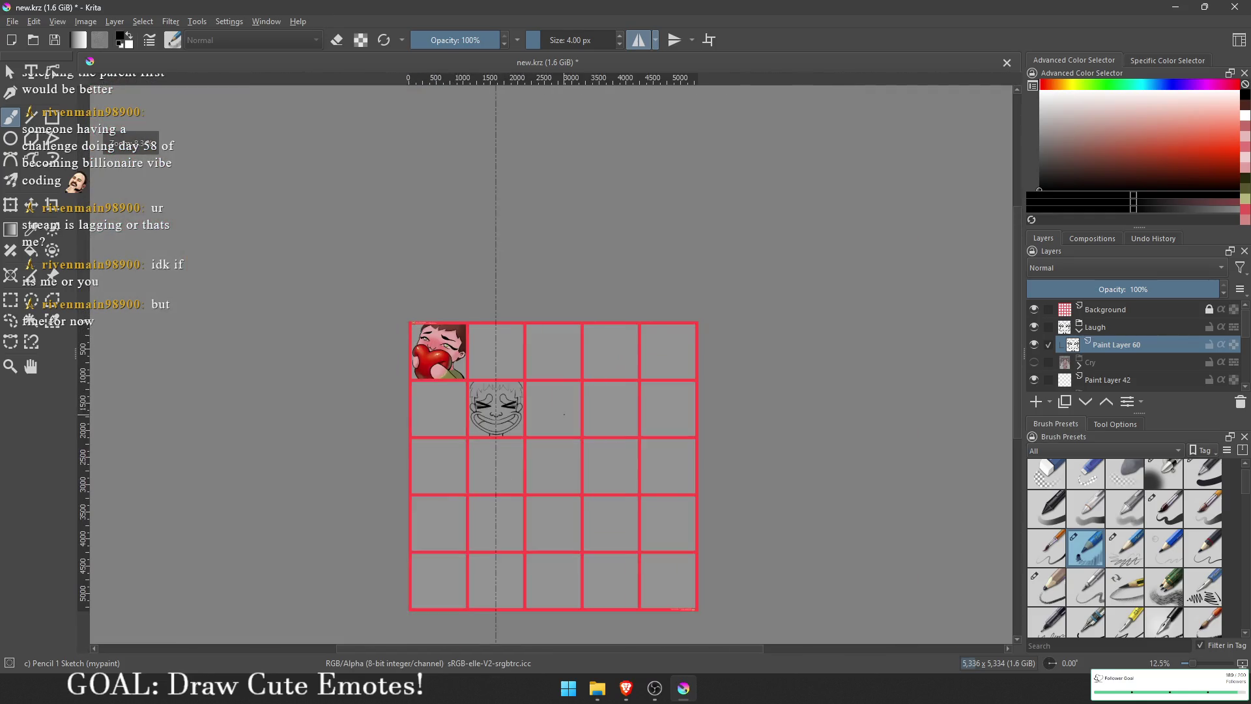
Step: Add Paint Layer 61 and move it beneath sketch layer Paint Layer 60 in the Laugh group
scroll(526, 386, "up", 5)
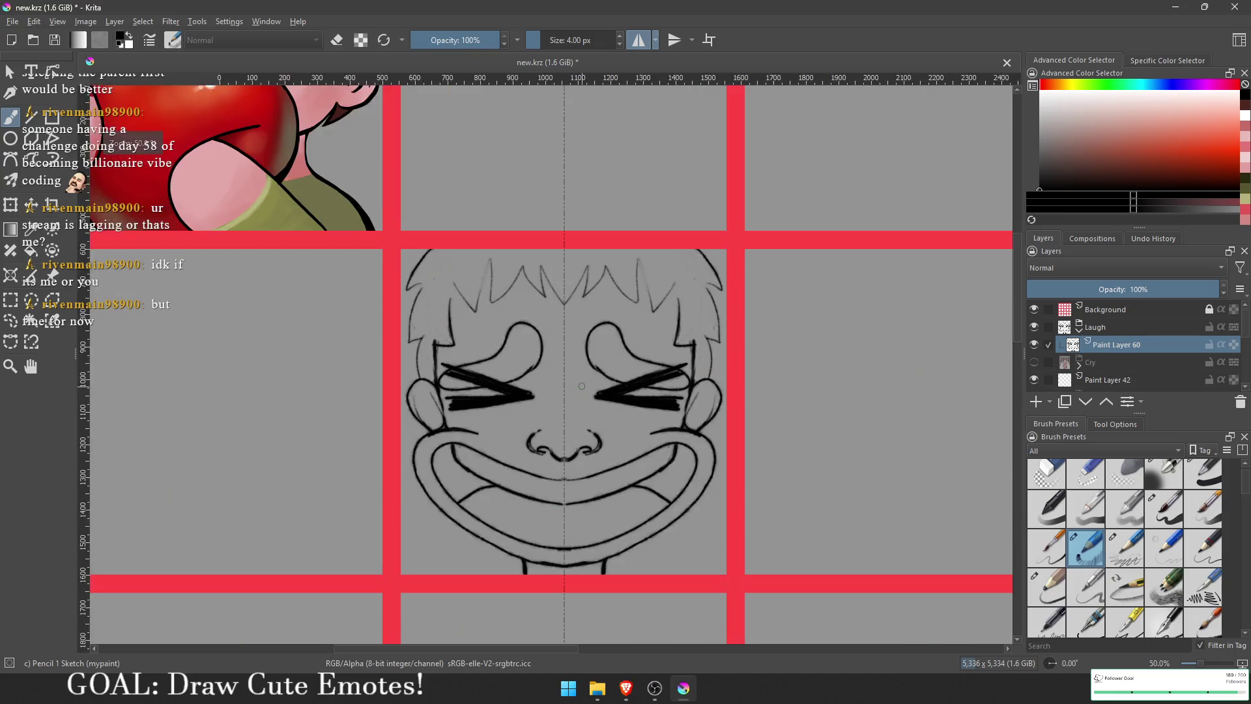
scroll(608, 359, "up", 1)
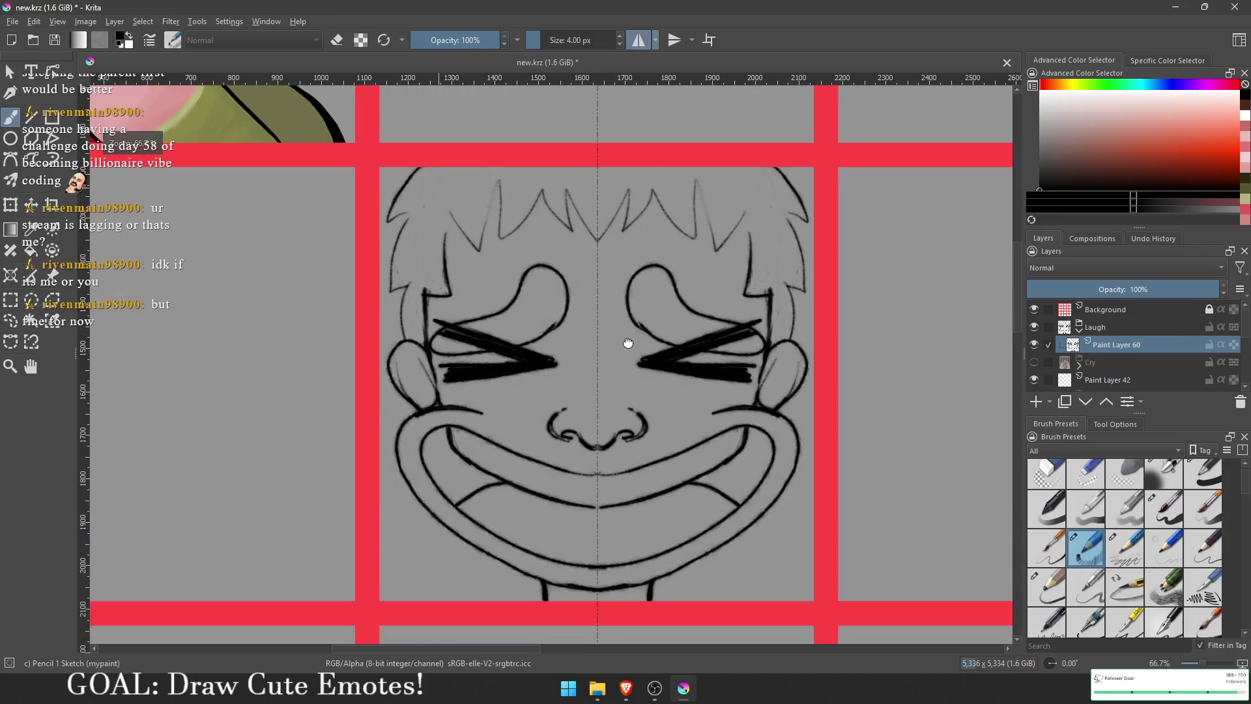
left_click(1040, 402)
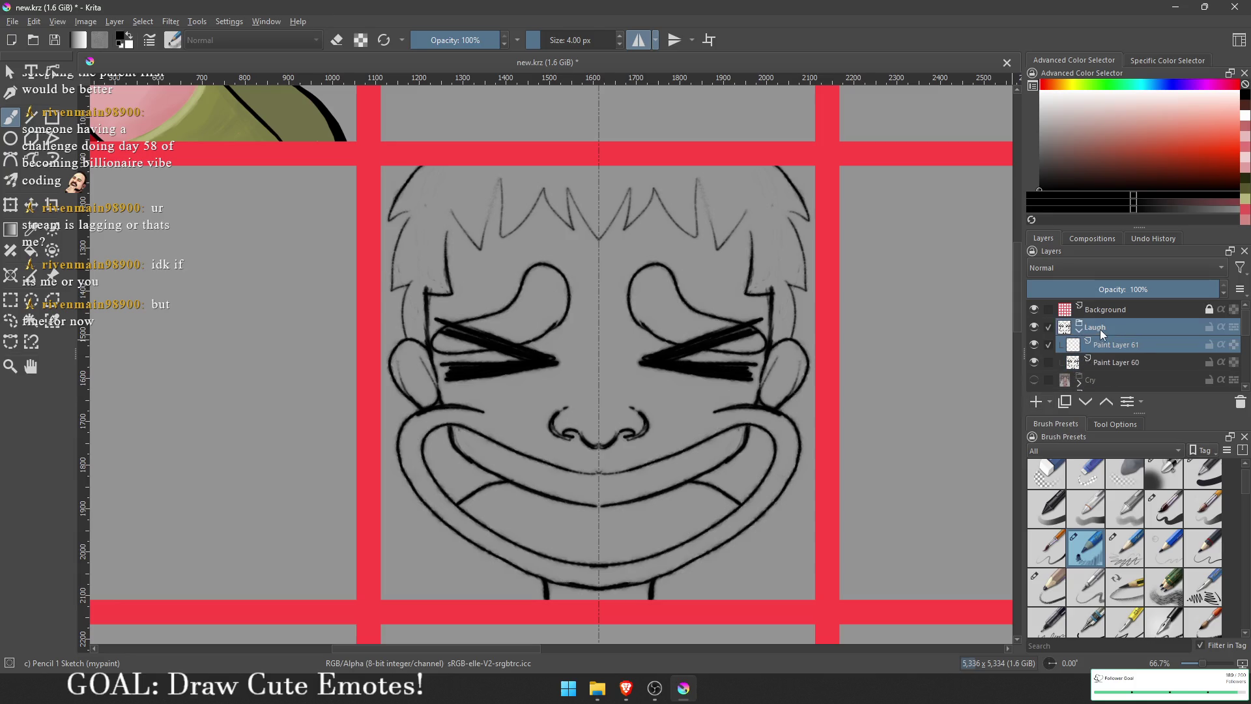
left_click(1113, 364)
mouse_move(1135, 347)
left_mouse_down()
mouse_move(1136, 333)
mouse_move(1108, 345)
mouse_move(1108, 362)
left_mouse_up()
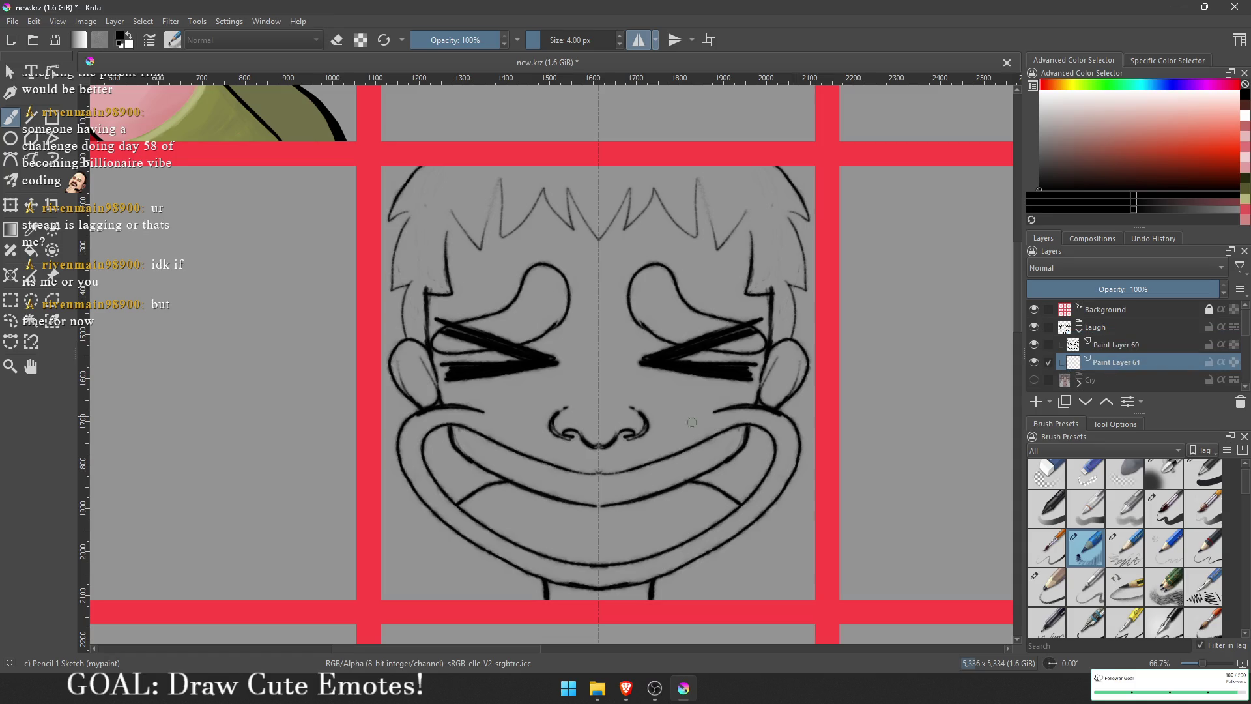
Step: Show the Cry group and eyedrop the crying face's pink skin colour
scroll(692, 422, "down", 2)
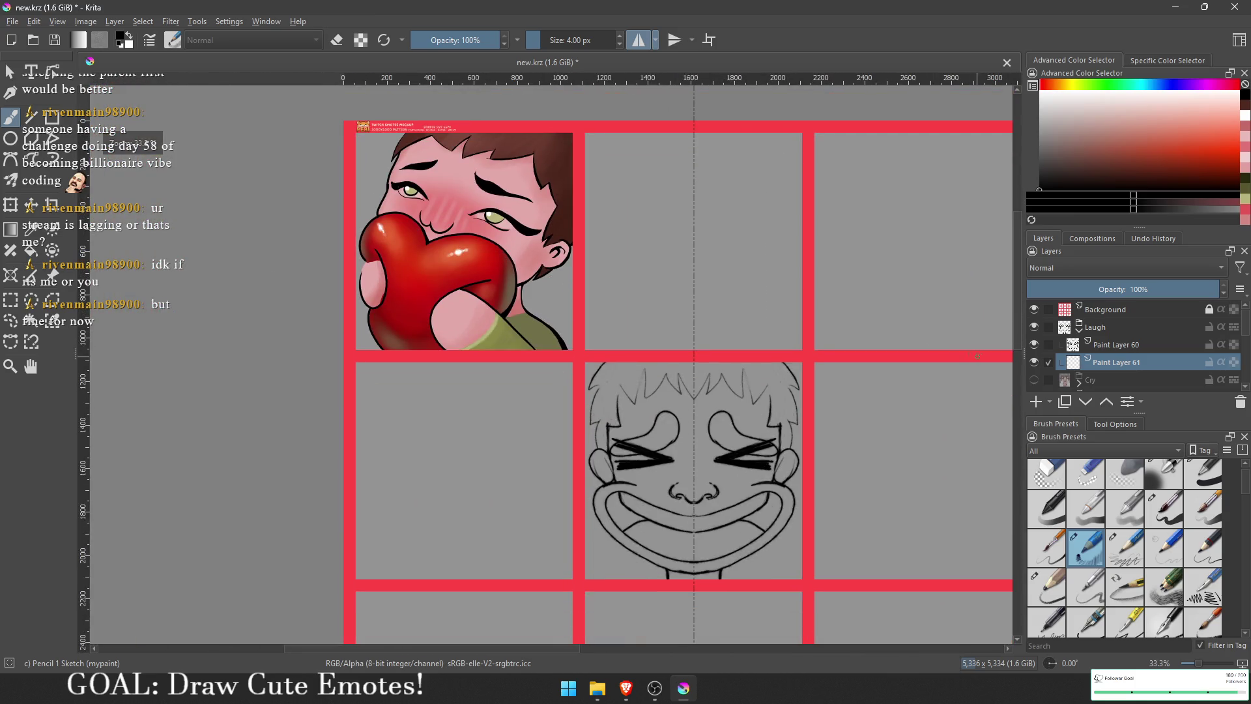
left_click(1035, 379)
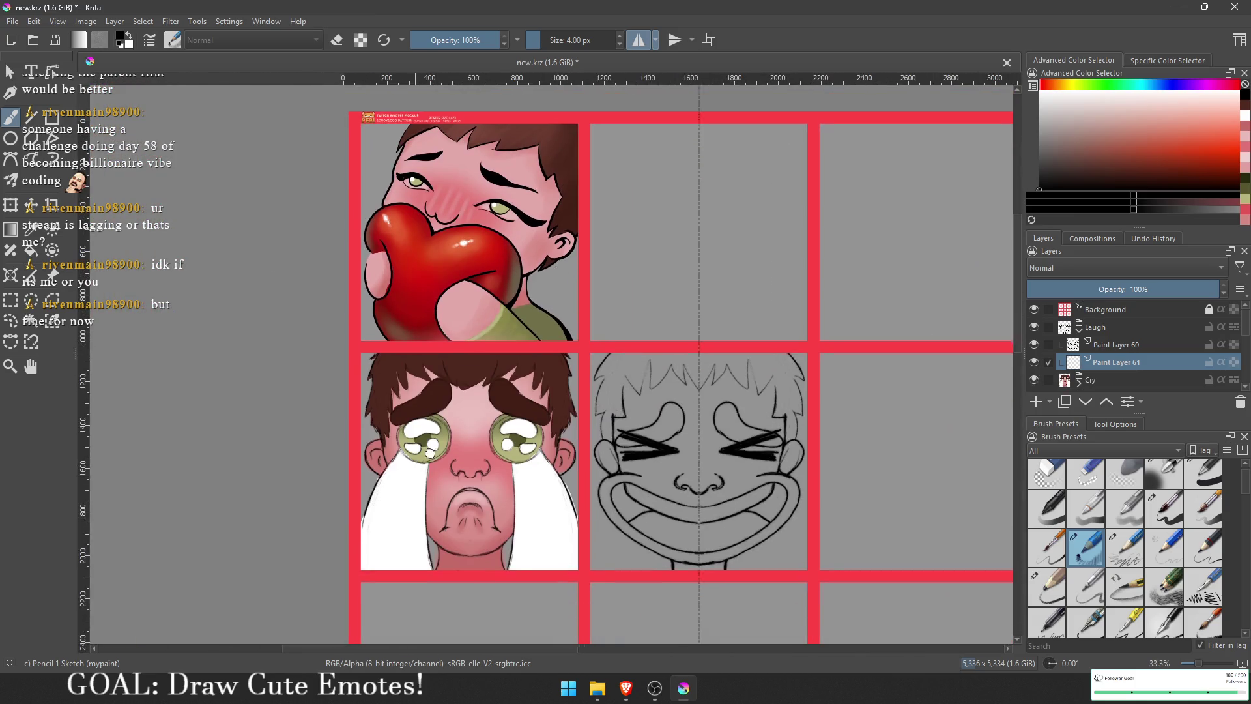
scroll(500, 401, "up", 2)
key("ctrl")
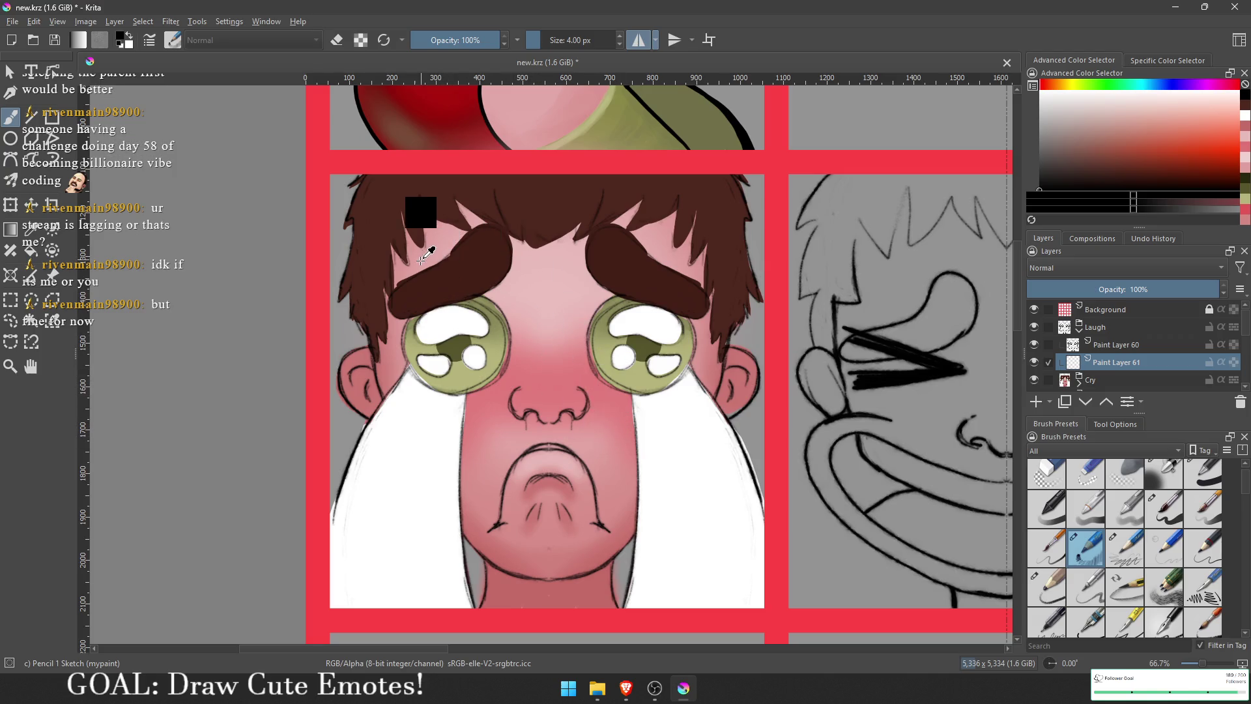
left_click(401, 329, "ctrl")
scroll(651, 358, "right", 5)
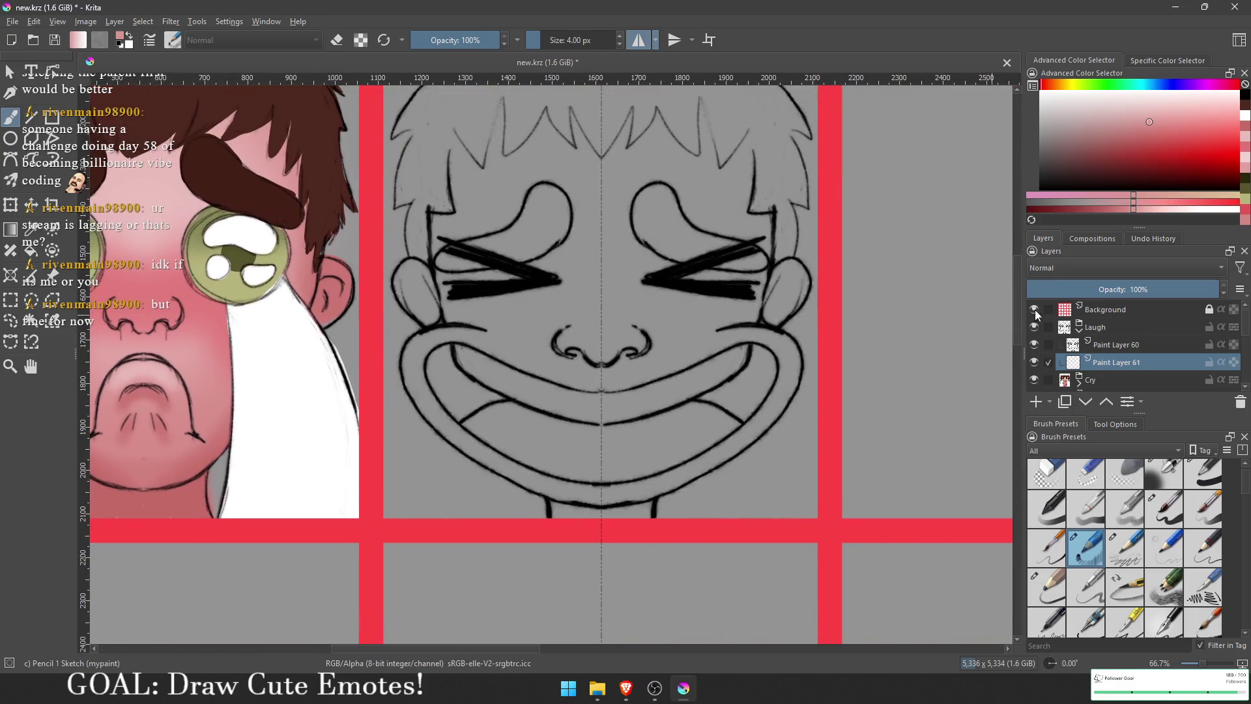
left_click(1034, 362)
left_click_drag(637, 330, 643, 405)
left_click(1034, 361)
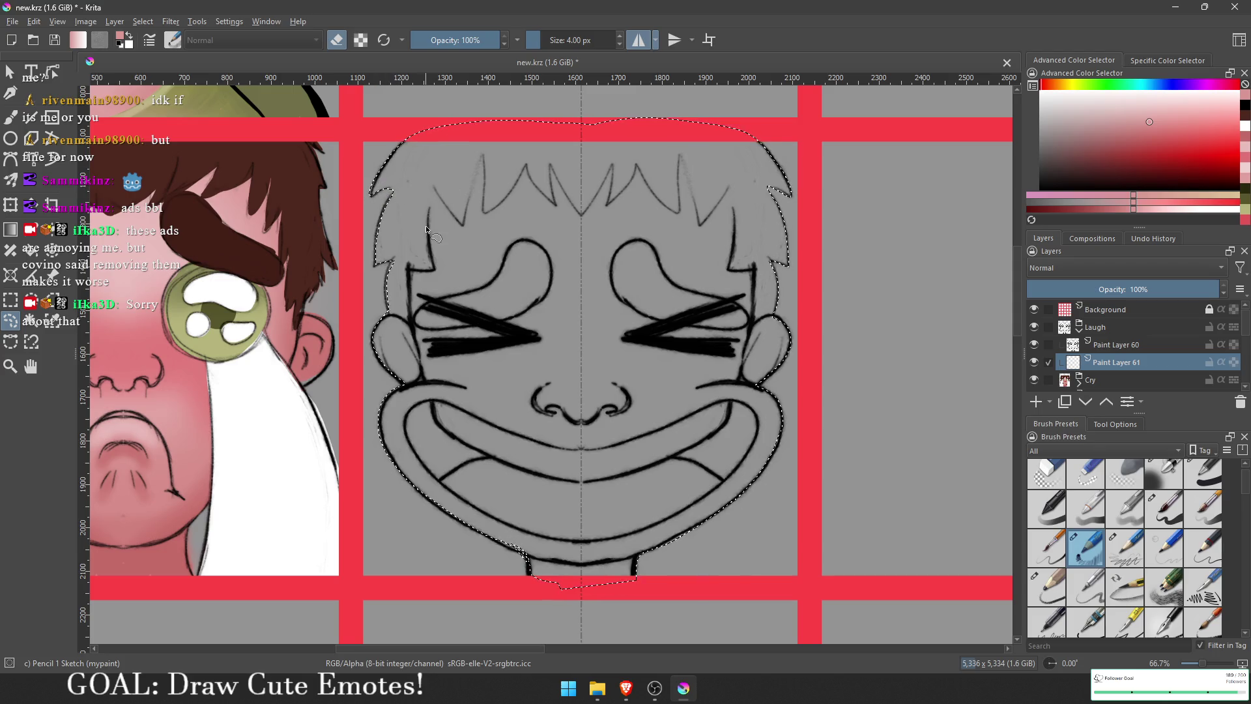
Step: Bucket-fill the laughing face's head pink on Paint Layer 61, then add Paint Layer 62
key("f")
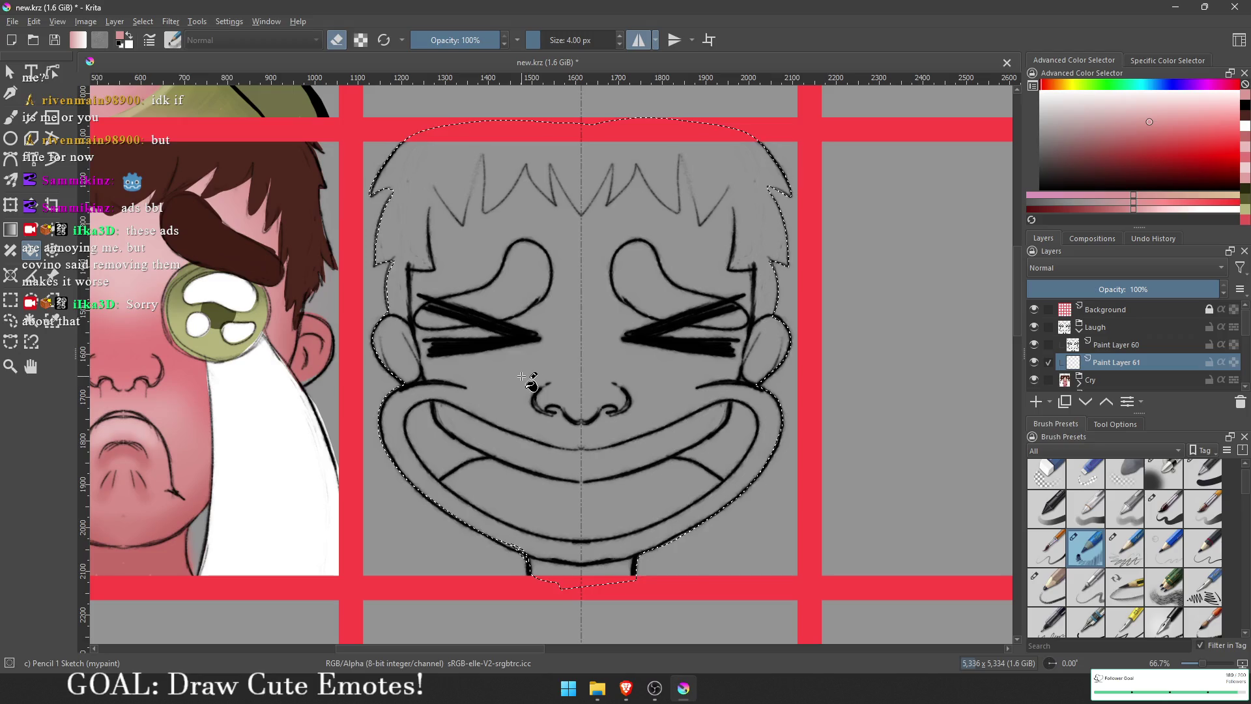
key("e")
left_click(584, 385)
scroll(586, 387, "down", 3)
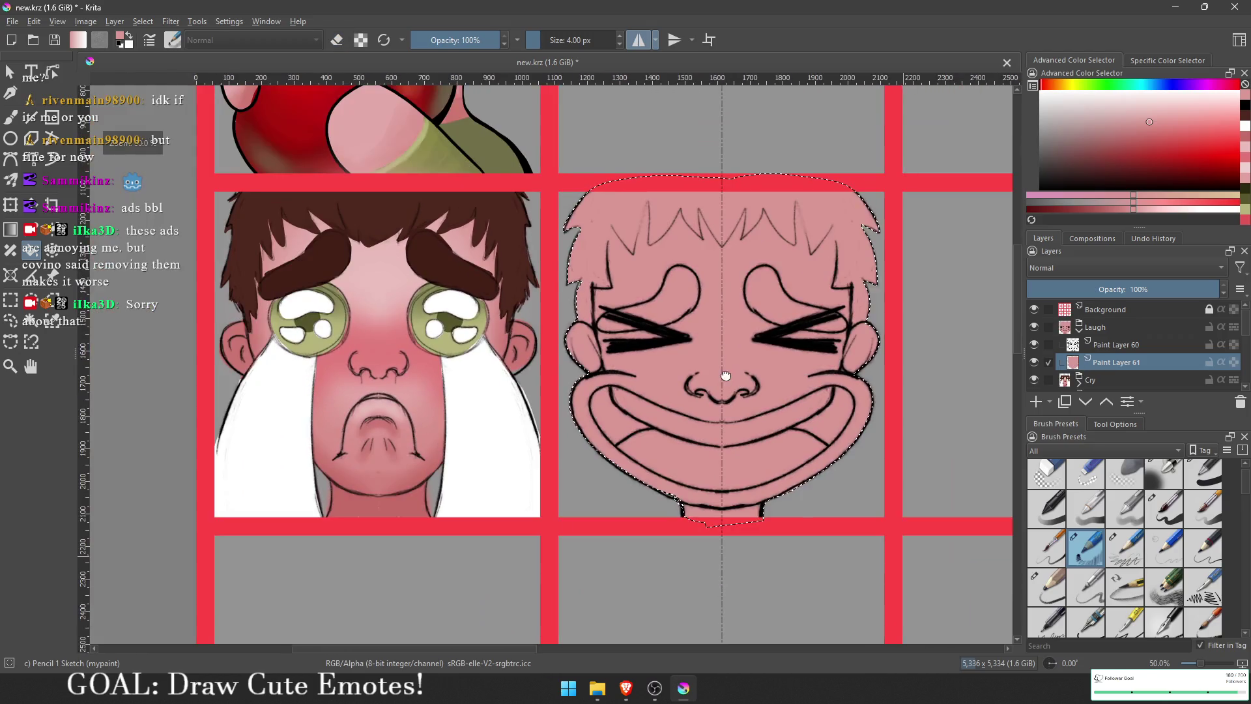
key("ctrl+shift+a")
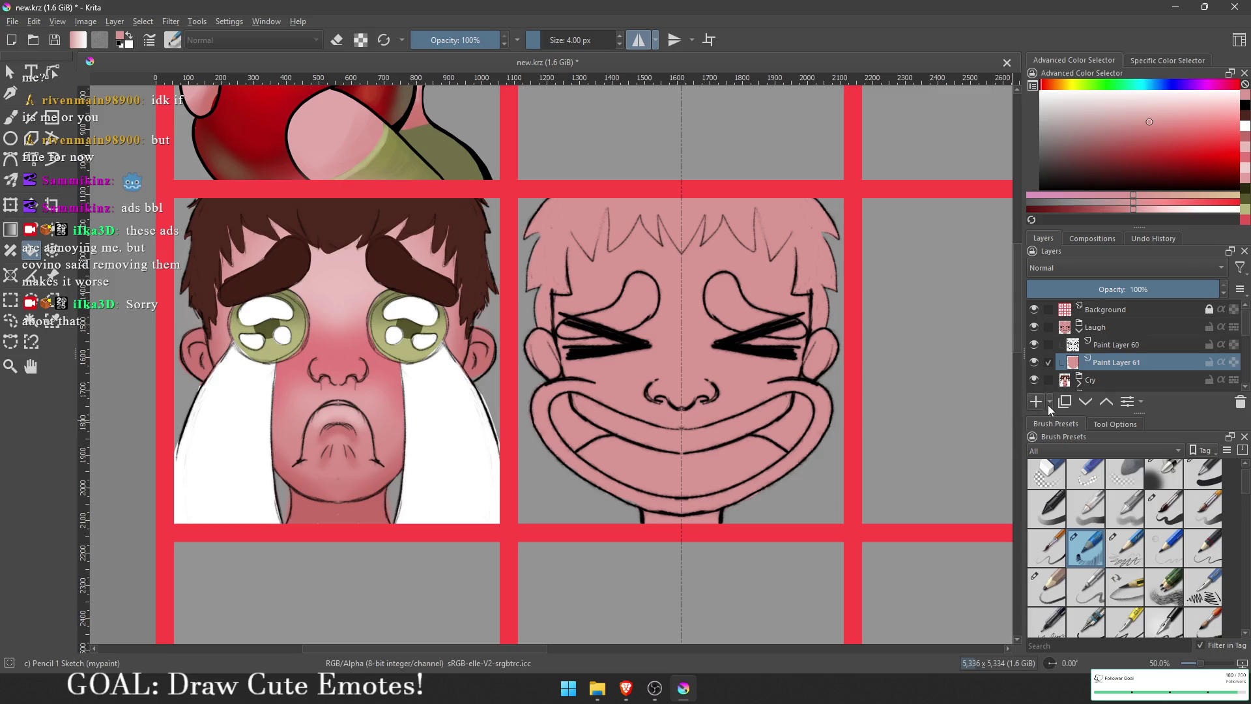
key("ctrl+shift+d")
left_click(1036, 401)
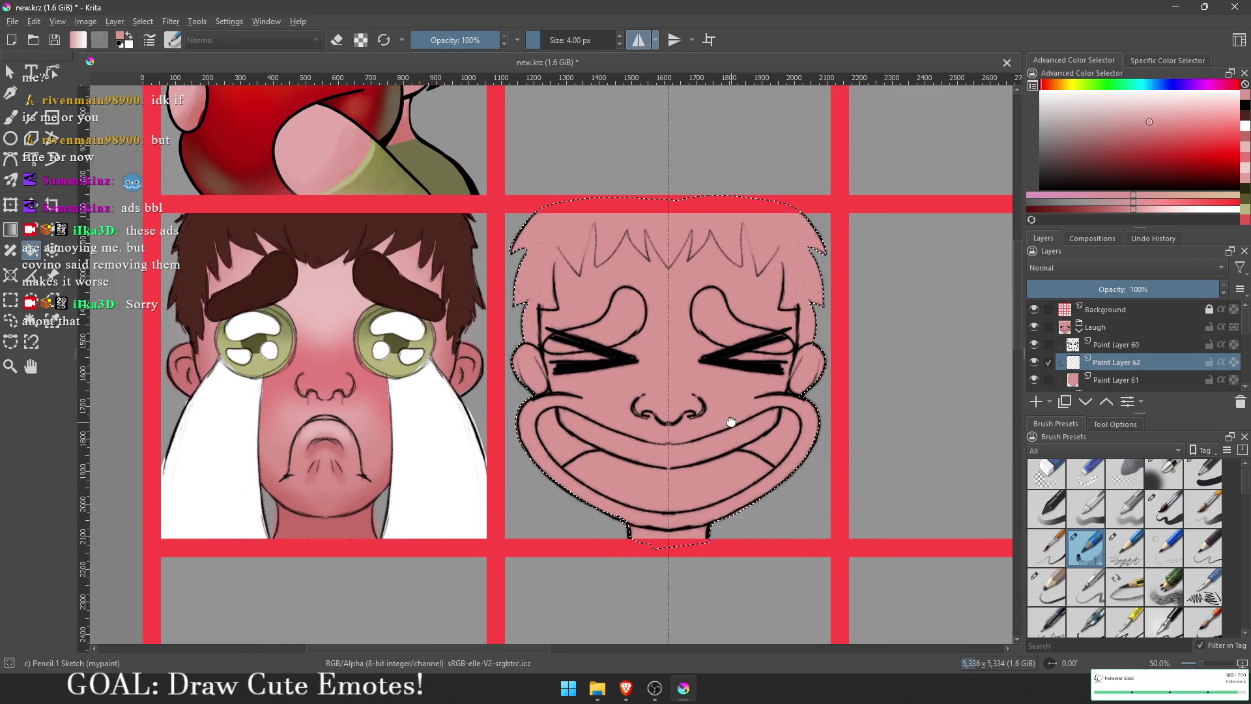
Step: Paint dark brown spiky hair across the head top and sides with a small hard brush
scroll(742, 416, "up", 1)
left_click_drag(729, 418, 765, 454)
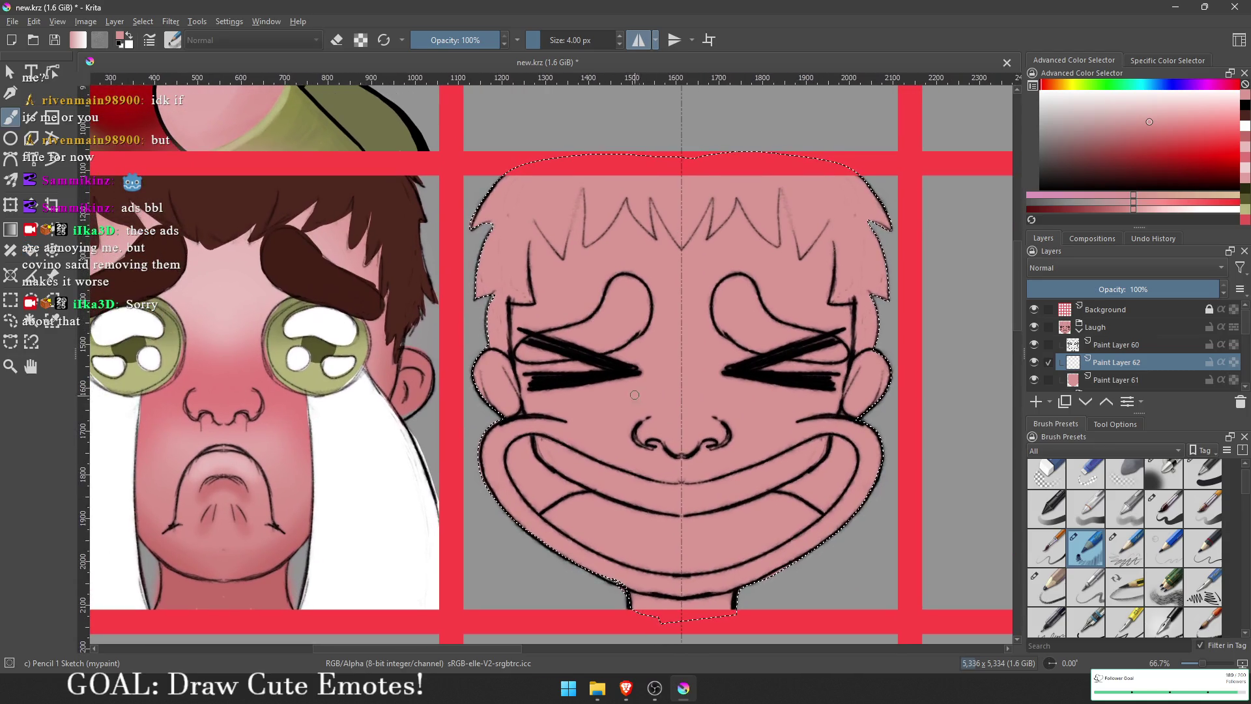
left_click(1148, 470)
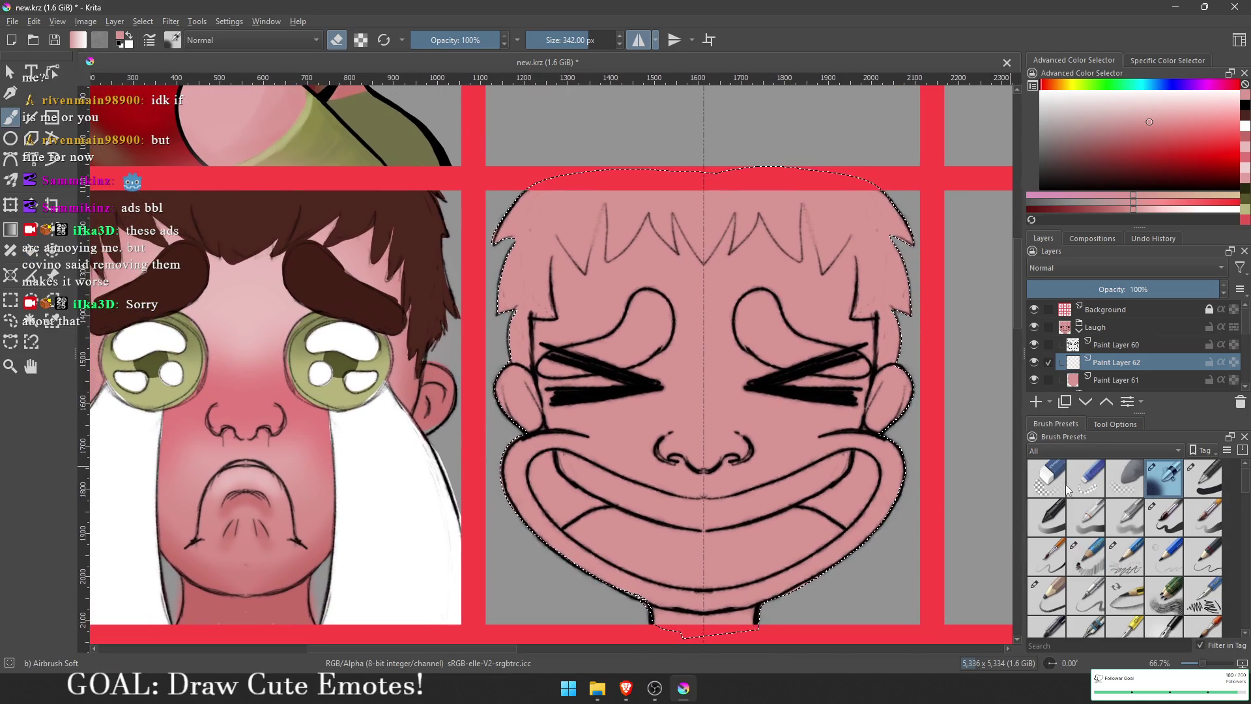
left_click(1164, 516)
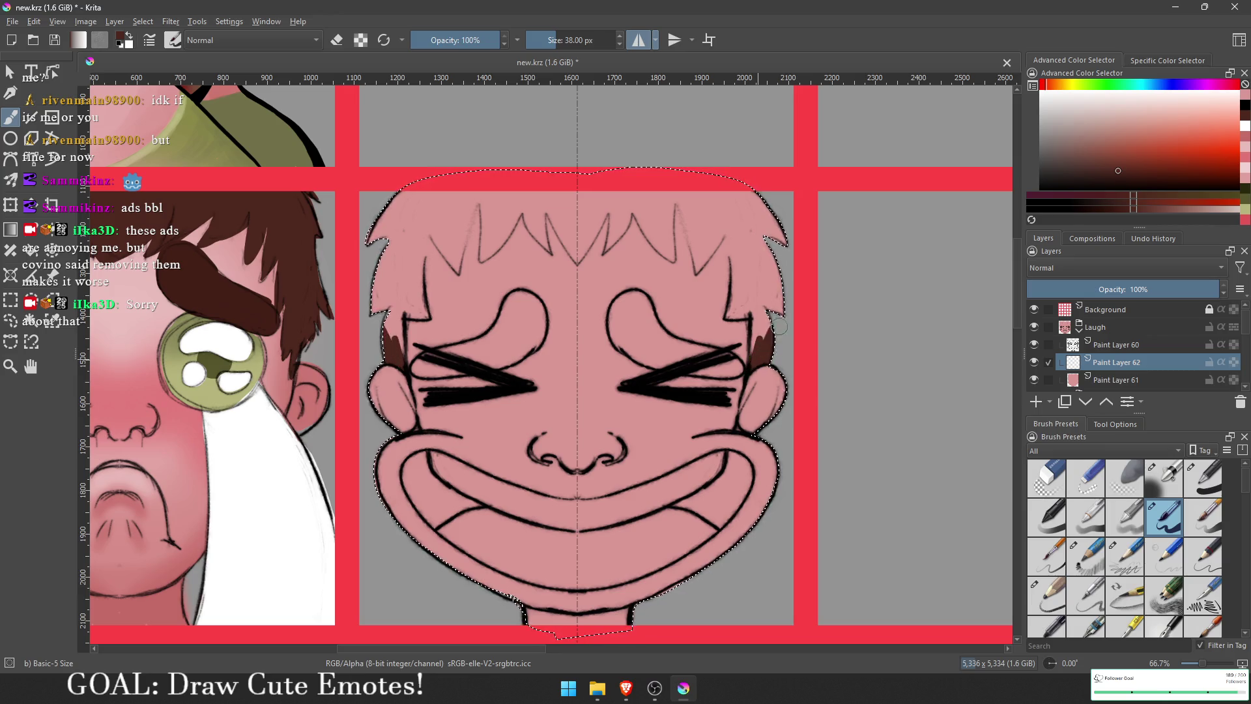
left_click_drag(758, 360, 761, 319)
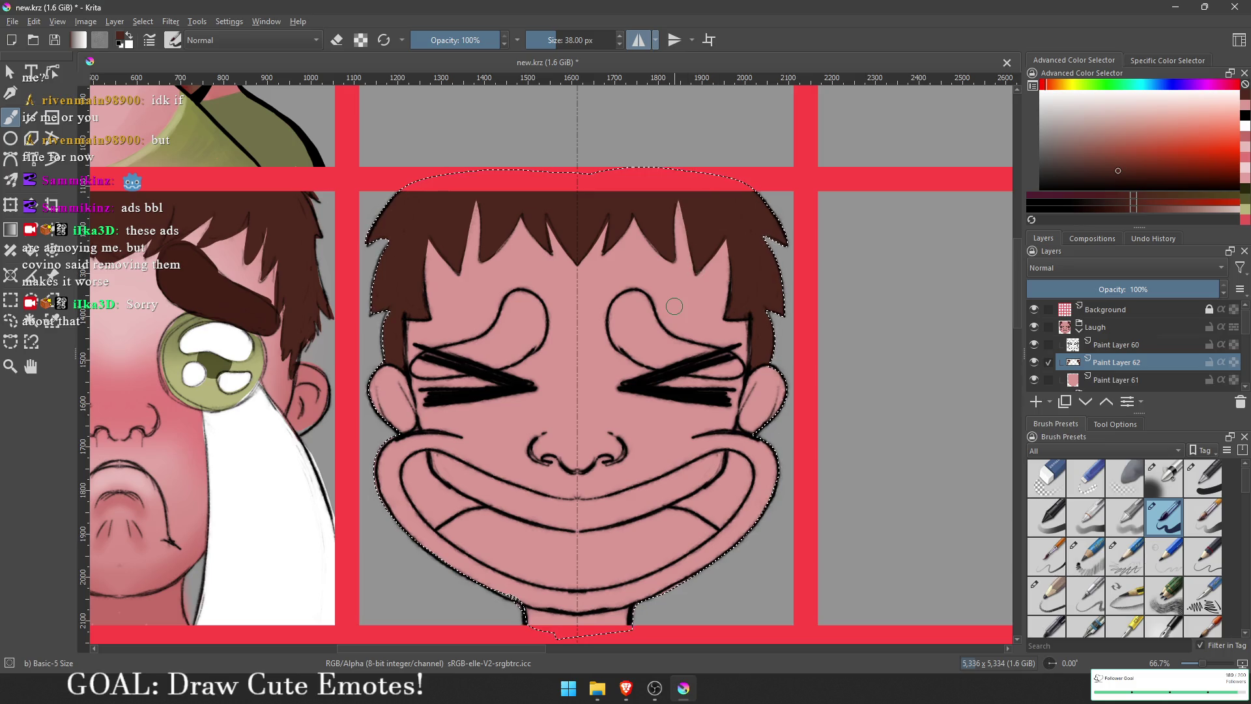
mouse_move(697, 405)
left_mouse_down()
mouse_move(701, 380)
mouse_move(807, 356)
left_mouse_up()
scroll(664, 363, "down", 1)
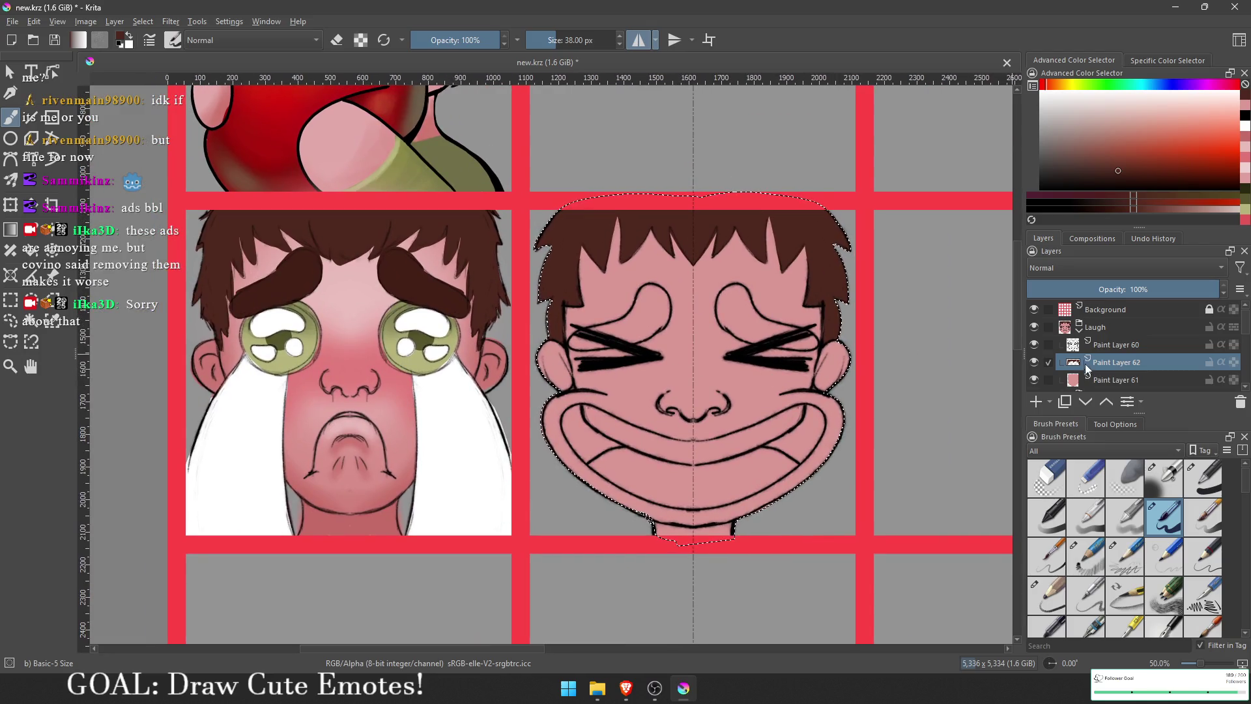
Step: Airbrush pink-red shading onto both cheeks with the Airbrush Soft preset
left_click(1099, 377)
left_click_drag(930, 389, 973, 491)
left_click(1108, 450)
left_click(1166, 476)
scroll(443, 583, "up", 2)
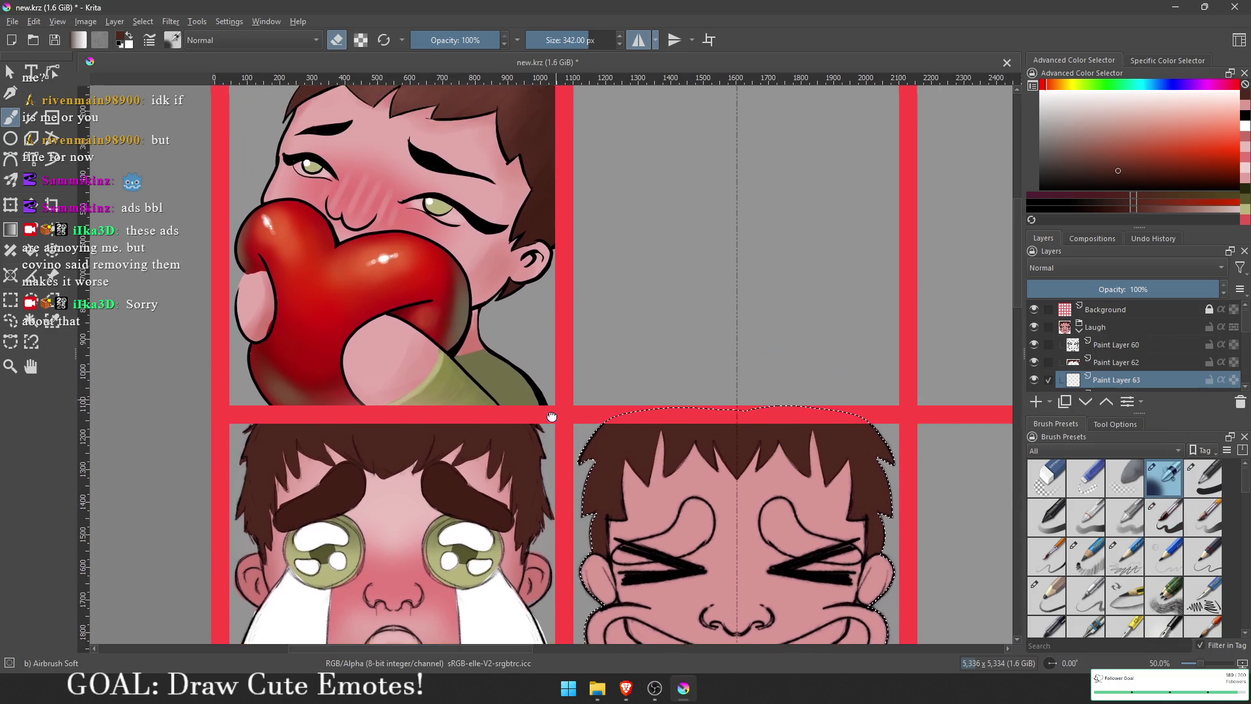
scroll(443, 583, "down", 3)
left_click(443, 582, "ctrl")
left_click_drag(928, 404, 753, 423)
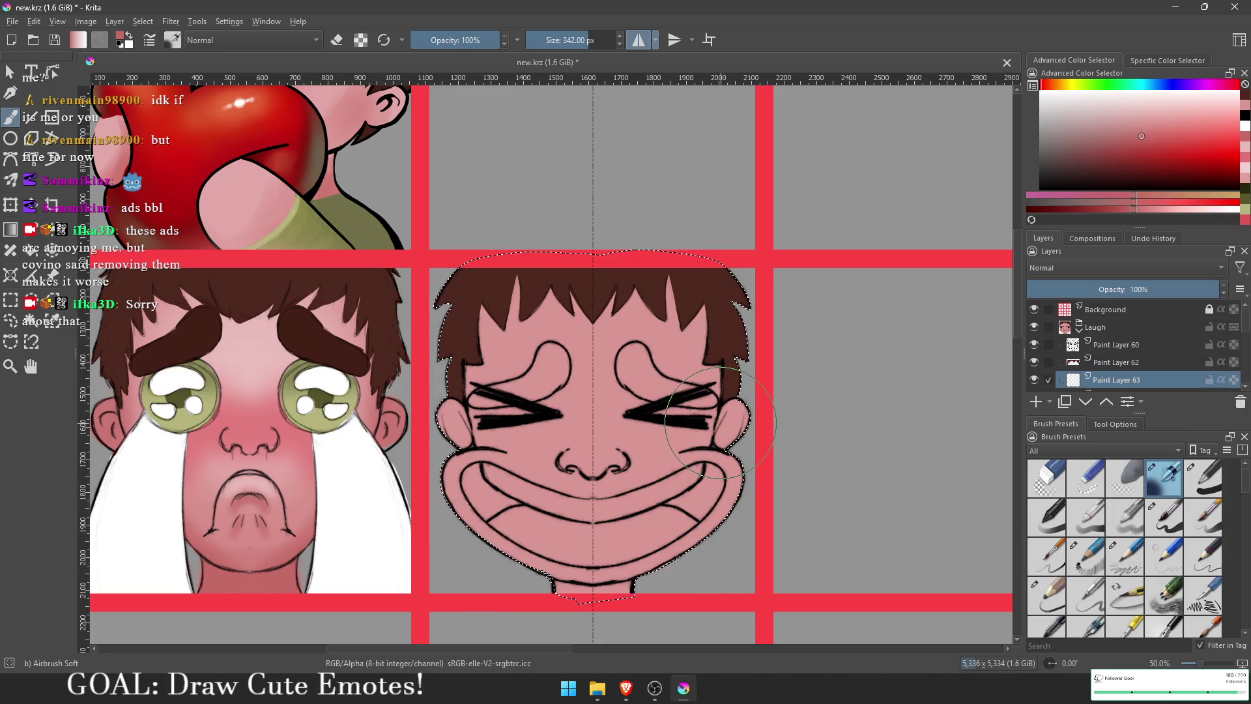
mouse_move(746, 423)
left_mouse_down()
mouse_move(734, 424)
mouse_move(743, 450)
mouse_move(743, 293)
mouse_move(677, 358)
mouse_move(650, 467)
left_mouse_up()
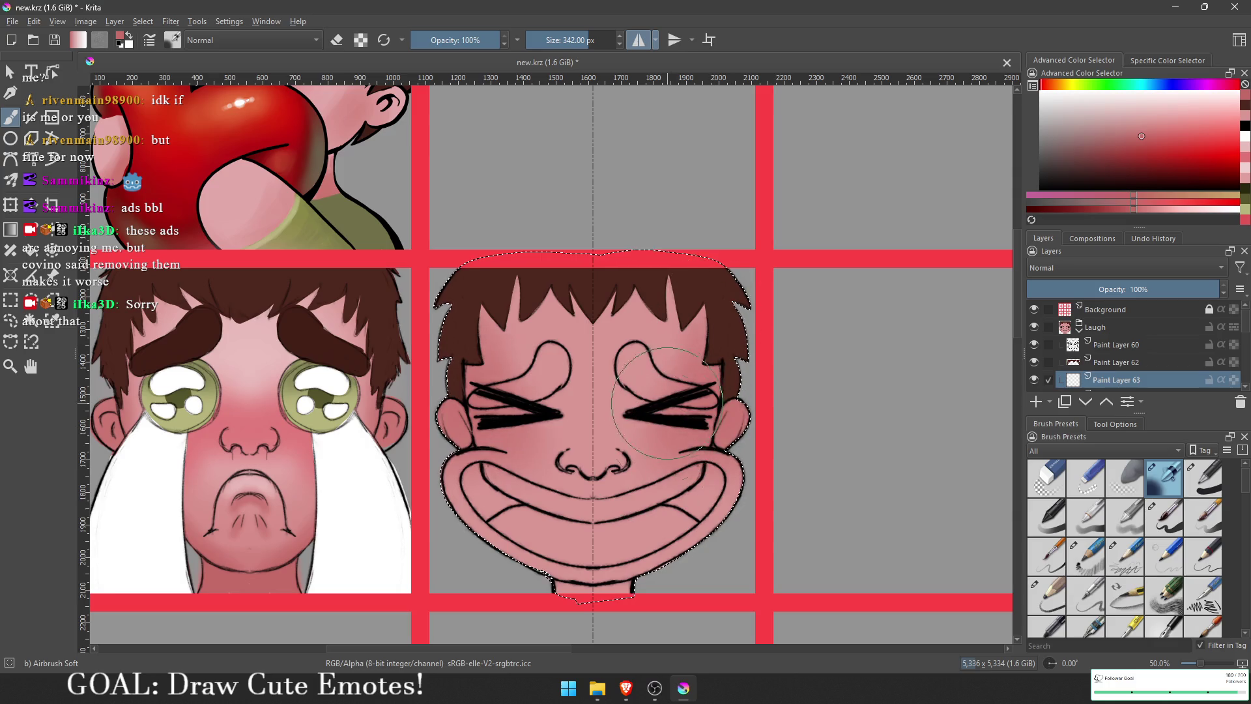
Step: Add soft shading along the hair edges and over the hair
mouse_move(643, 587)
left_mouse_down()
mouse_move(688, 520)
mouse_move(651, 514)
mouse_move(786, 392)
mouse_move(778, 215)
mouse_move(791, 365)
mouse_move(795, 234)
mouse_move(725, 446)
mouse_move(743, 529)
left_mouse_up()
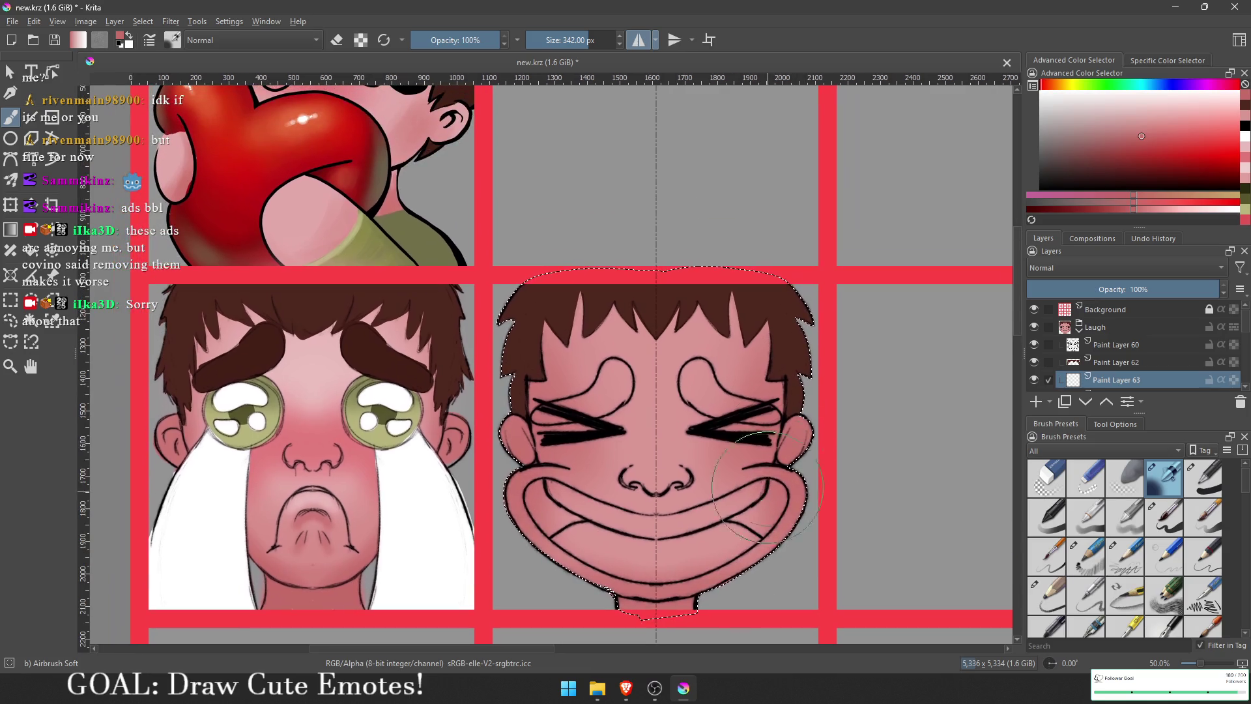
mouse_move(736, 464)
left_mouse_down()
mouse_move(804, 312)
mouse_move(822, 355)
mouse_move(758, 337)
mouse_move(788, 365)
left_mouse_up()
left_click_drag(559, 429, 550, 393)
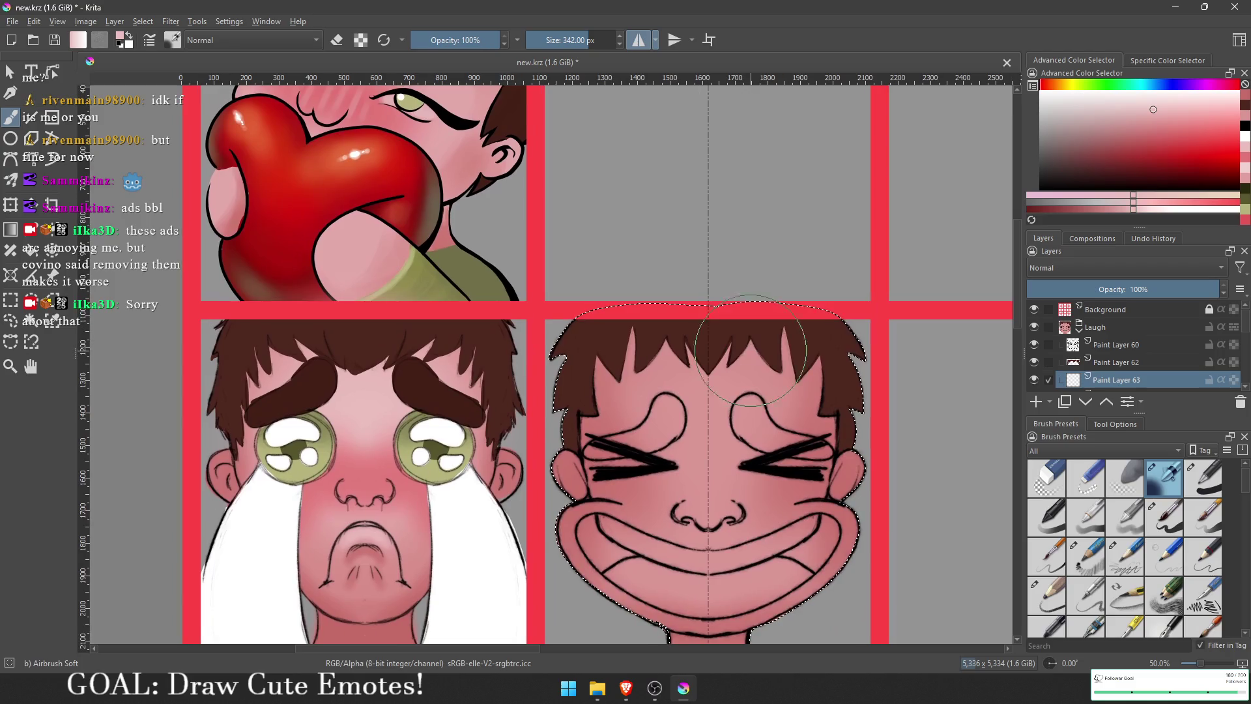
mouse_move(728, 425)
left_mouse_down()
mouse_move(658, 368)
mouse_move(674, 365)
left_mouse_up()
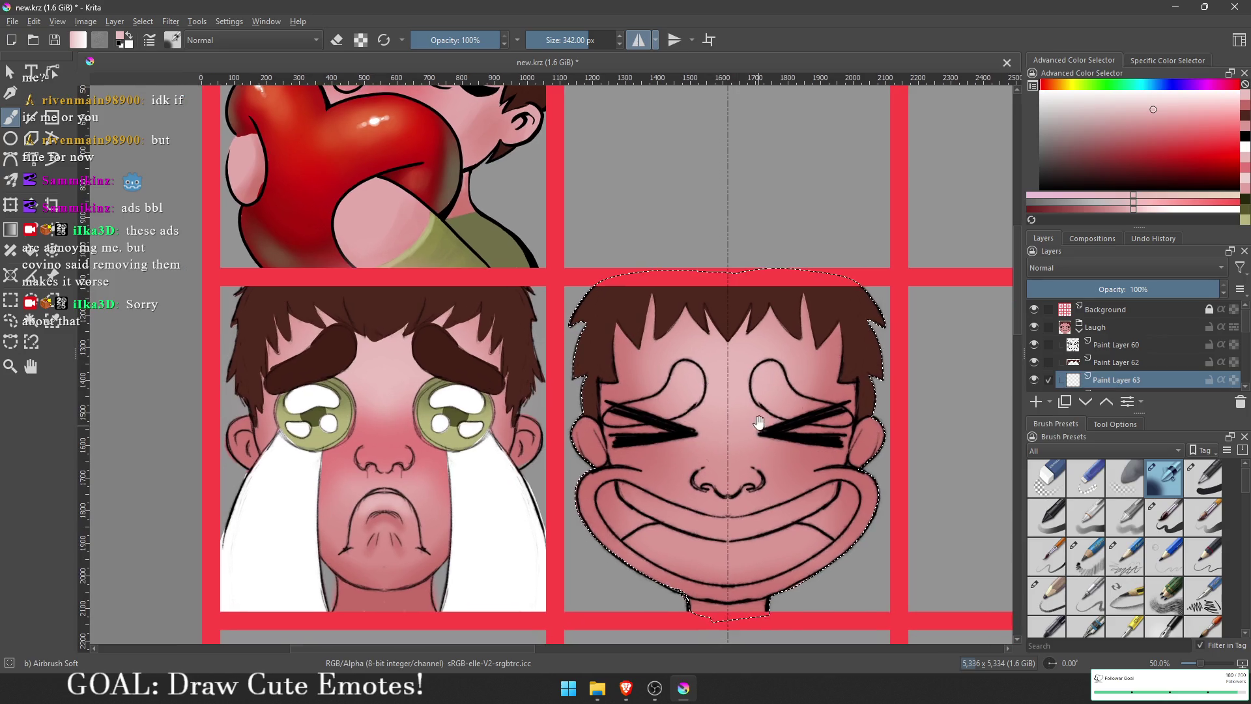
Step: Pick a stronger red for the blush and shrink the airbrush from about 281 px to 90 px
left_click_drag(703, 458, 723, 425)
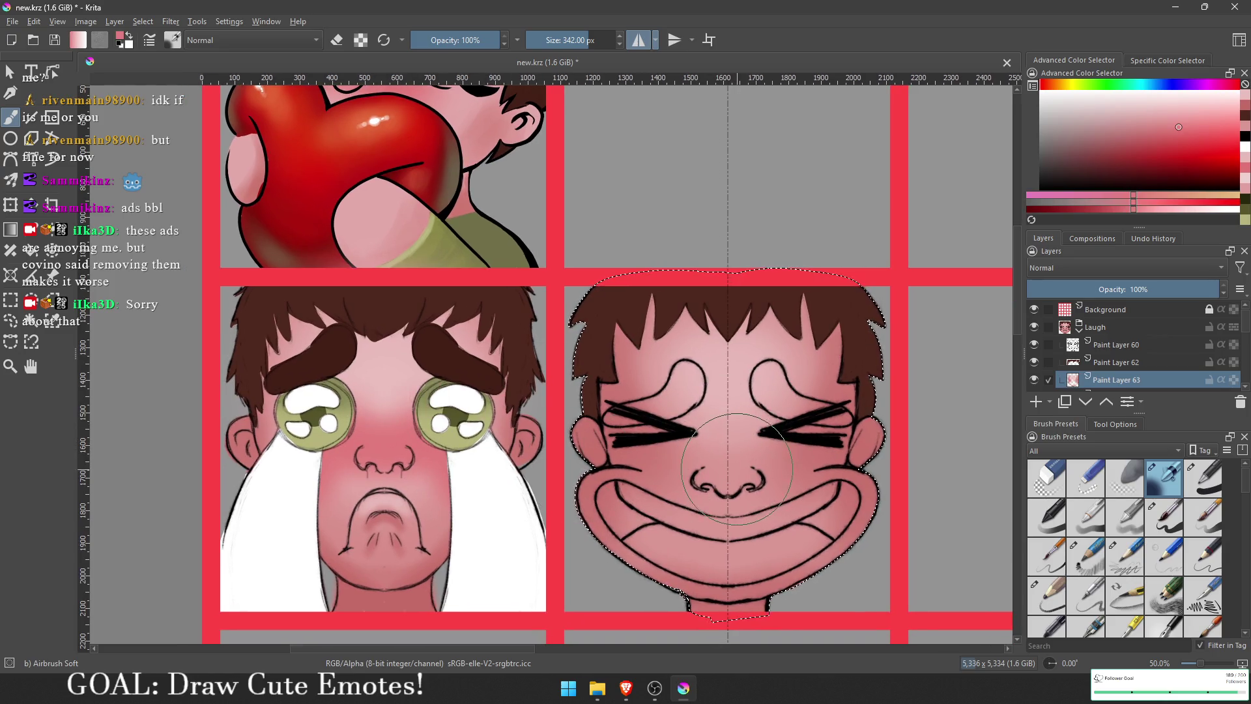
left_click_drag(734, 471, 765, 474)
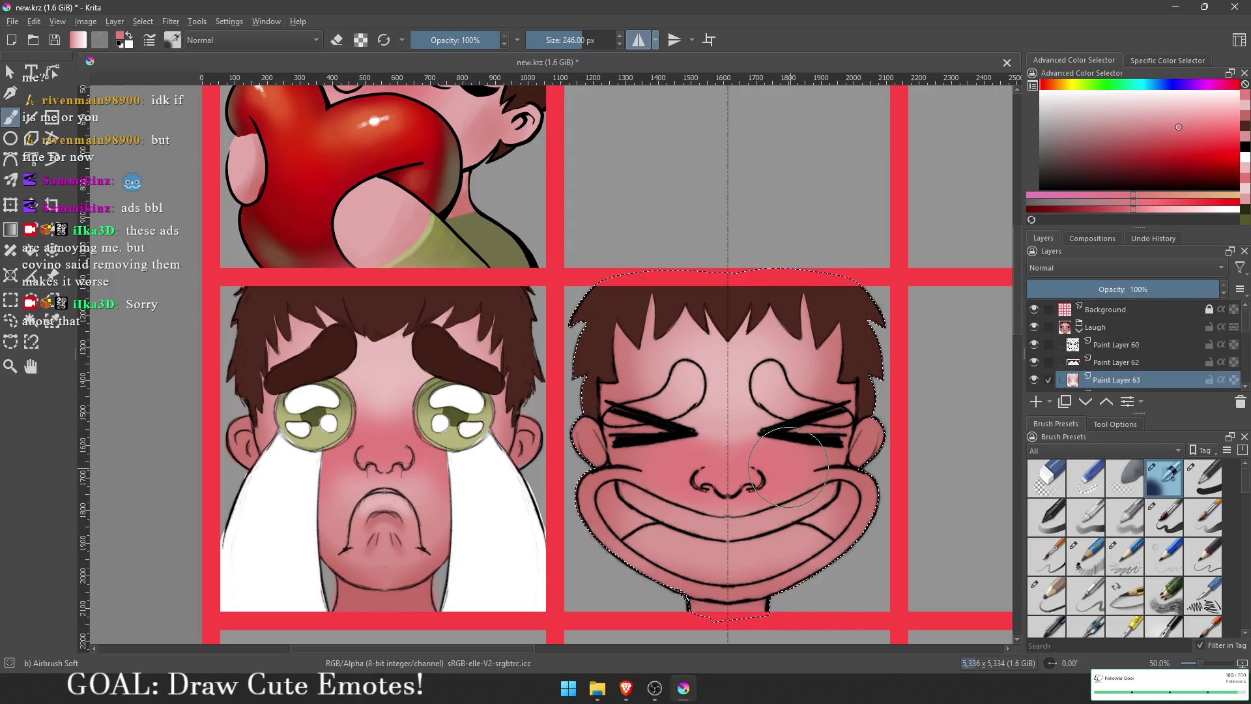
left_click(1191, 138)
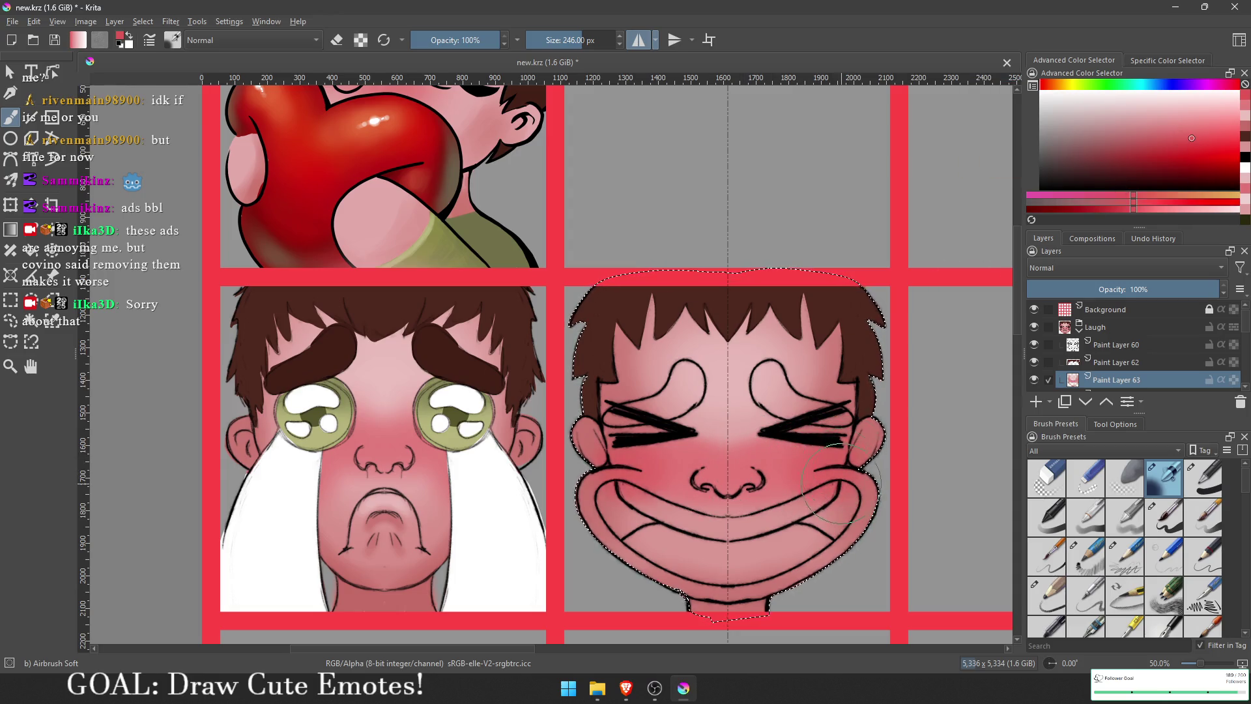
mouse_move(851, 484)
left_mouse_down()
mouse_move(860, 428)
mouse_move(866, 456)
left_mouse_up()
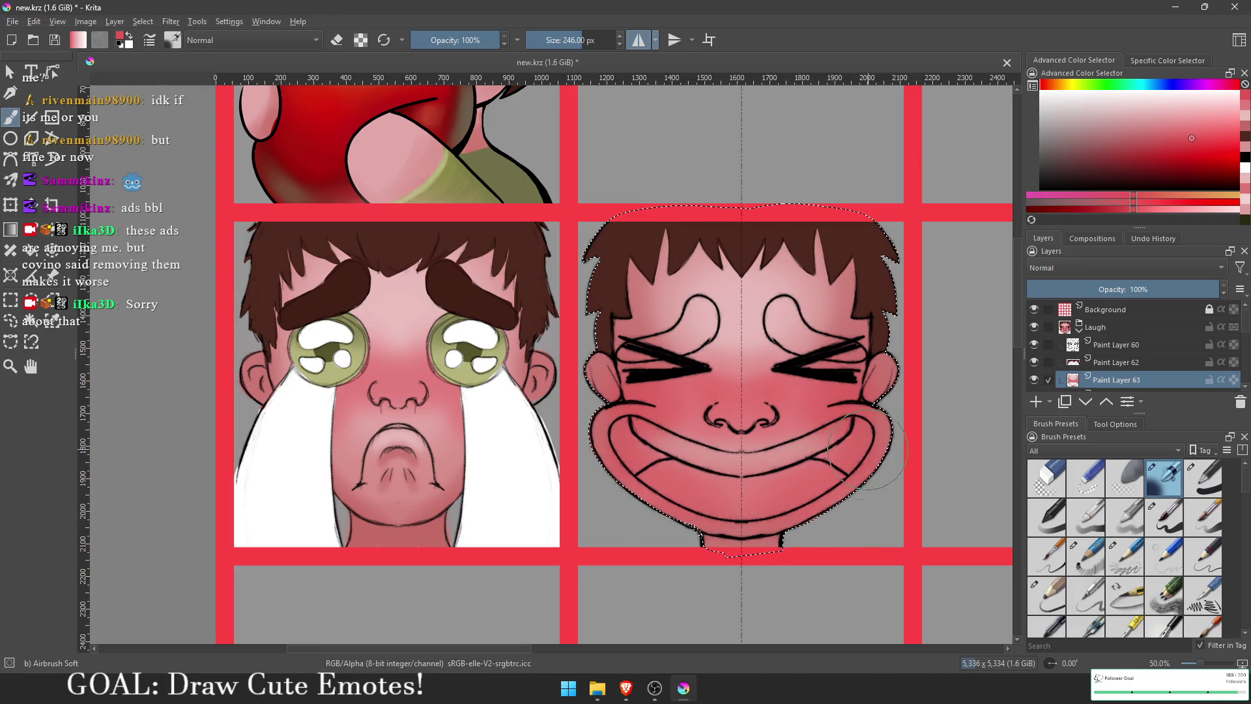
key("bracketleft")
key("bracketleft")
key("bracketleft")
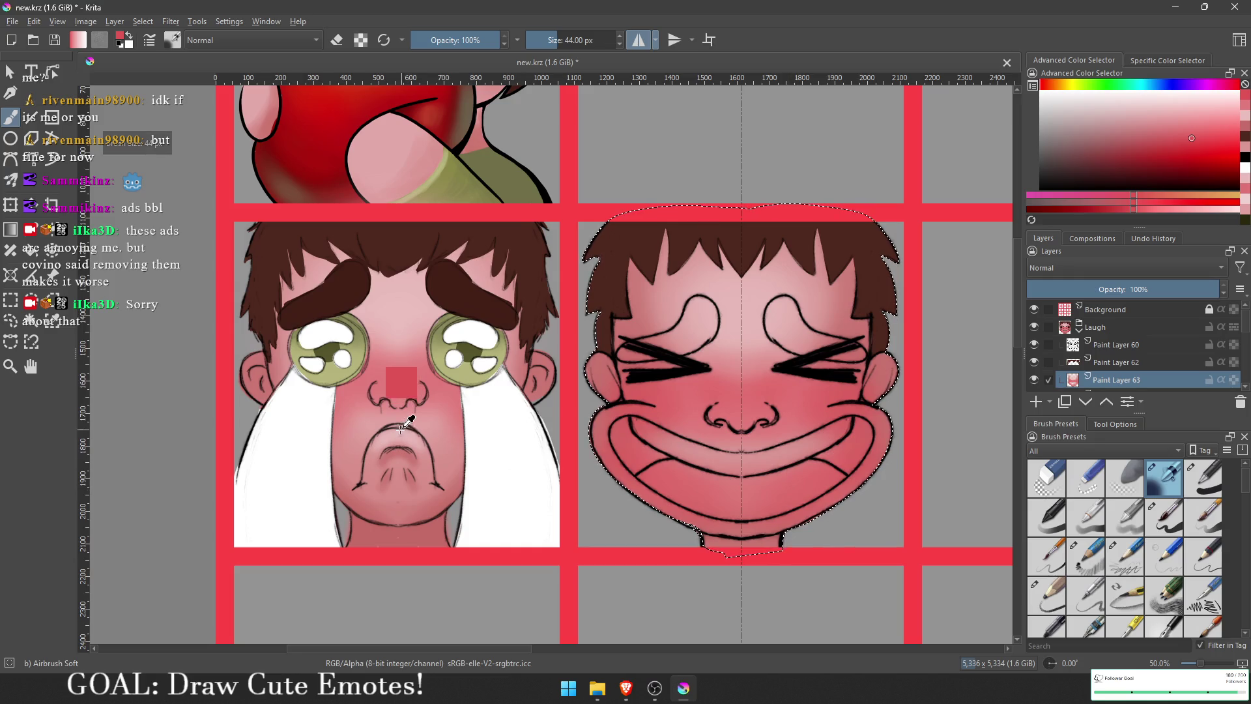
Step: Dab light pink skin highlights on the chin and both cheeks, then add Paint Layer 64
left_click(402, 382, "ctrl")
left_click_drag(743, 525, 740, 527)
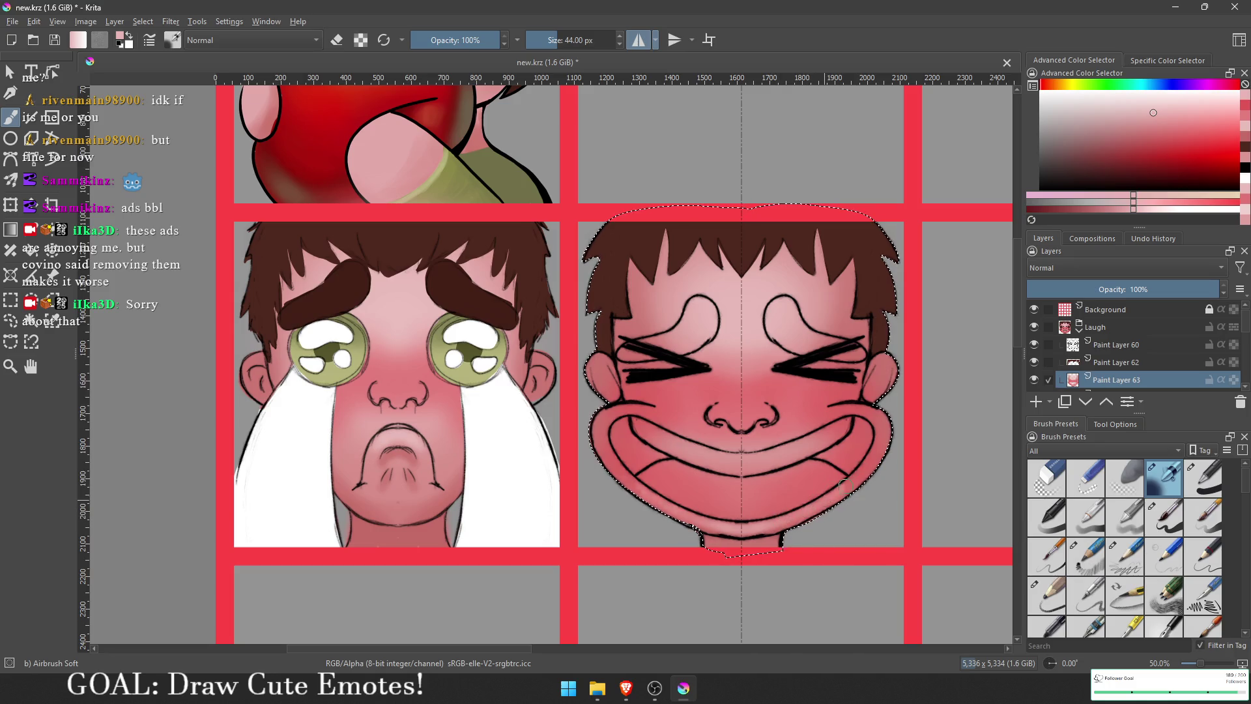
left_click_drag(811, 419, 827, 412)
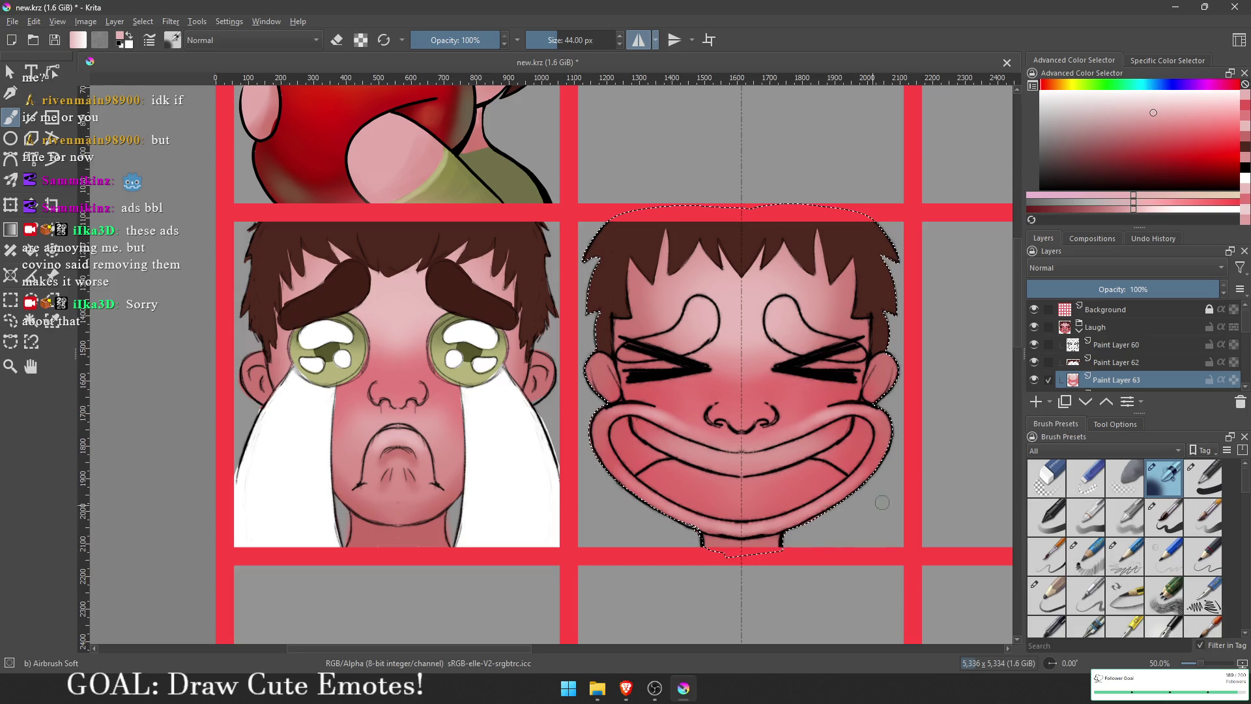
left_click(1035, 402)
scroll(755, 442, "up", 2)
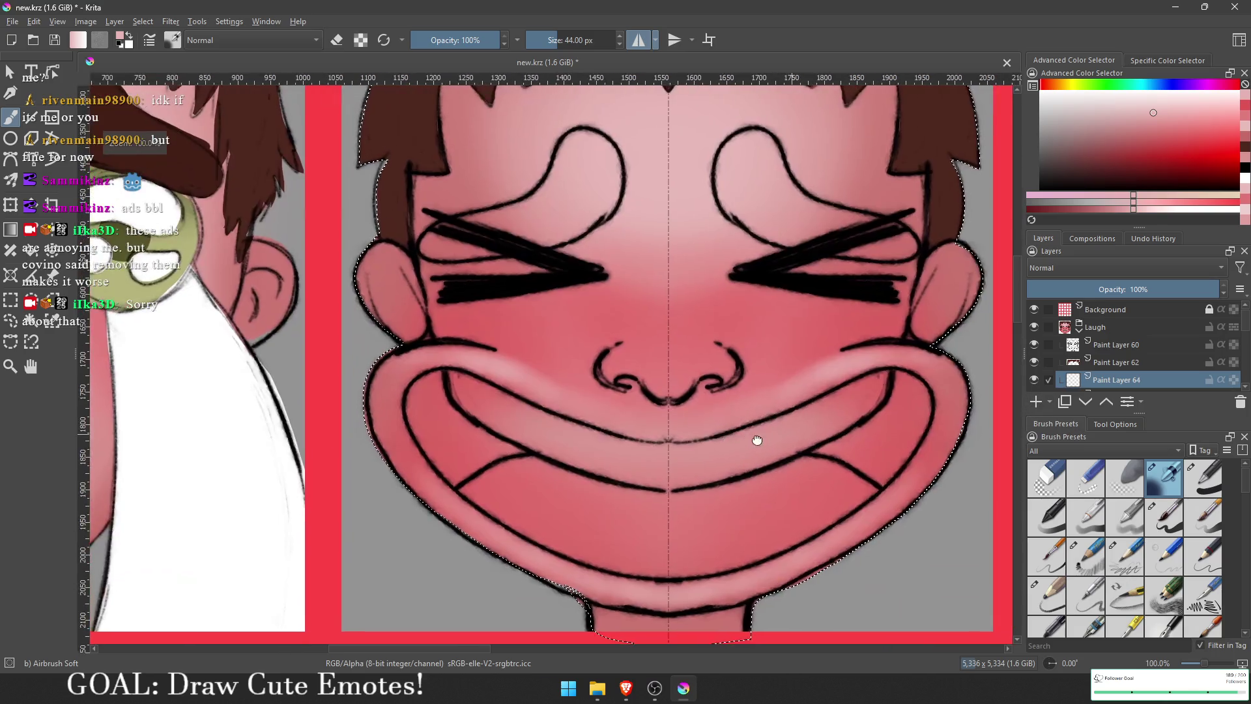
Step: Clear the face selection and lasso the teeth area inside the grin, hugging the lip lines
left_click(9, 320)
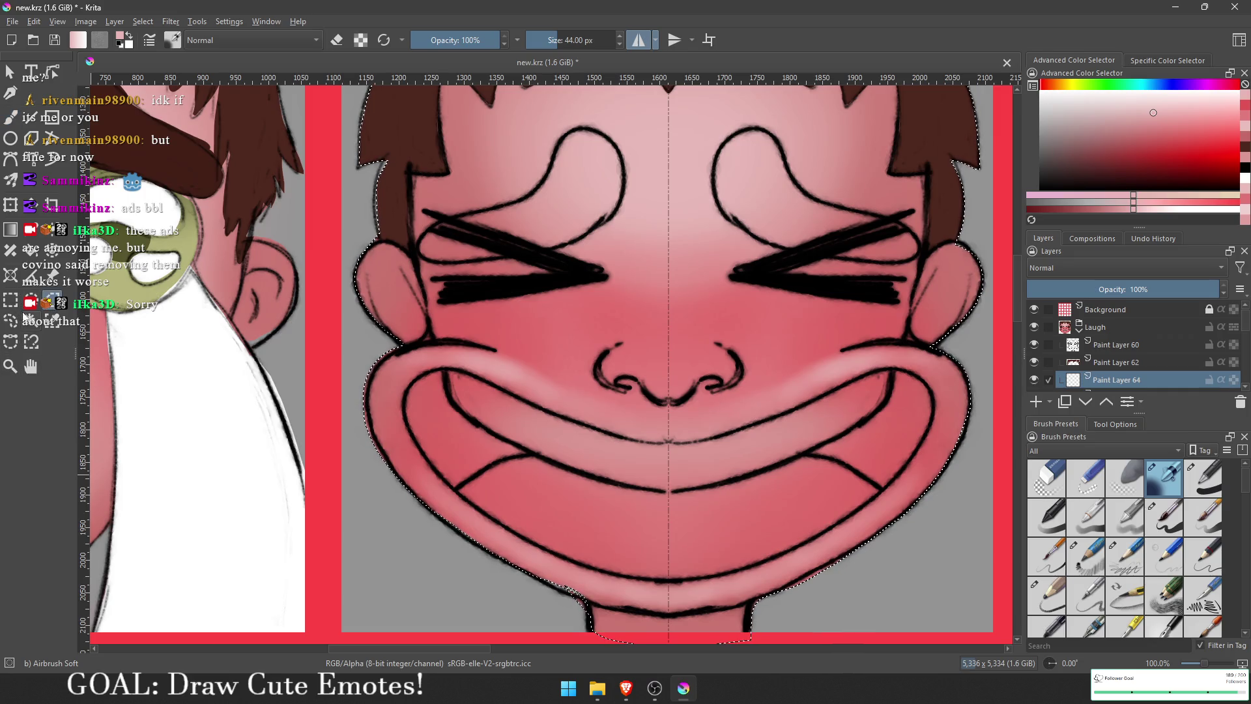
left_click(400, 422)
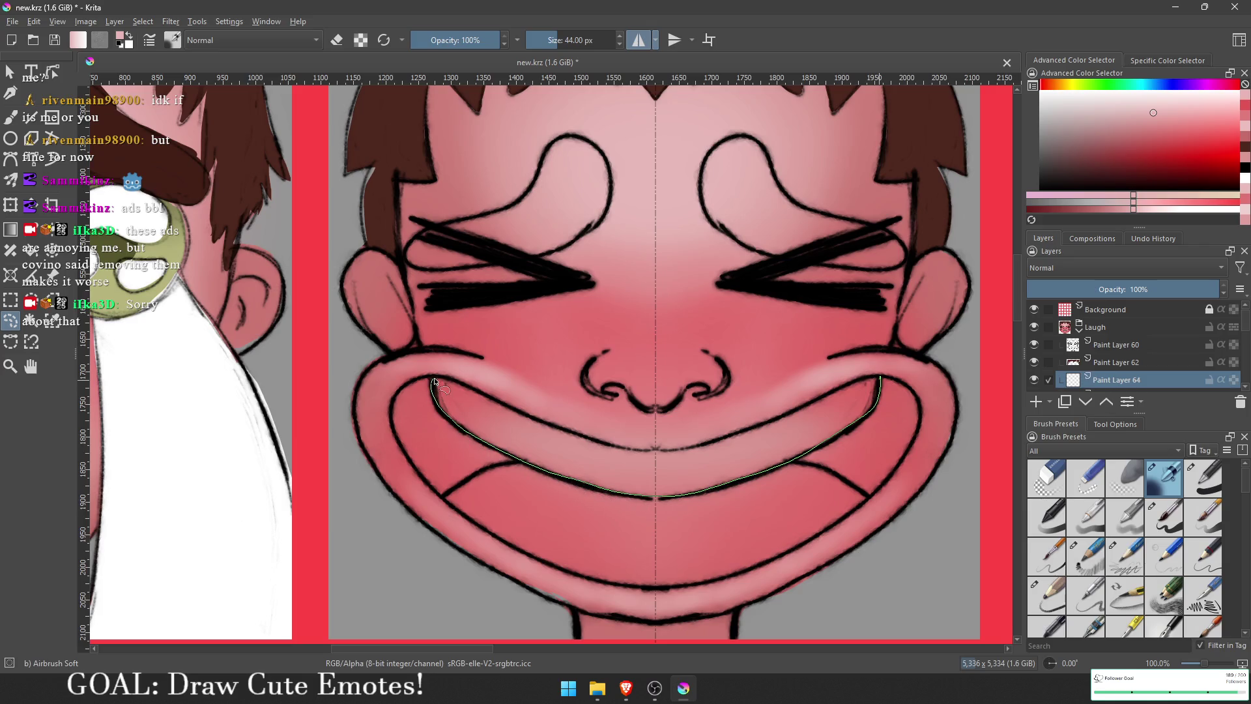
left_click_drag(876, 372, 879, 377)
mouse_move(879, 377)
left_mouse_down()
mouse_move(658, 443)
mouse_move(609, 427)
left_mouse_up()
mouse_move(815, 399)
left_mouse_down()
mouse_move(678, 445)
mouse_move(436, 378)
left_mouse_up()
mouse_move(693, 450)
left_mouse_down()
mouse_move(596, 446)
mouse_move(703, 446)
left_mouse_up()
mouse_move(565, 441)
left_mouse_down()
mouse_move(586, 438)
mouse_move(508, 408)
left_mouse_up()
Step: Fill the selected teeth with near-white using a 68 px brush, then deselect
scroll(574, 465, "down", 2)
left_click(1130, 104)
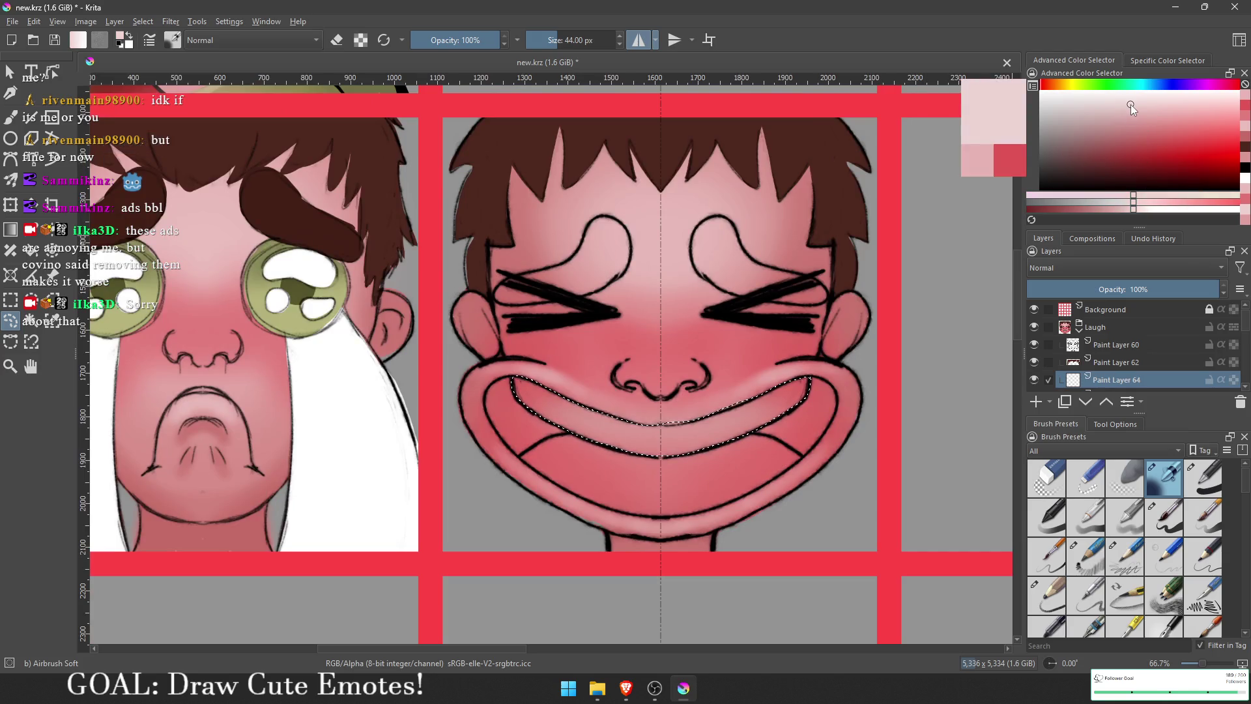
key("g")
key("b")
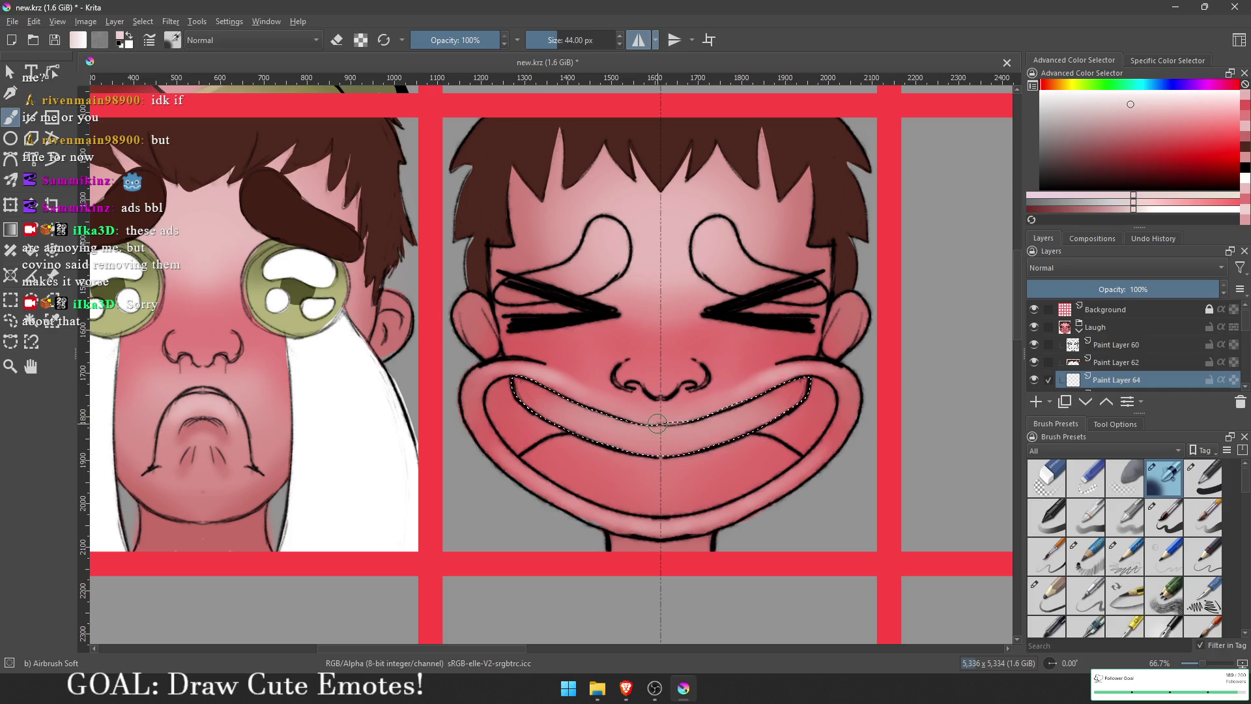
mouse_move(671, 422)
left_mouse_down()
mouse_move(690, 411)
mouse_move(661, 378)
mouse_move(728, 395)
mouse_move(749, 365)
mouse_move(713, 393)
mouse_move(767, 371)
left_mouse_up()
key("ctrl+shift+a")
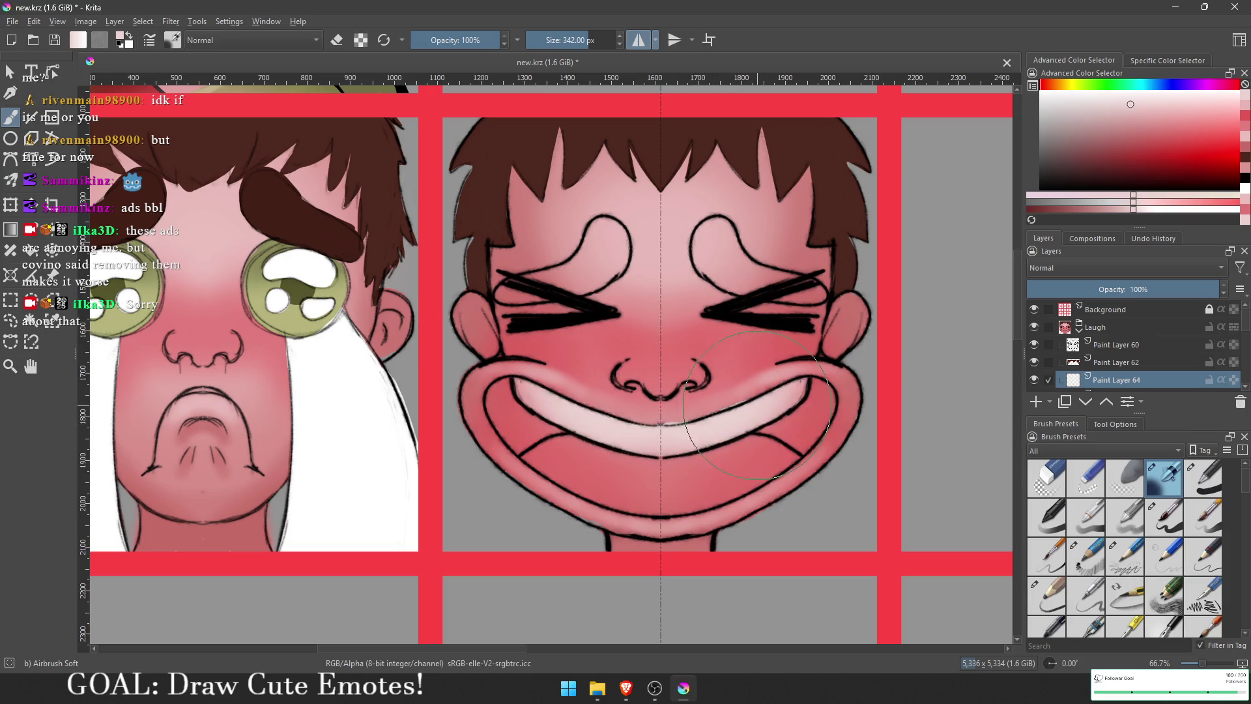
Step: Erase the stray white streak along the upper lip with a small hard eraser
scroll(666, 405, "up", 3)
key("bracketleft")
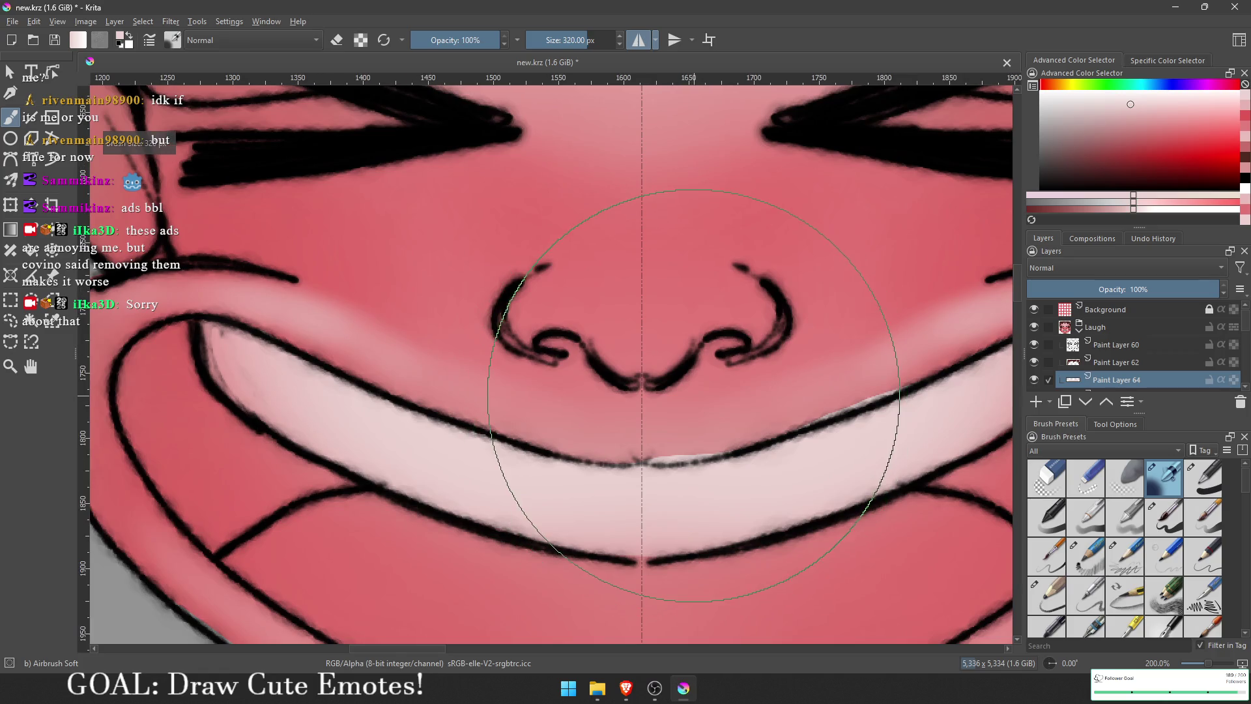
left_click(1164, 516)
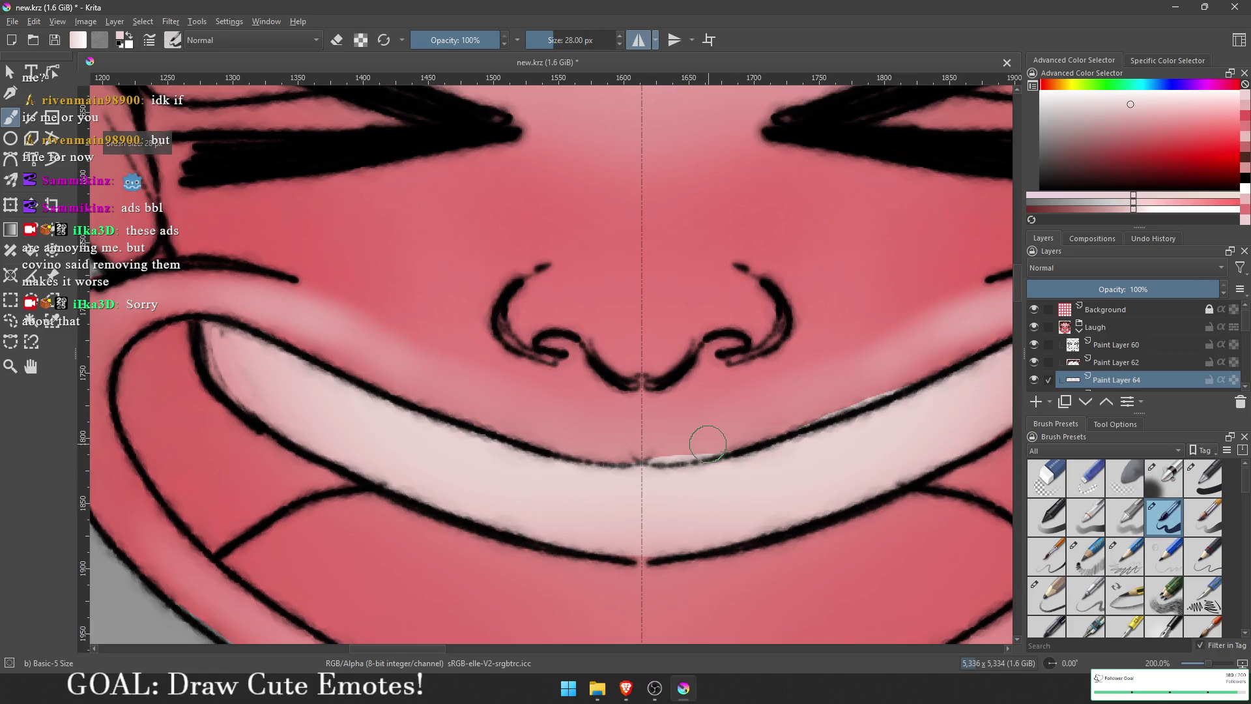
left_click_drag(707, 442, 581, 413)
key("e")
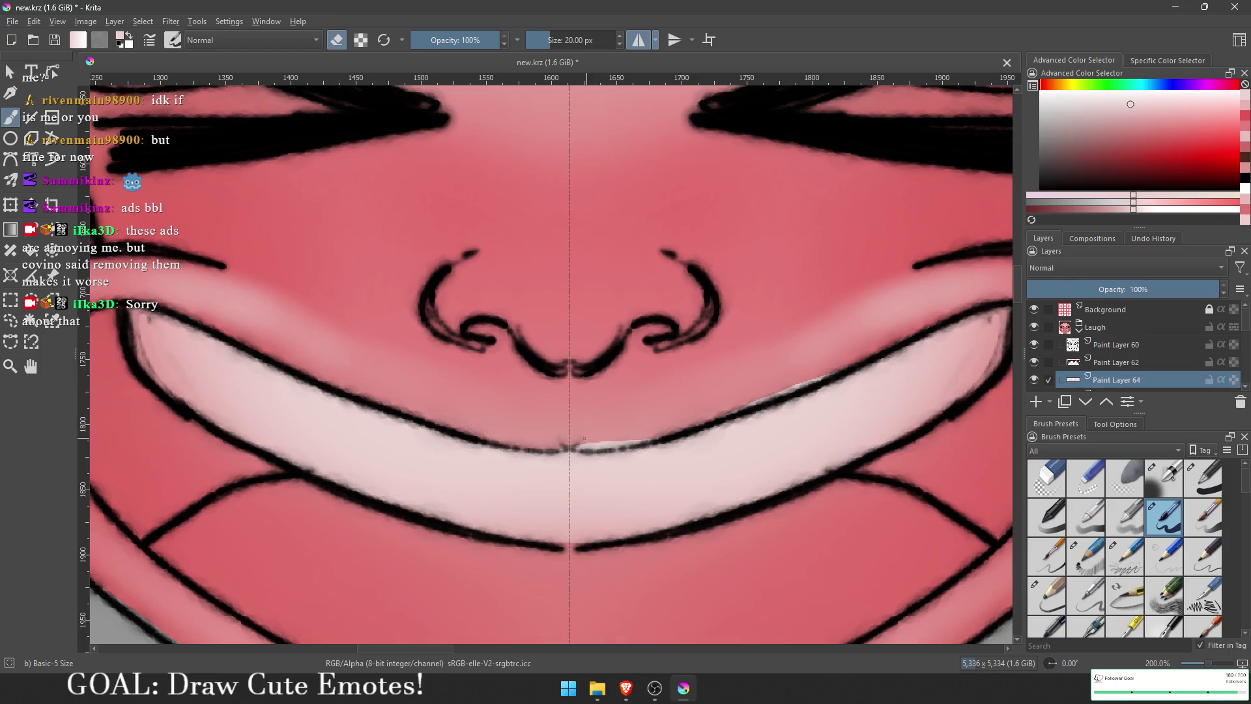
left_click_drag(584, 444, 645, 437)
left_click_drag(821, 379, 762, 394)
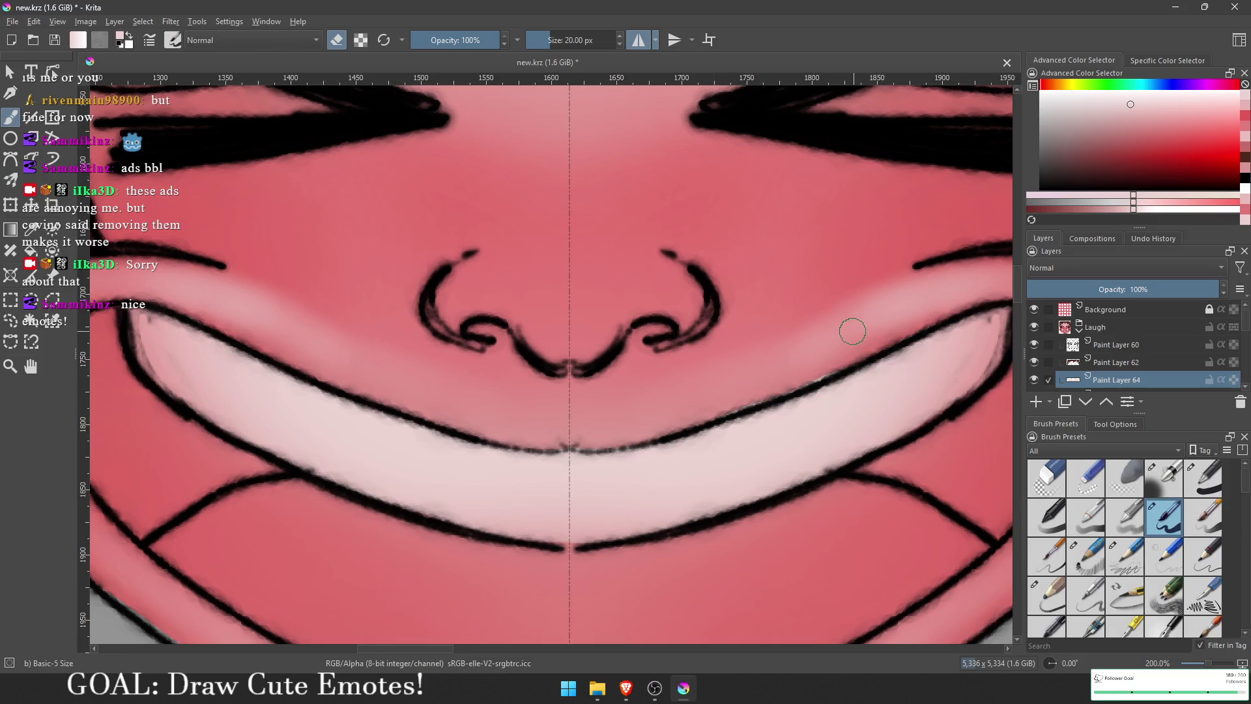
Step: Touch up the lower lip with a medium pink sampled from the lips
scroll(844, 325, "down", 2)
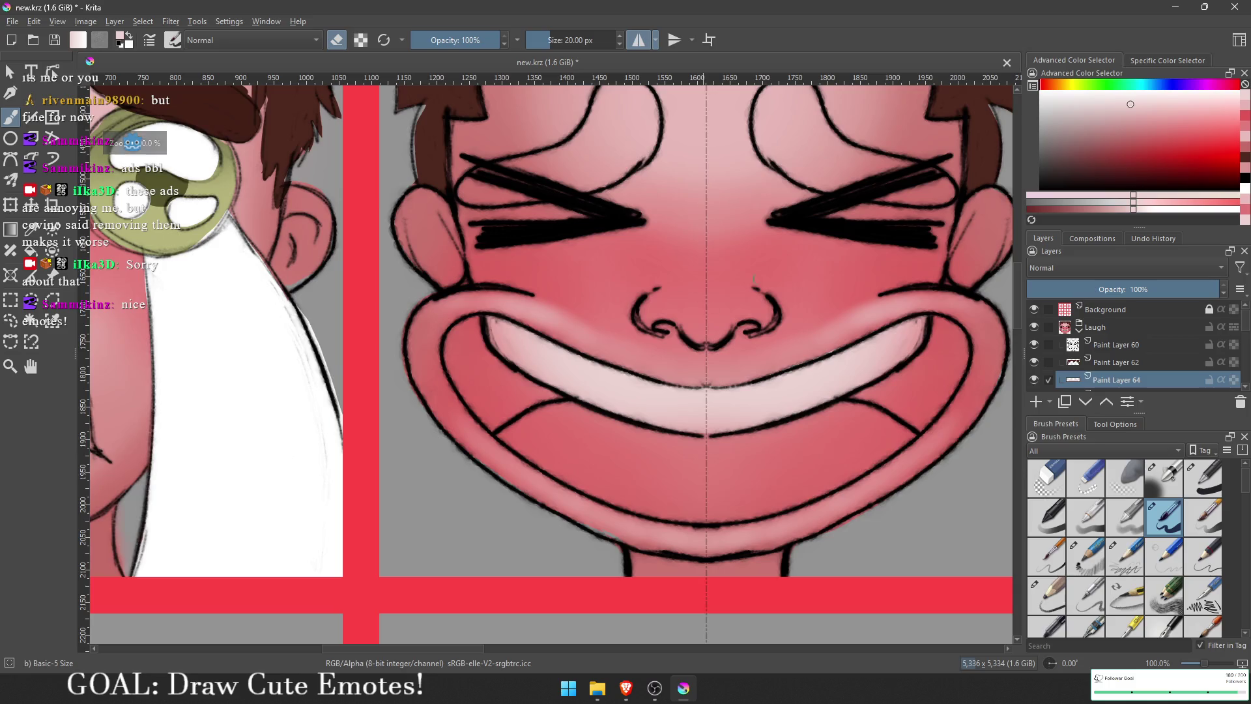
left_click_drag(847, 326, 678, 317)
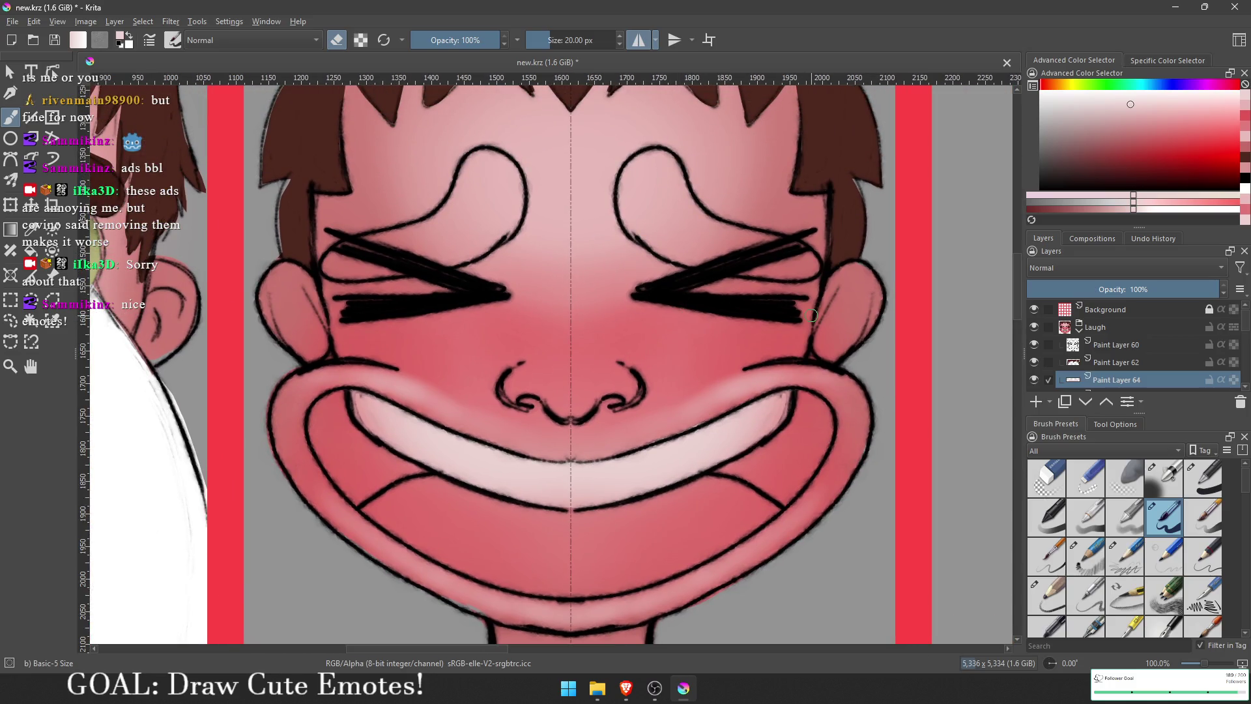
mouse_move(762, 386)
left_mouse_down()
mouse_move(748, 272)
mouse_move(639, 213)
left_mouse_up()
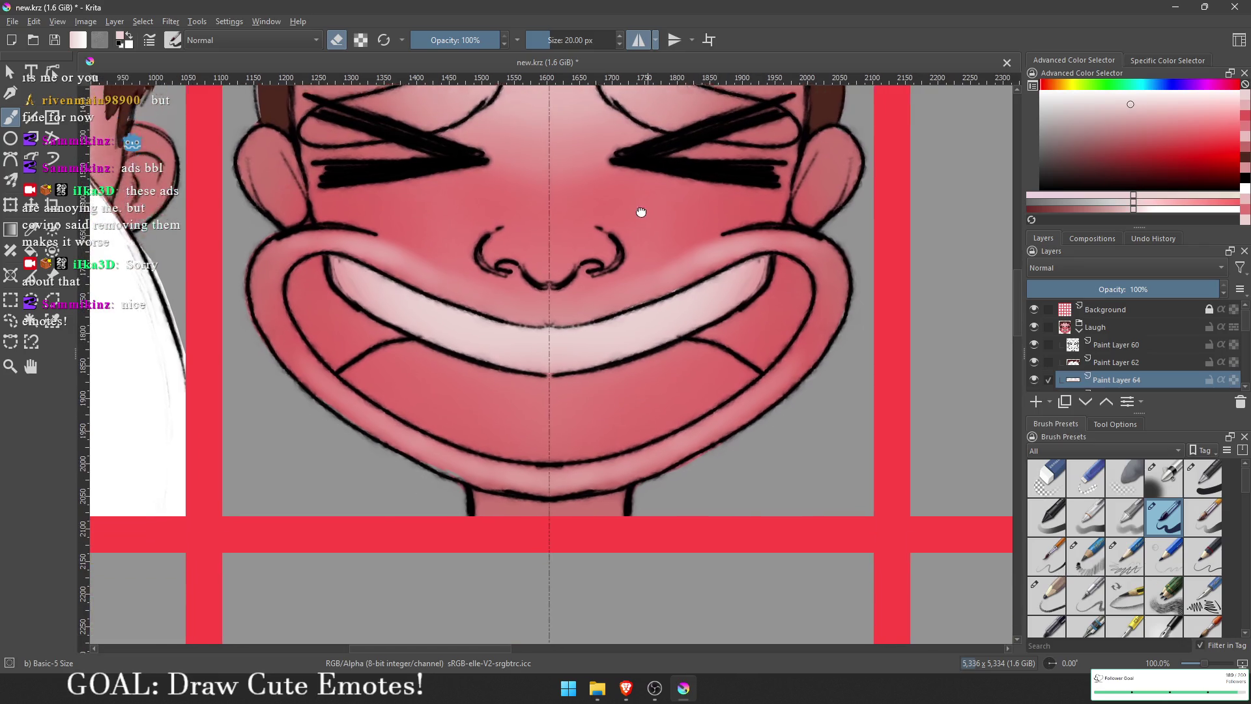
scroll(470, 437, "up", 1)
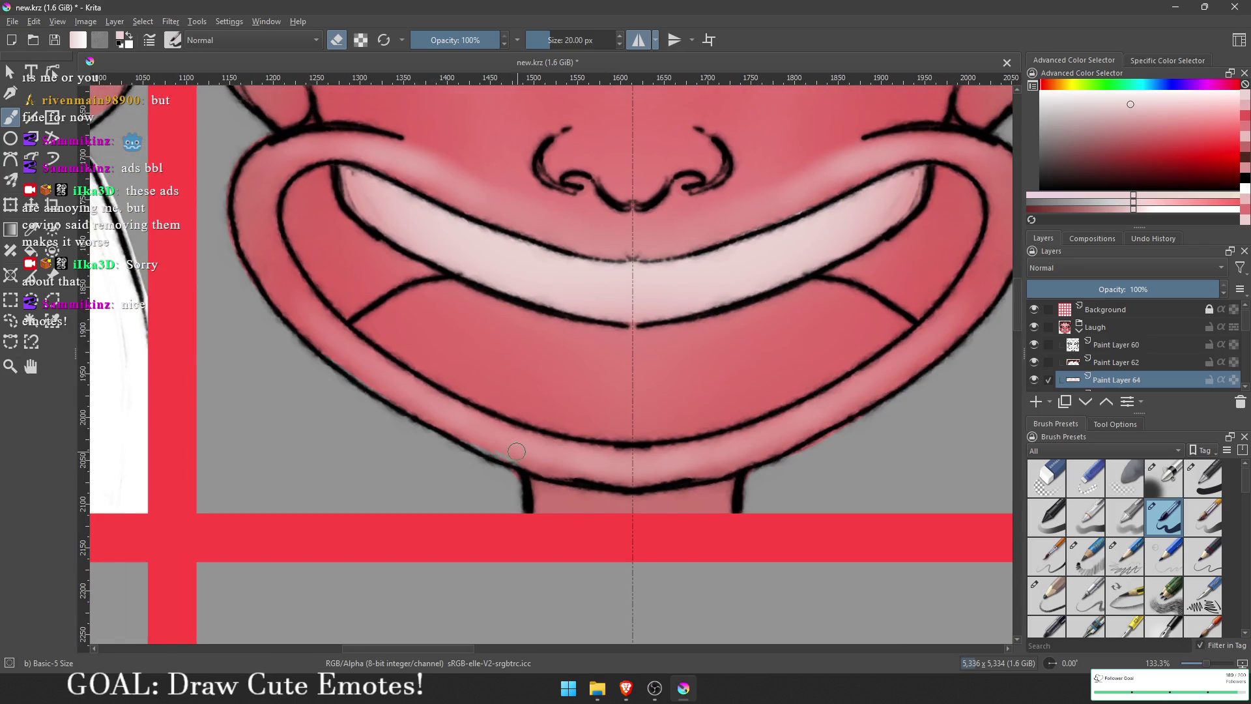
left_click(353, 272, "ctrl")
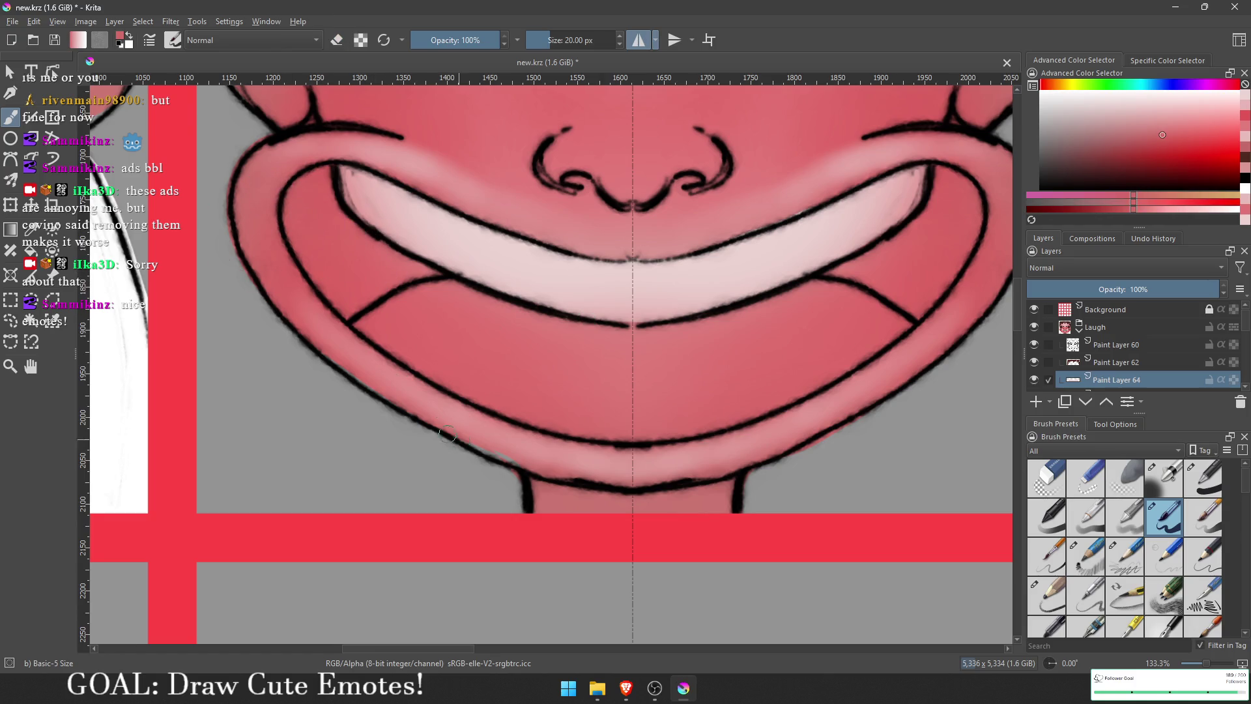
left_click_drag(446, 433, 464, 441)
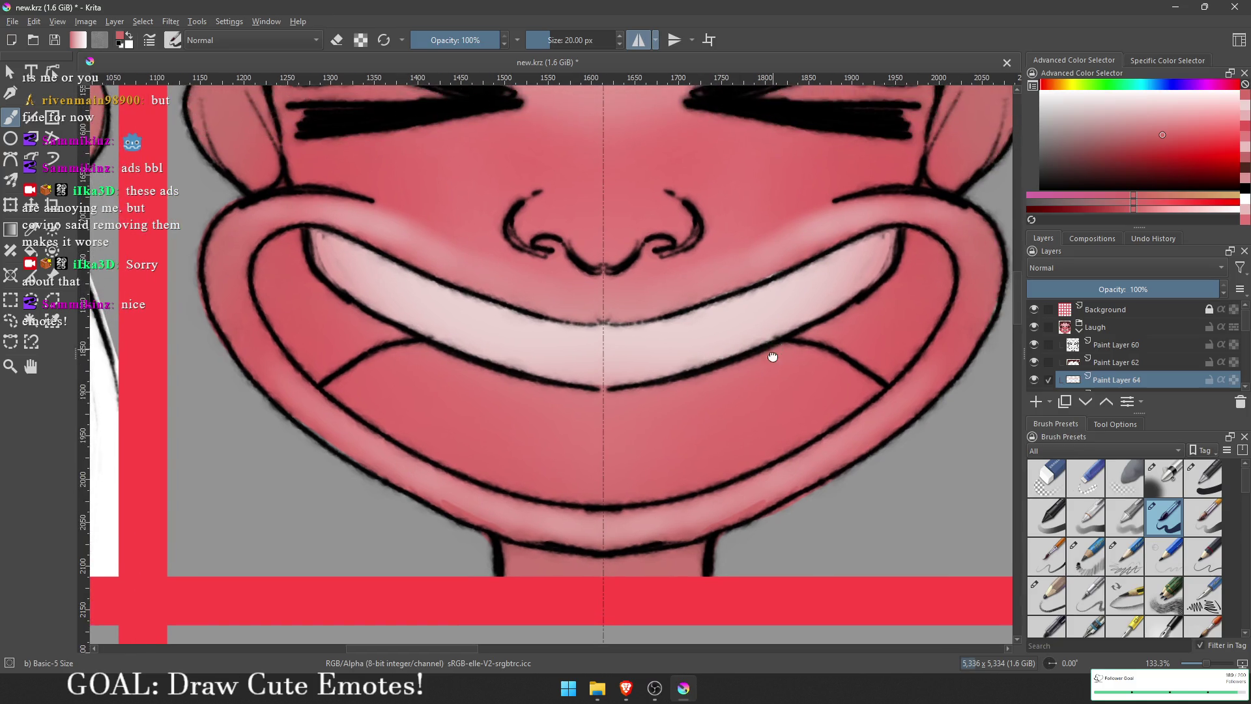
scroll(1083, 362, "down", 1)
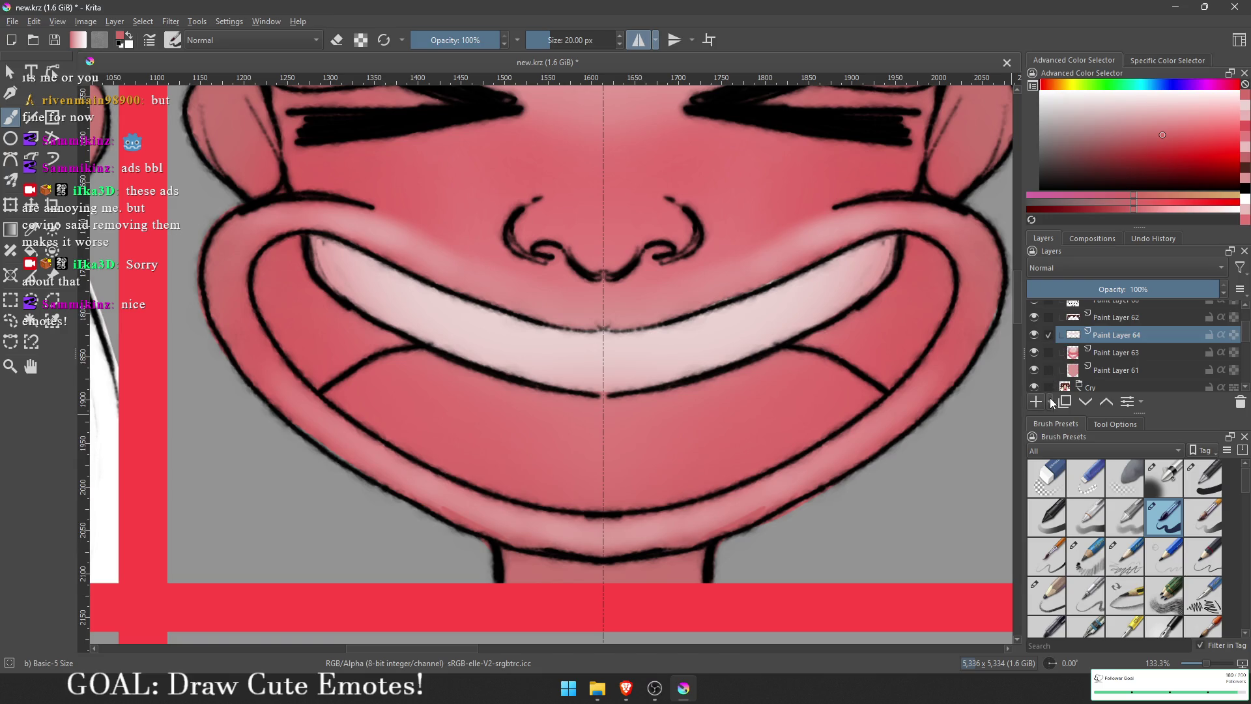
Step: Add Paint Layer 65 and lasso both inner mouth corners with Freehand Selection
left_click(1028, 401)
left_click_drag(756, 437, 747, 445)
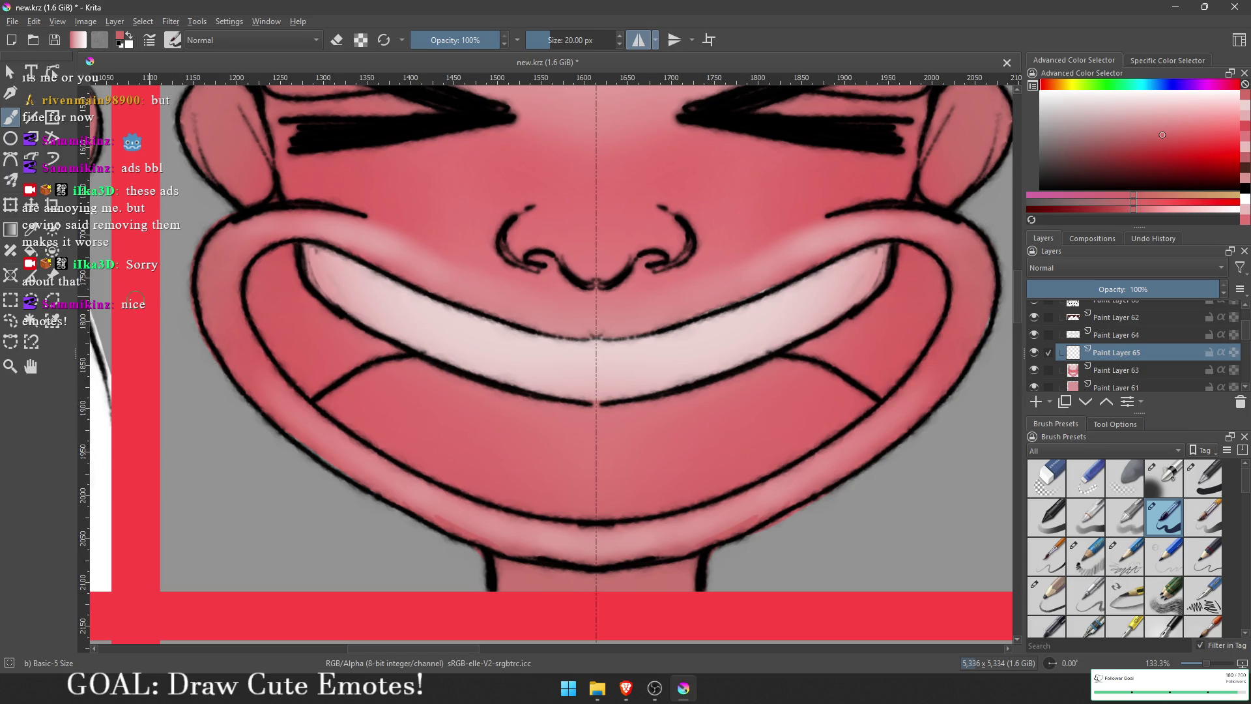
left_click(11, 321)
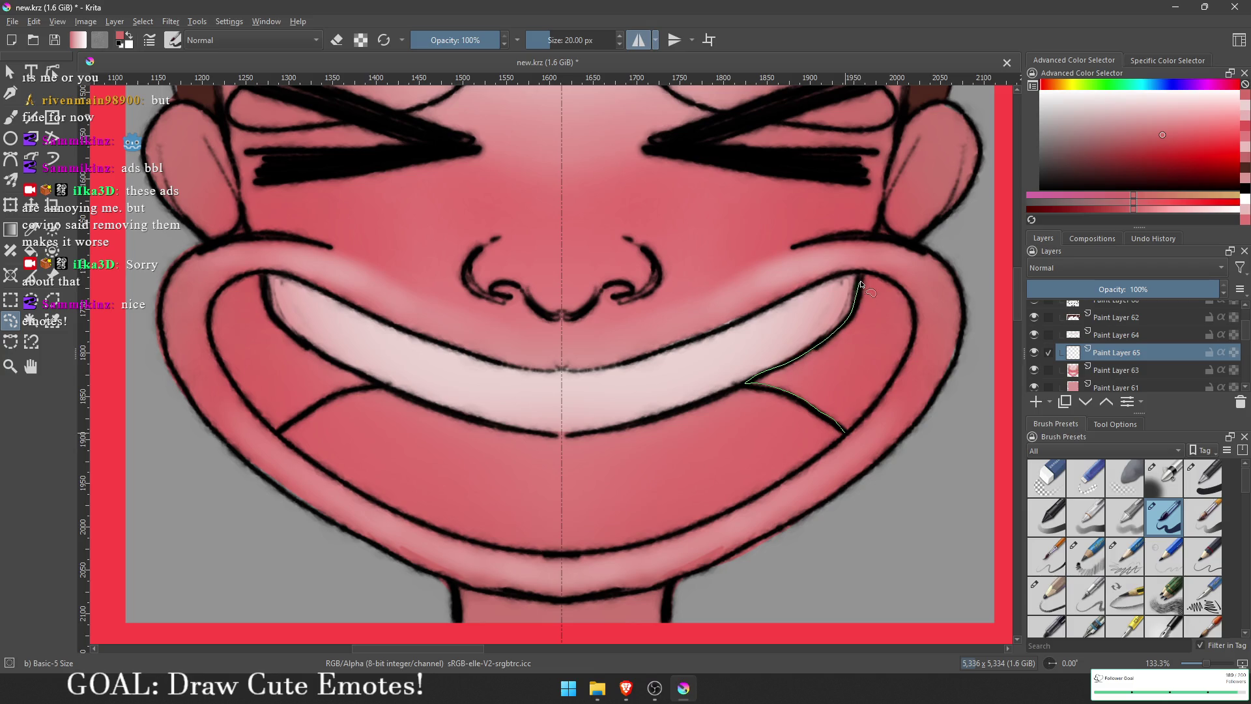
left_click_drag(877, 404, 866, 417)
key("b")
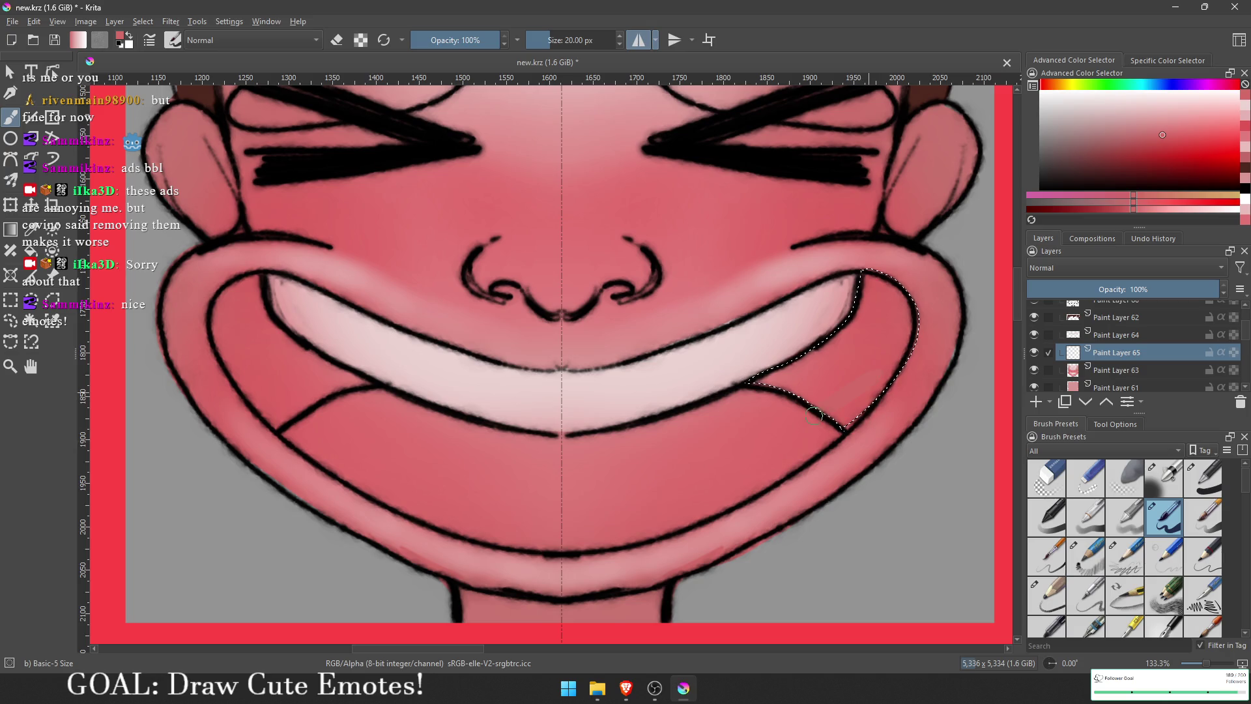
key("d")
key("ctrl+r")
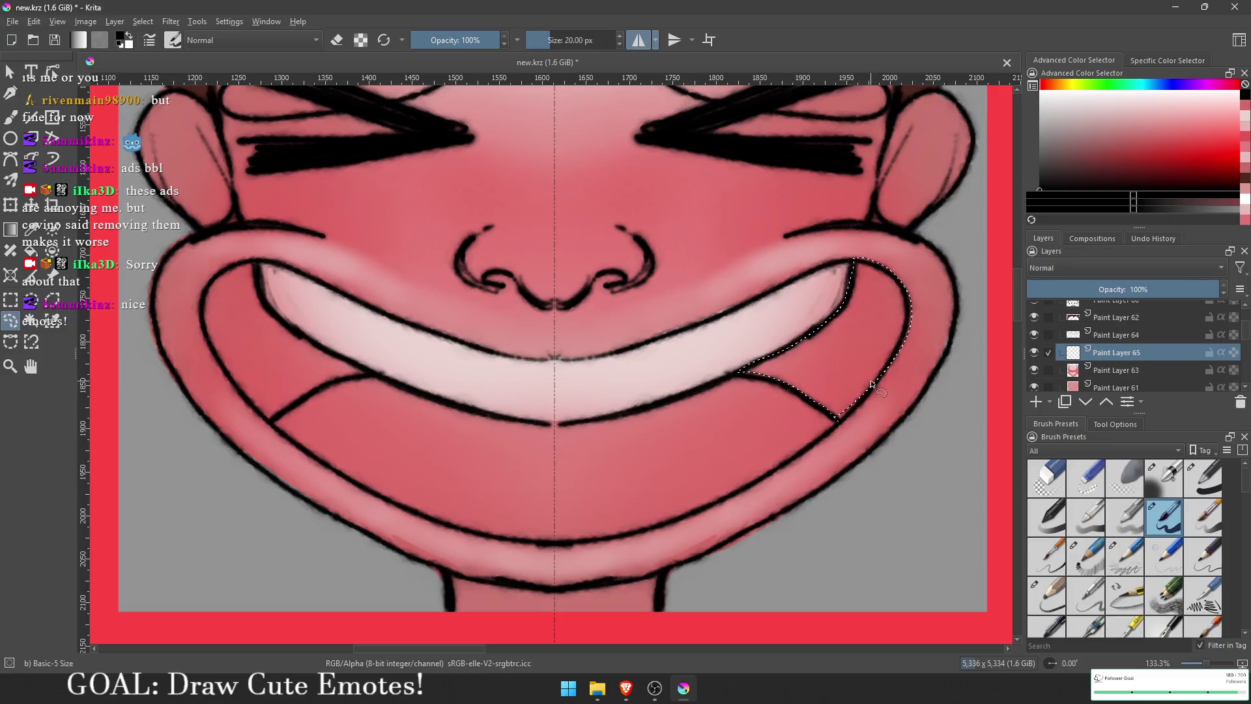
left_click_drag(894, 359, 835, 419)
left_click_drag(726, 423, 840, 479)
mouse_move(488, 427)
left_mouse_down()
mouse_move(411, 390)
mouse_move(369, 316)
mouse_move(327, 340)
mouse_move(322, 394)
mouse_move(379, 468)
left_mouse_up()
left_click_drag(464, 424, 476, 430)
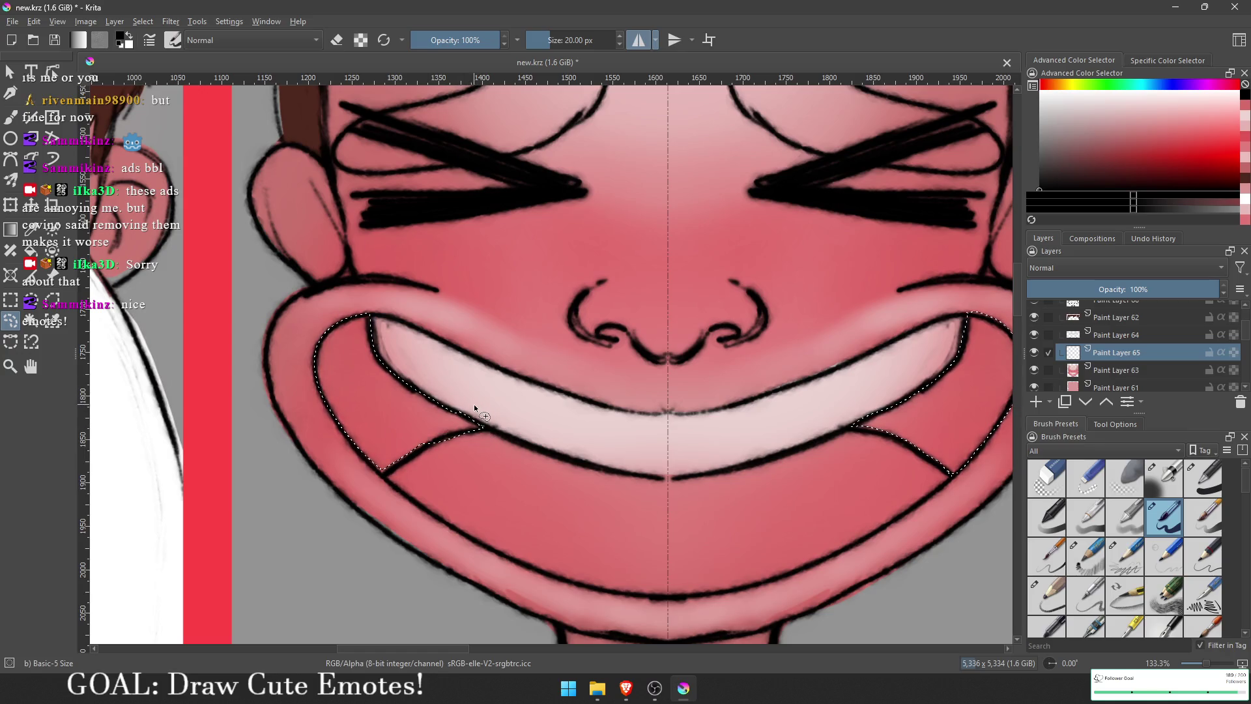
left_click_drag(445, 433, 383, 471)
Step: Shade the selected mouth corners red with a slightly larger Airbrush Soft
key("g")
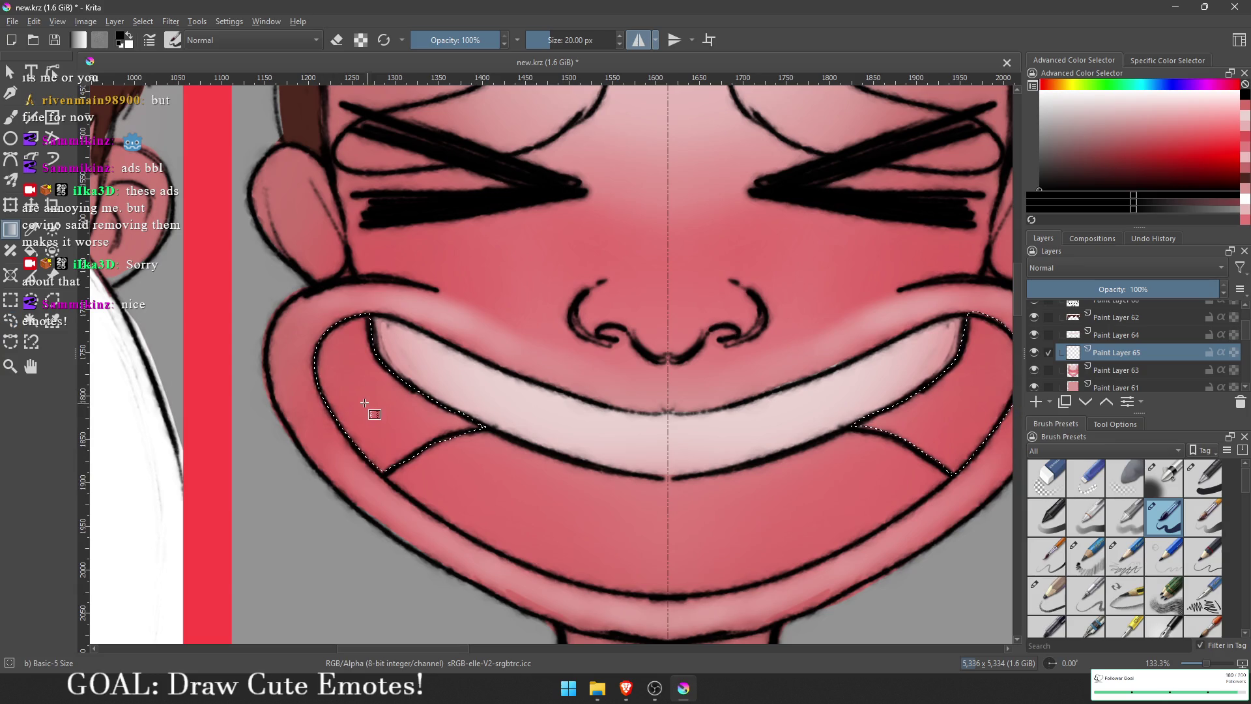
key("b")
left_click(363, 384, "ctrl")
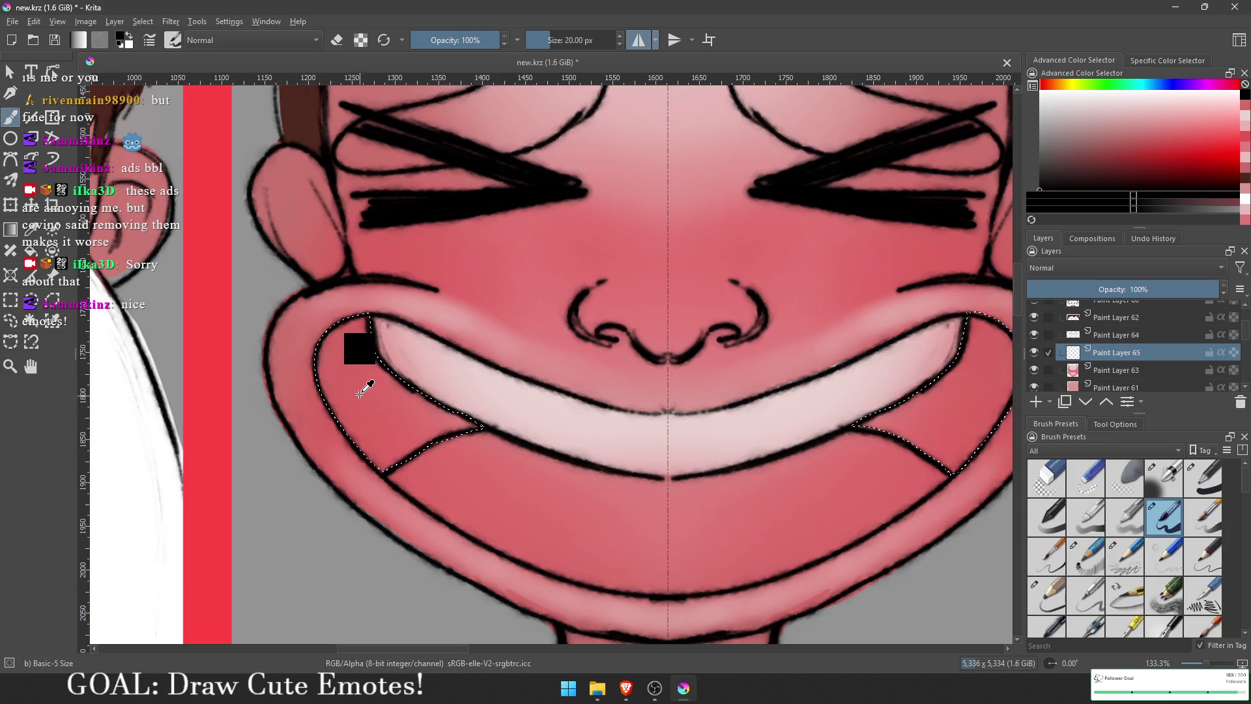
left_click(1161, 153)
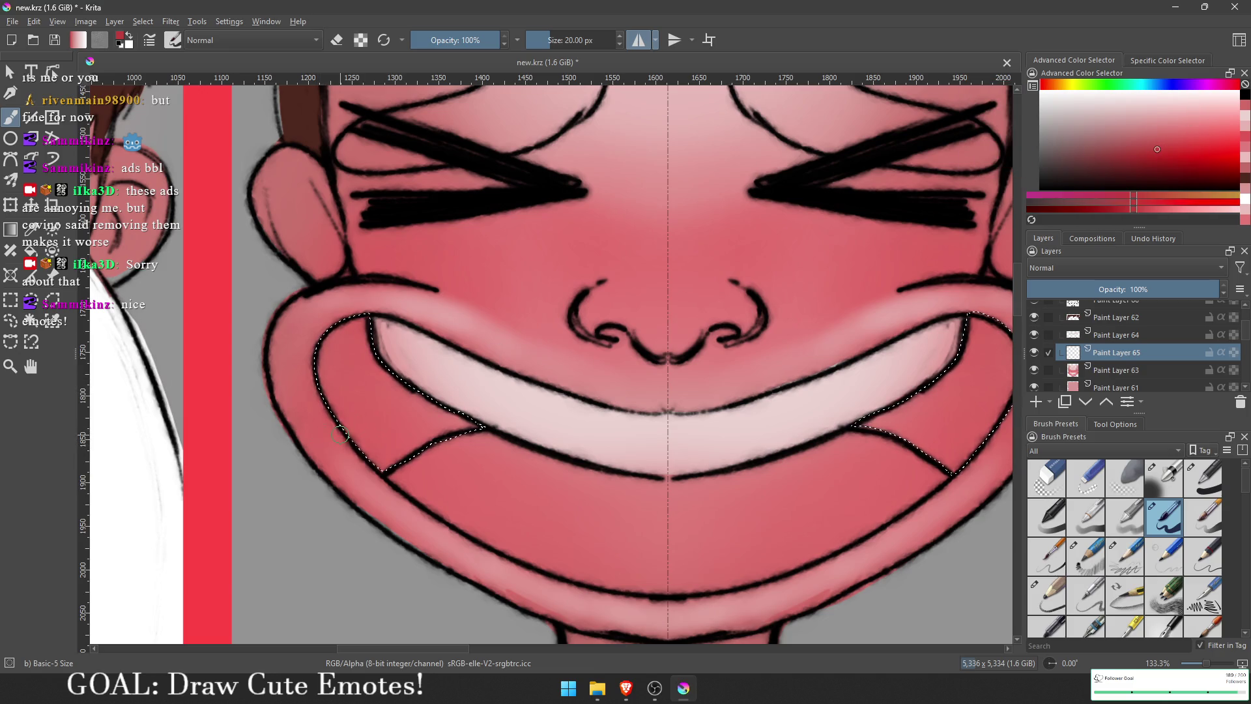
key("bracketright")
left_click(1164, 477)
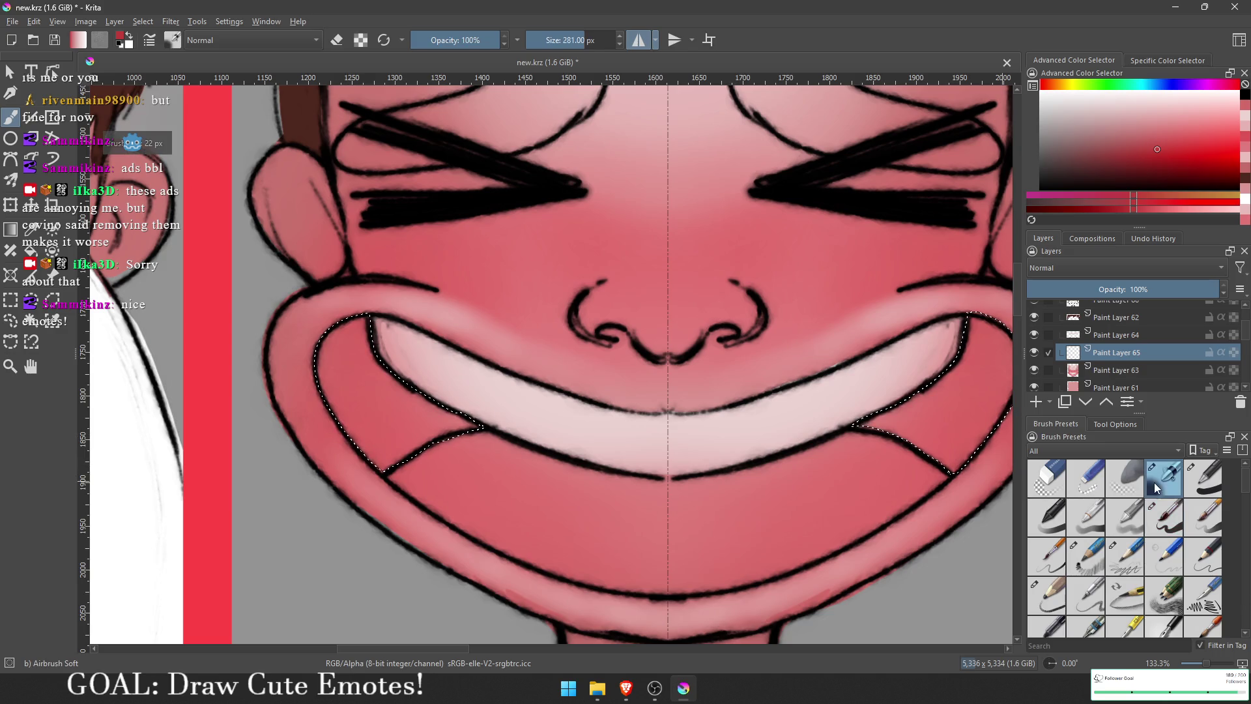
mouse_move(428, 431)
left_mouse_down()
mouse_move(463, 390)
mouse_move(445, 362)
left_mouse_up()
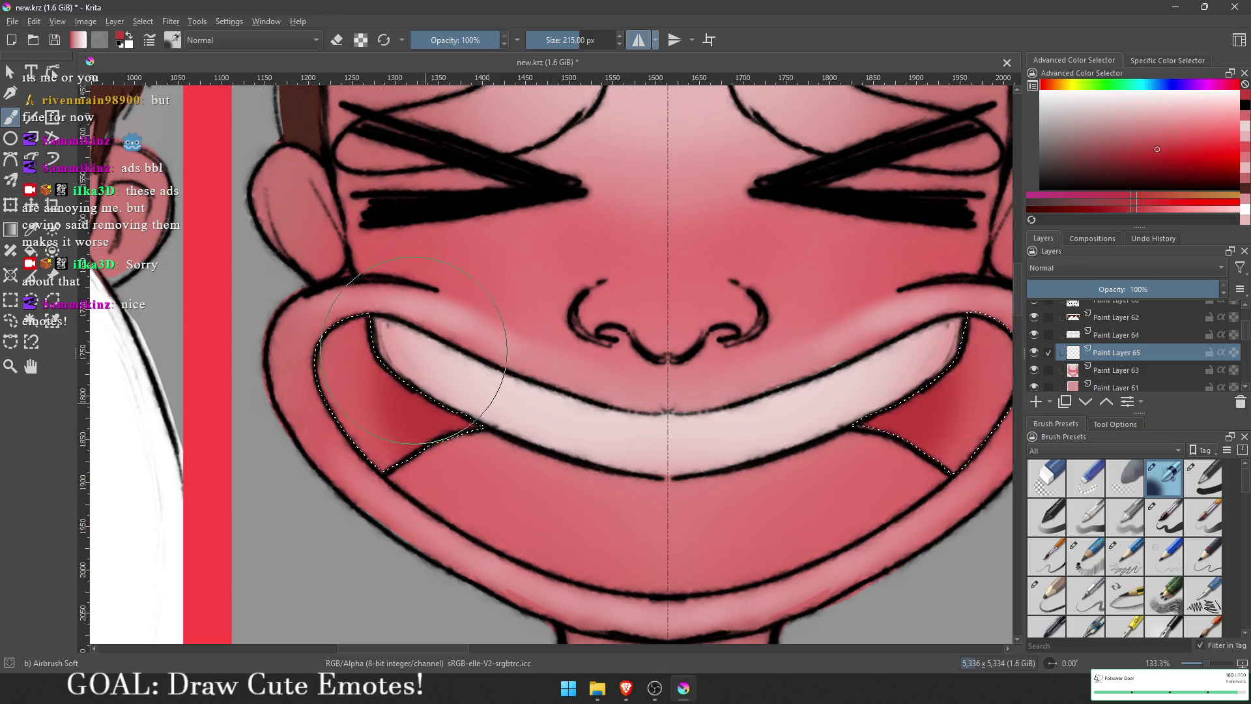
Step: Deepen both mouth corners with a darker red, then deselect
left_click_drag(586, 426, 510, 390)
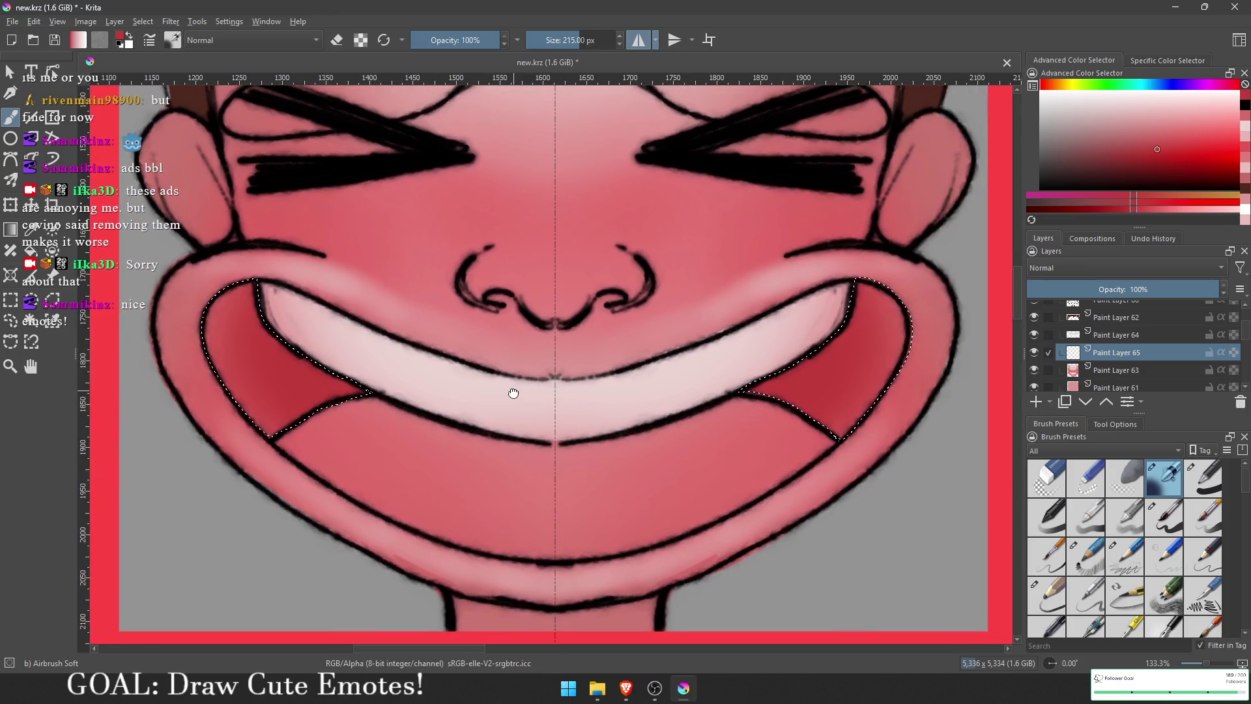
left_click(1171, 166)
mouse_move(925, 274)
left_mouse_down()
mouse_move(867, 352)
mouse_move(847, 300)
mouse_move(864, 329)
left_mouse_up()
key("ctrl+shift+a")
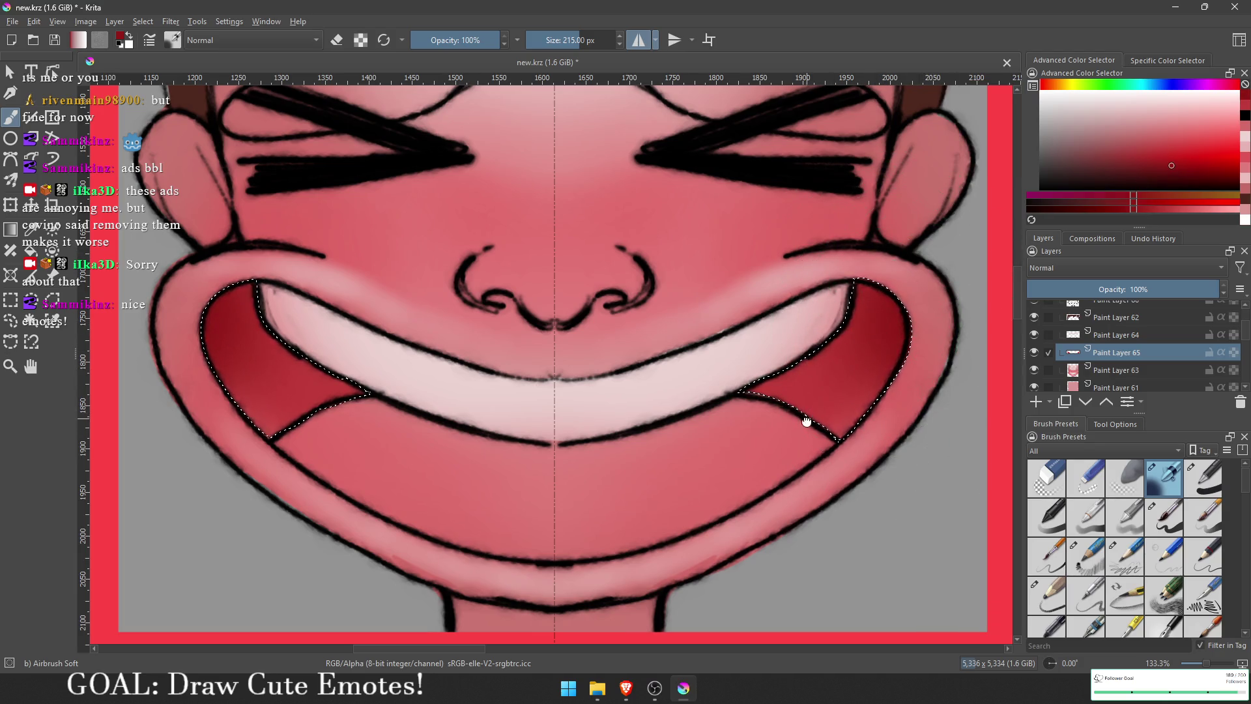
left_click_drag(803, 418, 859, 417)
scroll(925, 461, "down", 6)
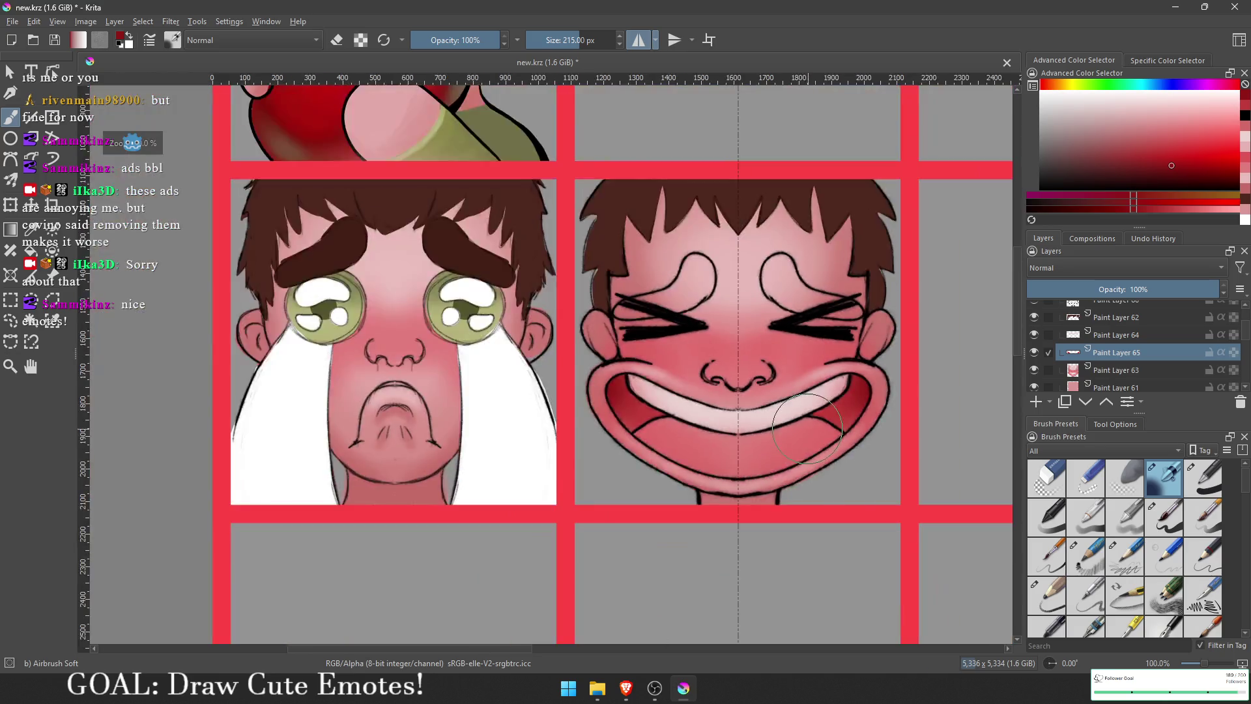
Step: Pick a light pink and dab a small soft highlight on the nose tip
scroll(795, 428, "down", 4)
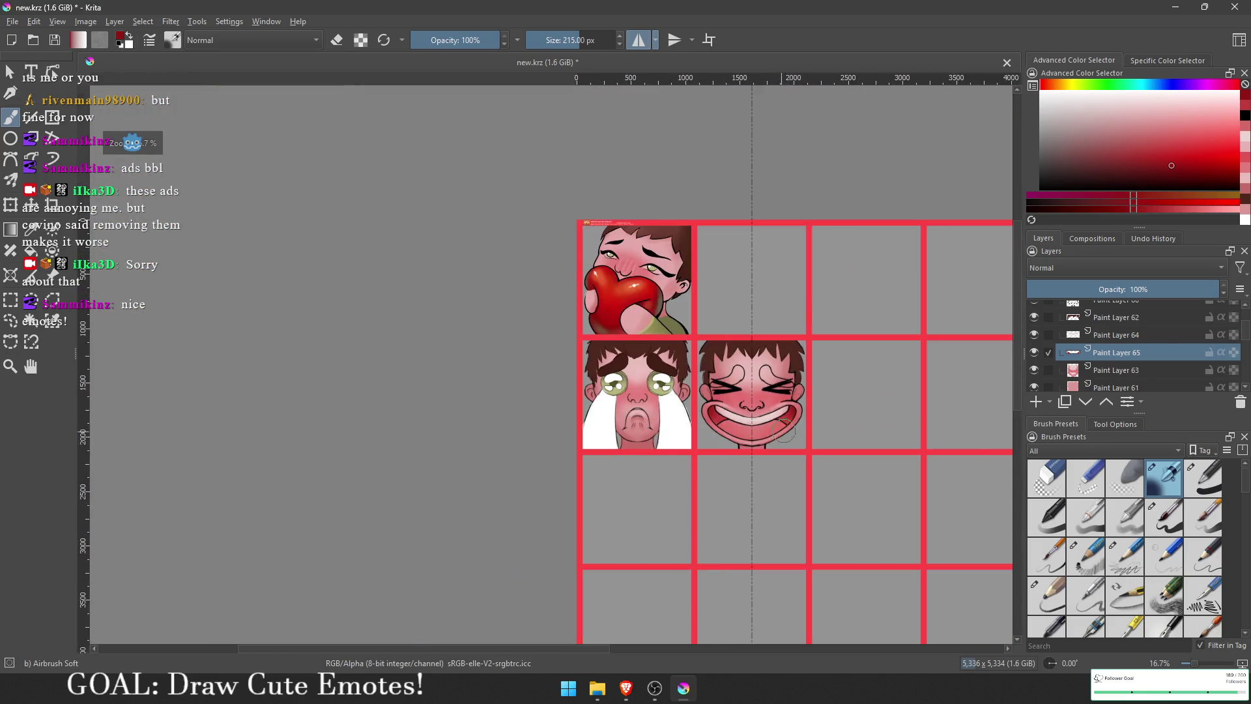
scroll(697, 443, "up", 6)
scroll(697, 443, "up", 4)
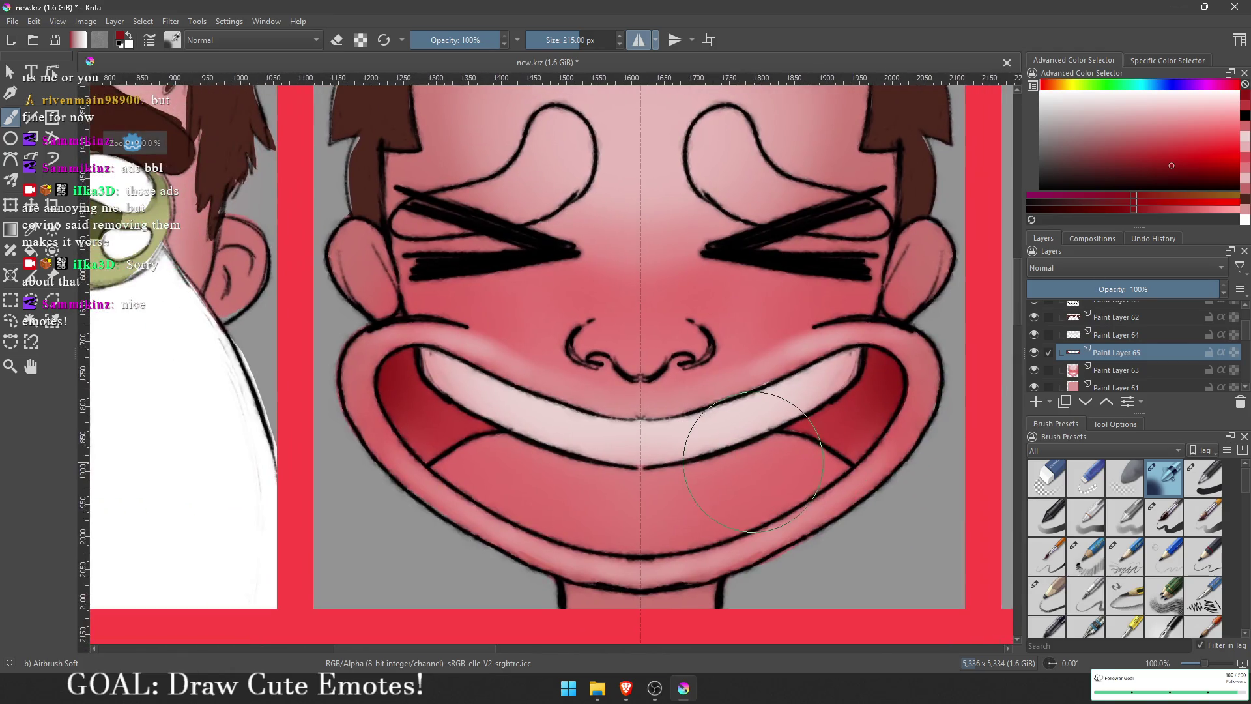
scroll(775, 449, "down", 2)
scroll(782, 462, "up", 3)
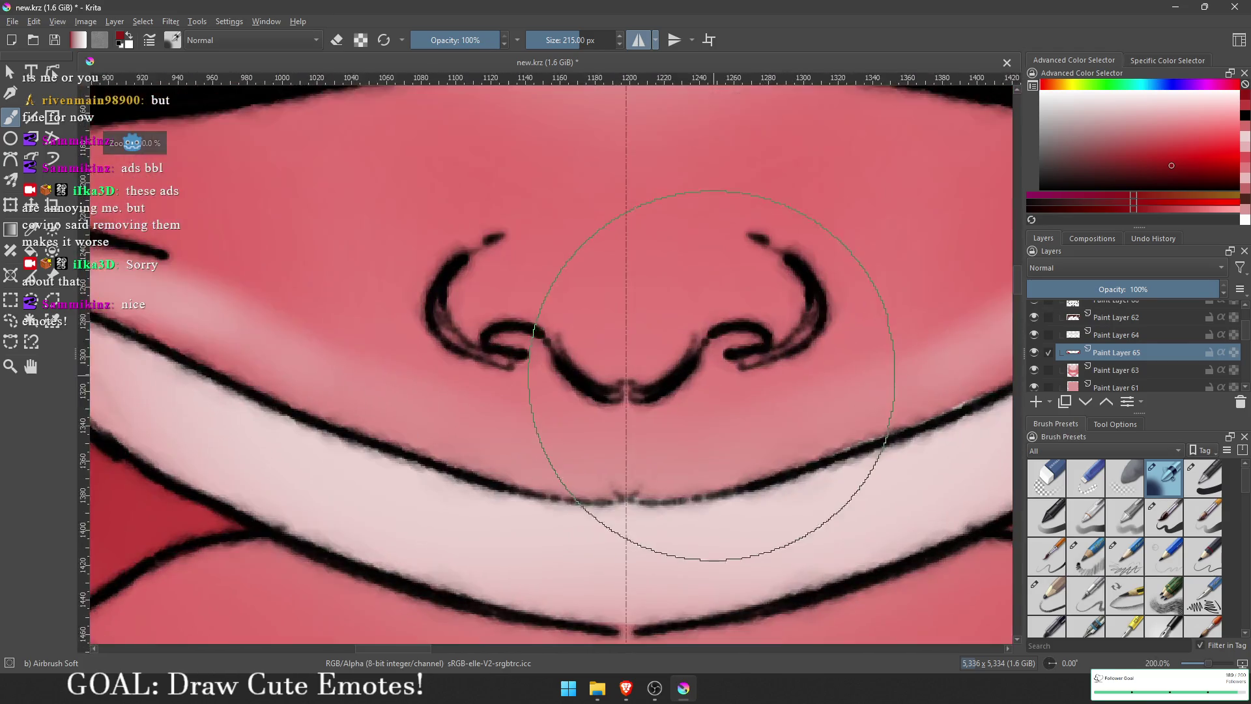
scroll(711, 424, "down", 1)
left_click_drag(604, 110, 612, 254)
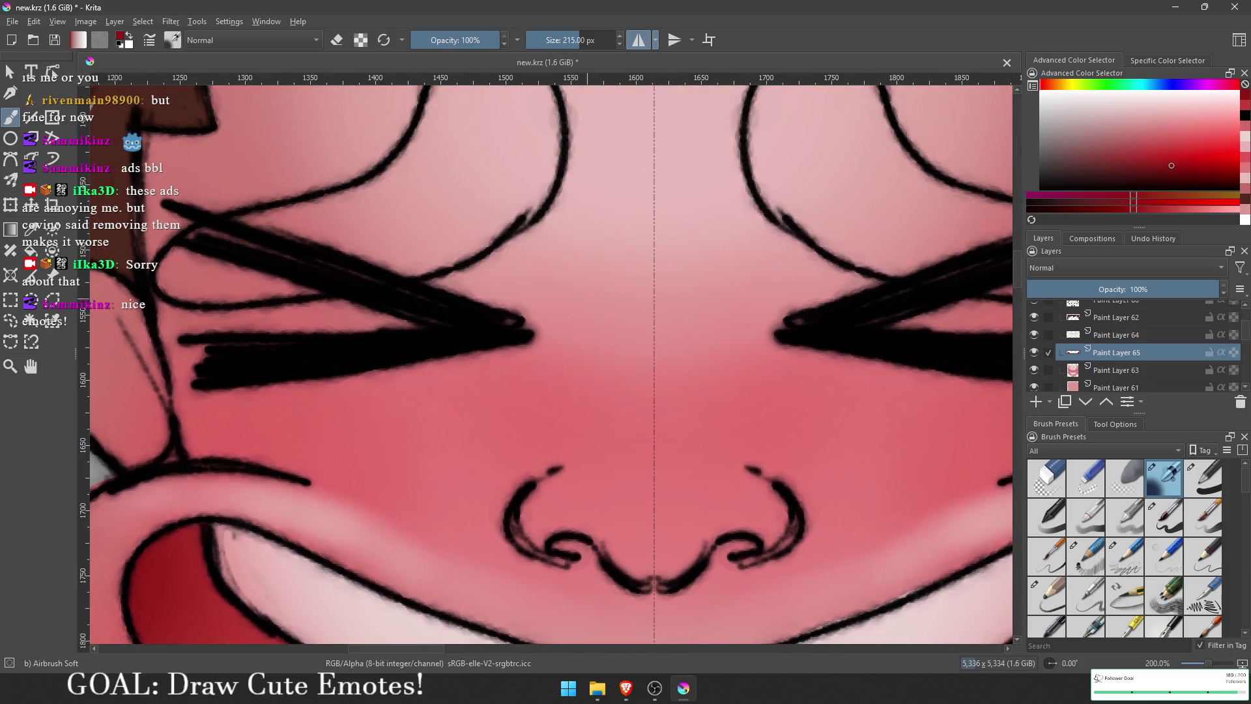
left_click(613, 391, "ctrl")
mouse_move(613, 390)
left_mouse_down()
mouse_move(656, 497)
mouse_move(653, 484)
mouse_move(711, 489)
mouse_move(678, 475)
mouse_move(722, 489)
left_mouse_up()
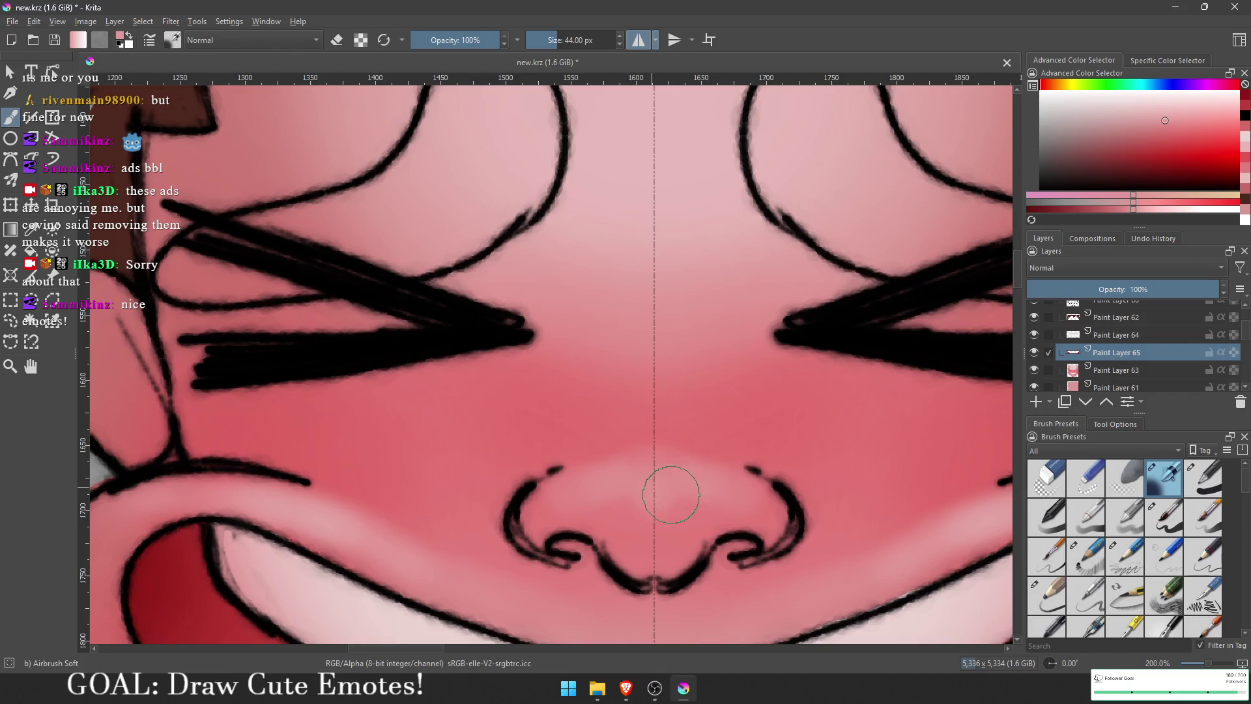
Step: Zoom out to check the face at sheet size, zoom back in, and add Paint Layer 66
key("minus")
key("minus")
key("minus")
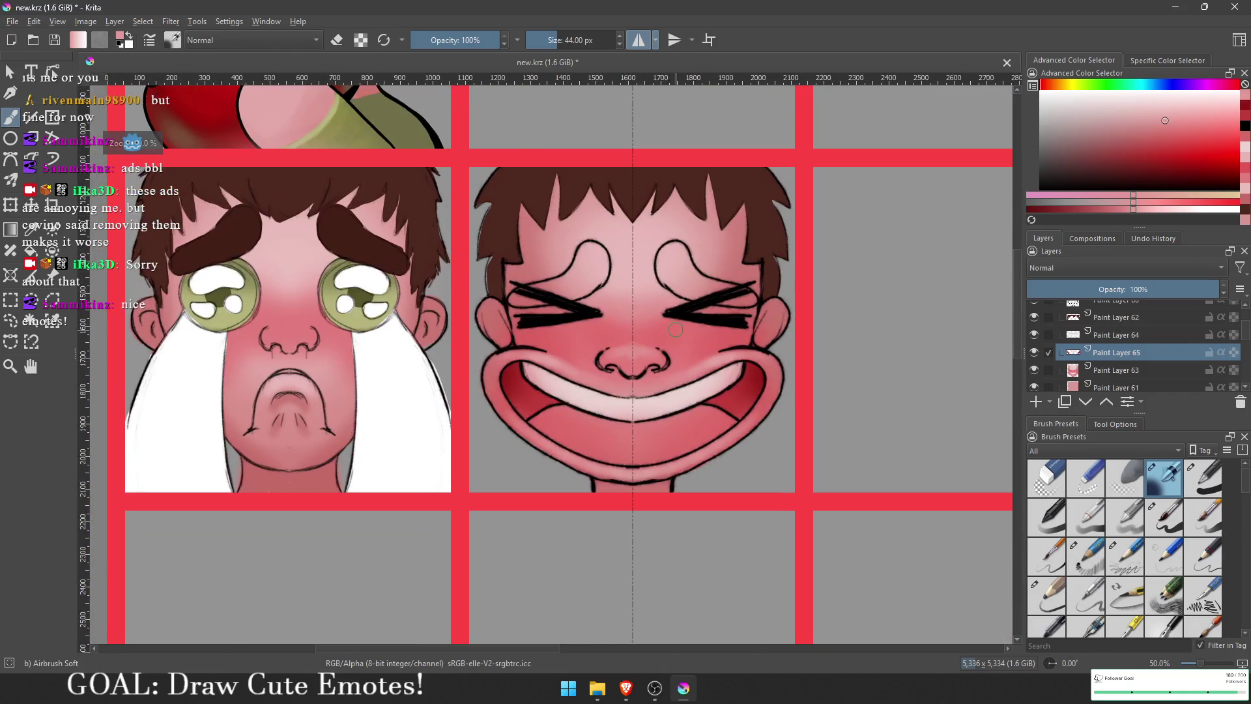
key("minus")
key("minus")
key("minus")
key("plus")
key("plus")
key("plus")
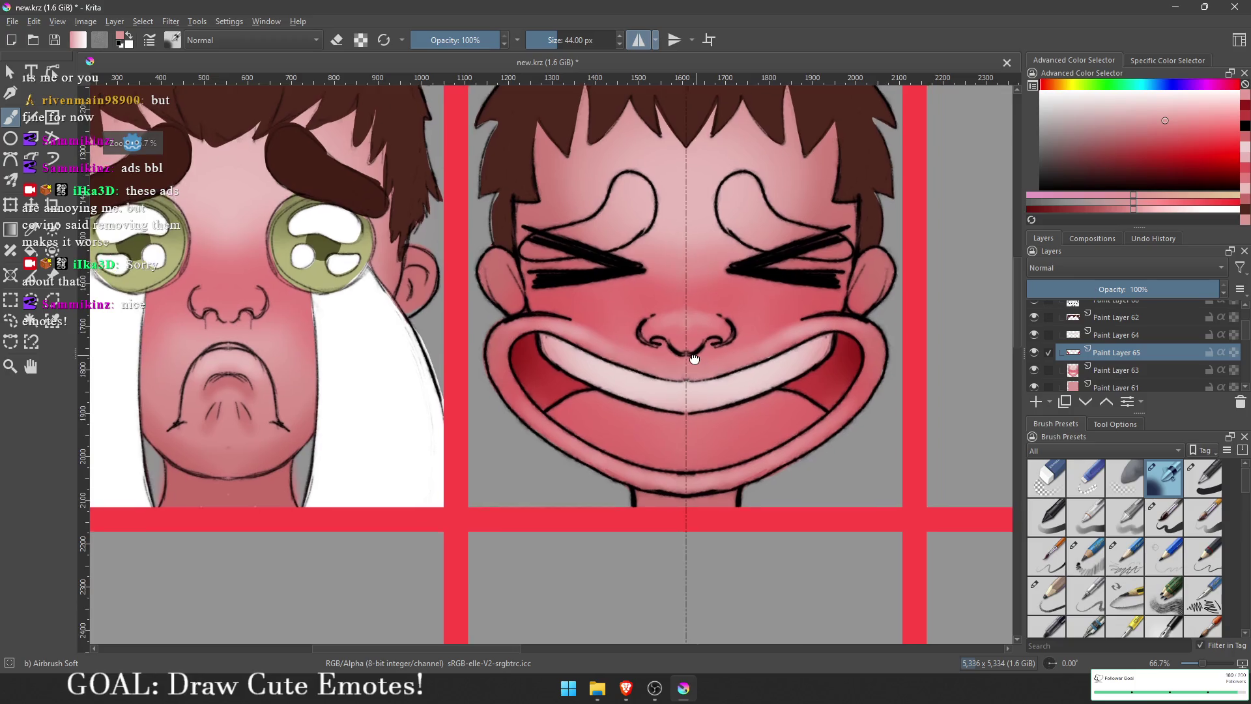
key("plus")
key("plus")
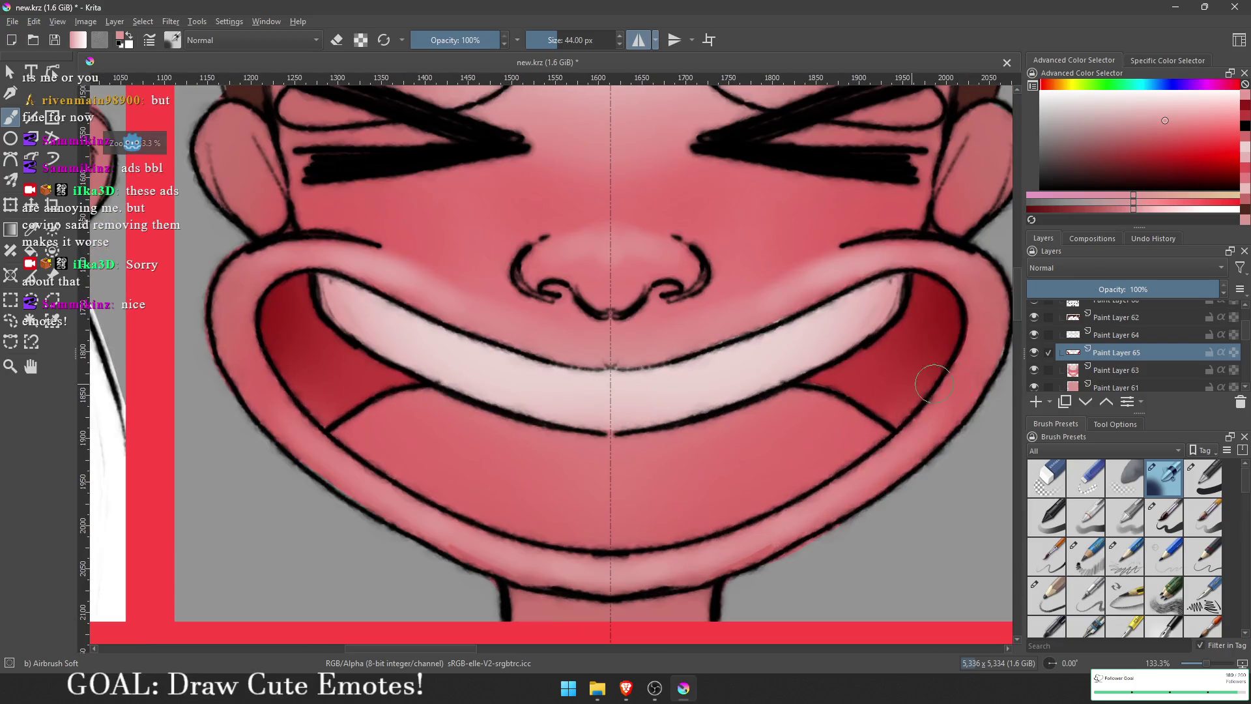
left_click(1047, 351)
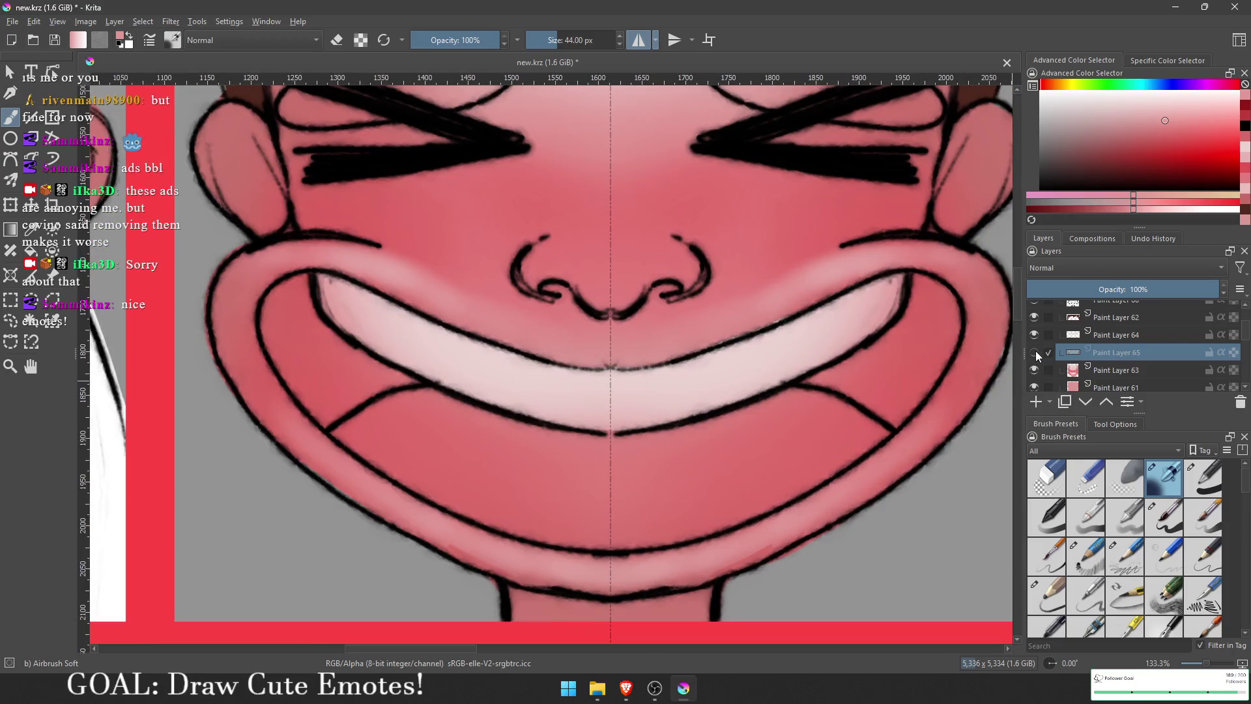
left_click(1034, 401)
scroll(773, 371, "down", 2)
Step: Save the document, then lasso the tongue area below the teeth along the lower lip
scroll(773, 371, "up", 1)
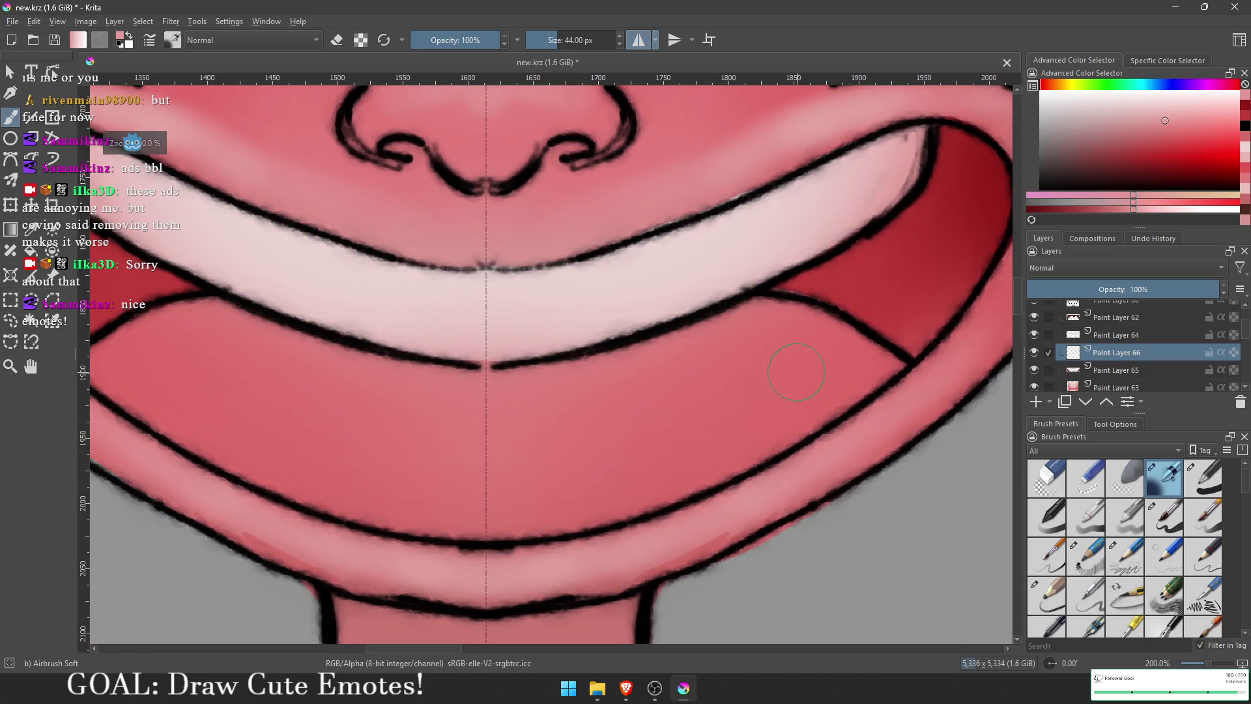
key("ctrl+s")
left_click(11, 320)
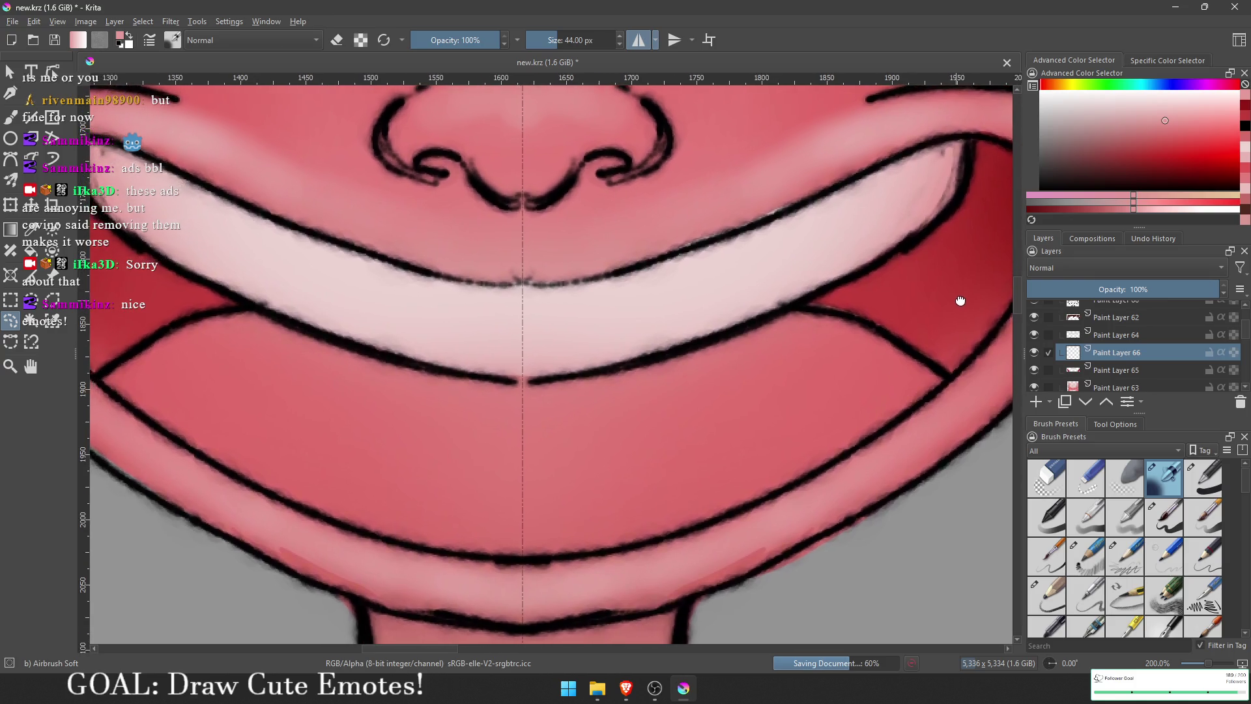
scroll(955, 308, "down", 1)
scroll(955, 308, "up", 1)
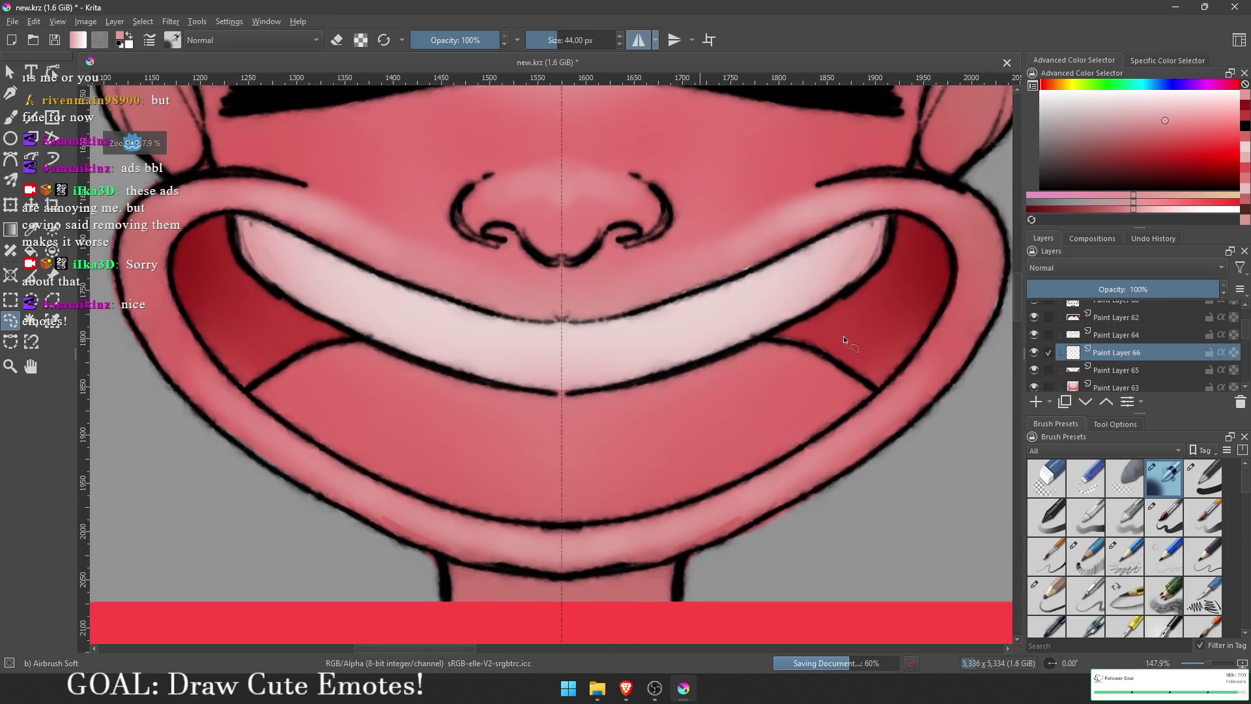
scroll(847, 339, "up", 1)
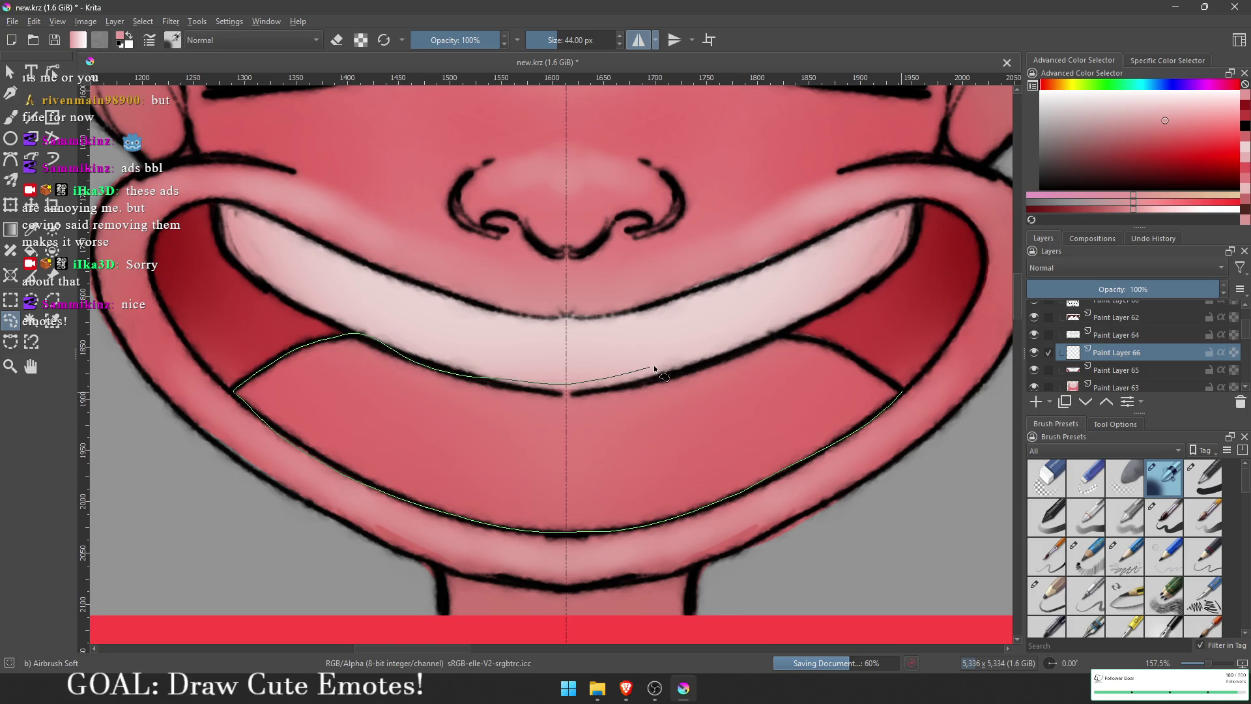
left_click_drag(776, 321, 899, 391)
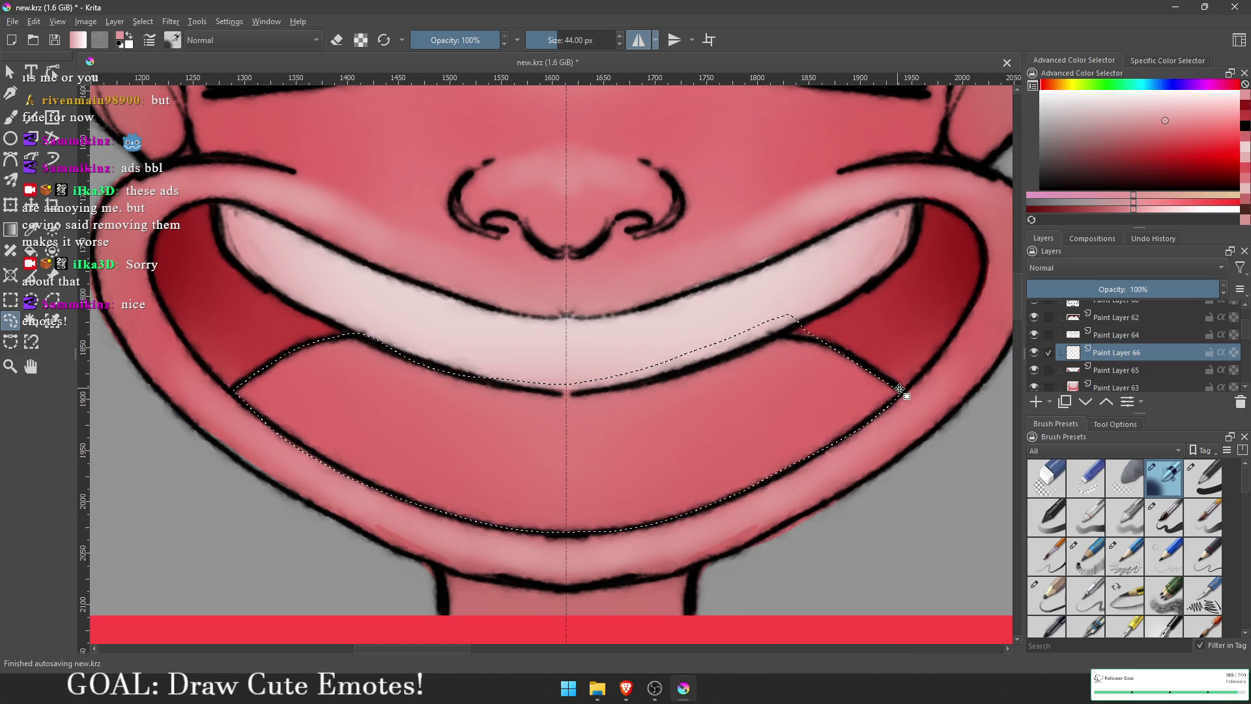
left_click_drag(854, 355, 865, 254)
left_click_drag(792, 333, 582, 352)
mouse_move(697, 333)
left_mouse_down()
mouse_move(652, 383)
mouse_move(565, 389)
left_mouse_up()
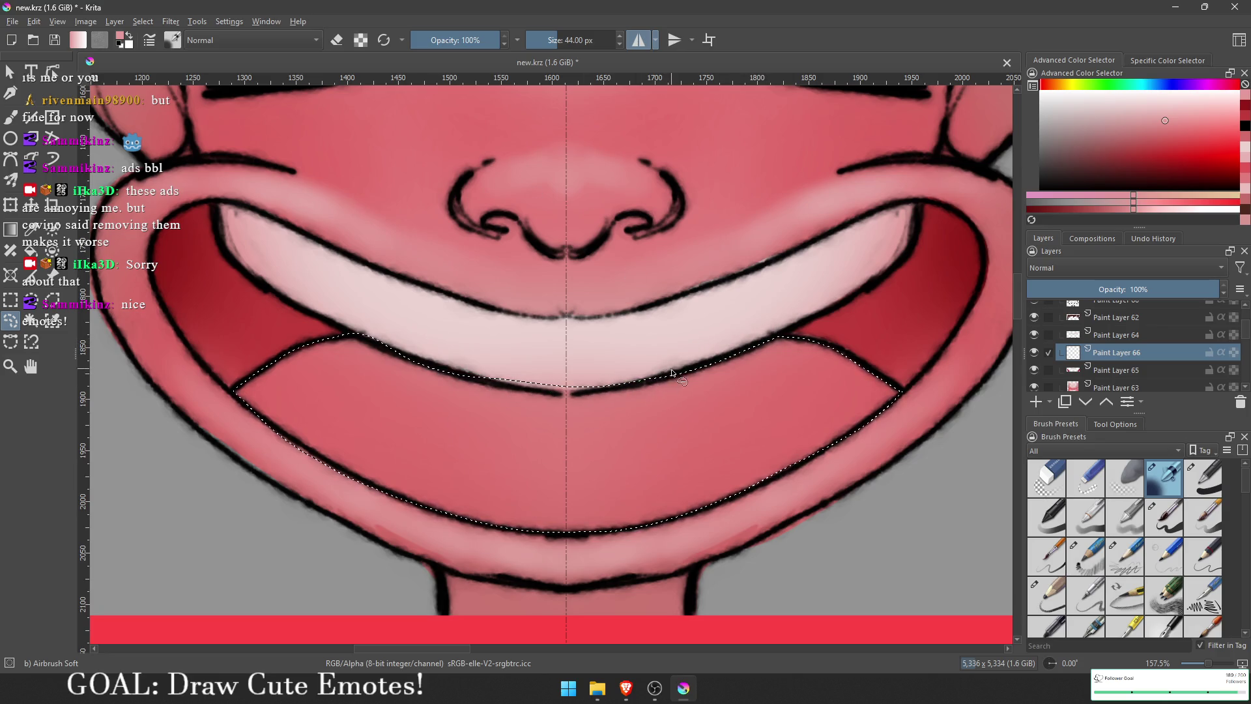
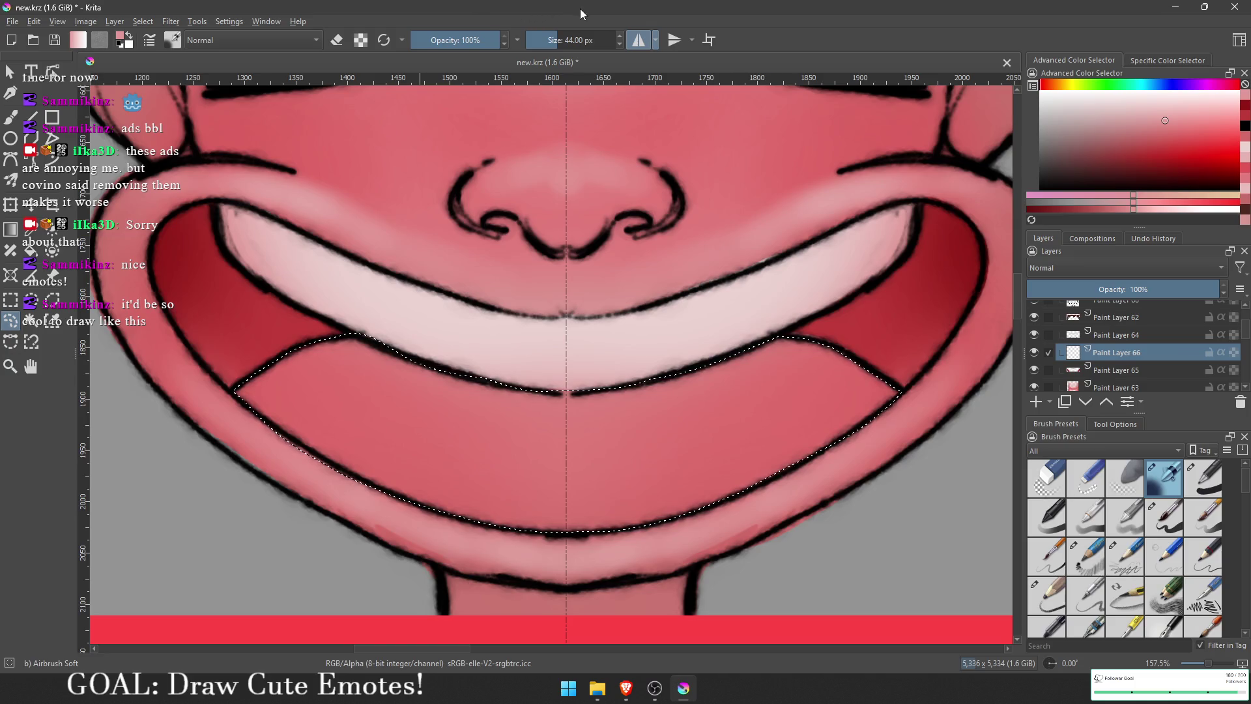
Step: Airbrush bright red inside the lower-mouth selection, then undo it
mouse_move(1189, 149)
left_mouse_down()
mouse_move(1198, 136)
mouse_move(1218, 140)
left_mouse_up()
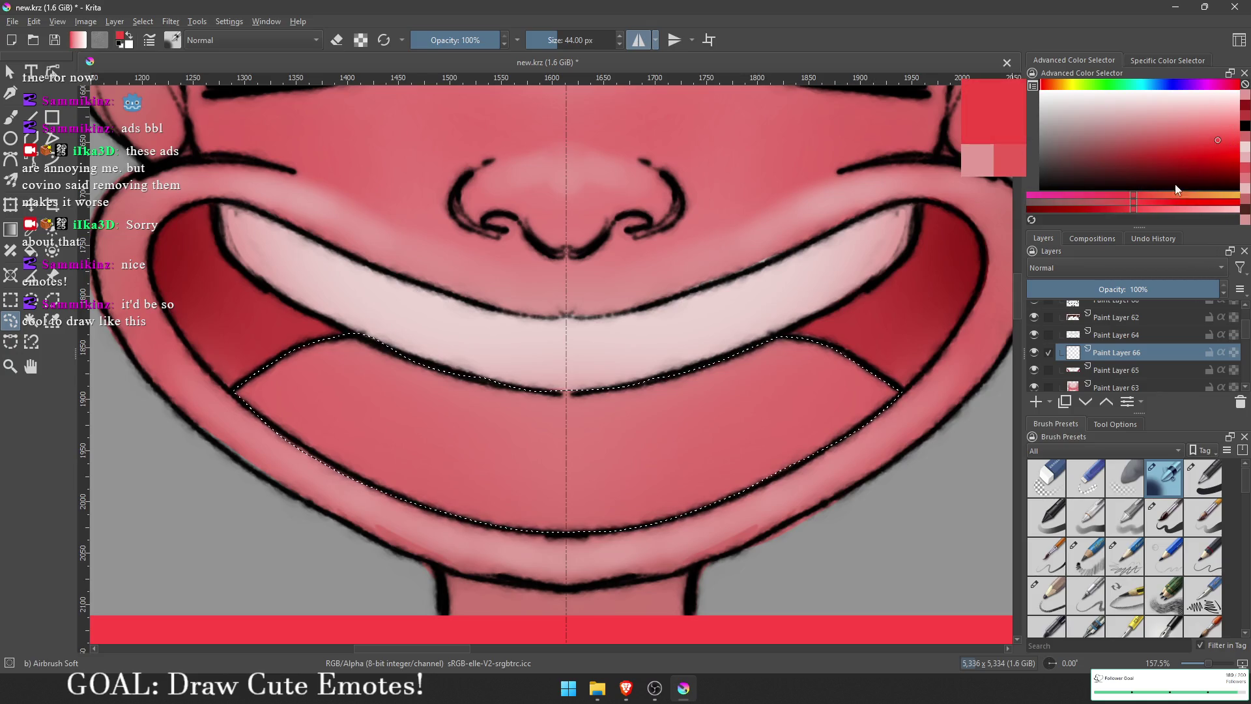
left_click(1151, 200)
left_click_drag(721, 284, 731, 292)
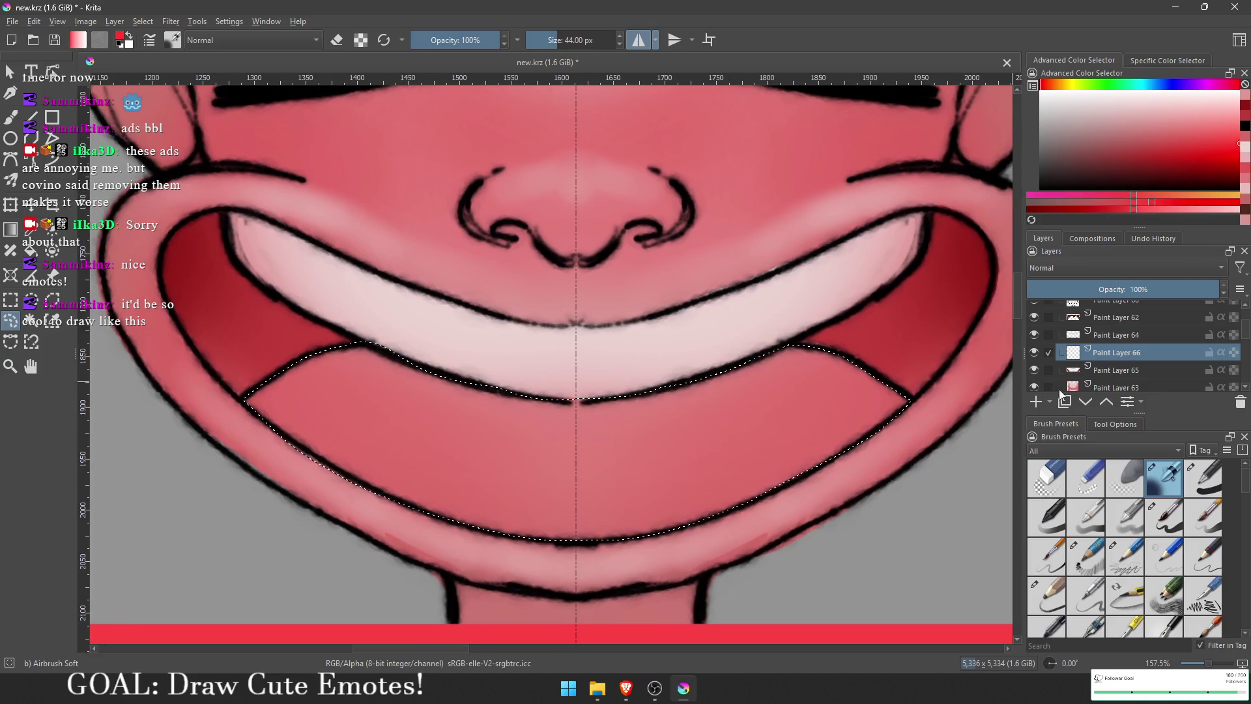
key("minus")
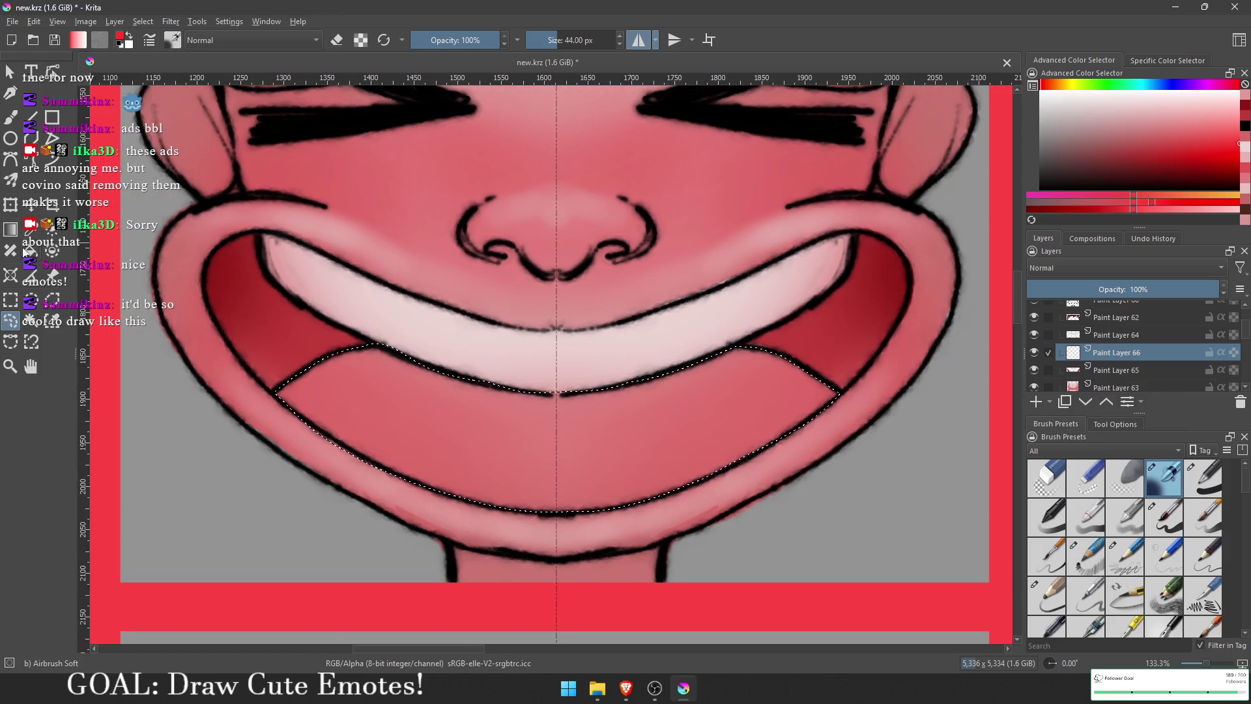
left_click(11, 117)
left_click_drag(742, 369, 854, 393)
mouse_move(662, 326)
left_mouse_down()
mouse_move(865, 363)
mouse_move(837, 502)
mouse_move(568, 576)
mouse_move(698, 377)
mouse_move(712, 397)
left_mouse_up()
scroll(749, 391, "down", 4)
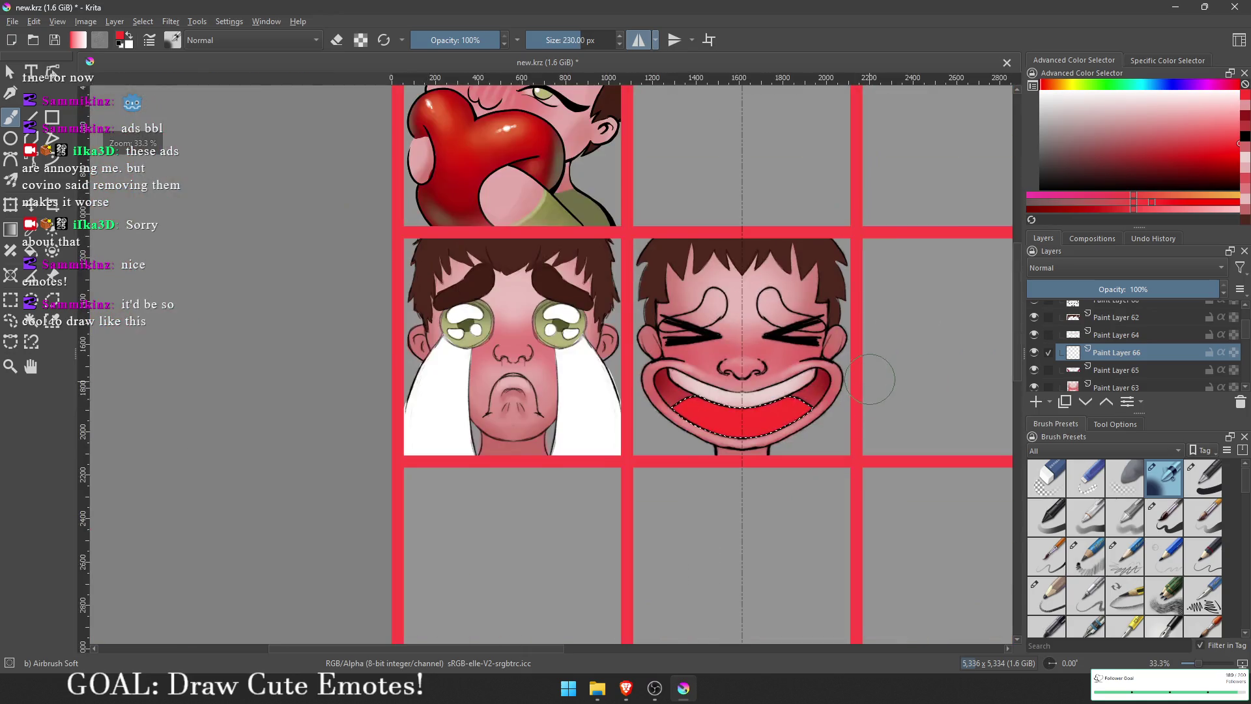
scroll(873, 375, "up", 1)
scroll(792, 362, "up", 1)
key("ctrl+z")
Step: Pick a lighter pink and softly airbrush it over the lower mouth area
left_click(1216, 130)
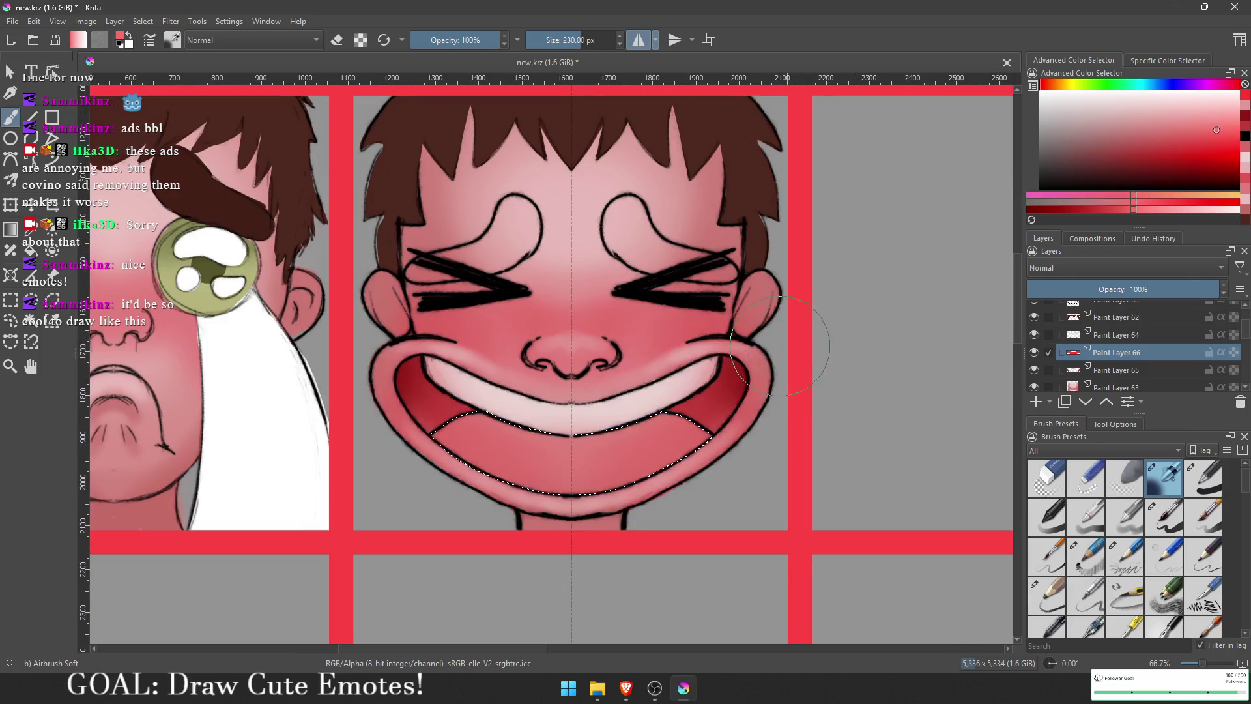
left_click(669, 374)
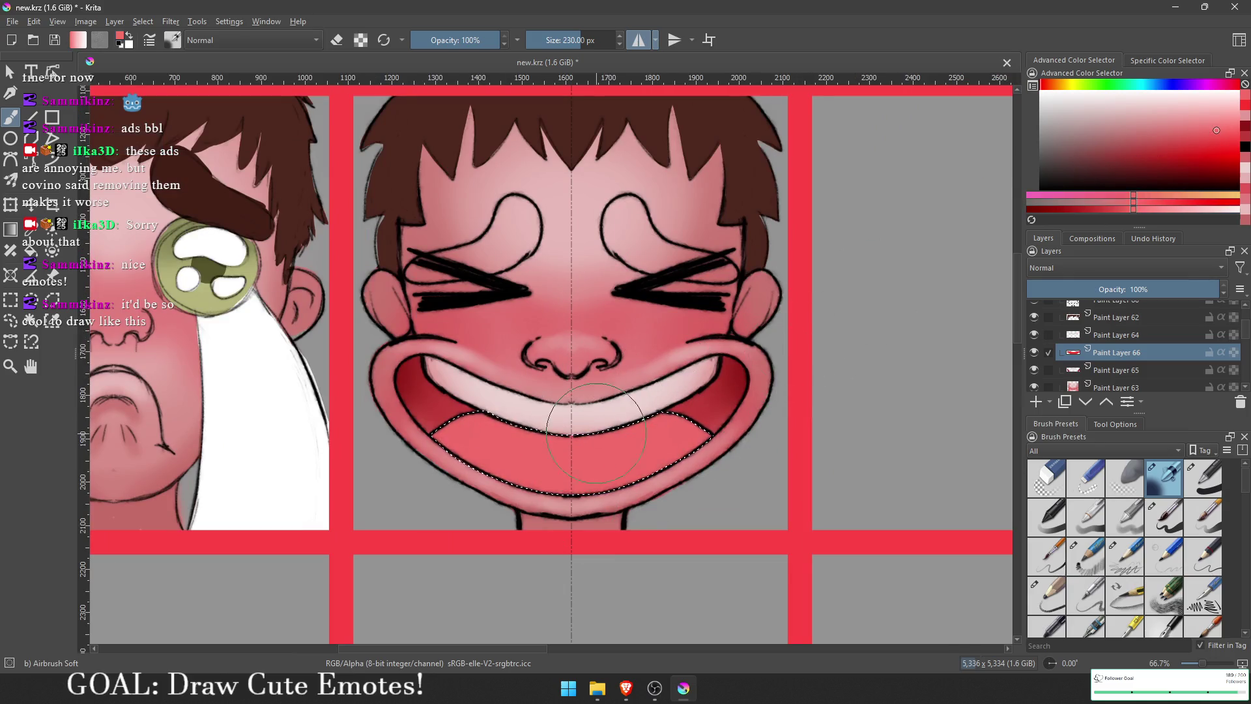
left_click(1236, 117)
mouse_move(586, 425)
left_mouse_down()
mouse_move(534, 456)
mouse_move(599, 480)
mouse_move(632, 444)
left_mouse_up()
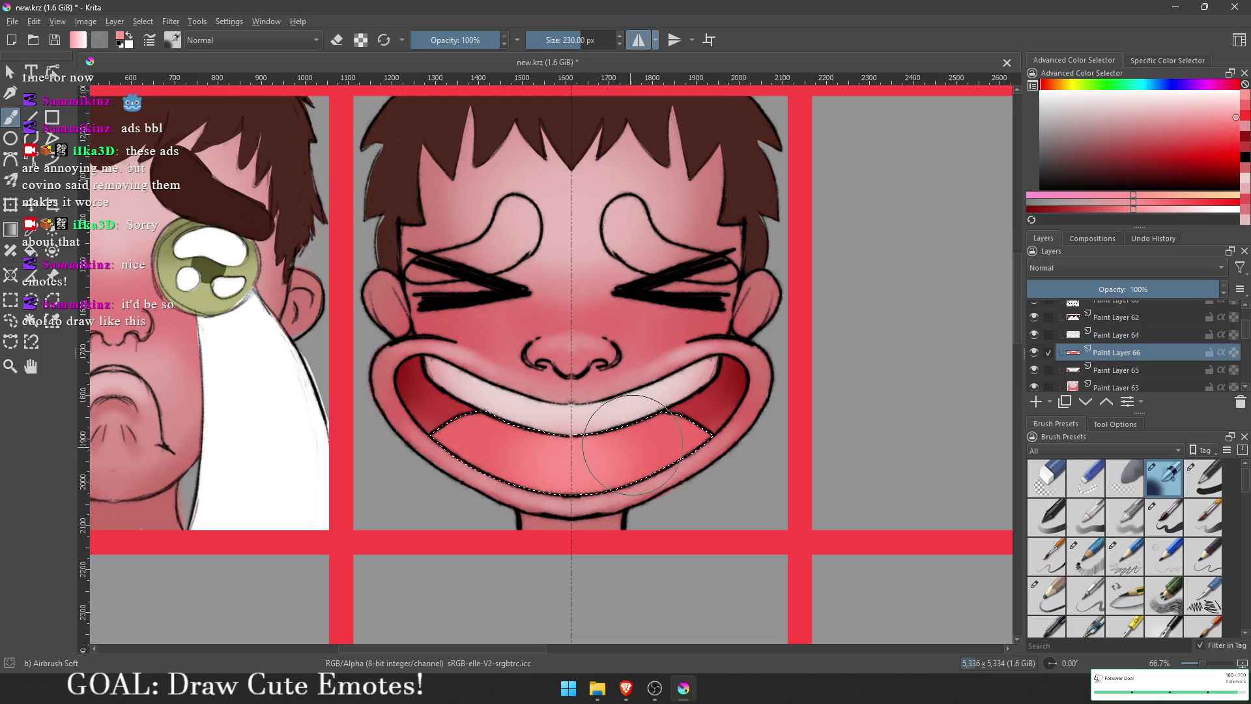
scroll(777, 400, "down", 2)
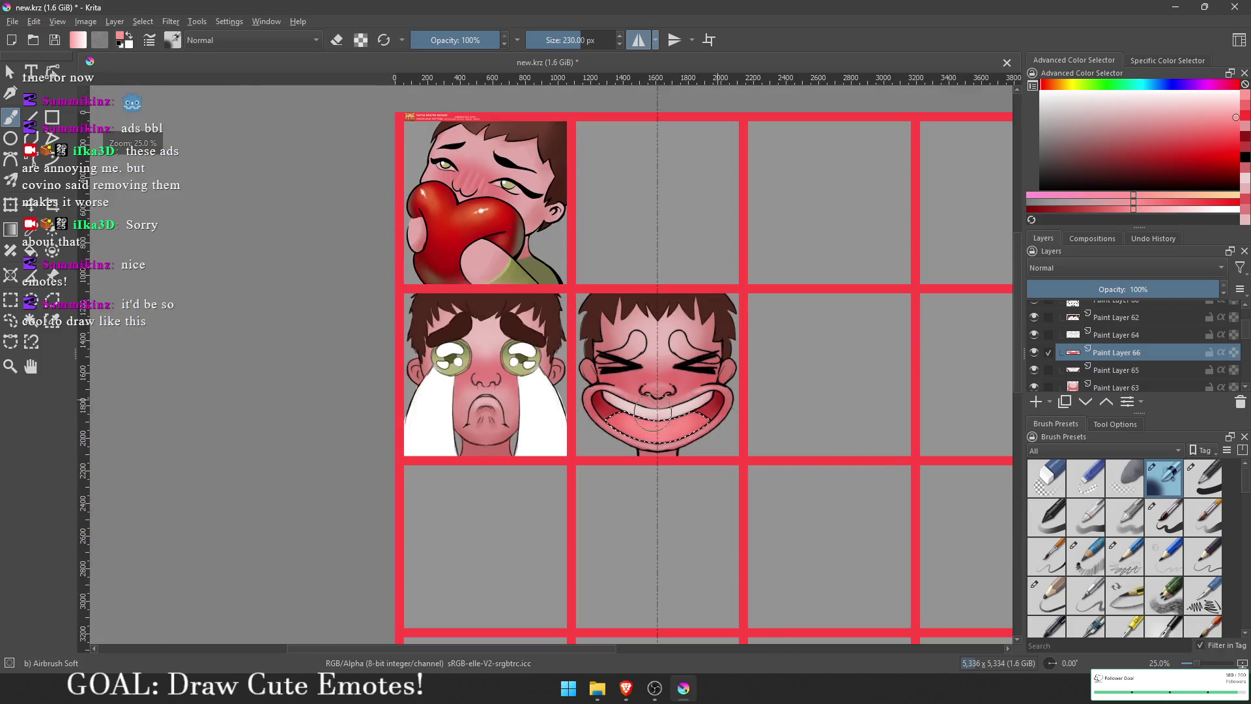
scroll(777, 399, "up", 1)
Step: Deepen the right side of the lower mouth with a new red
left_click(1228, 146)
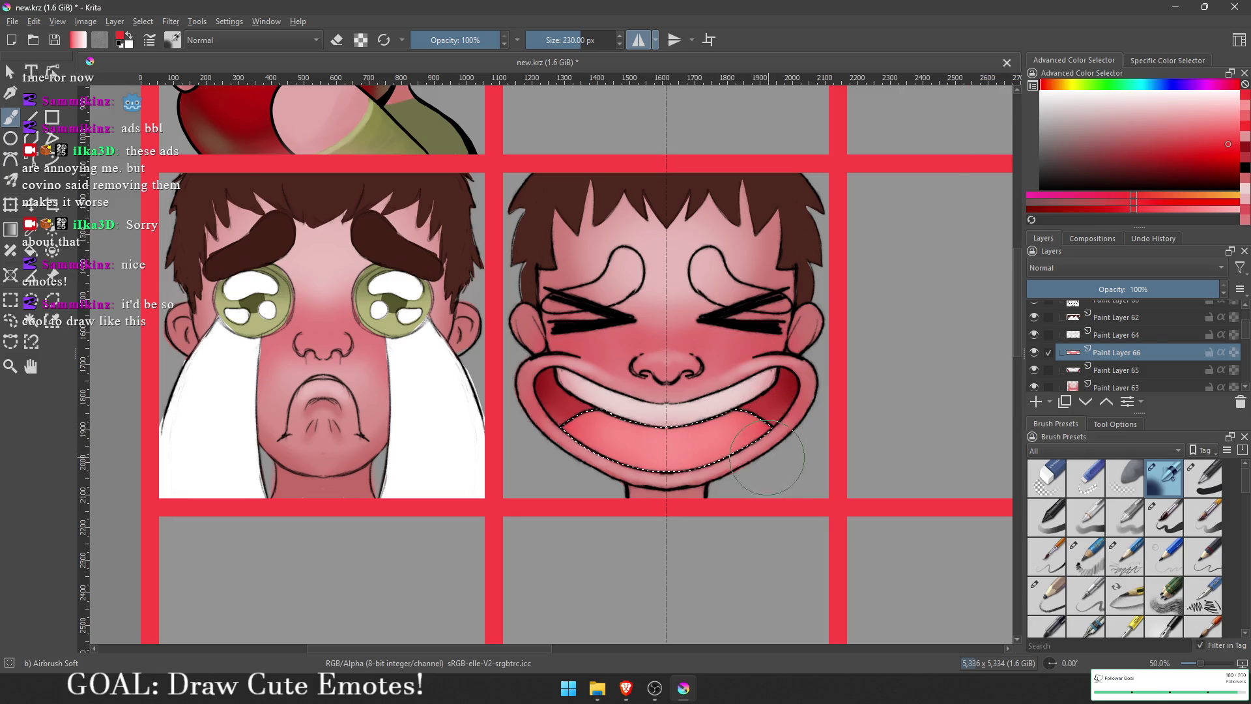
mouse_move(761, 441)
left_mouse_down()
mouse_move(730, 409)
mouse_move(762, 433)
mouse_move(853, 398)
mouse_move(824, 386)
left_mouse_up()
scroll(825, 385, "down", 4)
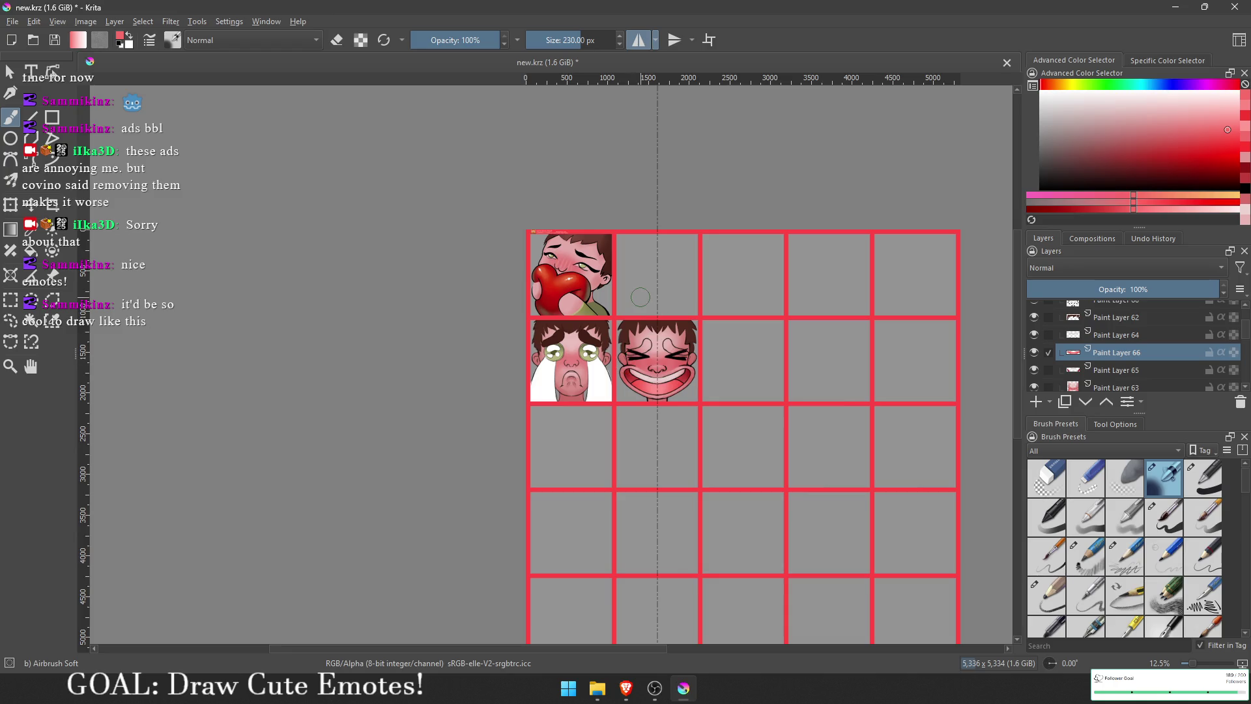
scroll(640, 297, "down", 1)
scroll(648, 309, "up", 4)
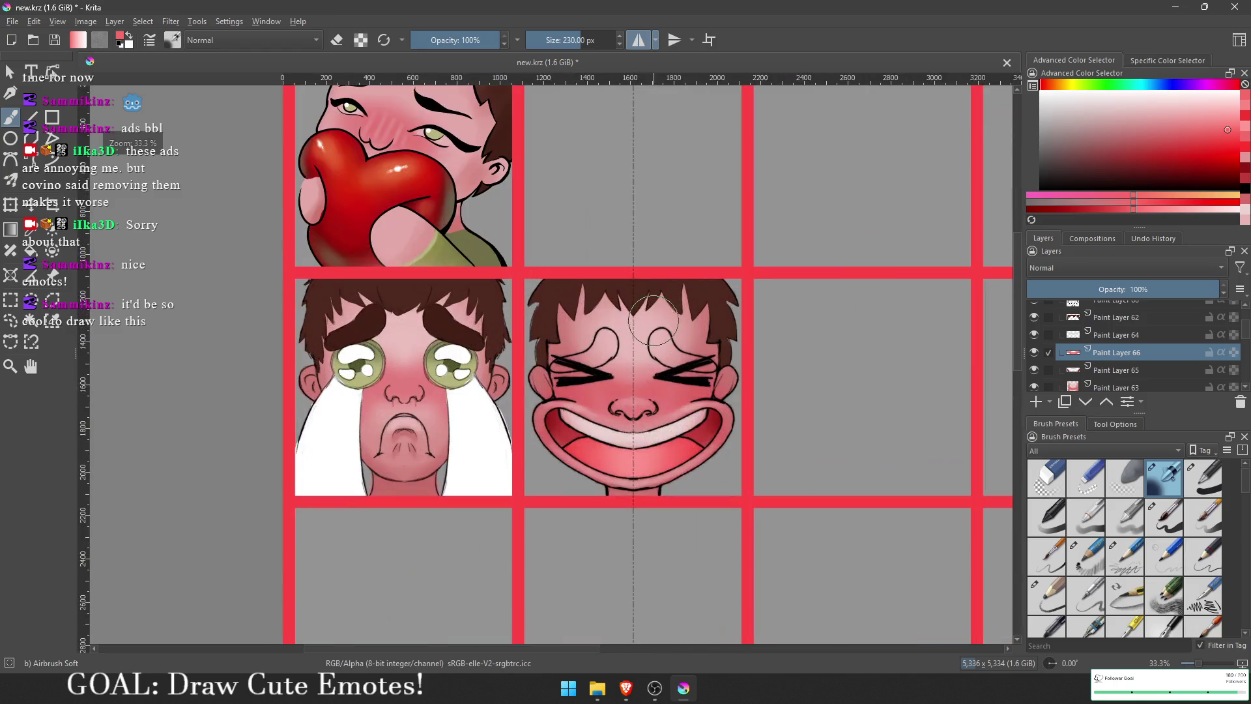
scroll(654, 320, "up", 3)
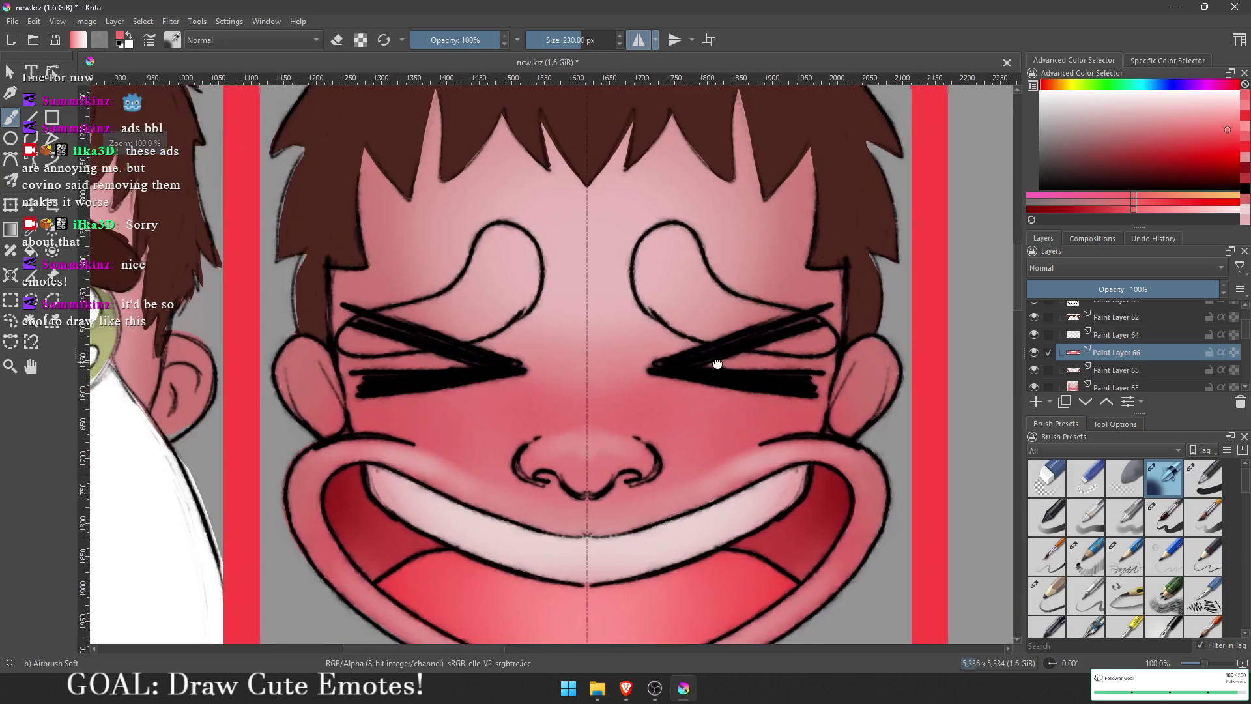
left_click_drag(717, 364, 737, 366)
Step: Add Paint Layer 67 above Paint Layer 66 and switch to the web browser
left_click(1036, 402)
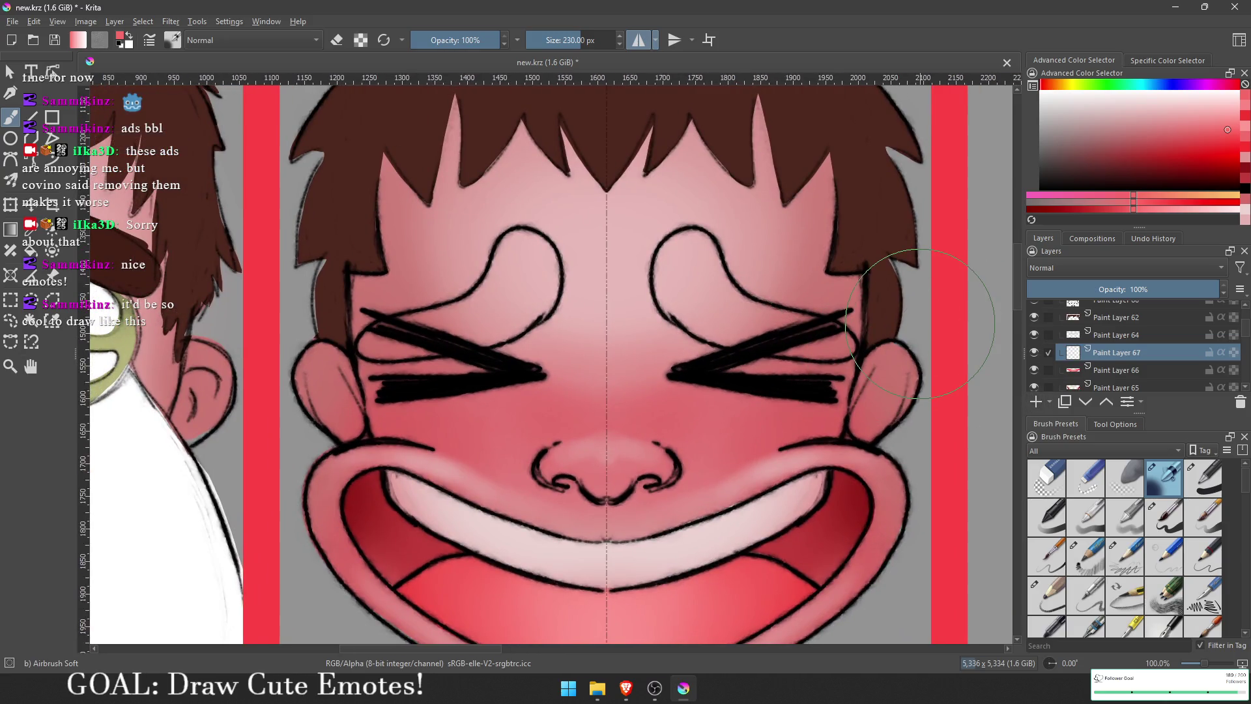
scroll(712, 349, "down", 2)
mouse_move(545, 362)
left_mouse_down()
mouse_move(708, 577)
mouse_move(708, 492)
left_mouse_up()
scroll(544, 362, "up", 2)
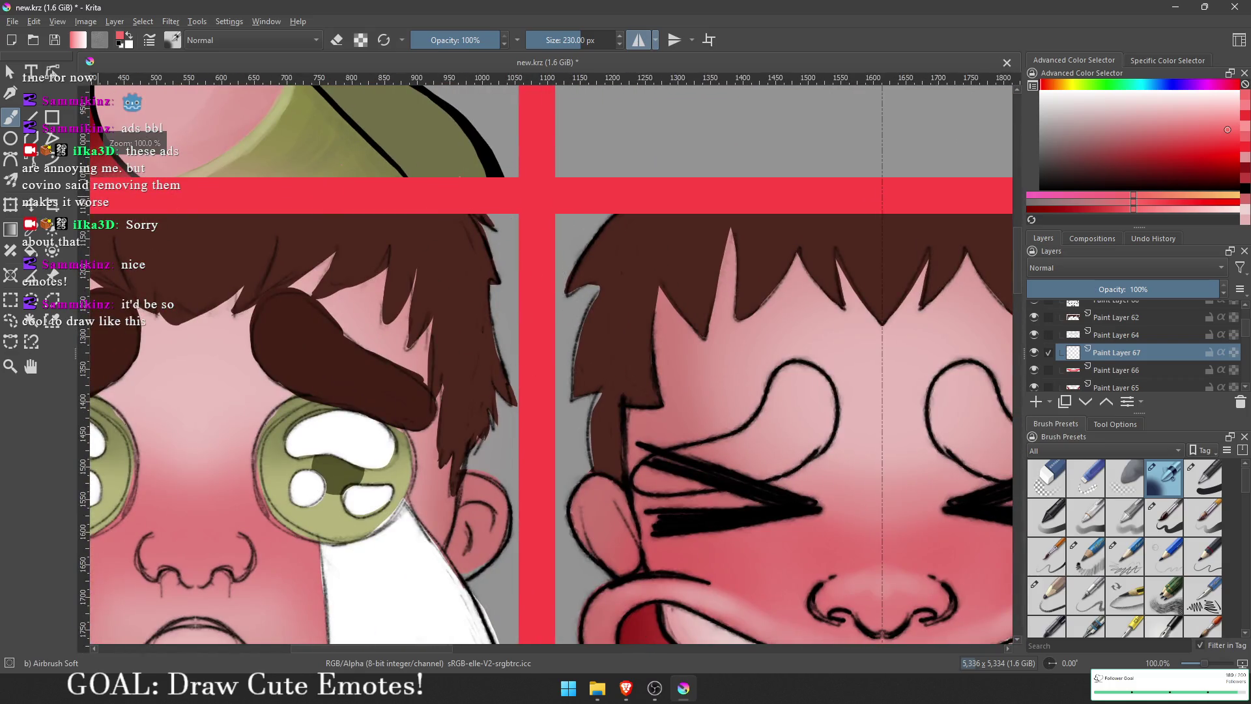
key("alt+Tab")
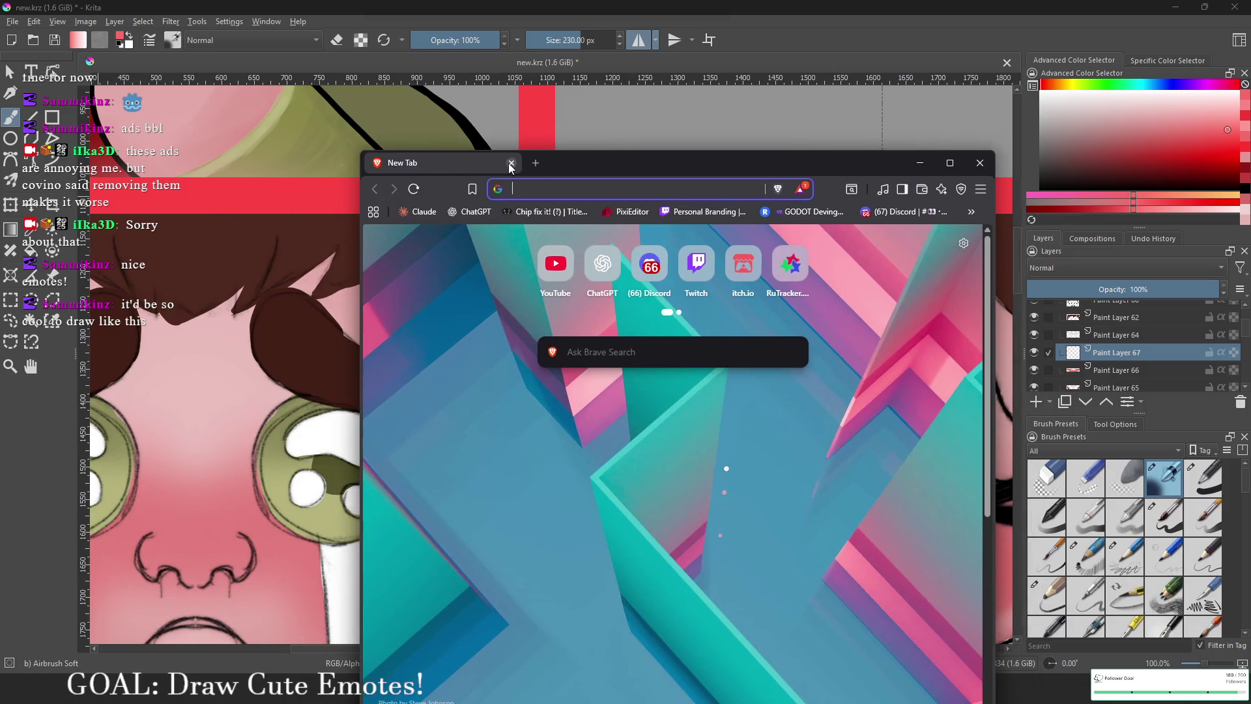
type("rock lee hair")
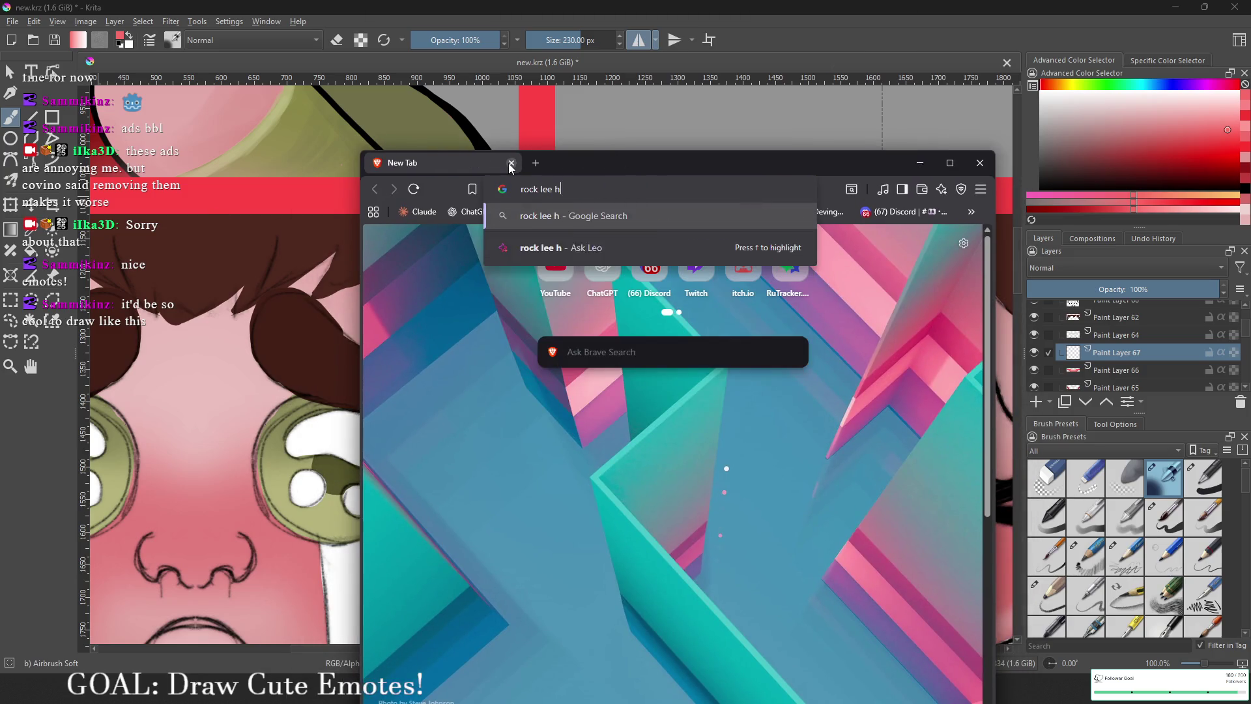
key("Return")
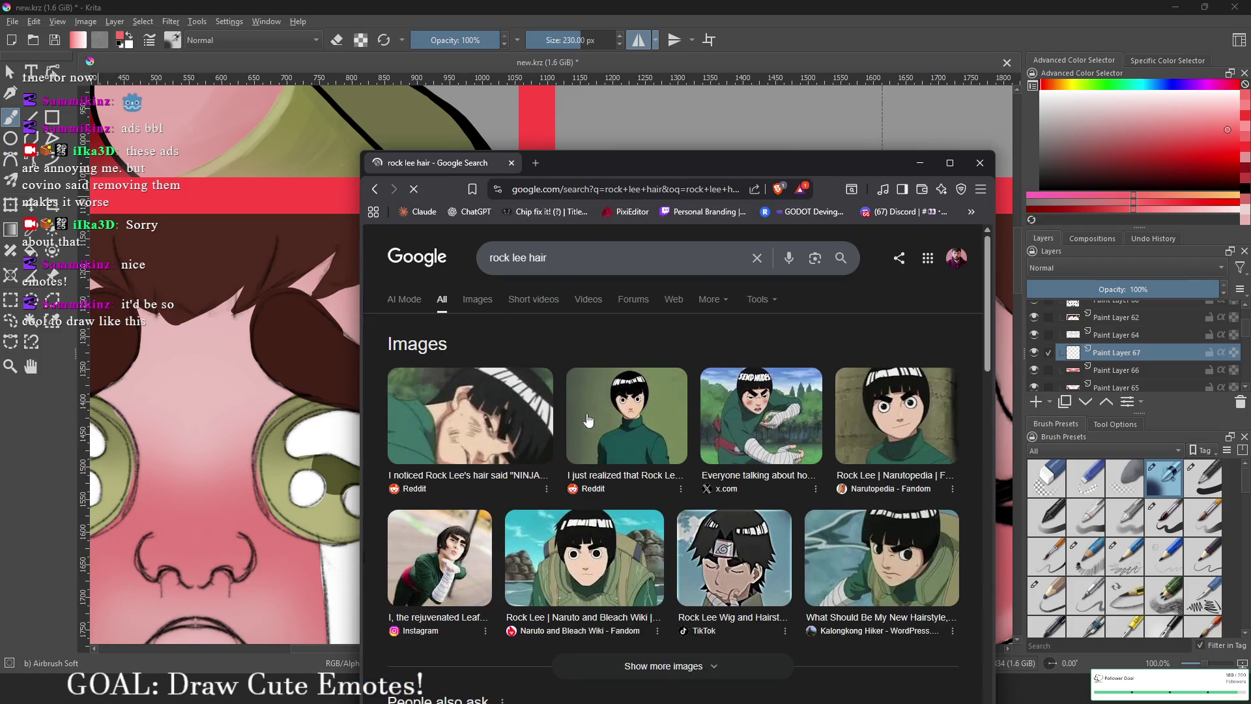
left_click(508, 411)
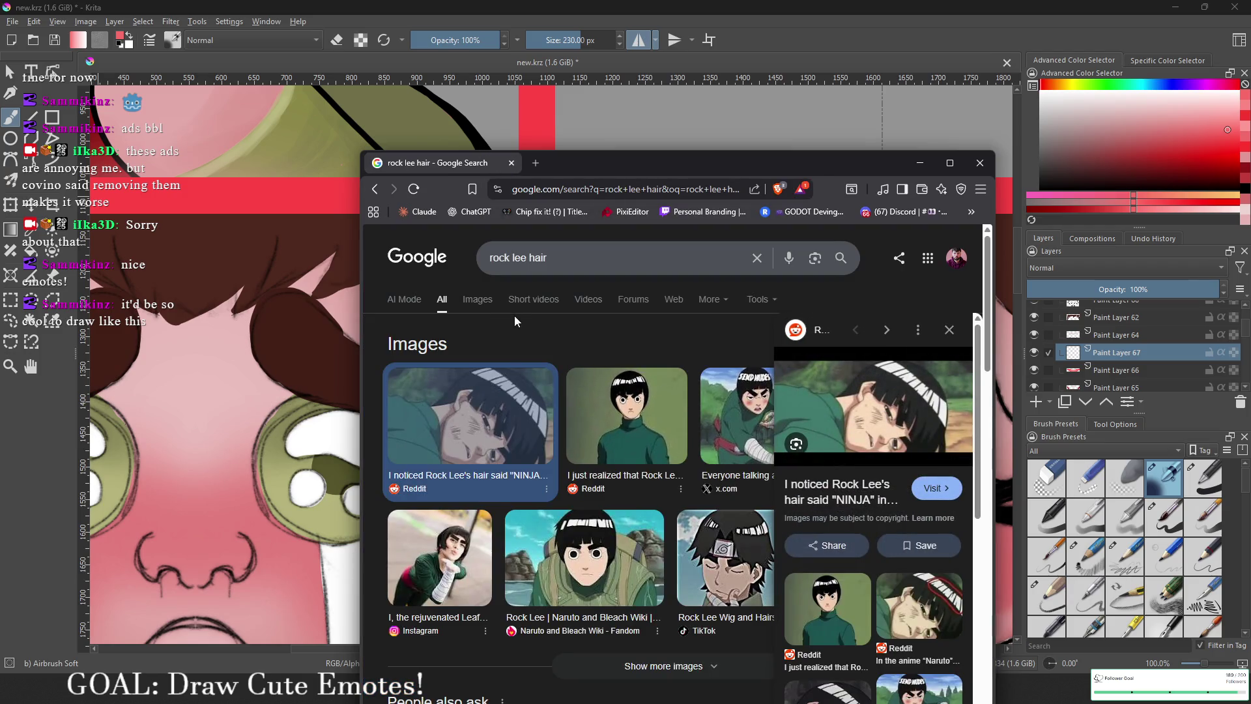
left_click(632, 526)
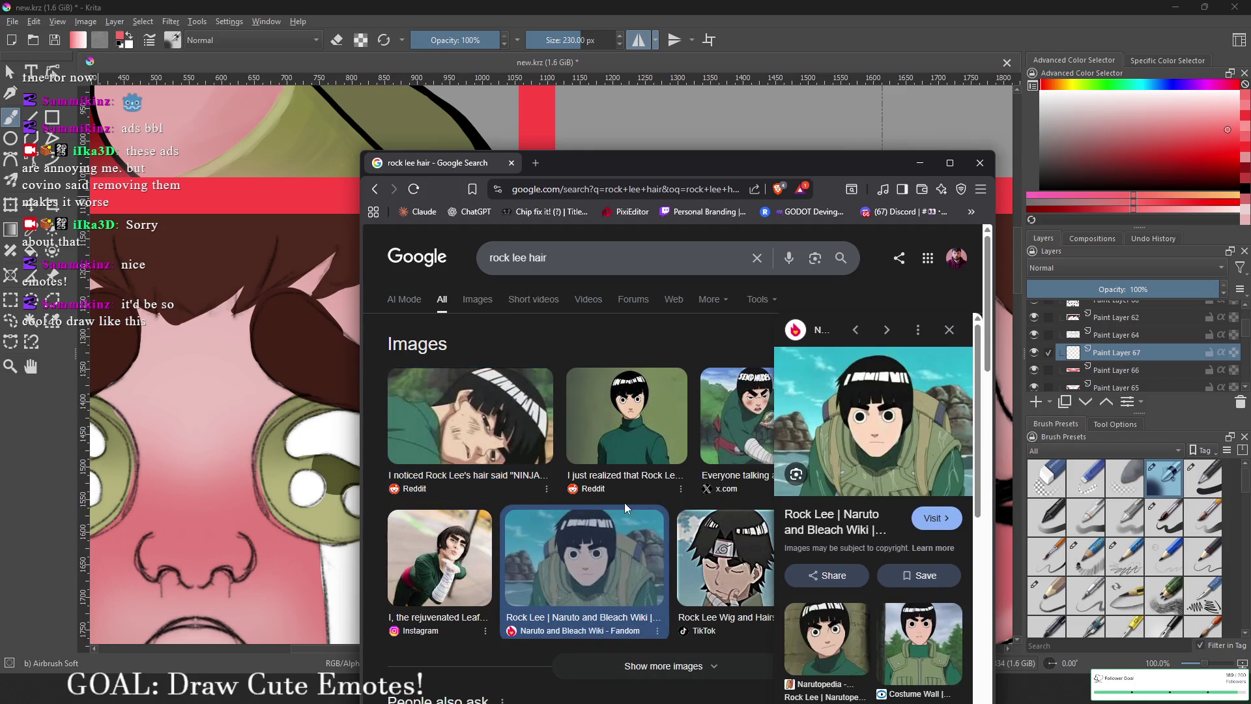
mouse_move(645, 166)
left_mouse_down()
mouse_move(873, 149)
mouse_move(675, 623)
mouse_move(298, 96)
mouse_move(459, 118)
left_mouse_up()
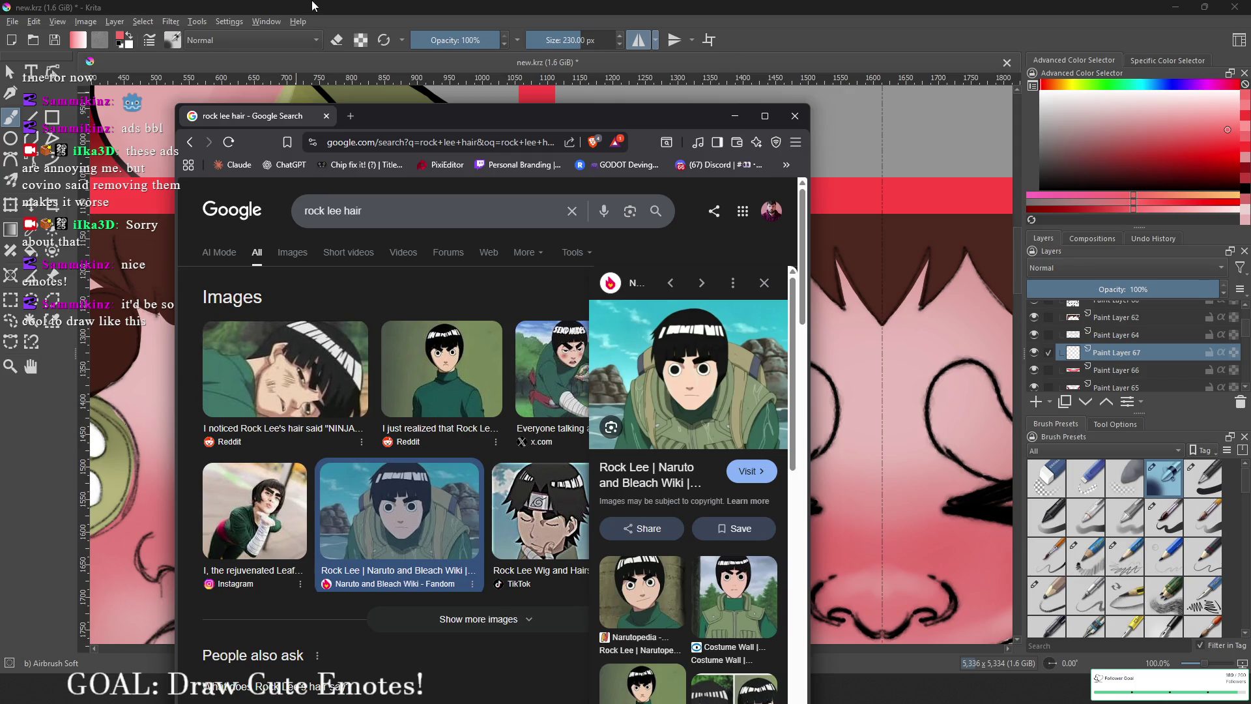
left_click(794, 116)
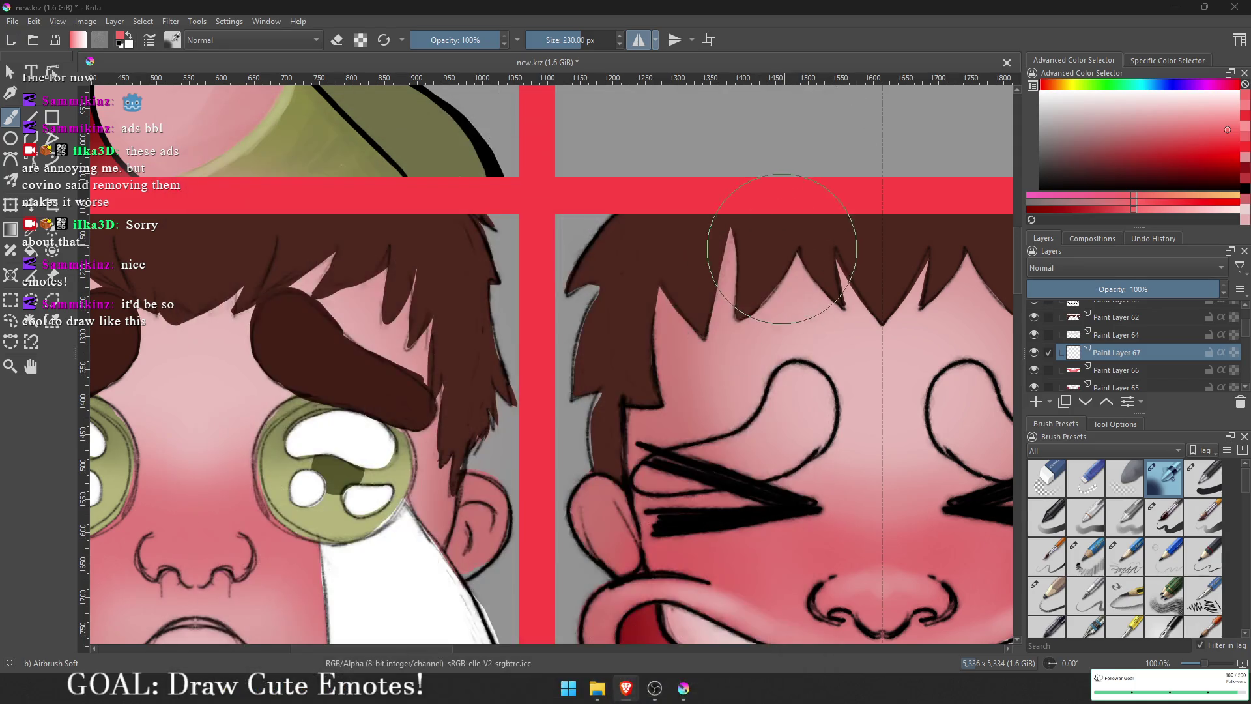
Step: Switch to the Basic-1 brush and try a dark brown right-eyebrow fill, undoing it
scroll(772, 401, "up", 5)
scroll(549, 326, "up", 3)
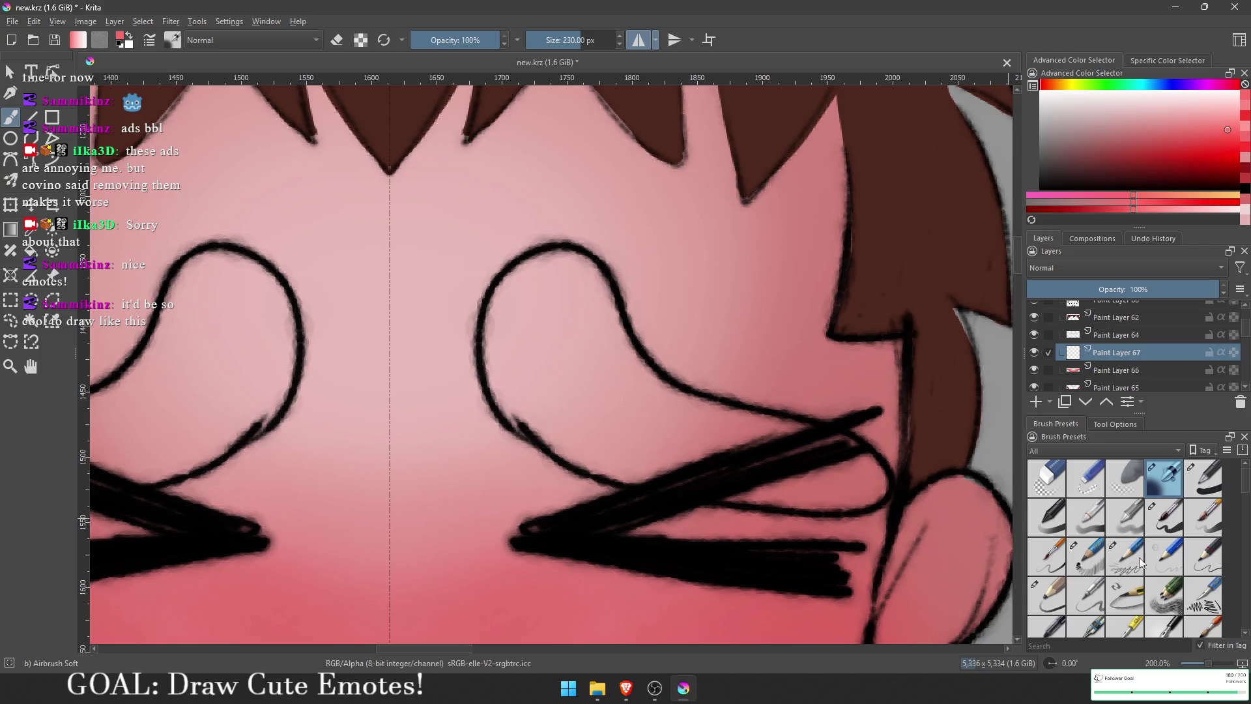
left_click(1194, 487)
scroll(692, 268, "down", 2)
scroll(983, 389, "up", 1)
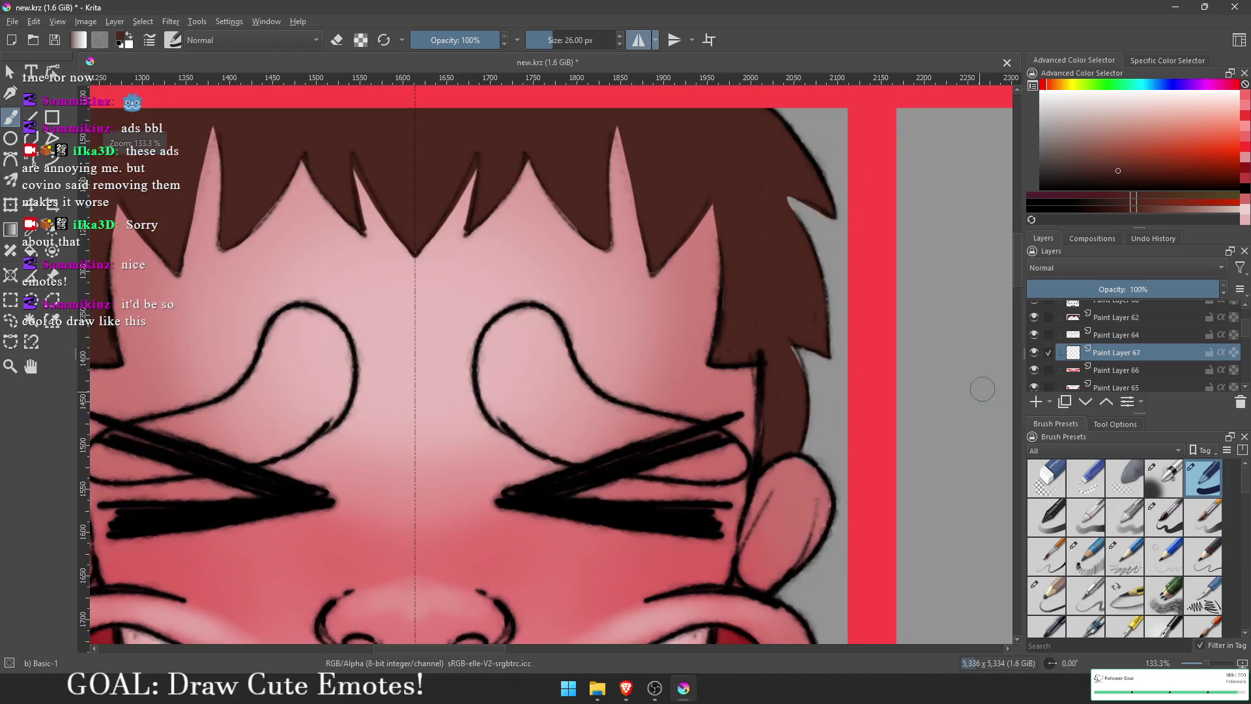
mouse_move(801, 363)
left_mouse_down()
mouse_move(947, 356)
mouse_move(732, 277)
left_mouse_up()
scroll(731, 277, "down", 1)
scroll(719, 388, "up", 2)
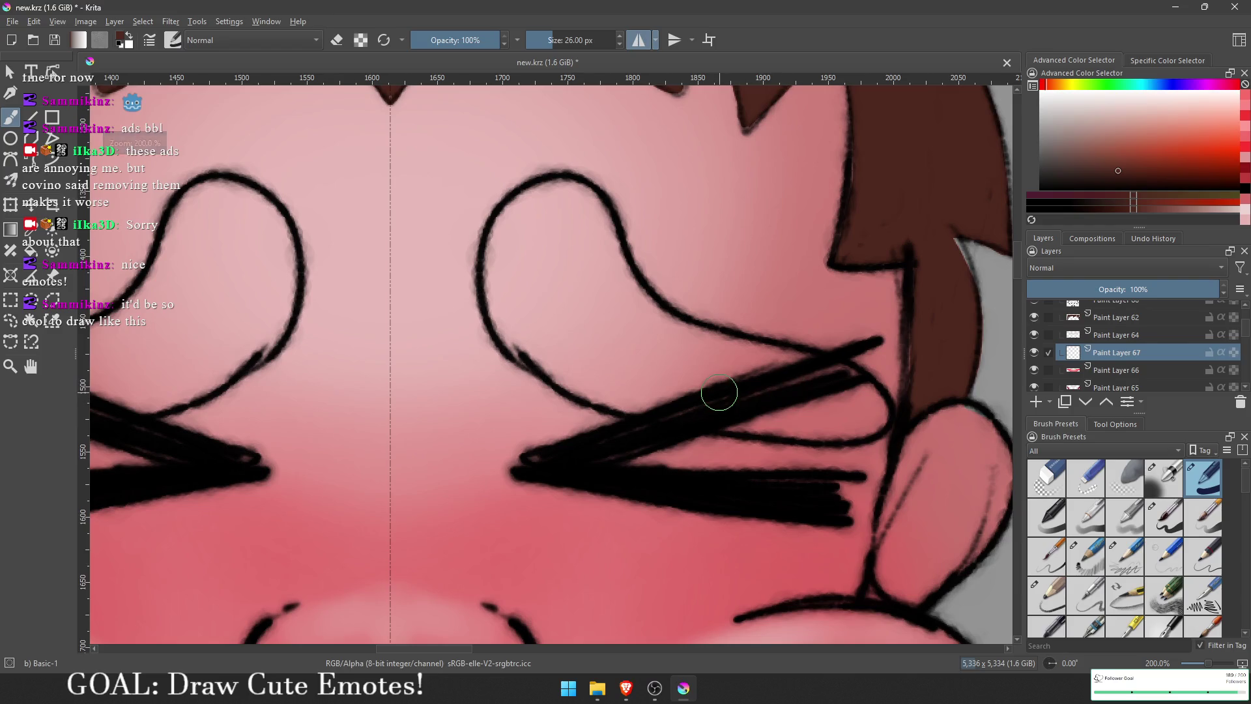
mouse_move(862, 413)
left_mouse_down()
mouse_move(743, 426)
mouse_move(536, 343)
mouse_move(515, 301)
left_mouse_up()
key("ctrl+z")
Step: Fill the right eyebrow with dark brown along its lower edge, curve, top and inner gaps
mouse_move(864, 407)
left_mouse_down()
mouse_move(853, 418)
mouse_move(759, 415)
left_mouse_up()
mouse_move(677, 381)
left_mouse_down()
mouse_move(561, 355)
mouse_move(525, 320)
left_mouse_up()
mouse_move(566, 371)
left_mouse_down()
mouse_move(516, 326)
mouse_move(551, 207)
left_mouse_up()
mouse_move(609, 254)
left_mouse_down()
mouse_move(562, 184)
mouse_move(511, 317)
left_mouse_up()
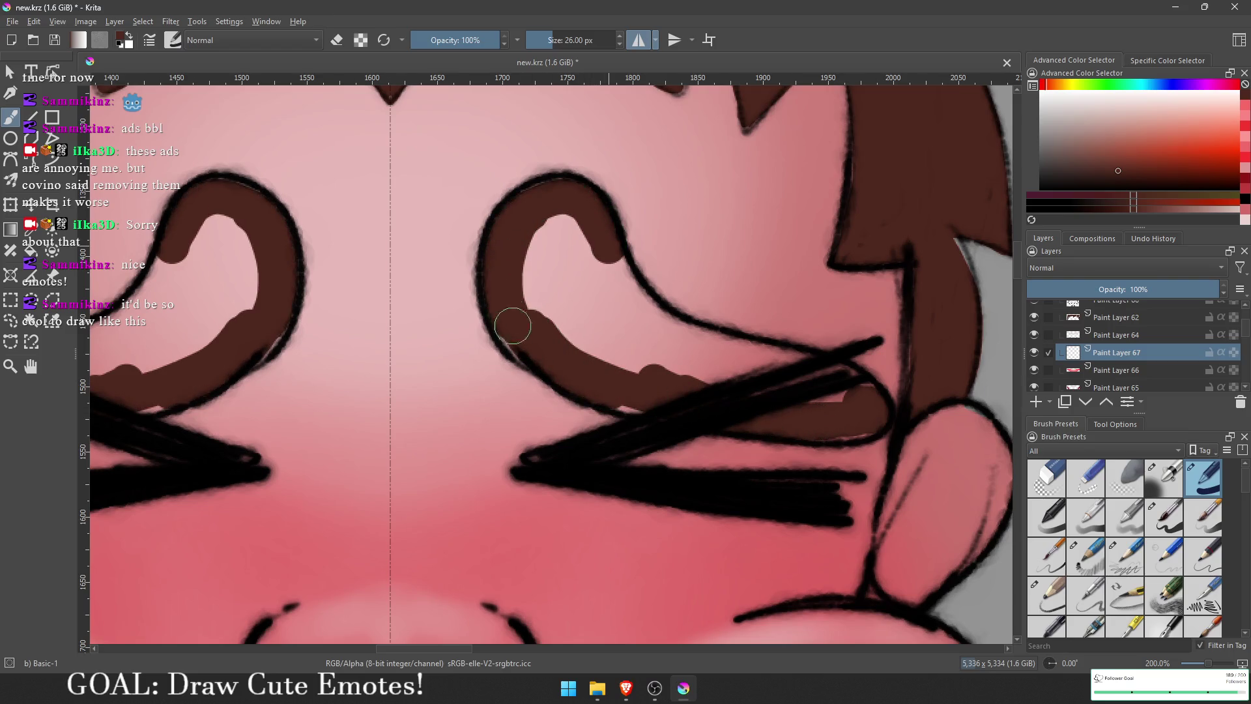
mouse_move(547, 190)
left_mouse_down()
mouse_move(586, 215)
mouse_move(550, 254)
mouse_move(578, 265)
mouse_move(592, 341)
mouse_move(619, 388)
left_mouse_up()
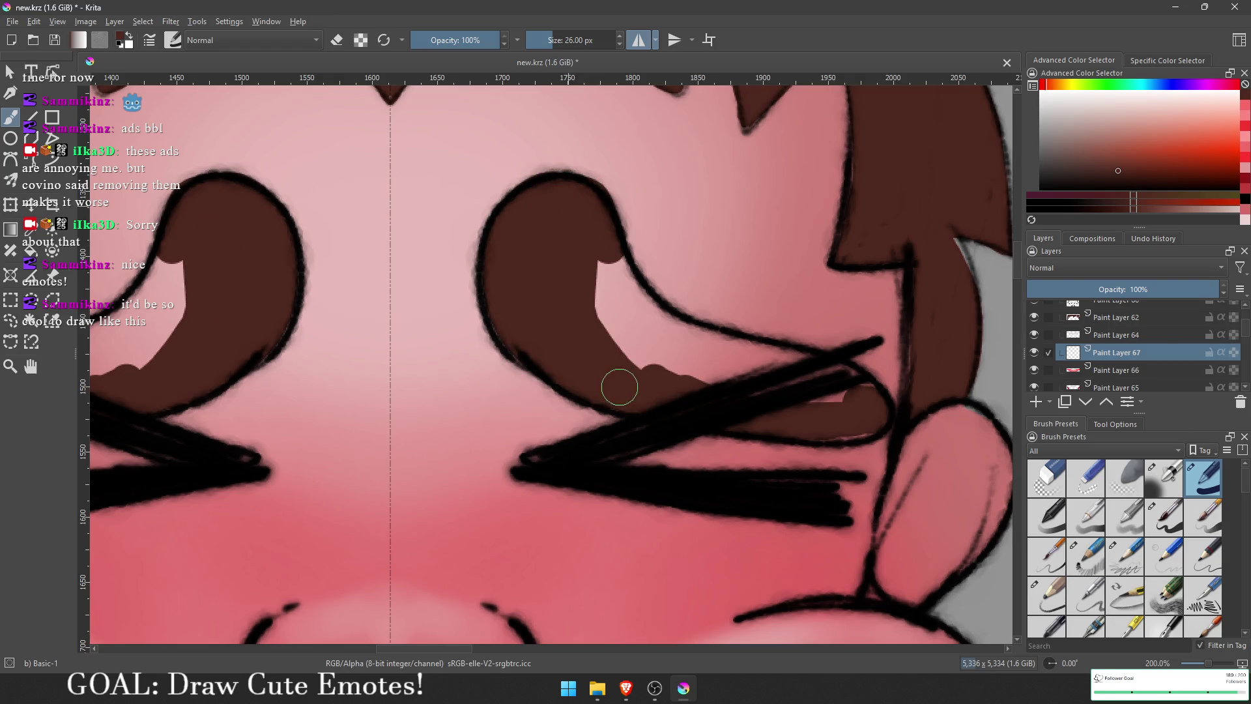
mouse_move(856, 413)
left_mouse_down()
mouse_move(832, 413)
mouse_move(855, 398)
left_mouse_up()
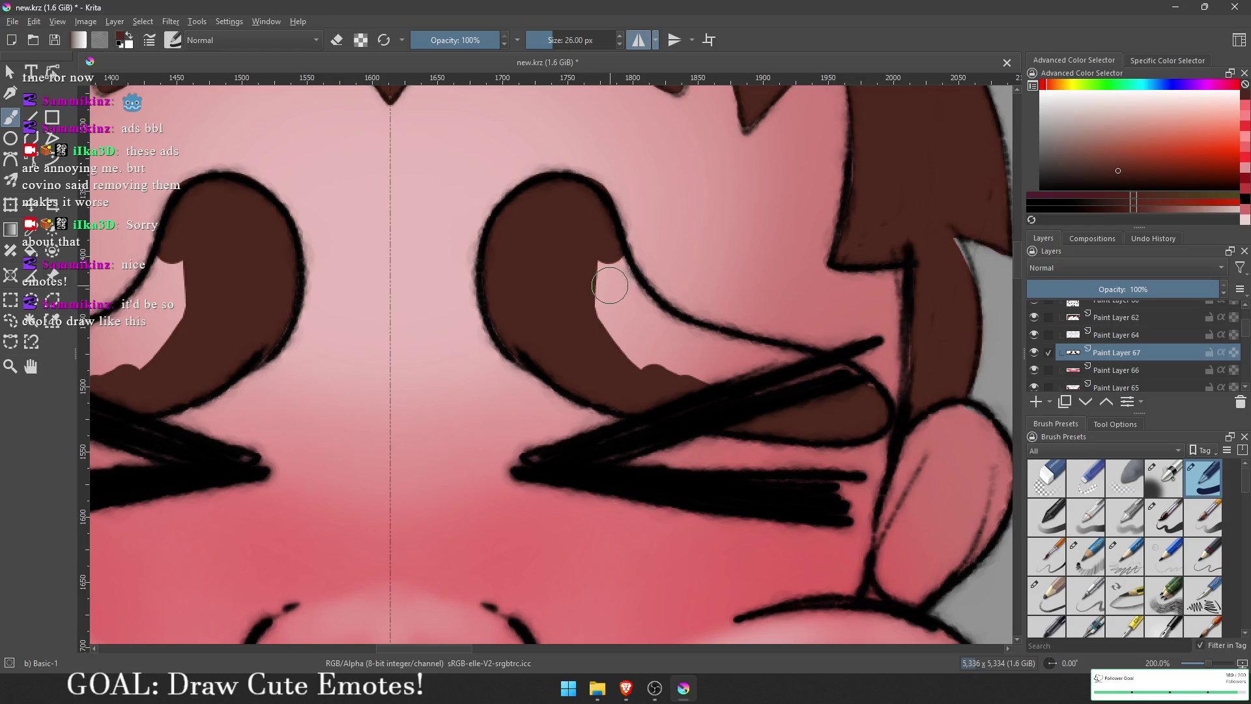
key("e")
key("e")
mouse_move(603, 244)
left_mouse_down()
mouse_move(608, 316)
mouse_move(625, 341)
mouse_move(697, 385)
mouse_move(636, 302)
mouse_move(690, 354)
mouse_move(851, 382)
mouse_move(664, 335)
mouse_move(623, 303)
left_mouse_up()
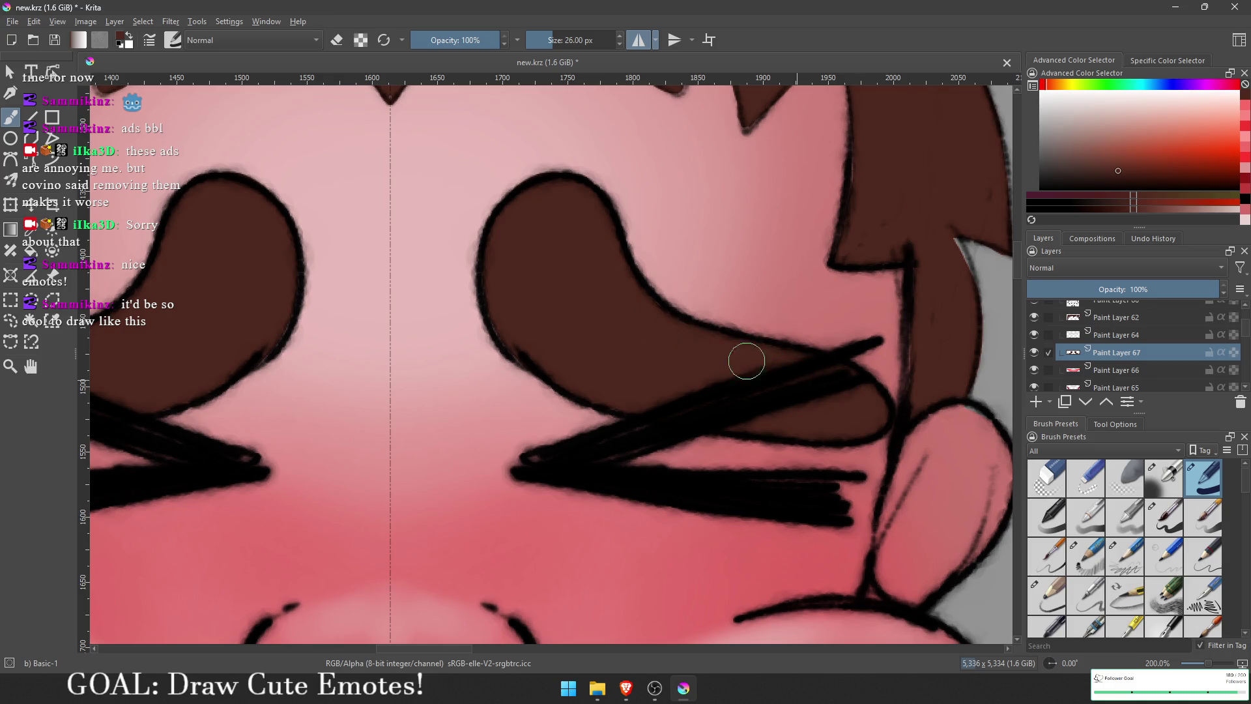
key("minus")
key("minus")
key("minus")
key("minus")
key("minus")
key("minus")
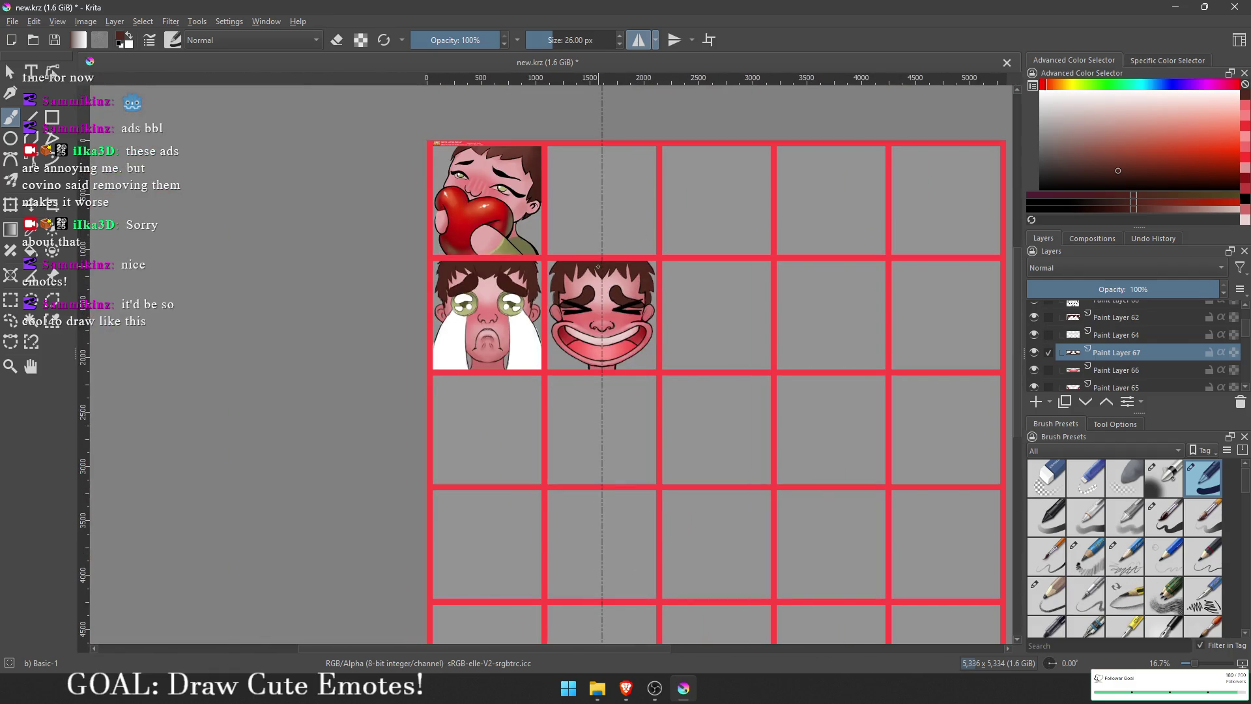
Step: Zoom in on the grinning face and try a light highlight stroke on the eyebrows, undoing it
key("plus")
key("plus")
key("plus")
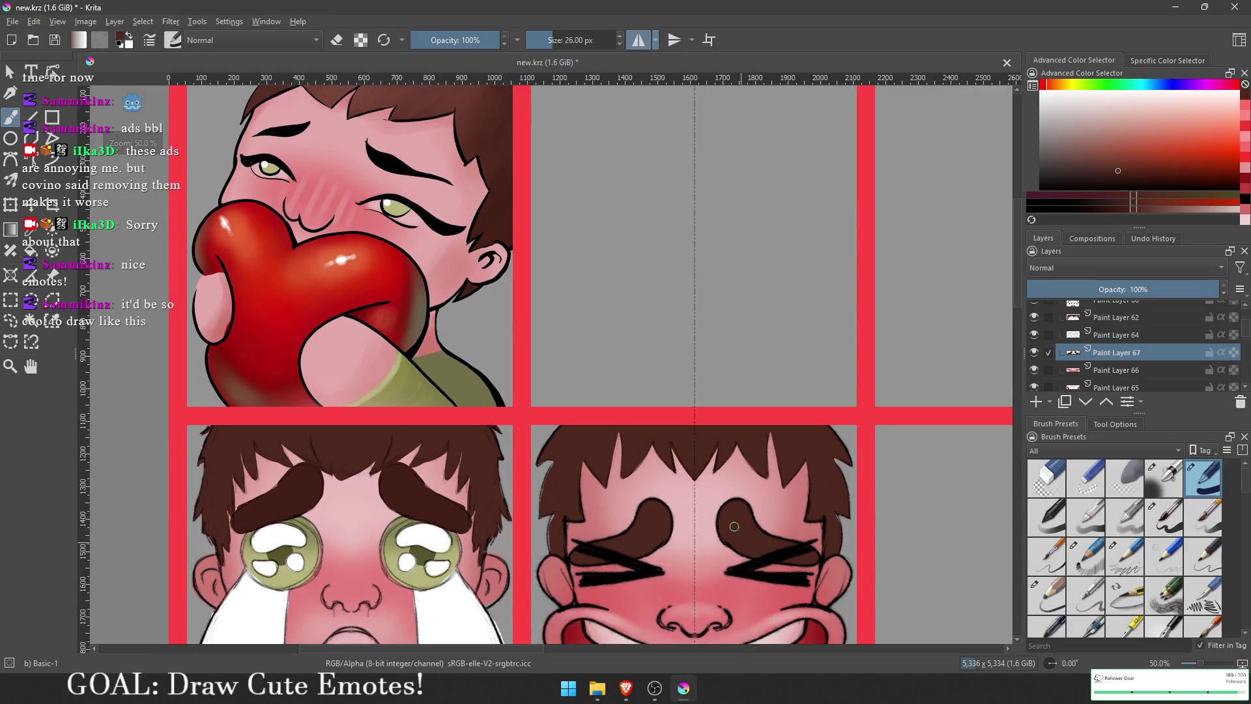
scroll(735, 526, "up", 1)
left_click_drag(734, 526, 694, 460)
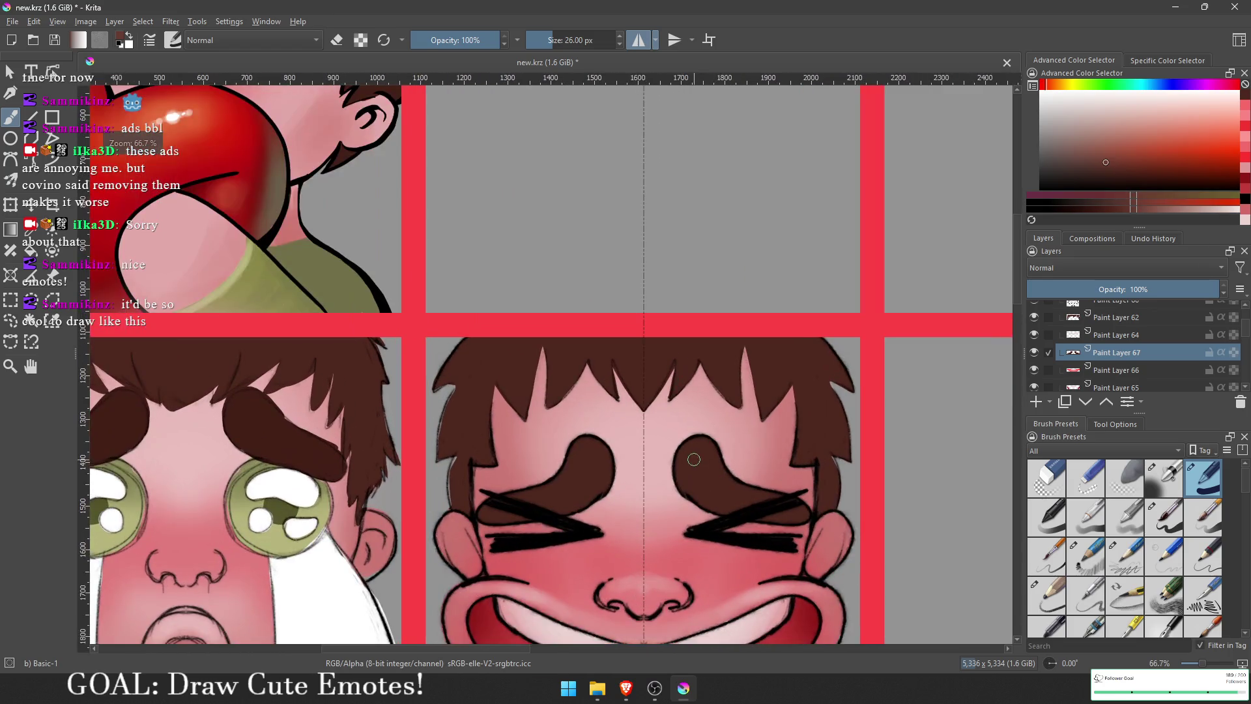
key("minus")
key("minus")
key("plus")
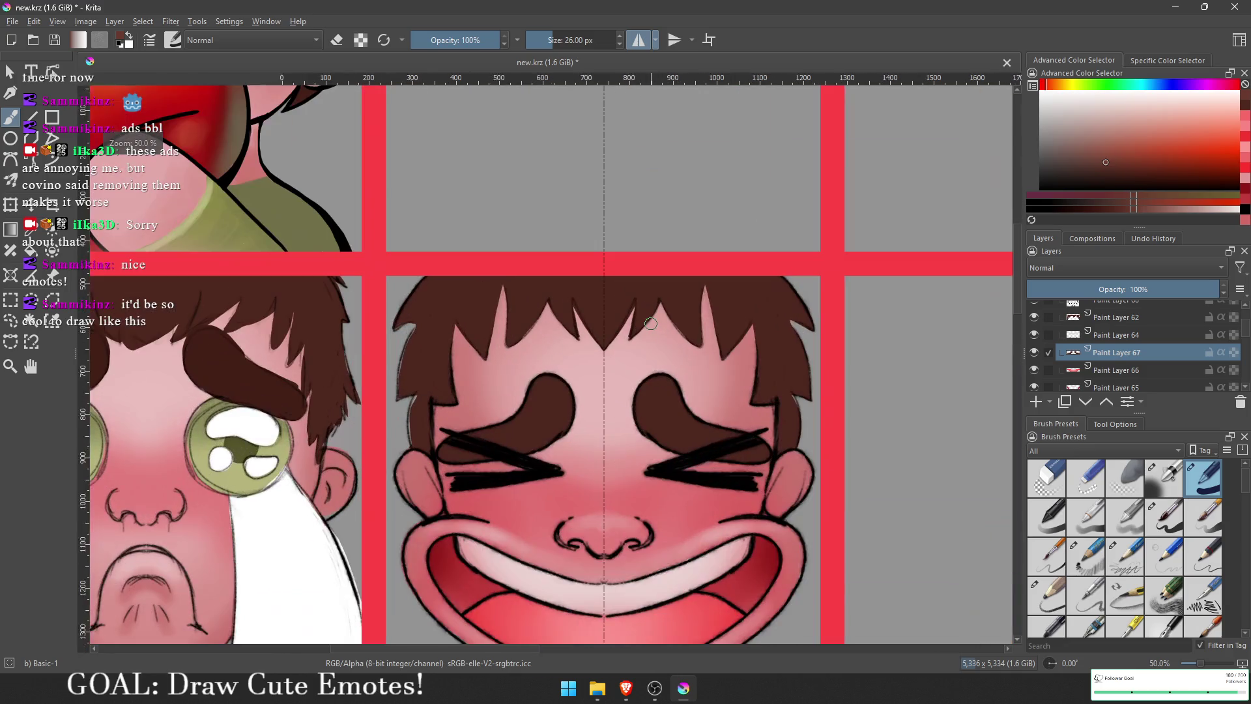
left_click(654, 395)
mouse_move(651, 402)
left_mouse_down()
mouse_move(656, 383)
mouse_move(652, 429)
left_mouse_up()
key("ctrl+z")
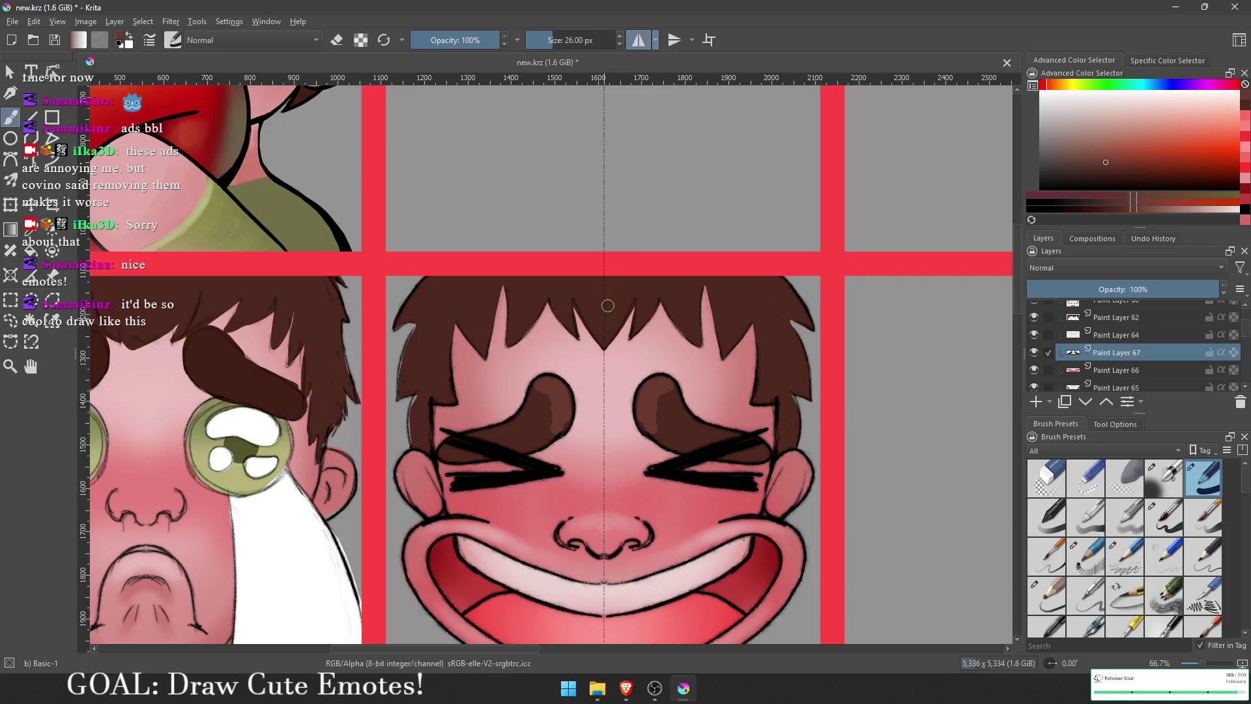
Step: Paint small light highlight dabs atop both eyebrows, then zoom out to the emote grid
mouse_move(781, 369)
left_mouse_down()
mouse_move(800, 413)
mouse_move(778, 351)
left_mouse_up()
key("ctrl+z")
left_click_drag(655, 388, 652, 375)
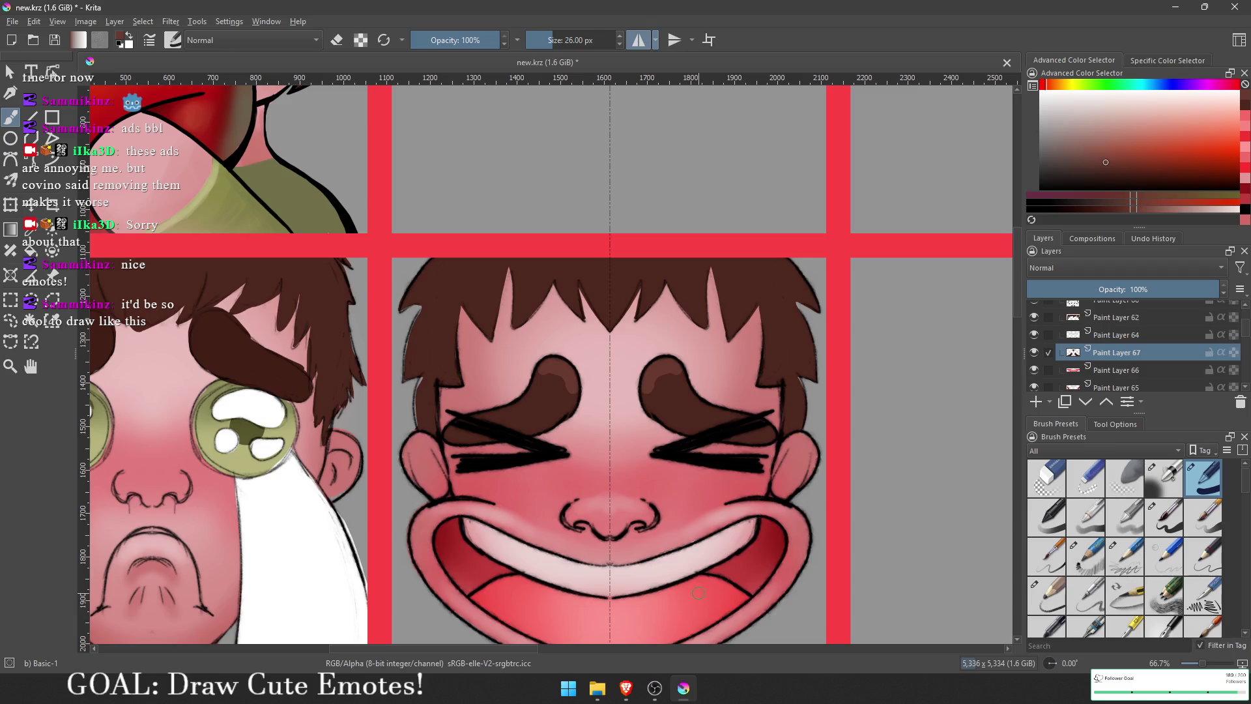
scroll(698, 593, "down", 5)
left_click_drag(698, 593, 672, 359)
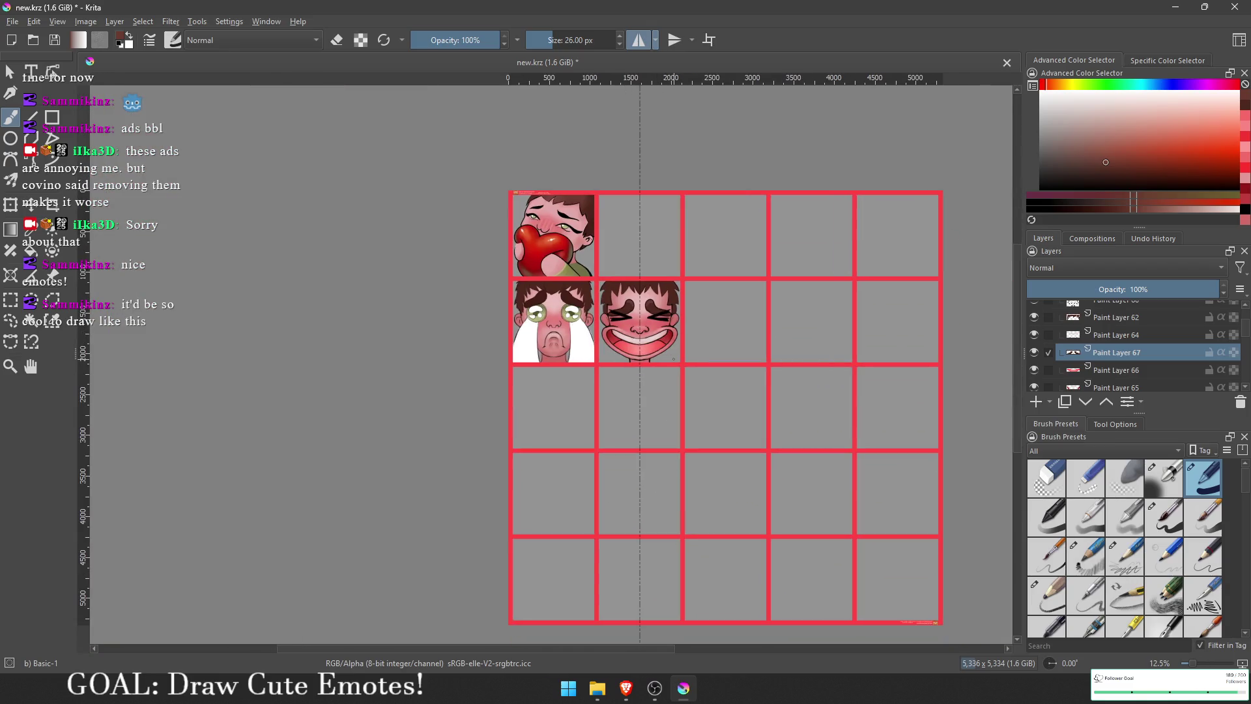
scroll(688, 296, "up", 4)
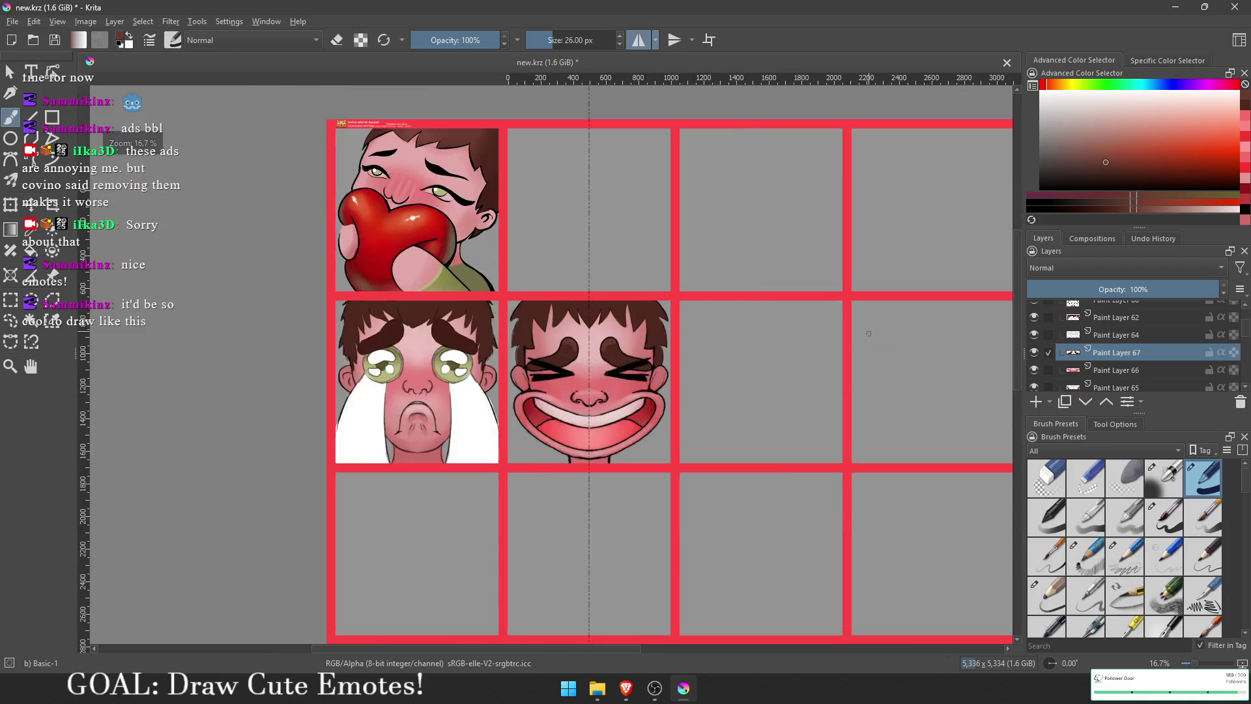
scroll(1053, 365, "down", 5)
scroll(1034, 386, "down", 2)
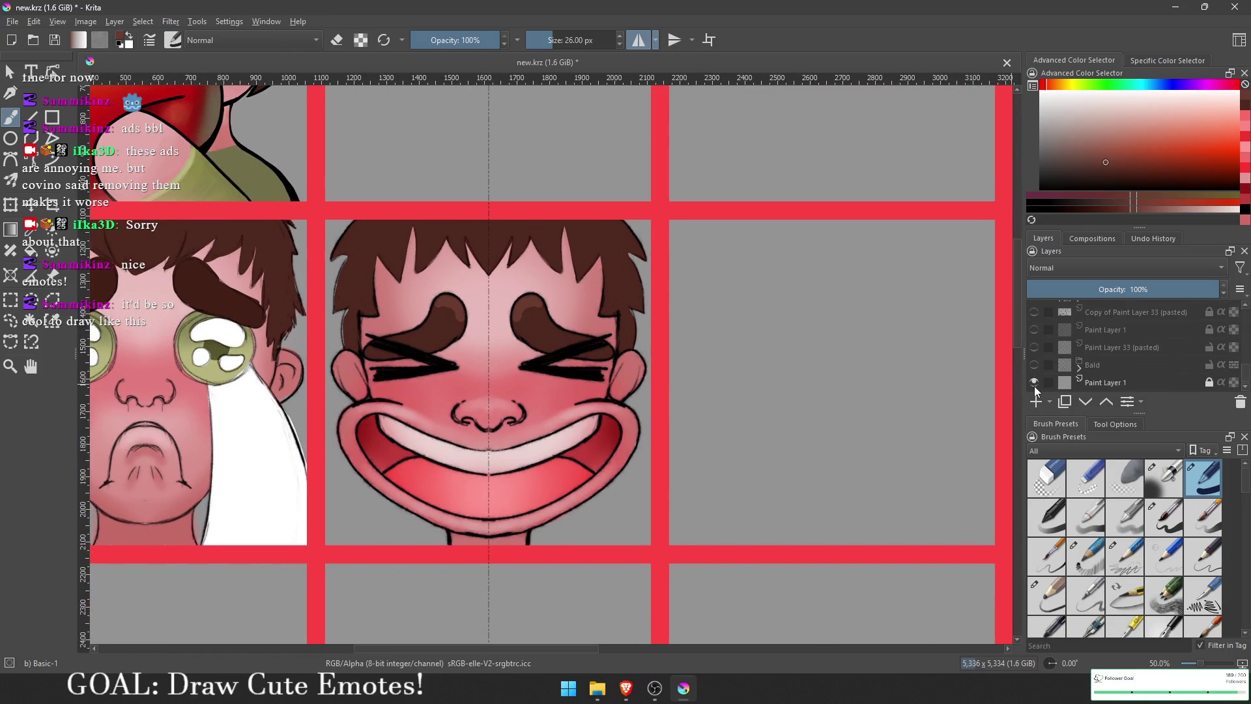
Step: Open and dismiss the File menu without choosing a command
scroll(694, 338, "down", 3)
scroll(599, 334, "down", 1)
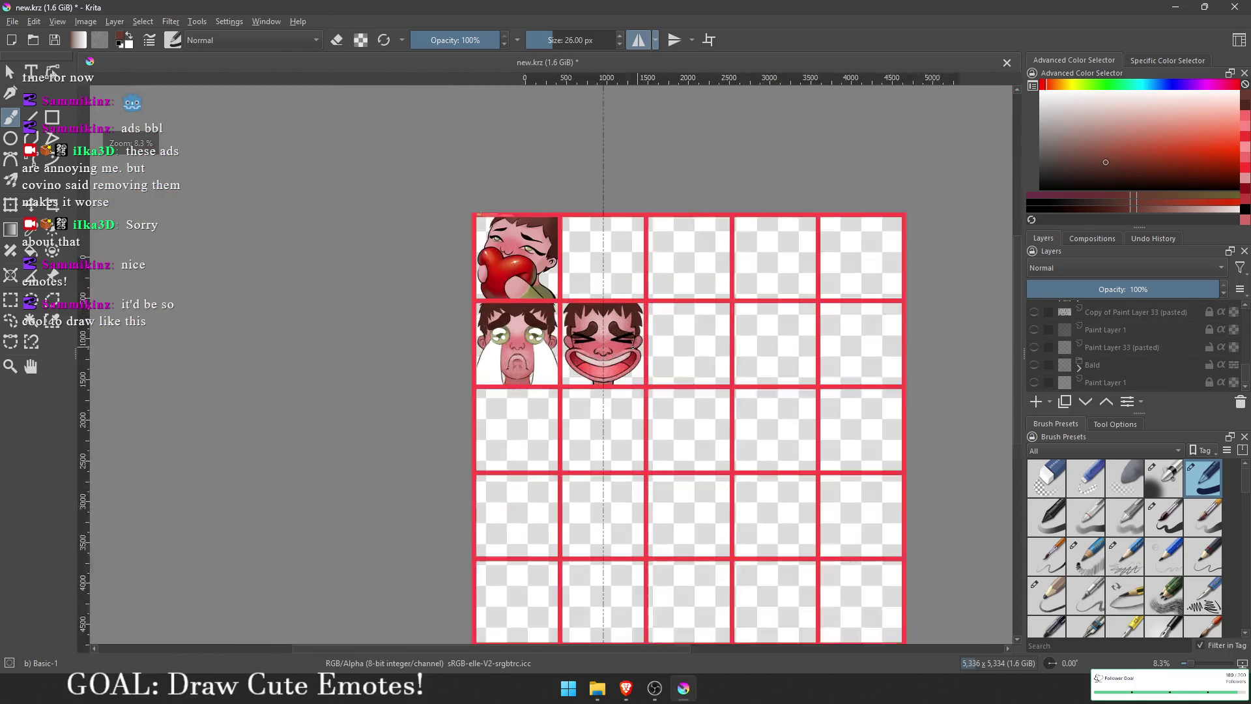
scroll(599, 334, "up", 4)
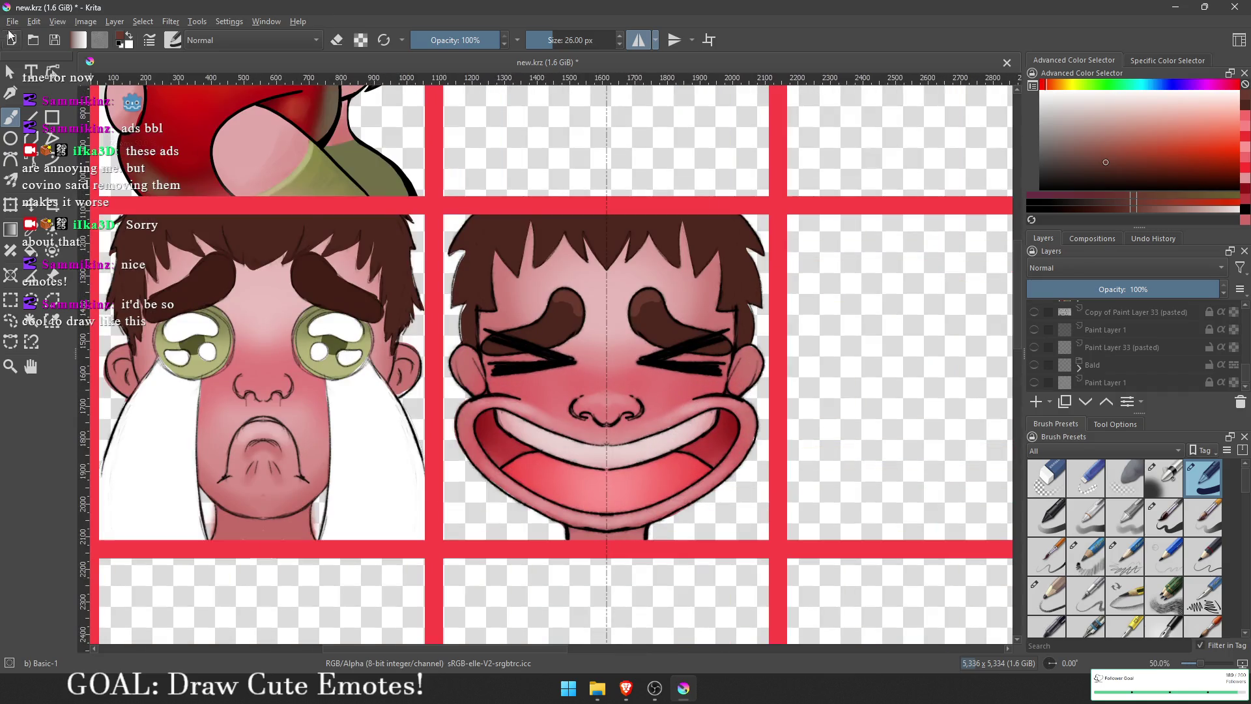
left_click(12, 21)
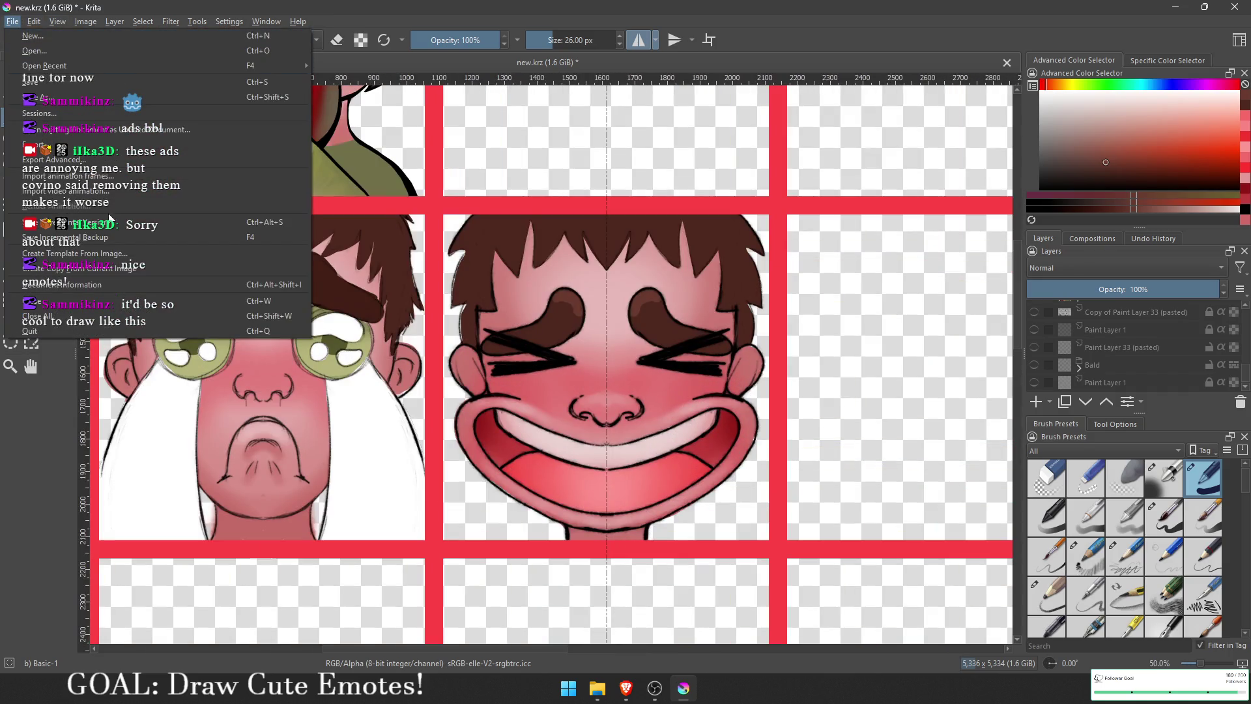
left_click(433, 210)
Step: Export the sheet as PNG named 1.png, replacing the old file, then minimize Krita and open Start
key("ctrl+shift+e")
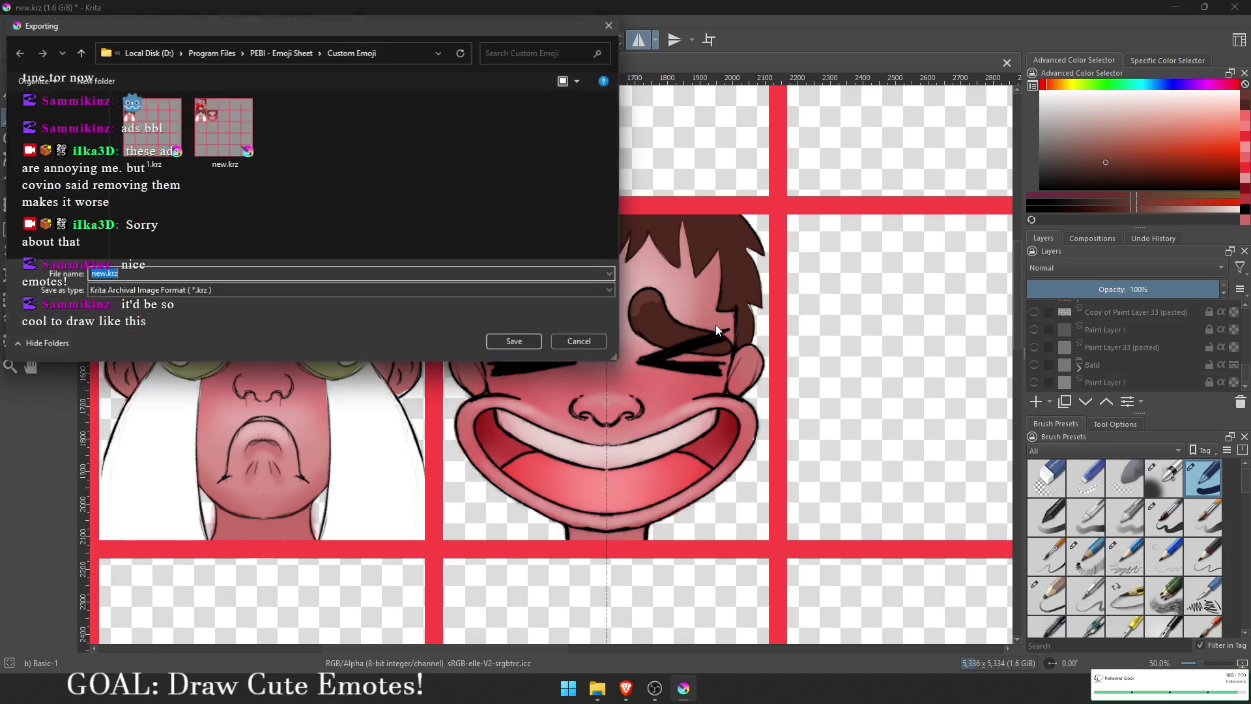
left_click(248, 292)
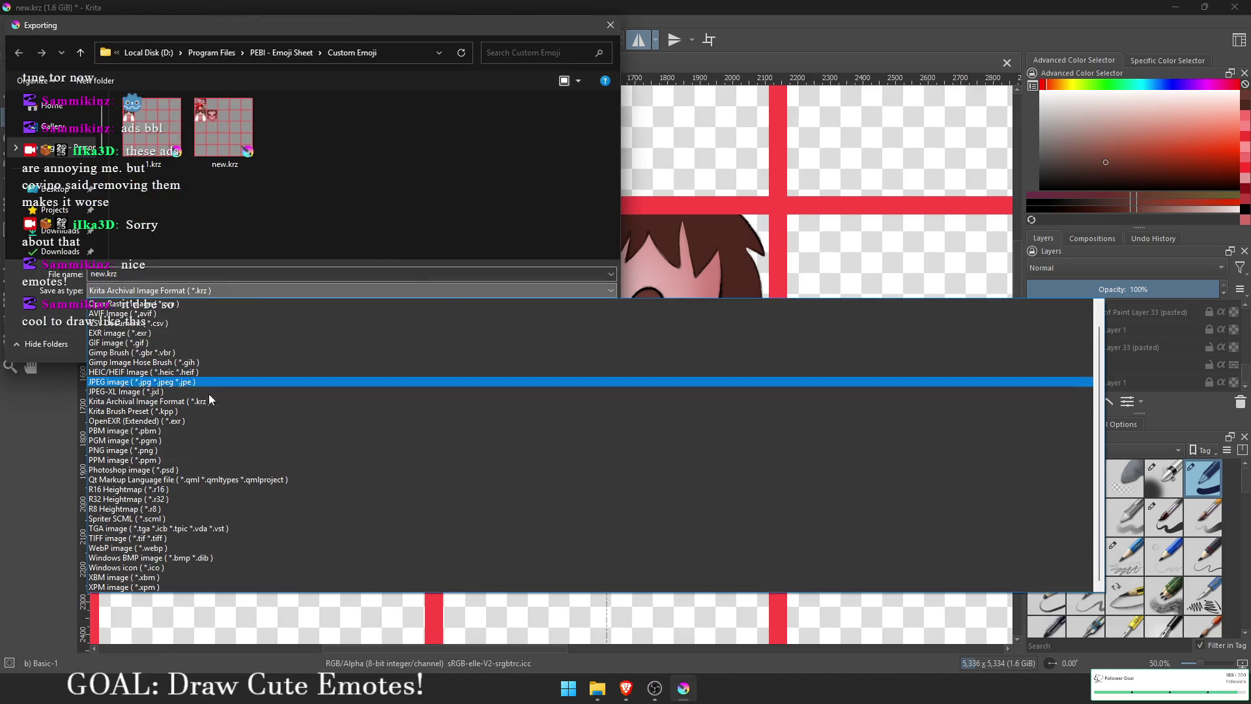
left_click(191, 449)
key("Return")
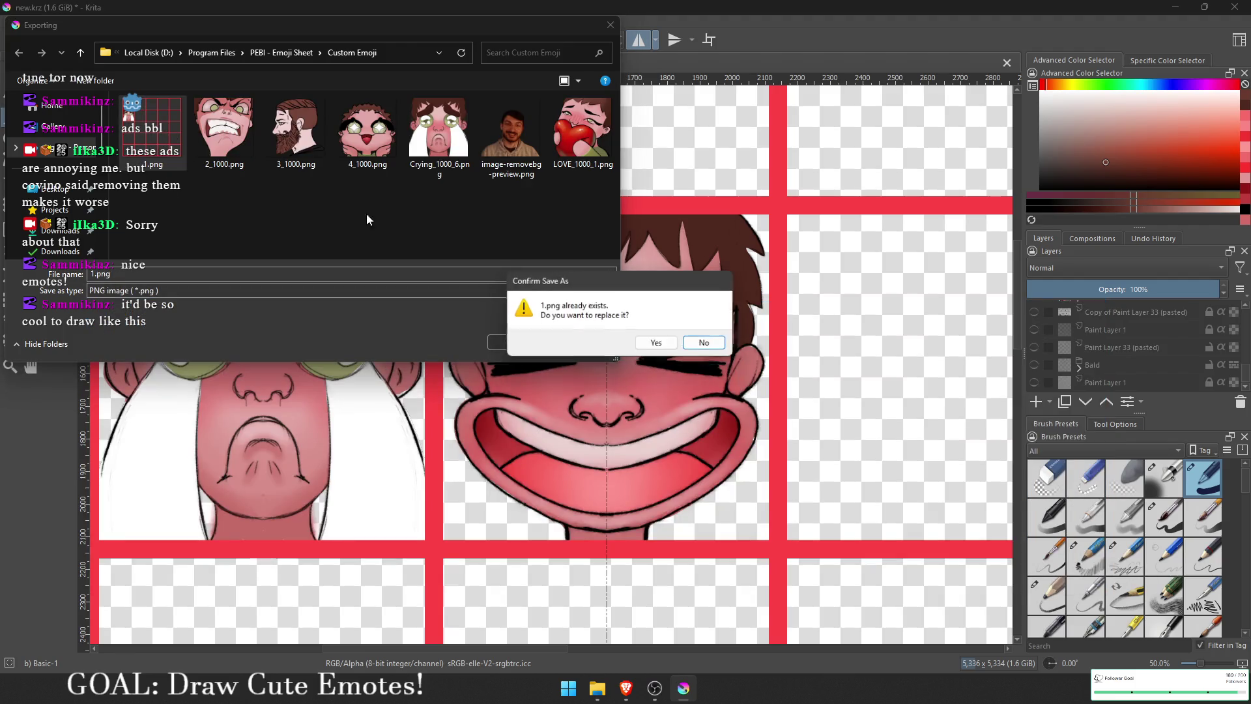
left_click(655, 343)
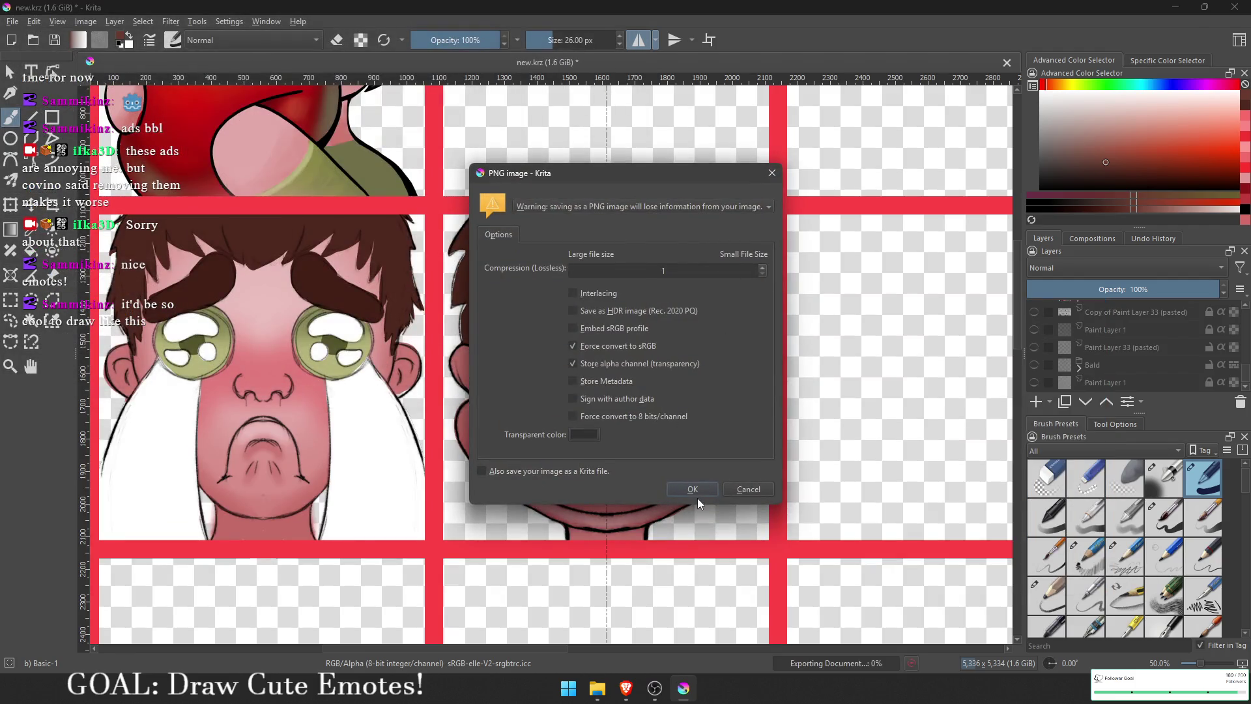
left_click(696, 492)
left_click(678, 689)
left_click(568, 687)
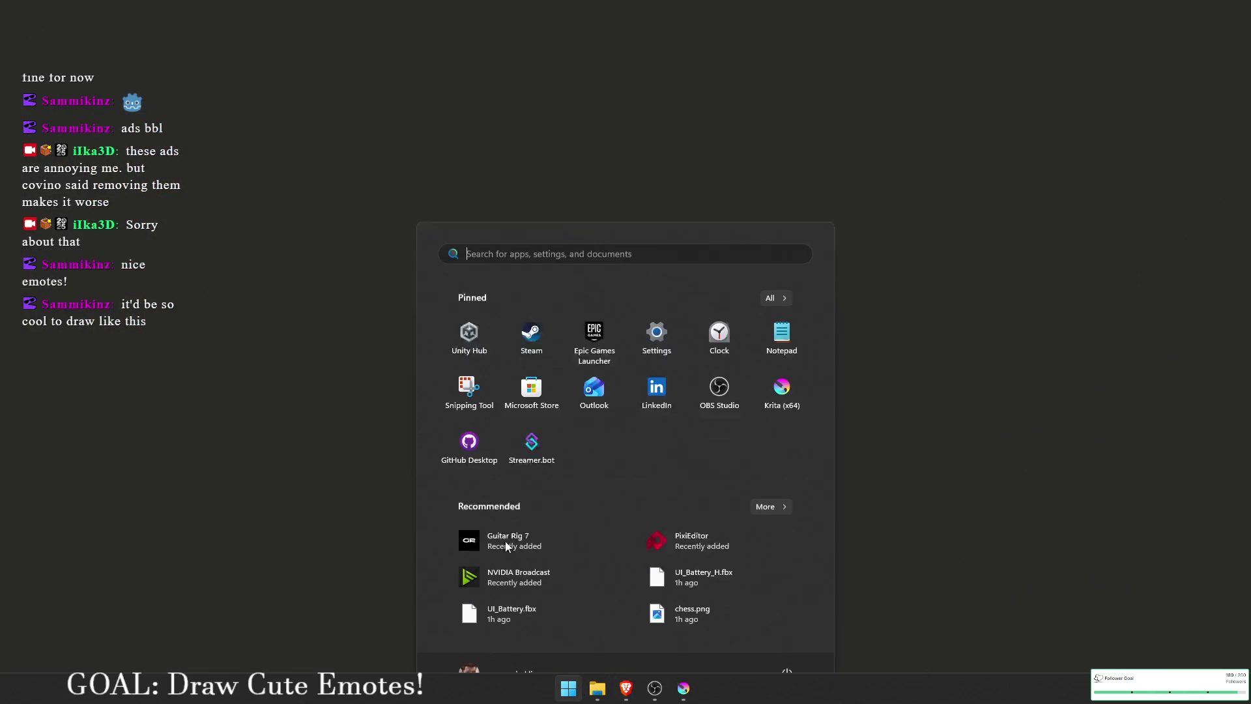
Step: Close Start, centre the PEBI window, and open the TILING / CUTTER and EXPORTER views
left_click(596, 688)
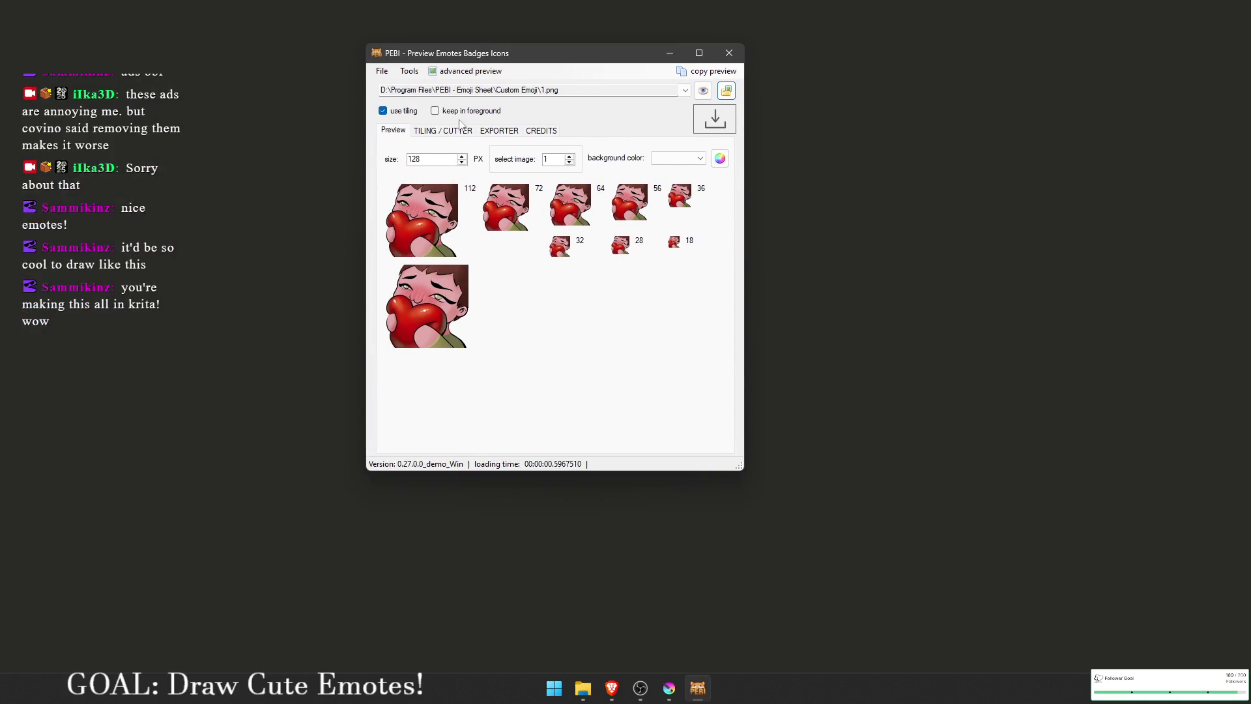
mouse_move(460, 54)
left_mouse_down()
mouse_move(544, 51)
mouse_move(563, 65)
left_mouse_up()
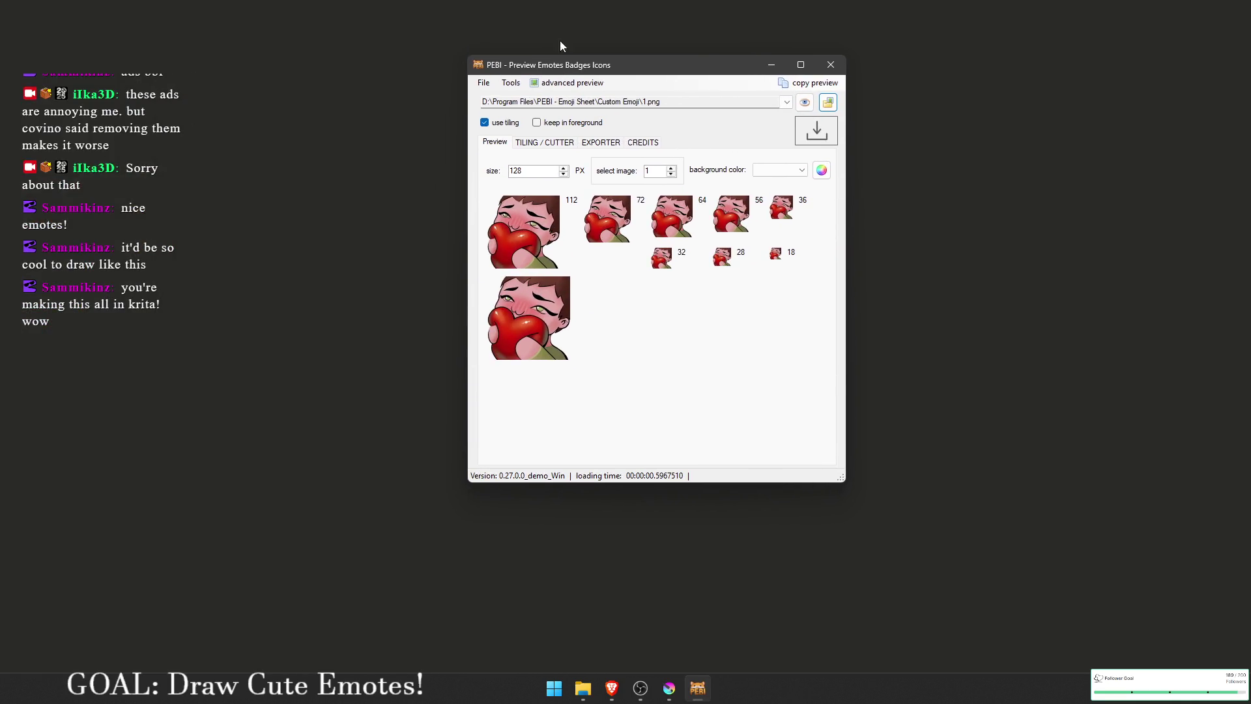
left_click(557, 143)
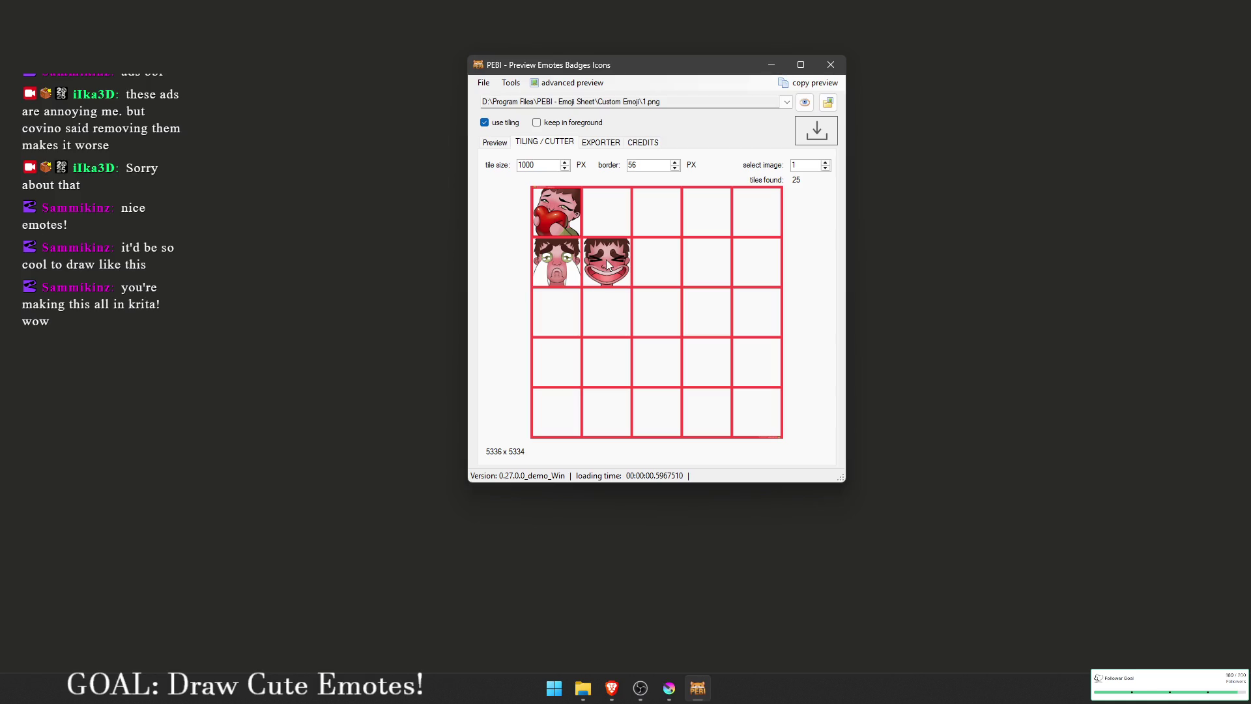
left_click(599, 142)
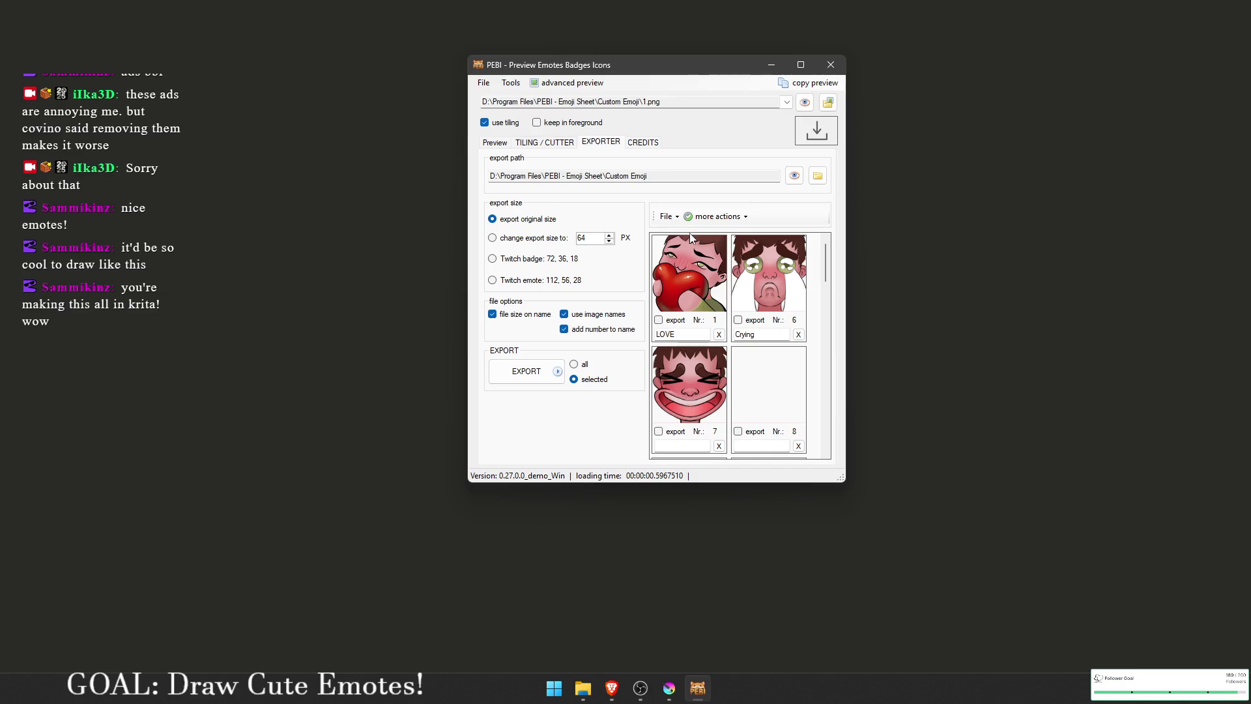
Step: Mark emote 7 for export, name it Laughter, and export it, confirming the overwrite
left_click(658, 431)
left_click(679, 445)
scroll(679, 444, "down", 1)
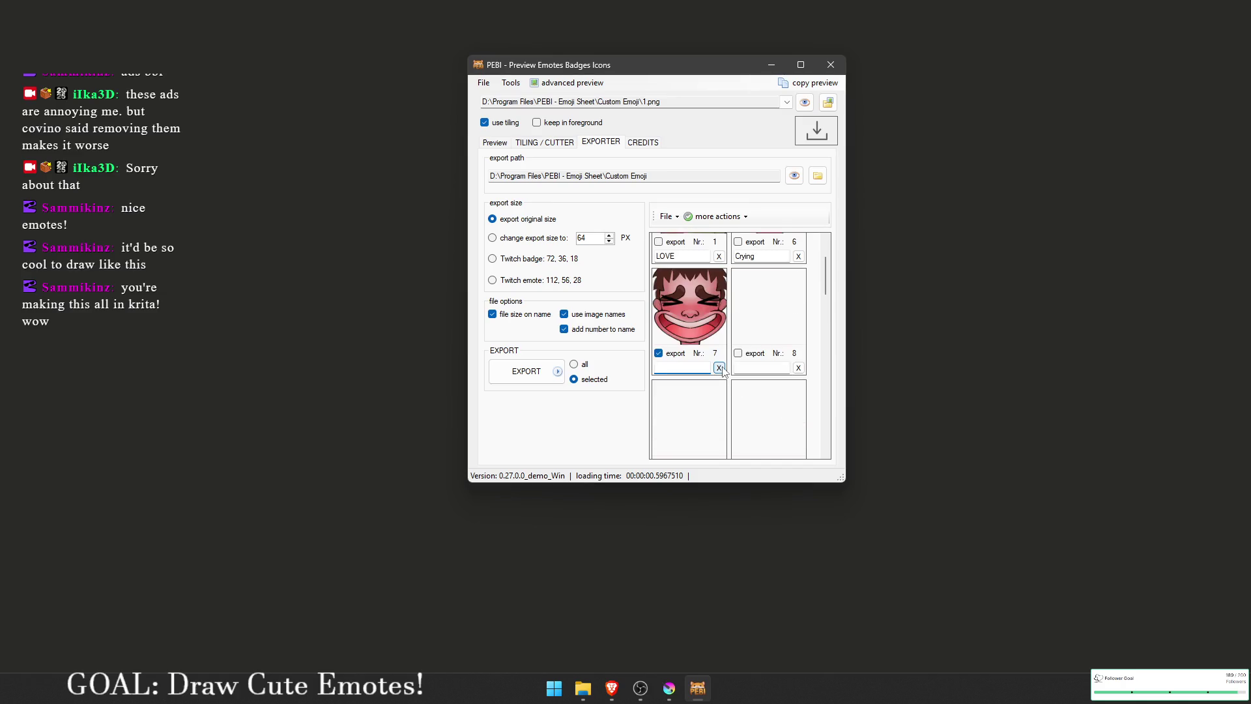
type("Laughter")
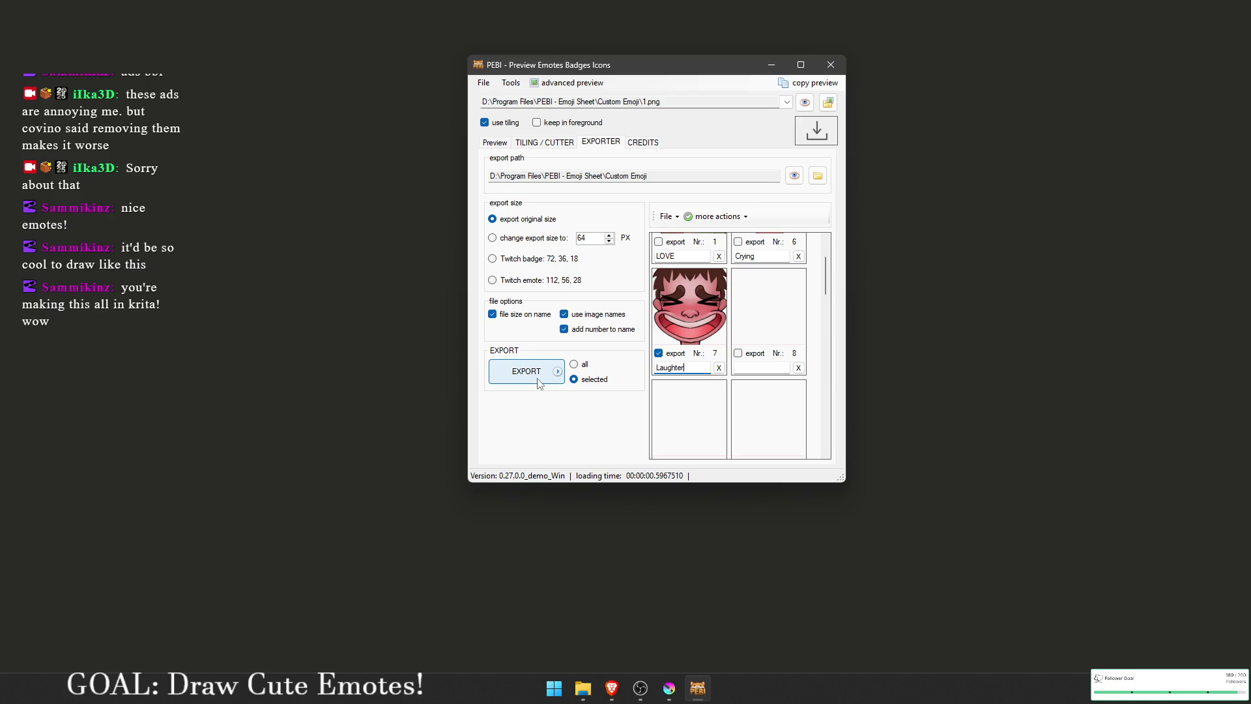
left_click(538, 384)
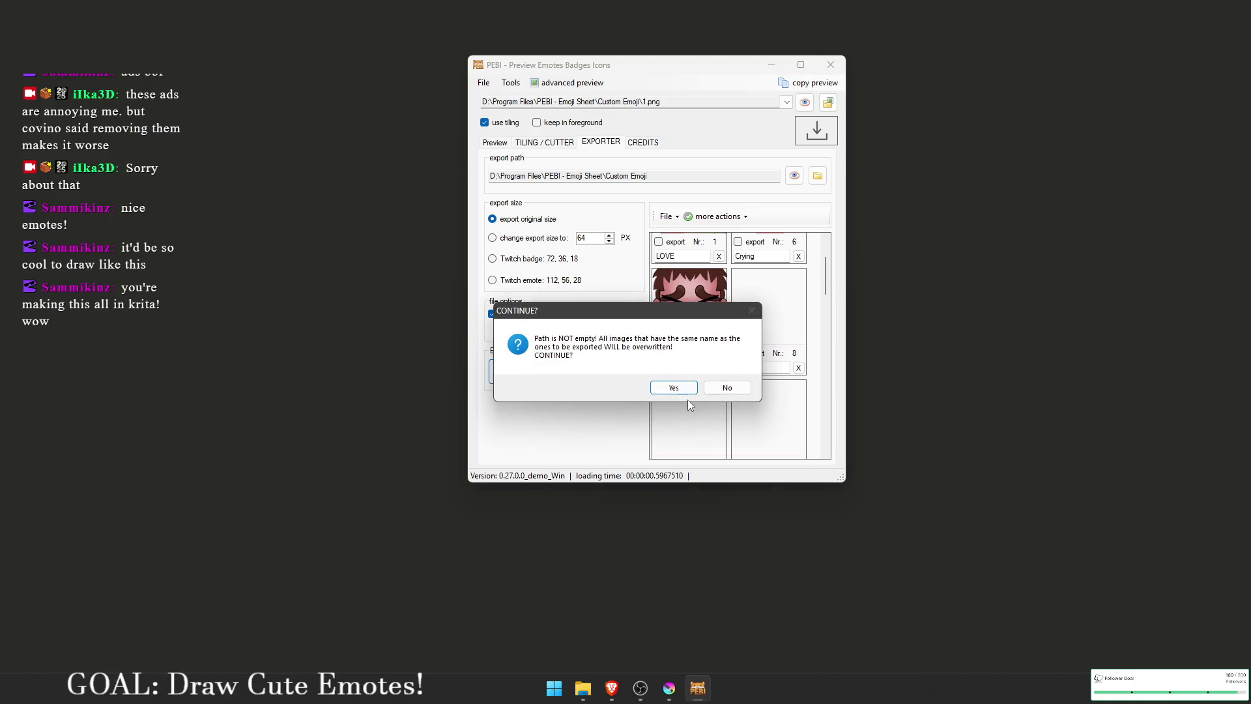
left_click(678, 388)
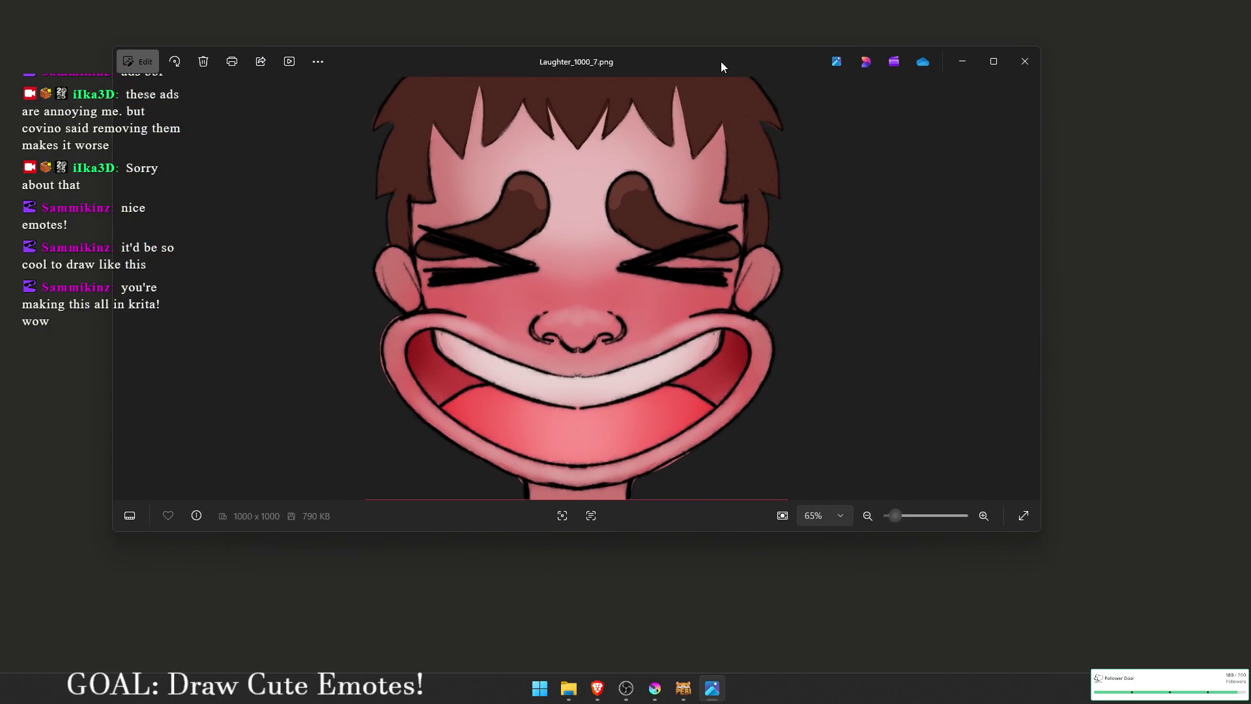
double_click(721, 62)
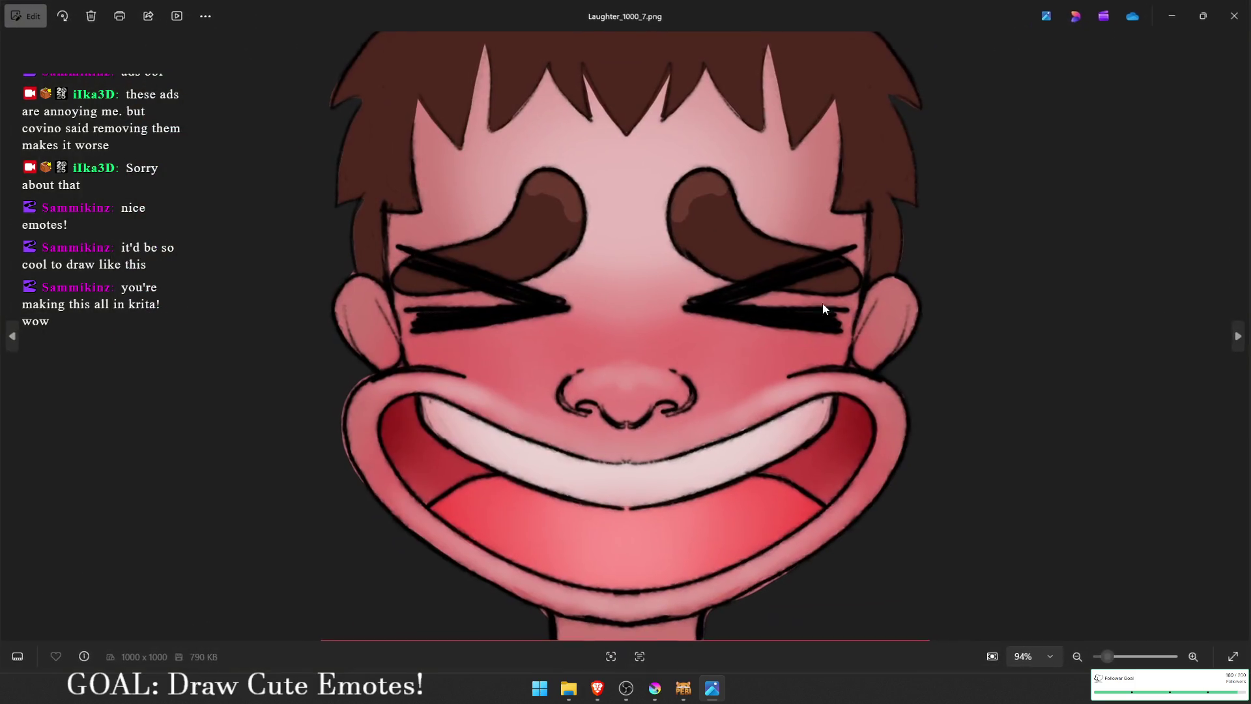
Step: Zoom in and out on Laughter_1000_7.png, then open it in the Photos editor
left_click(1106, 656)
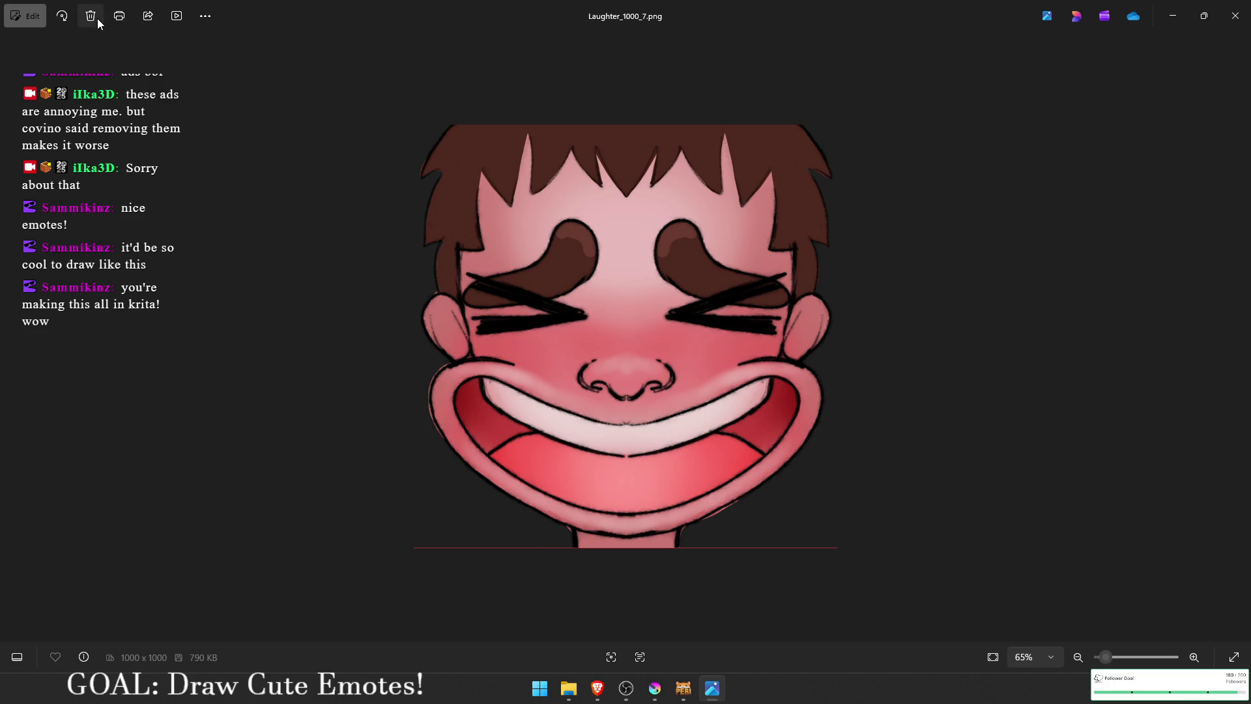
scroll(520, 545, "up", 3)
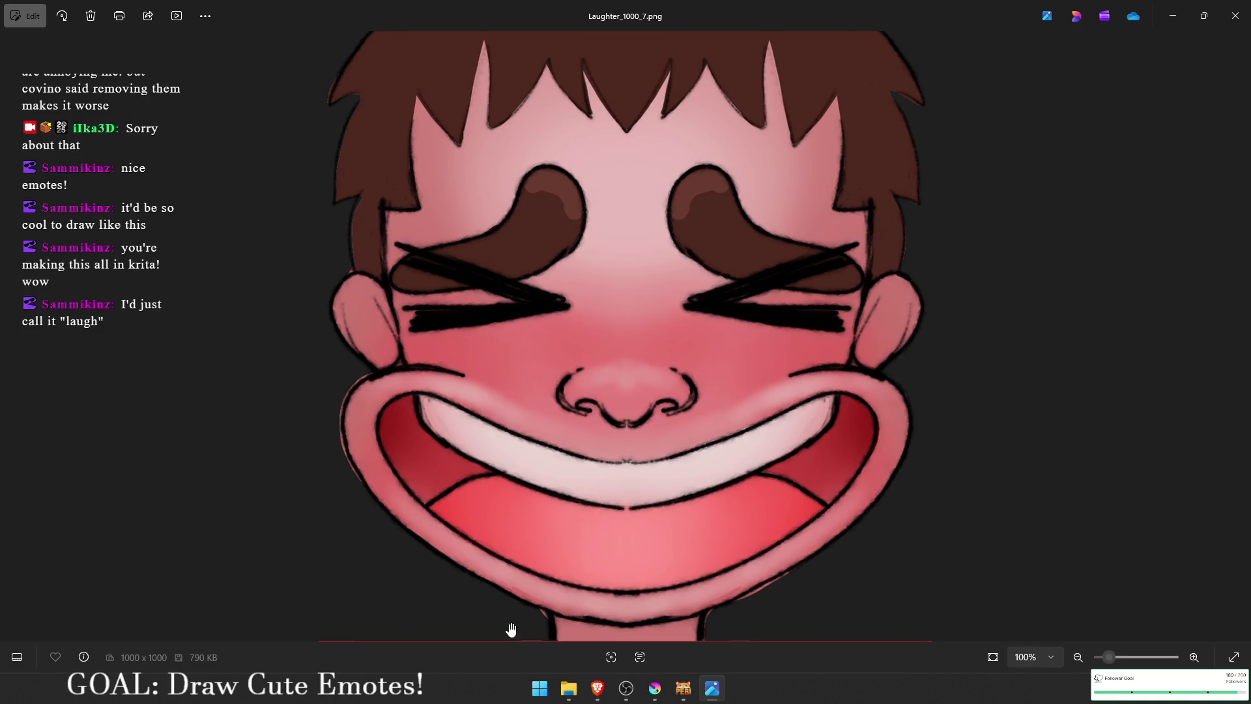
scroll(586, 482, "up", 5)
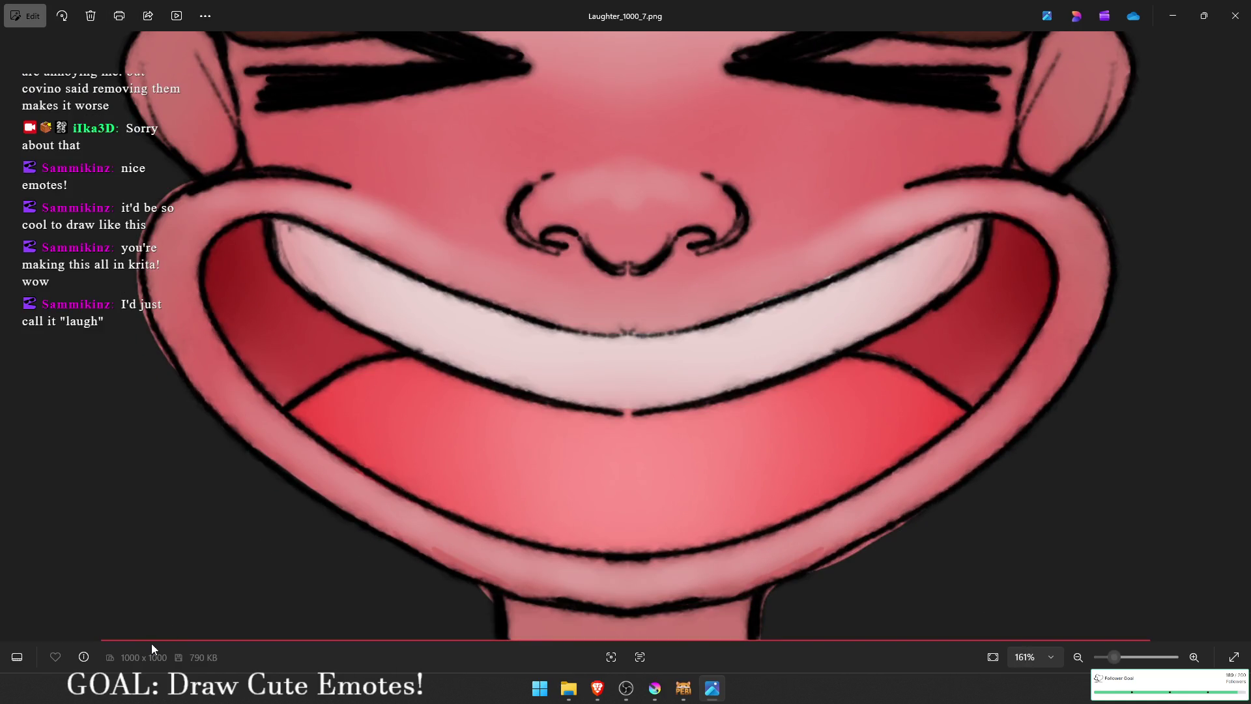
scroll(329, 355, "down", 5)
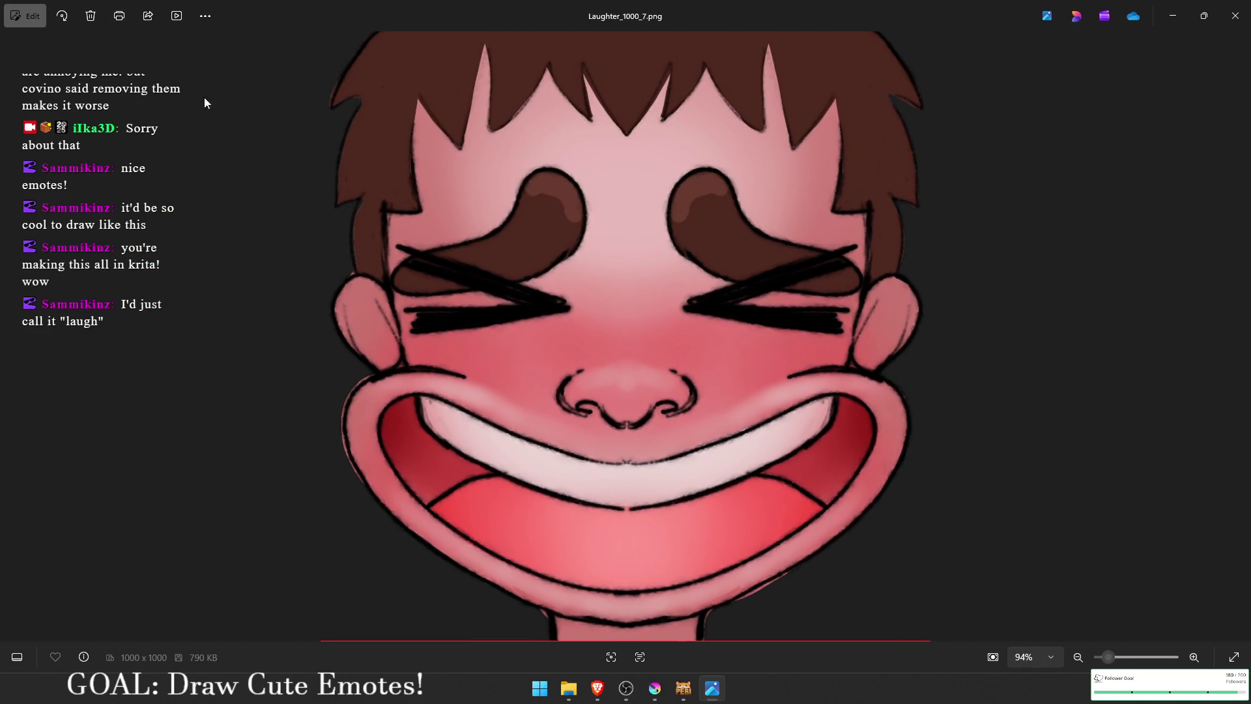
left_click(29, 16)
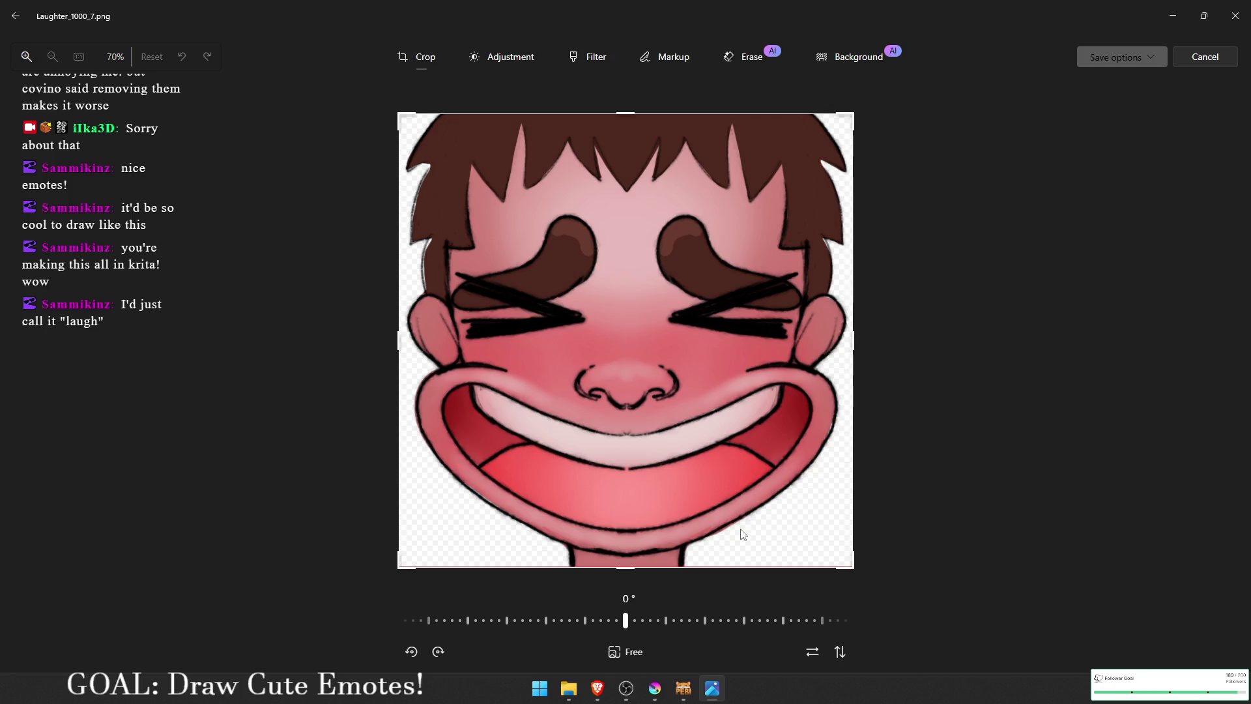
Step: Lock the crop to a square, trim it to 997 x 997, and save over the original
left_click_drag(618, 564, 617, 566)
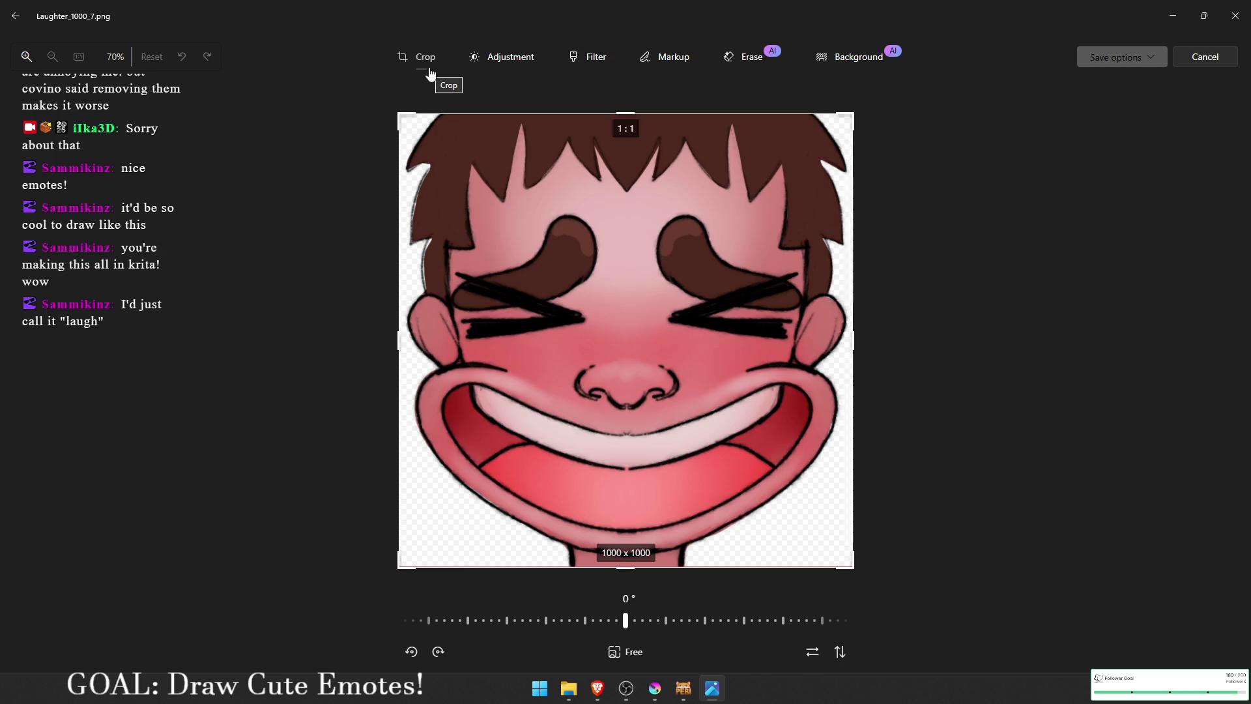
left_click(627, 654)
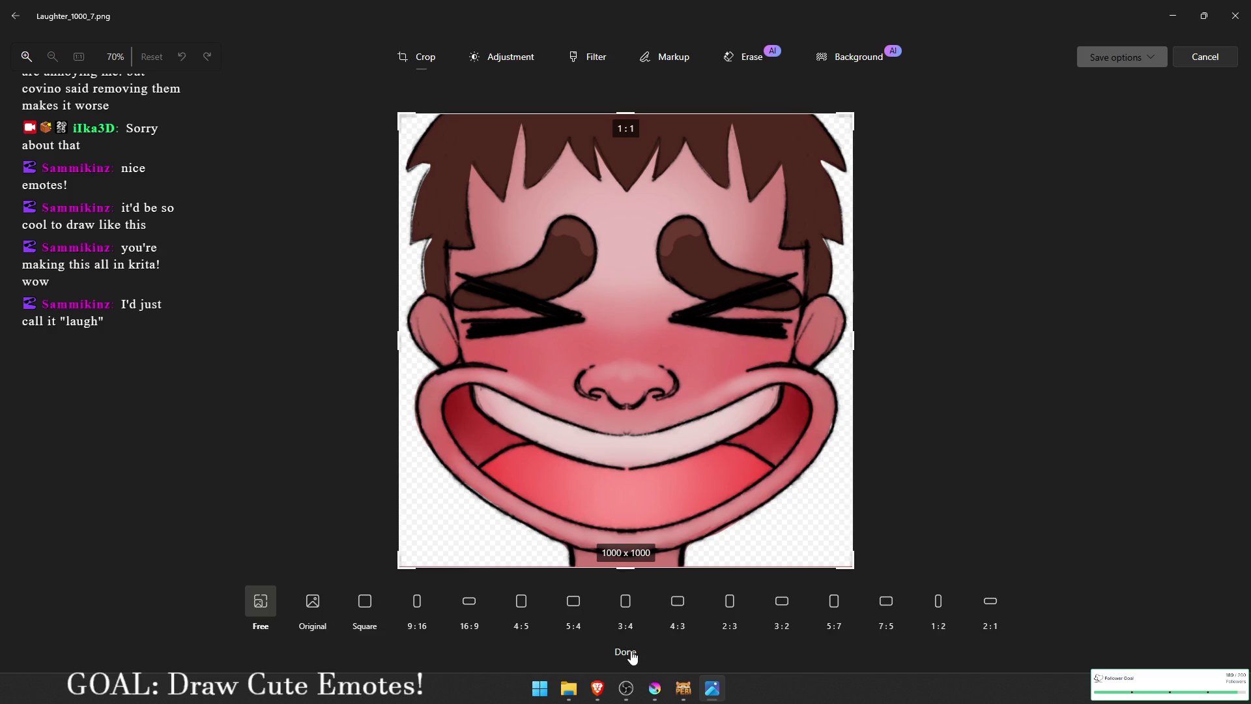
left_click(364, 616)
left_click_drag(631, 571, 631, 571)
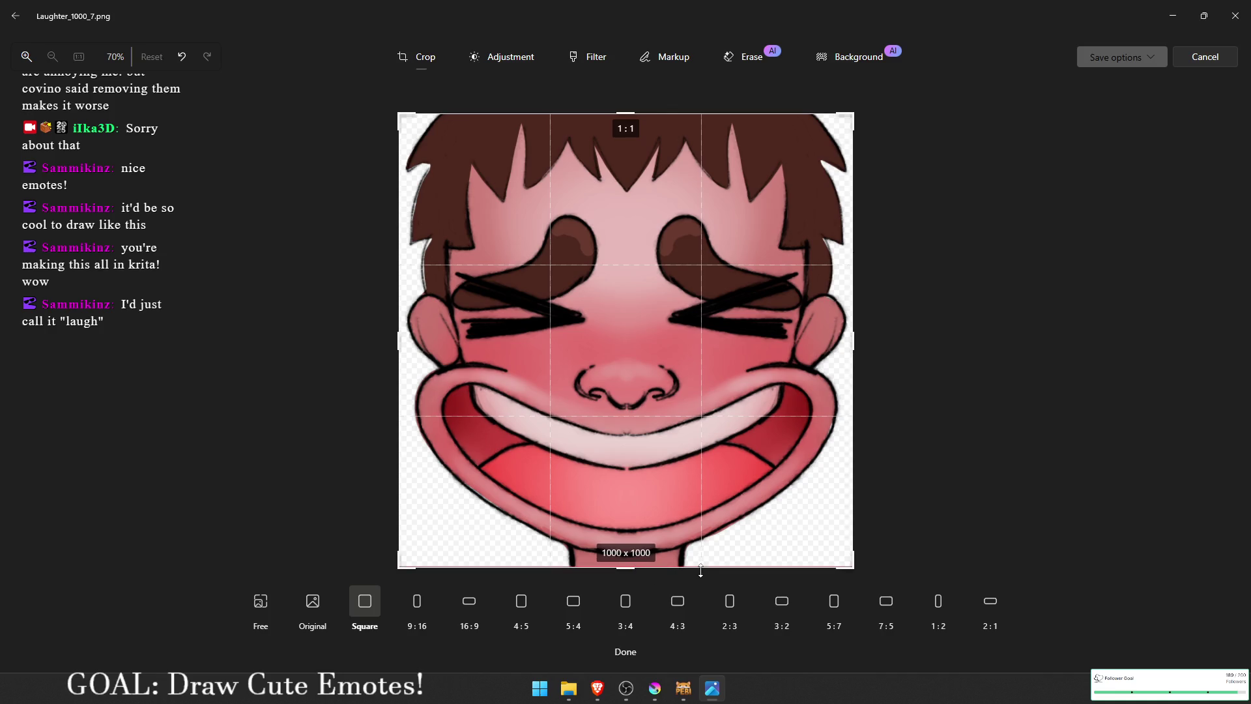
left_click_drag(705, 570, 705, 568)
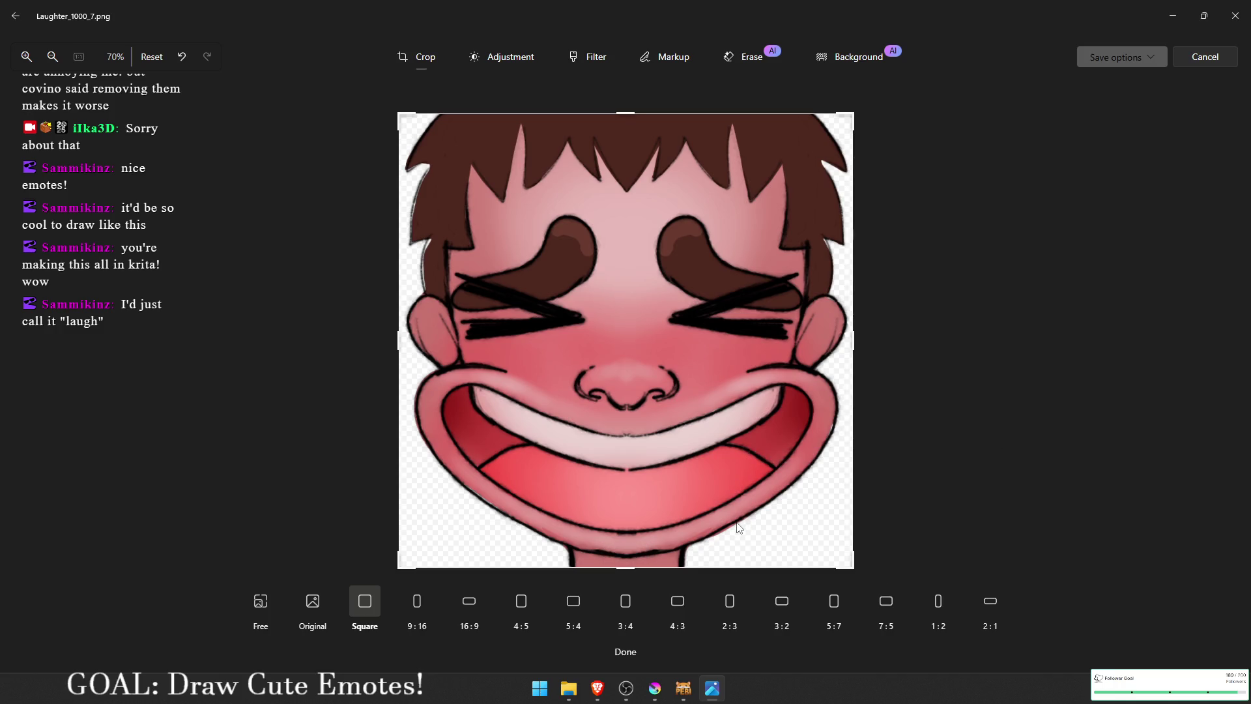
left_click(1123, 65)
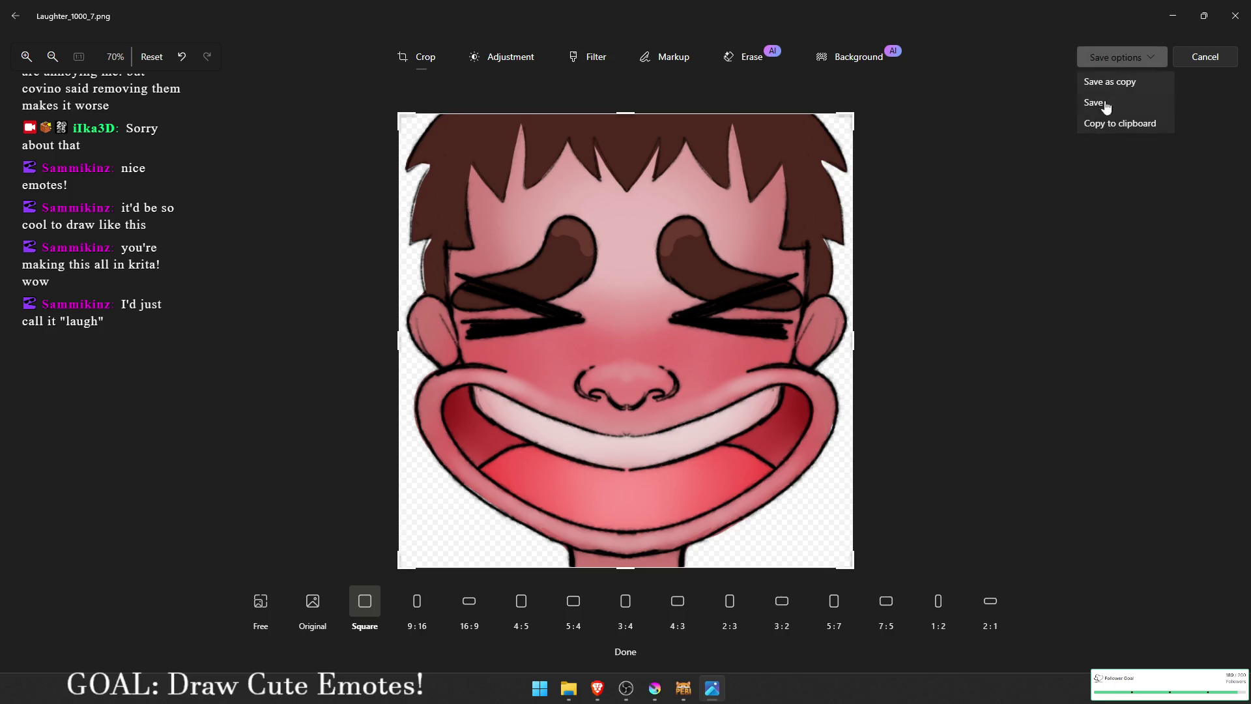
left_click(1104, 101)
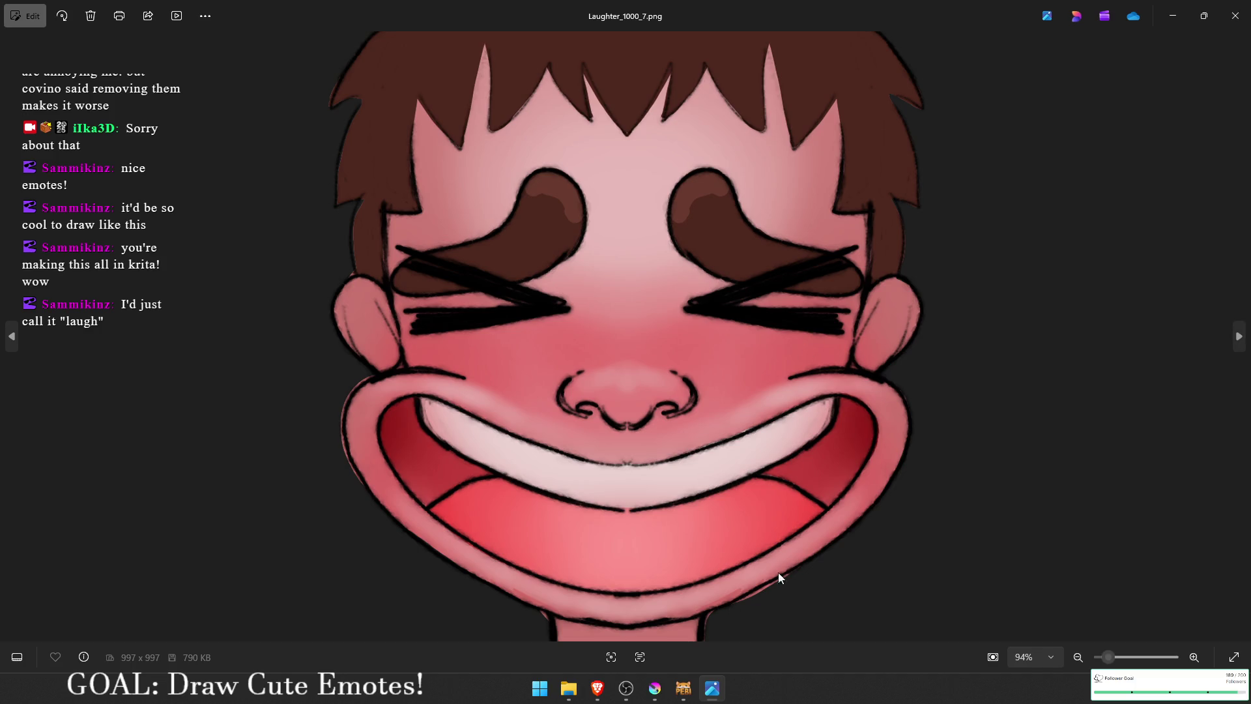
Step: Zoom in and out on the saved Laughter image, close Photos, and switch back with Alt+Tab
scroll(306, 394, "up", 1)
scroll(382, 330, "up", 5)
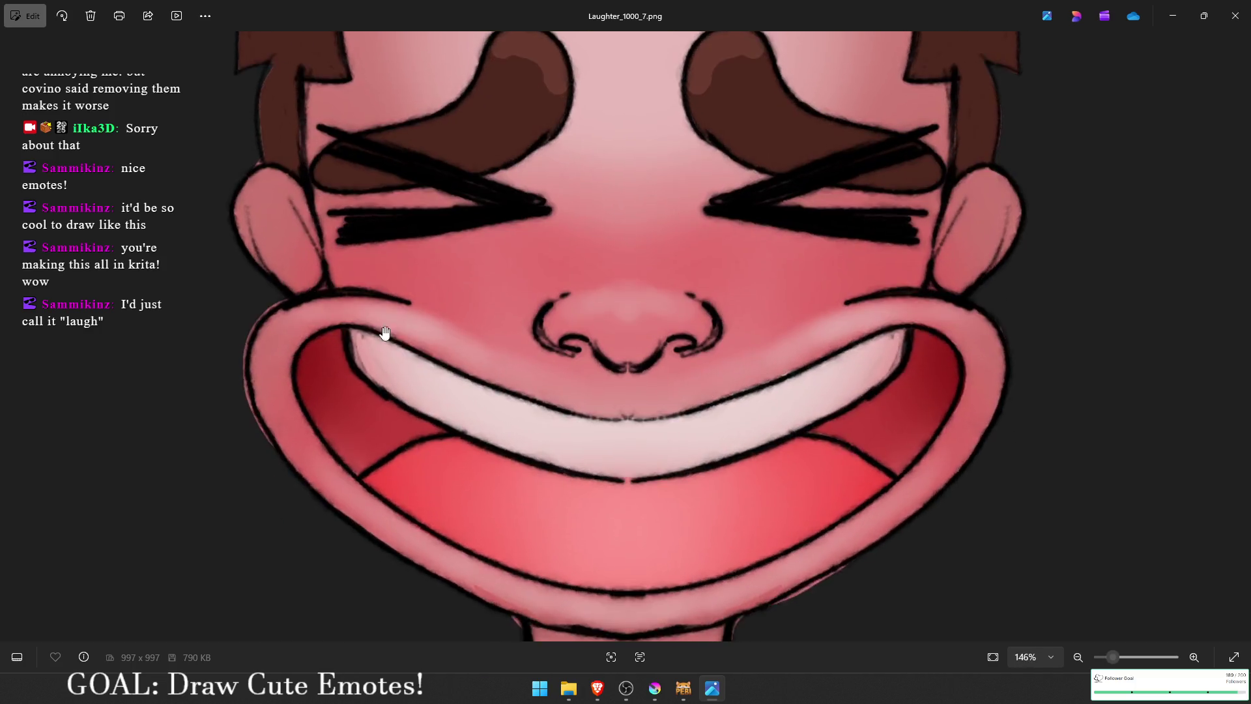
scroll(923, 502, "down", 6)
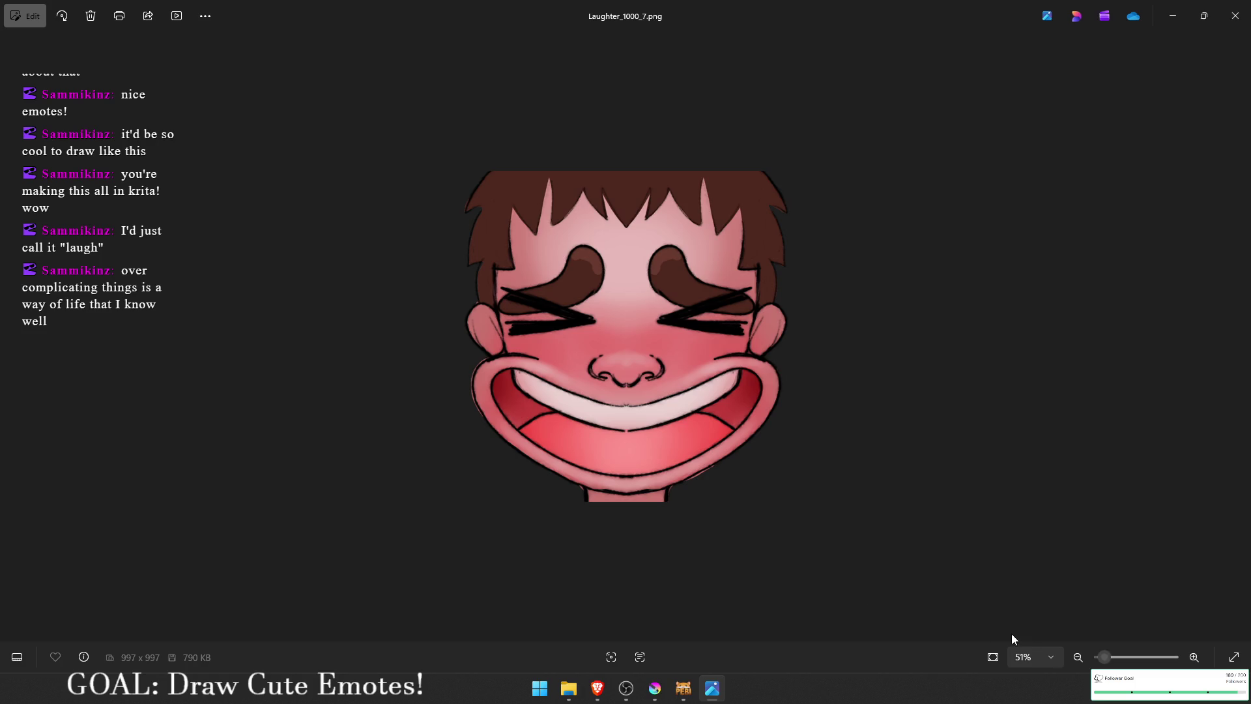
scroll(1104, 658, "down", 2)
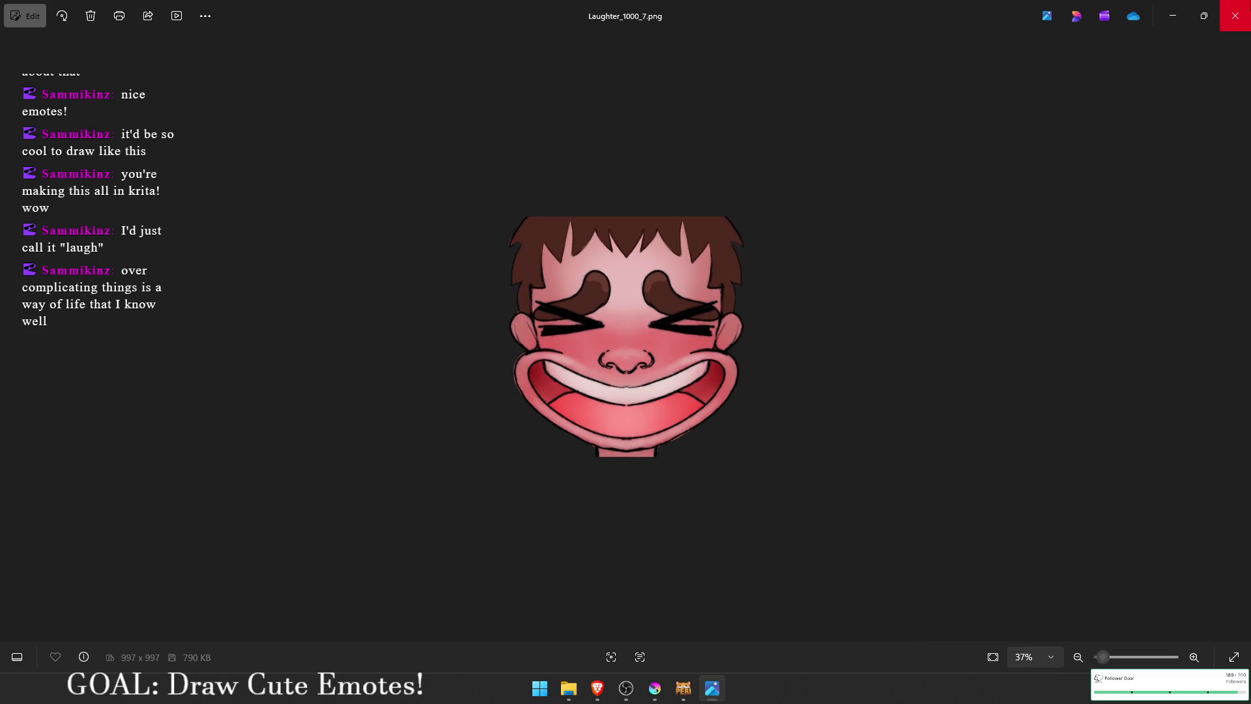
left_click(1235, 16)
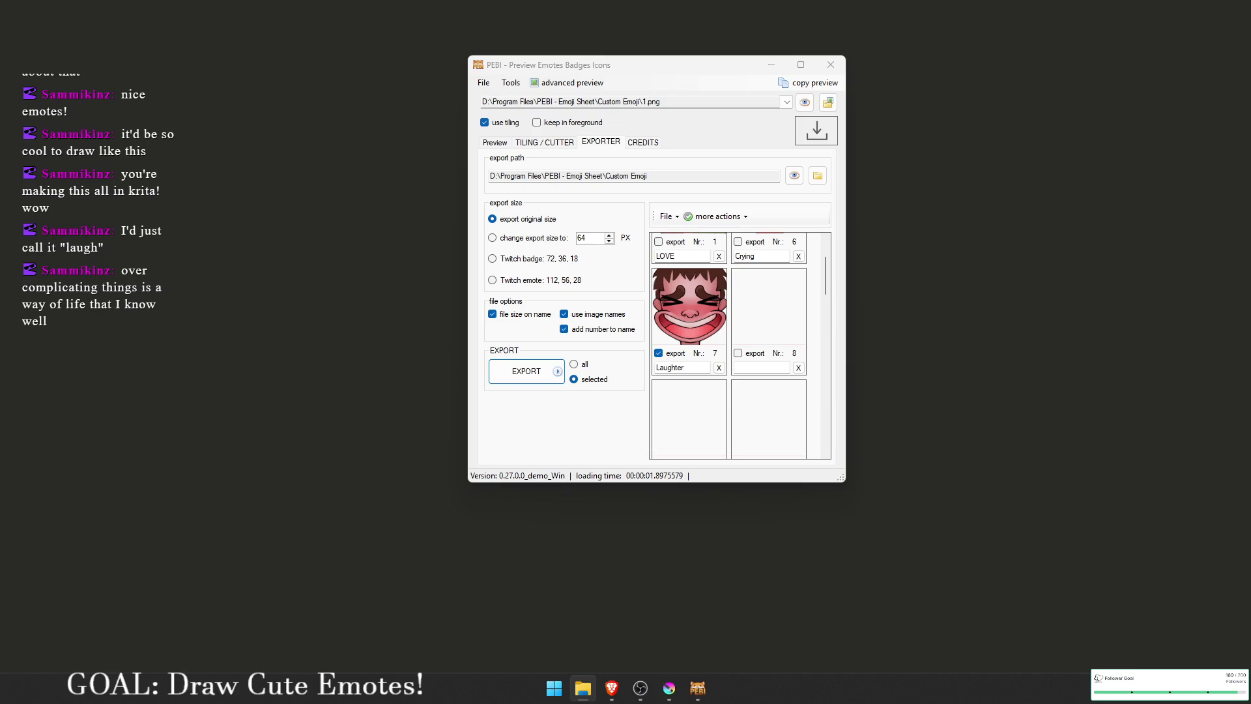
key("alt+Tab")
key("alt+Tab")
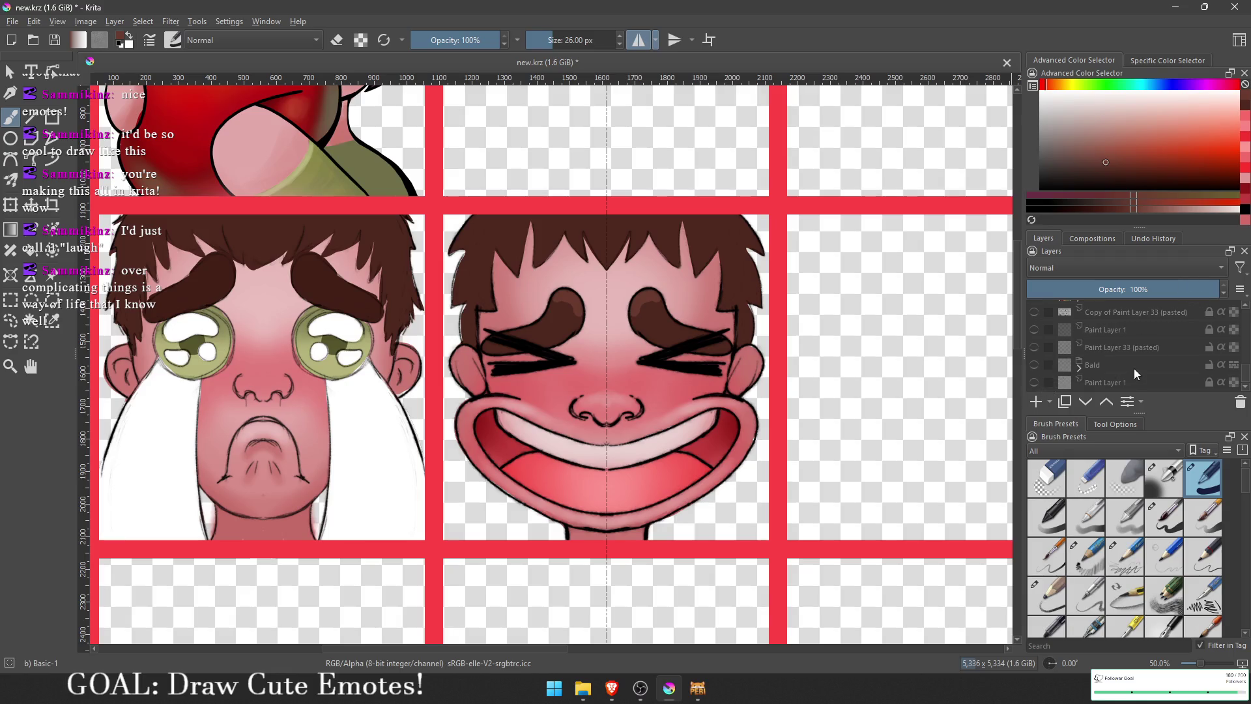
Step: Select the Bald and Paint Layer 1 layers, try merging them, then undo the merge
left_click(1100, 365)
left_click(1045, 384)
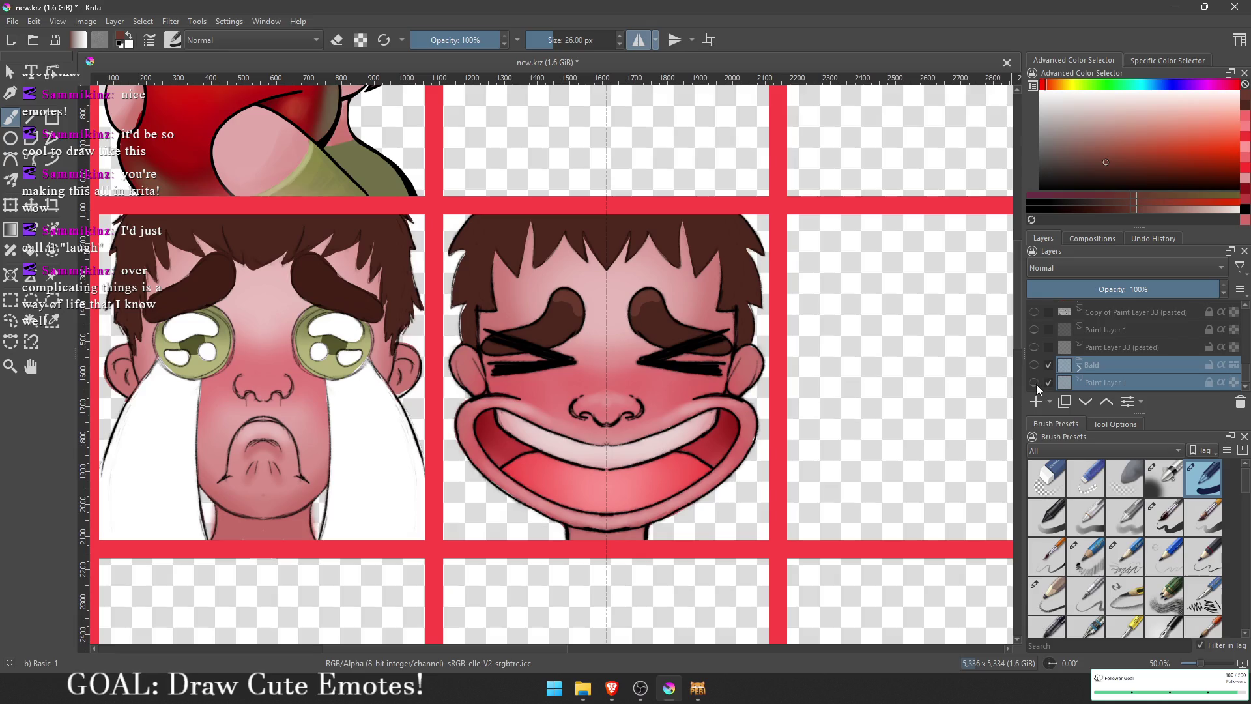
left_click(1035, 383)
scroll(746, 466, "up", 1)
scroll(783, 459, "up", 3)
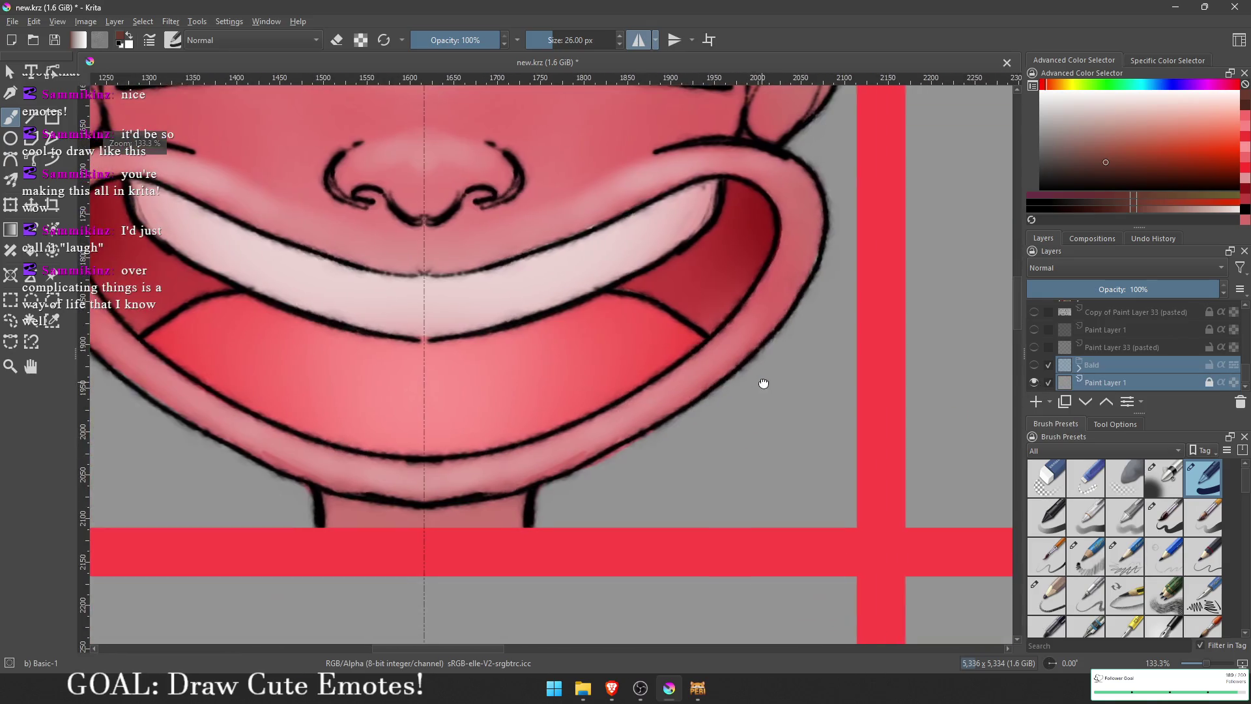
scroll(822, 389, "up", 1)
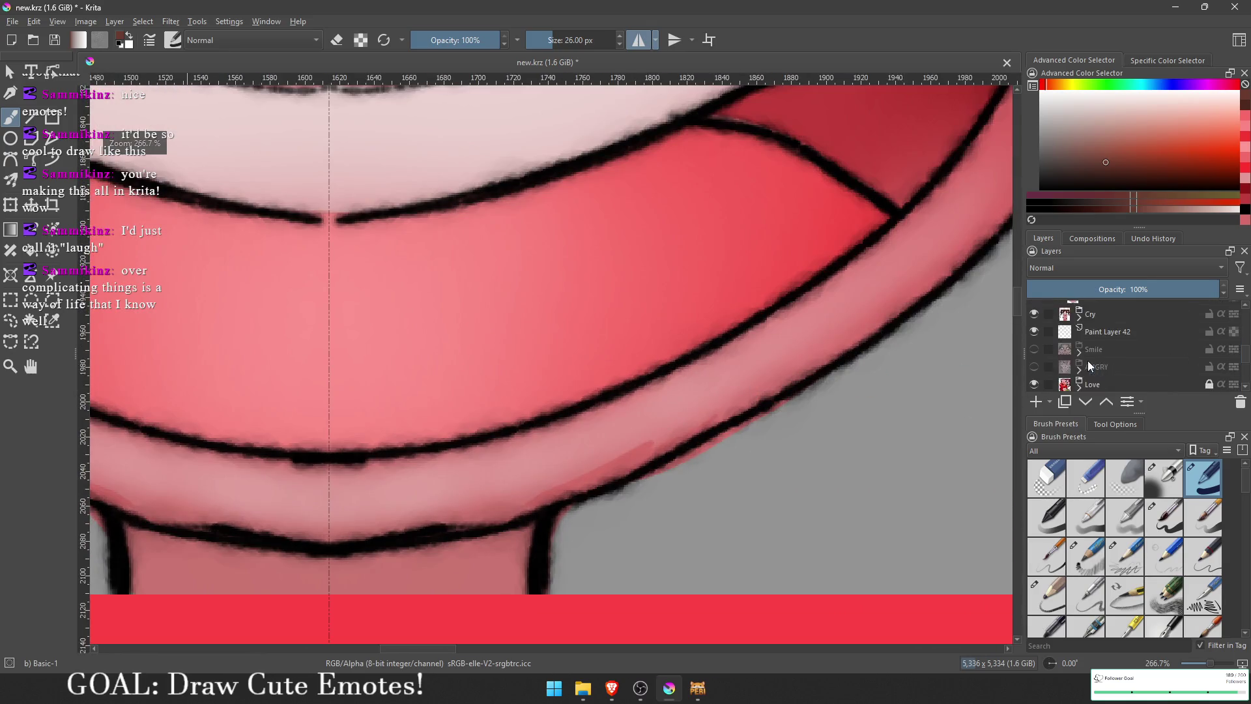
scroll(1087, 361, "up", 5)
left_click(1034, 342)
left_click(1034, 343)
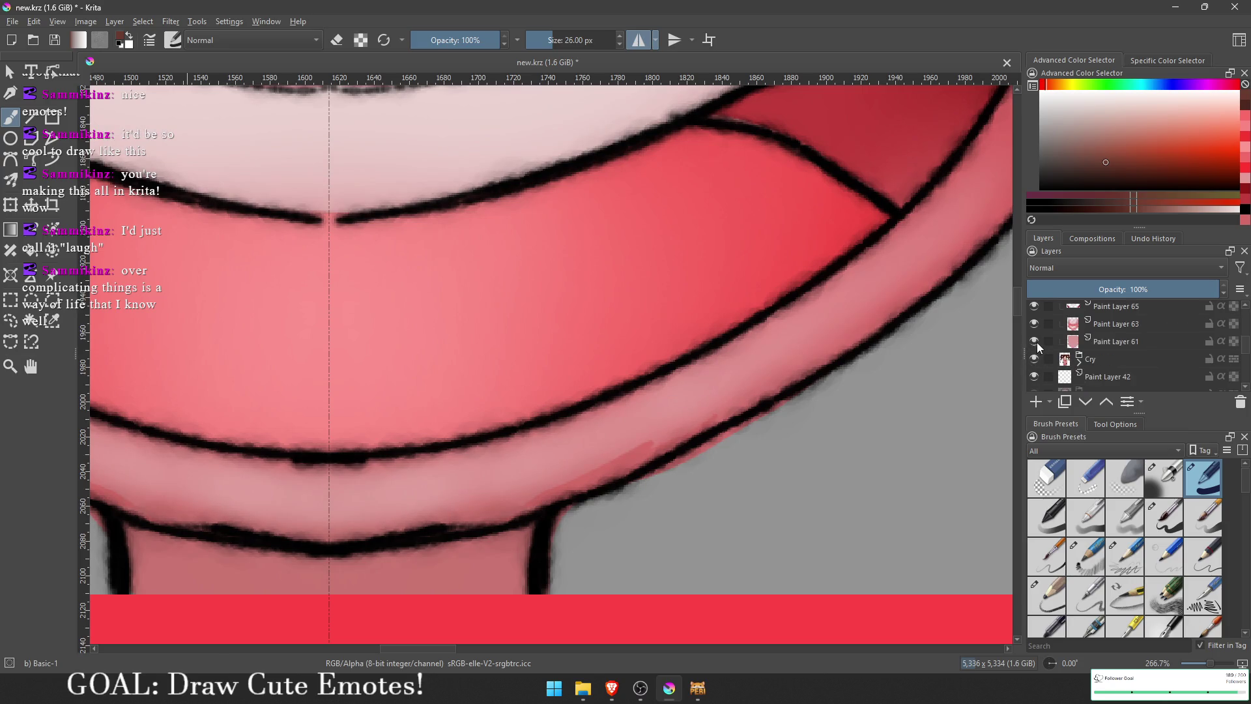
scroll(1110, 342, "up", 5)
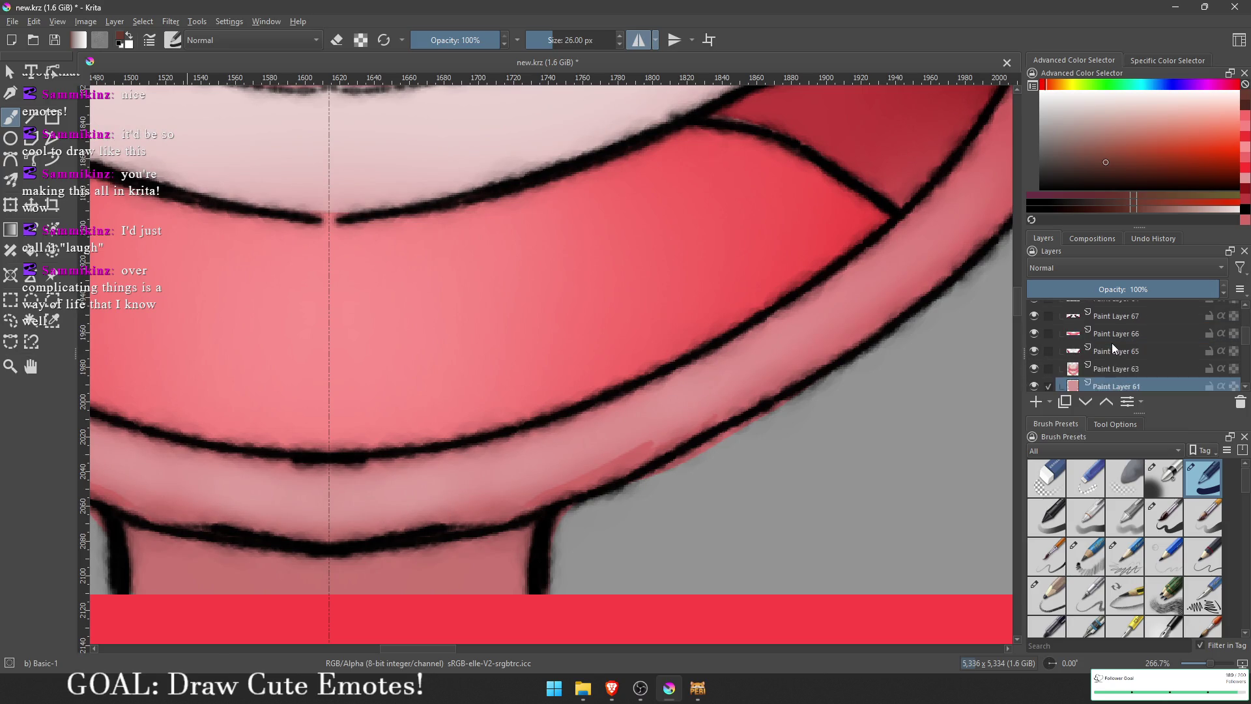
right_click(1110, 342)
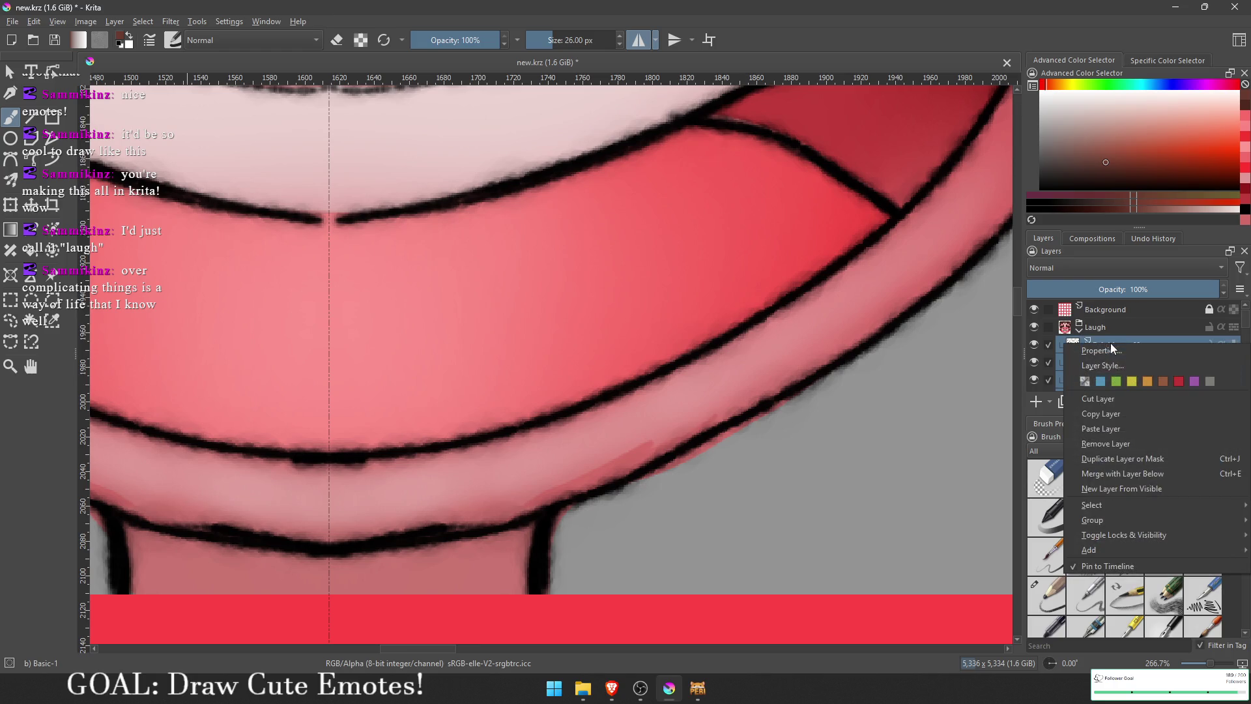
left_click(1144, 473)
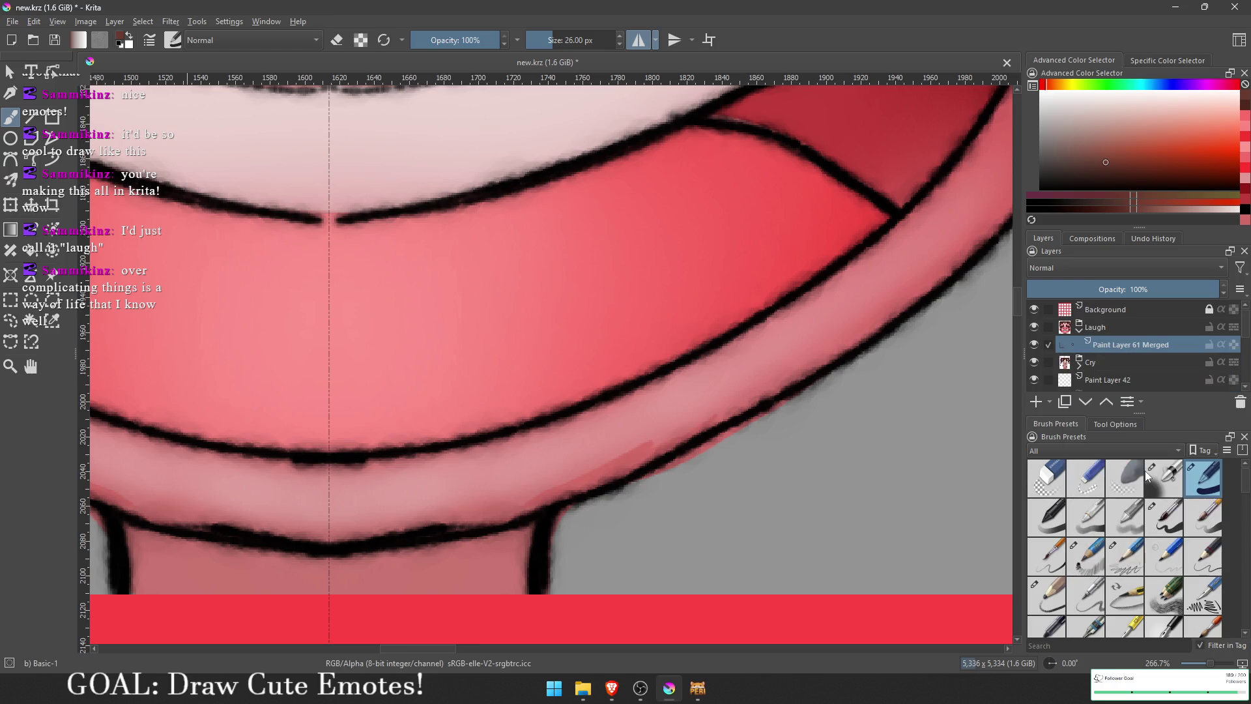
scroll(720, 409, "up", 2)
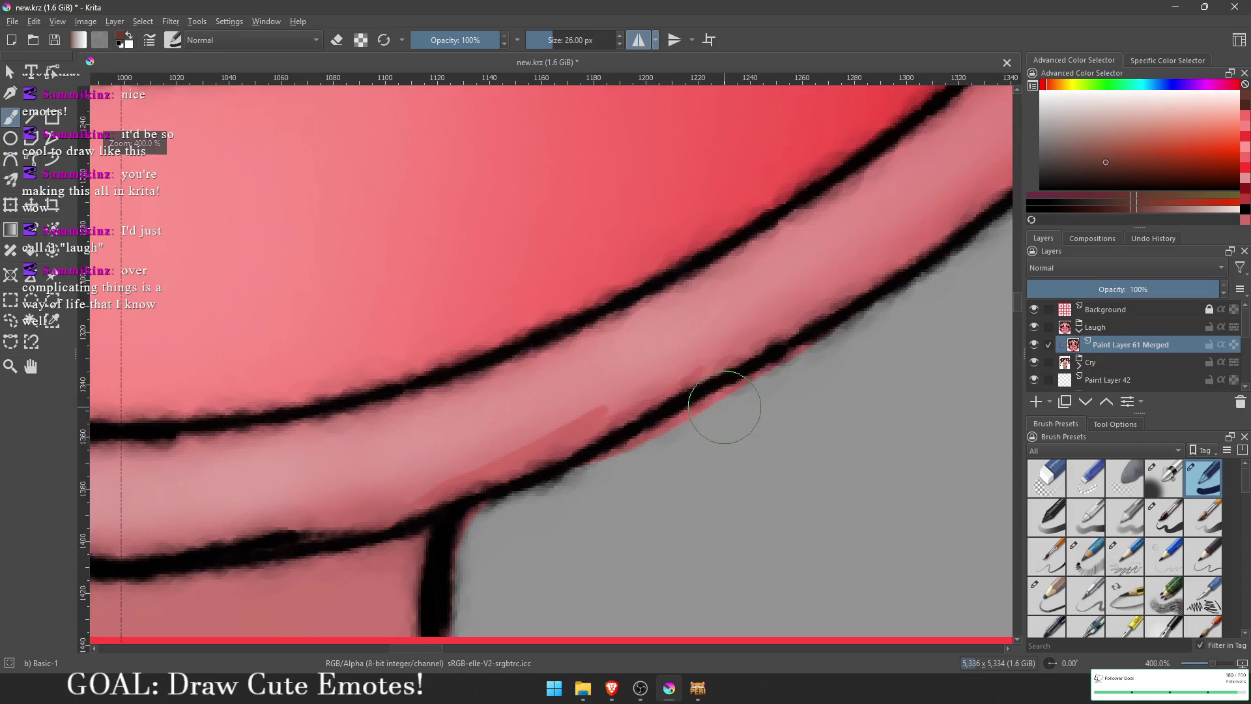
key("ctrl+z")
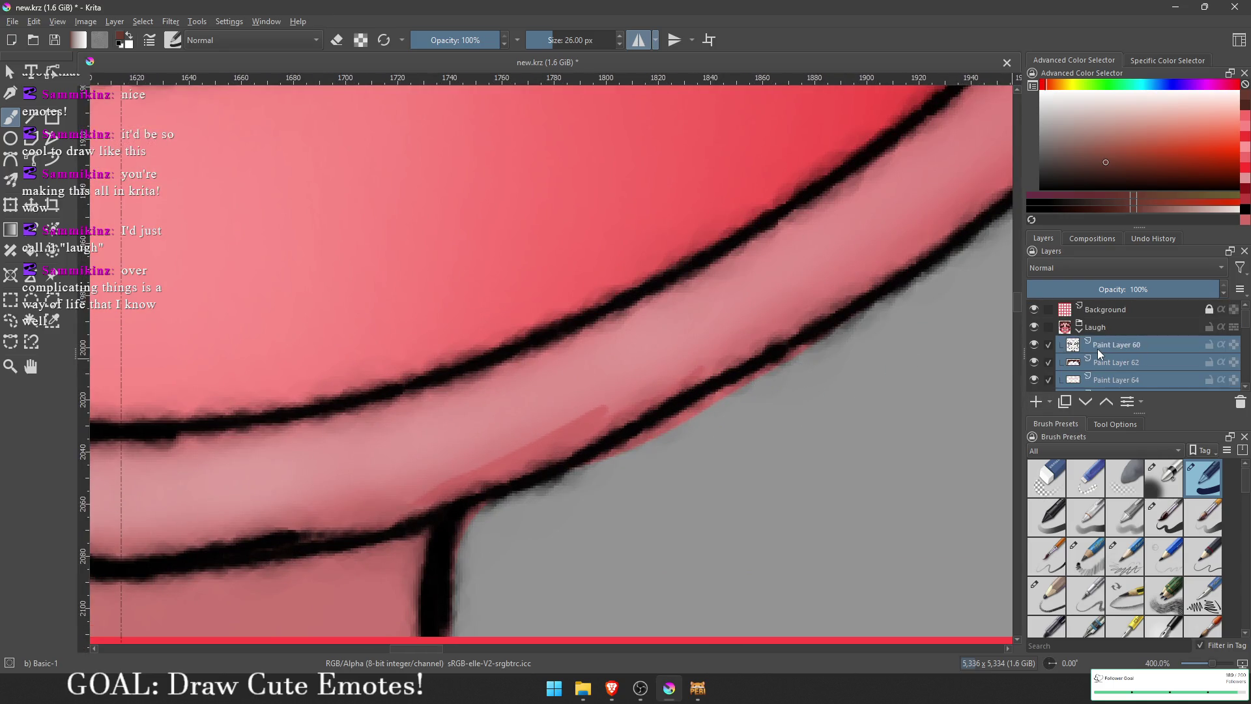
scroll(1097, 358, "down", 1)
Step: Merge Paint Layers 67 through 61 into a single layer
left_click(1105, 379, "shift")
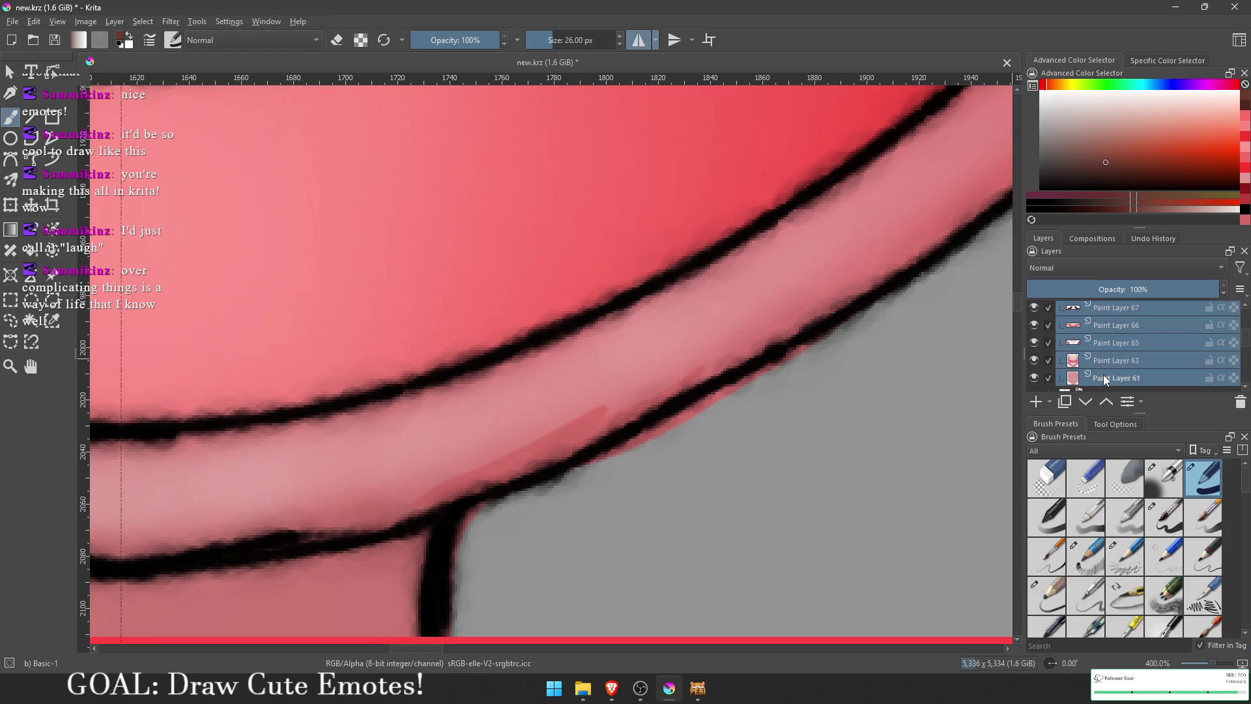
right_click(1101, 326)
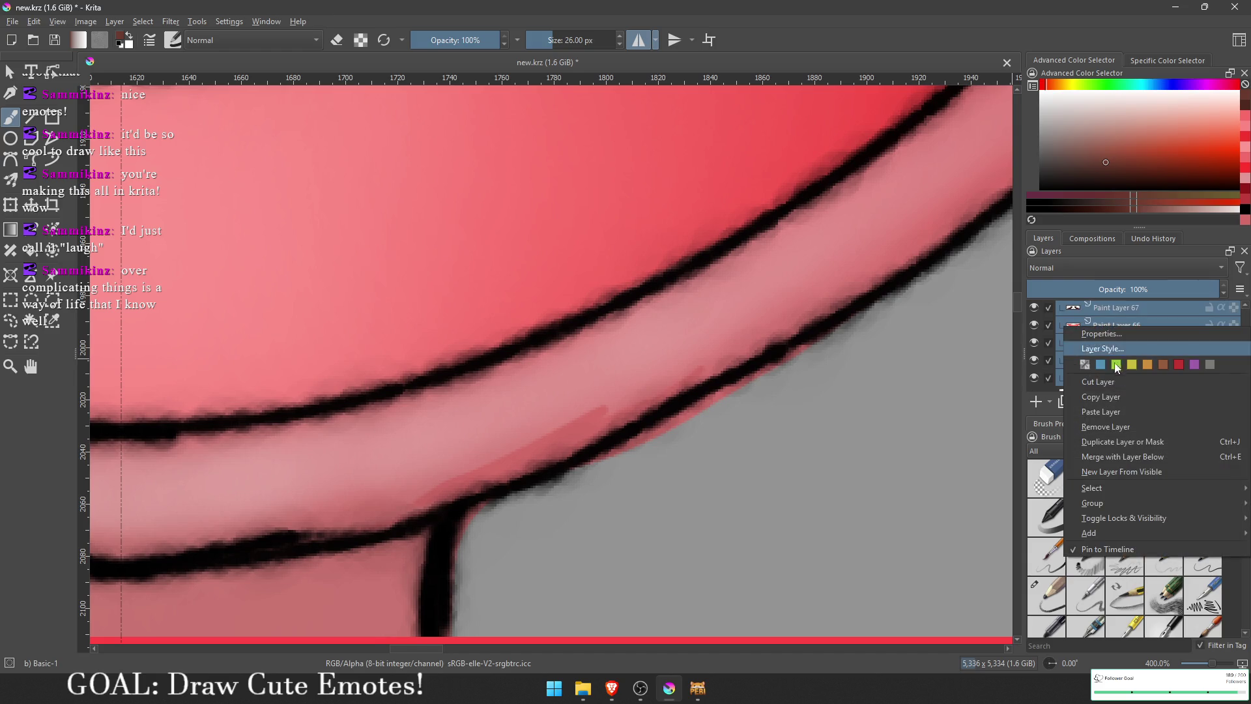
left_click(1123, 459)
scroll(888, 399, "up", 1)
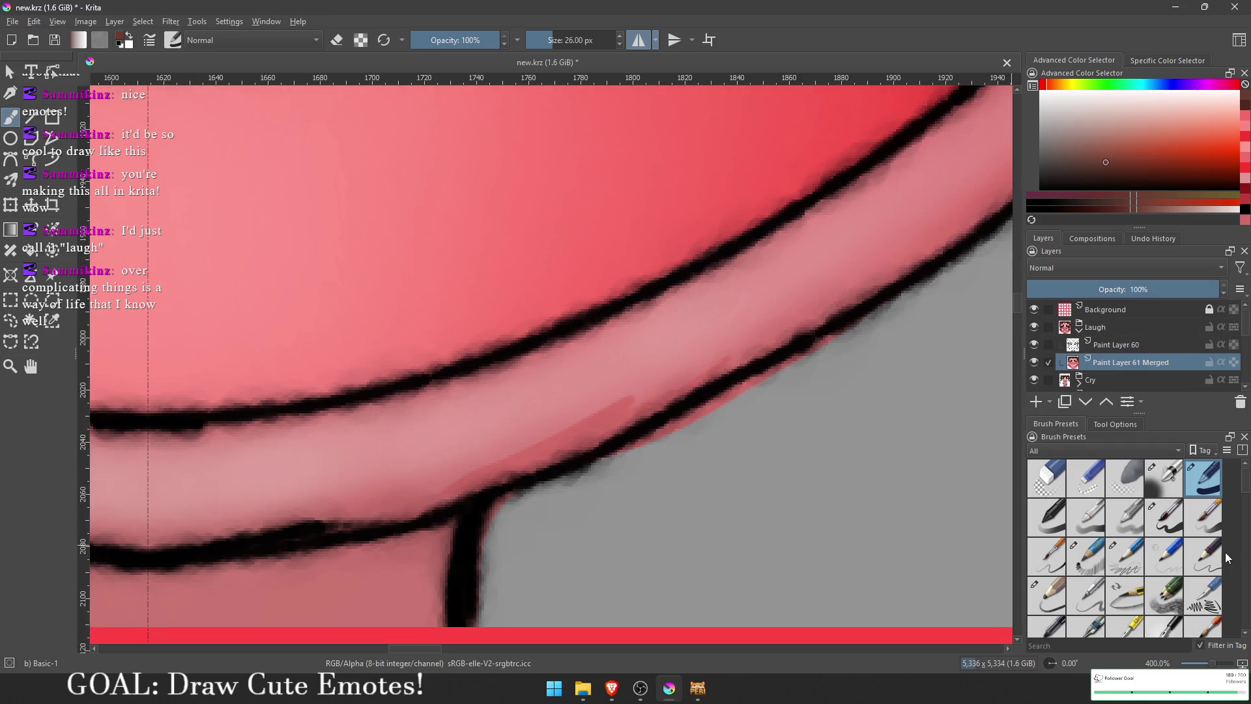
Step: Erase the pink halo below the mouth outline with a 22 px eraser
left_click(1166, 518)
key("e")
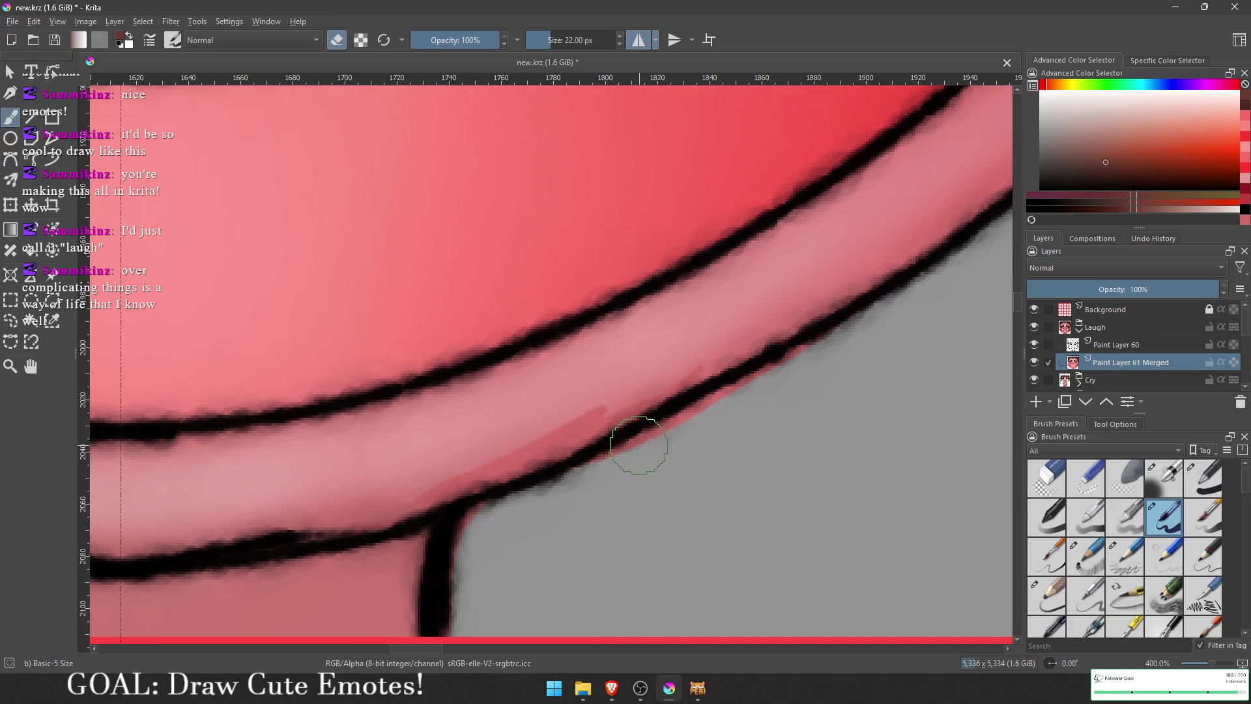
left_click_drag(754, 363, 648, 432)
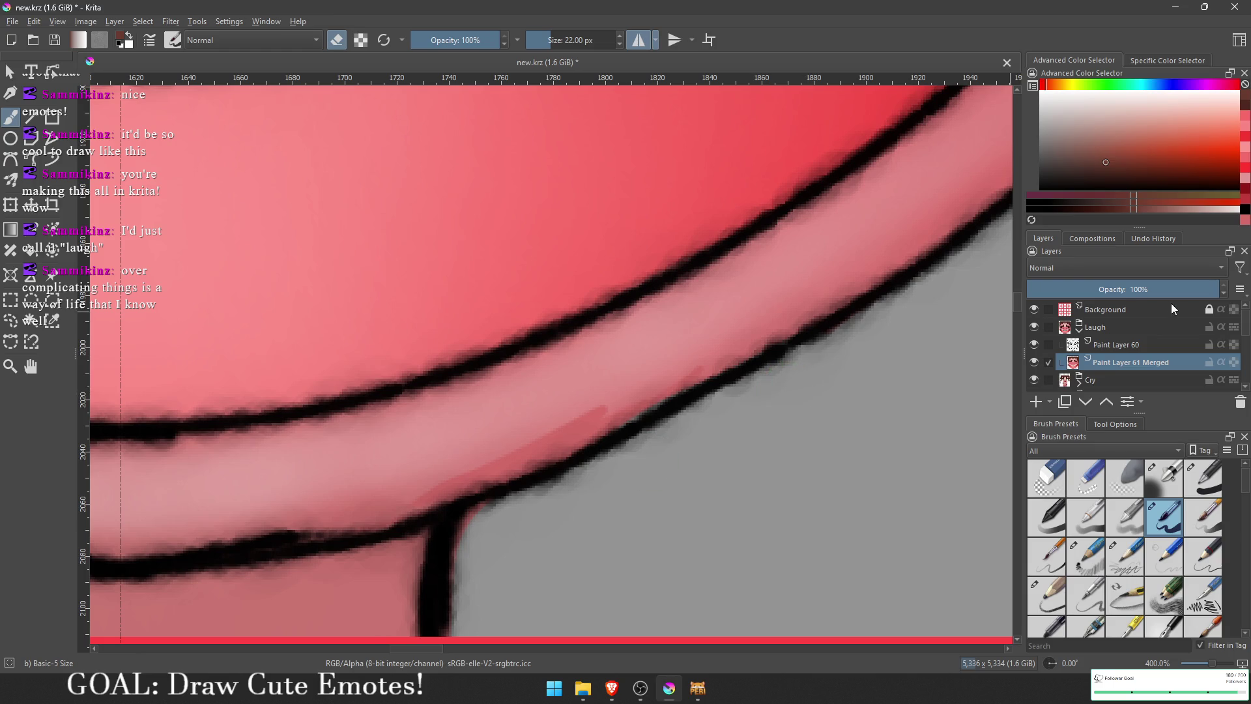
scroll(1117, 352, "down", 10)
Step: Fill the grey background on Paint Layer 1 with a dark colour
left_click(1086, 385)
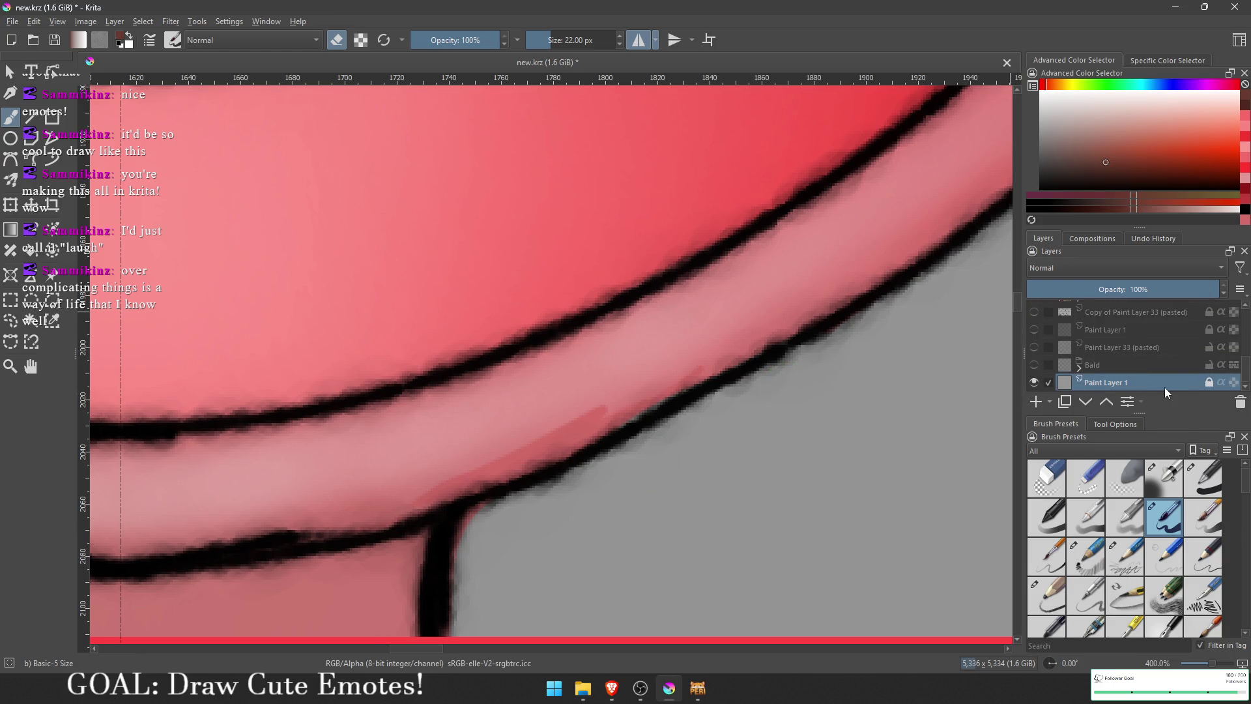
key("e")
left_click(1056, 171)
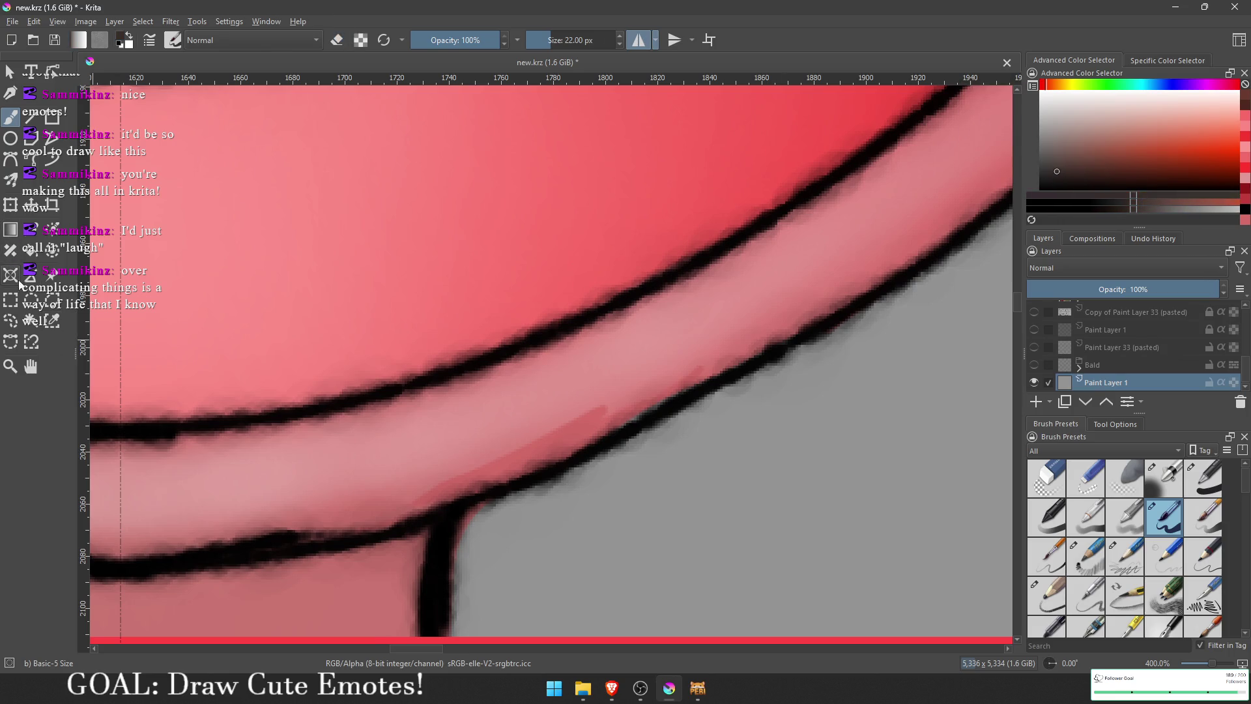
left_click(31, 249)
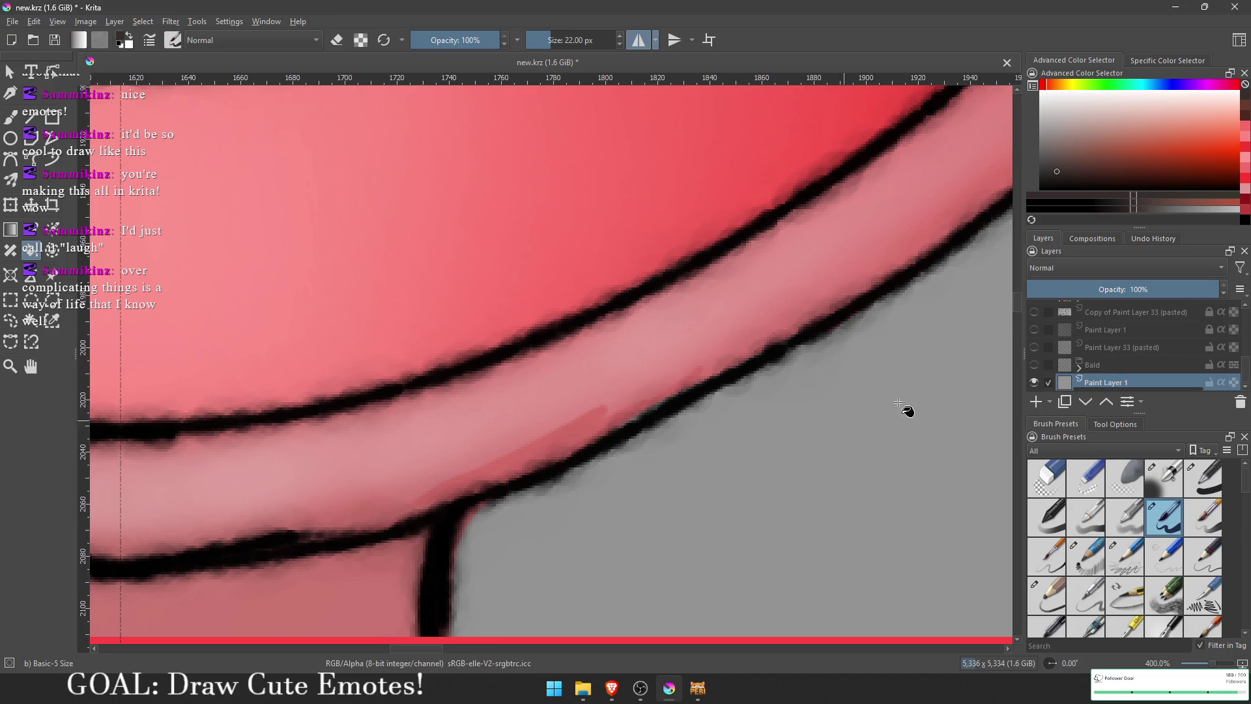
scroll(731, 352, "down", 2)
left_click(732, 351)
scroll(732, 352, "down", 1)
scroll(731, 352, "up", 1)
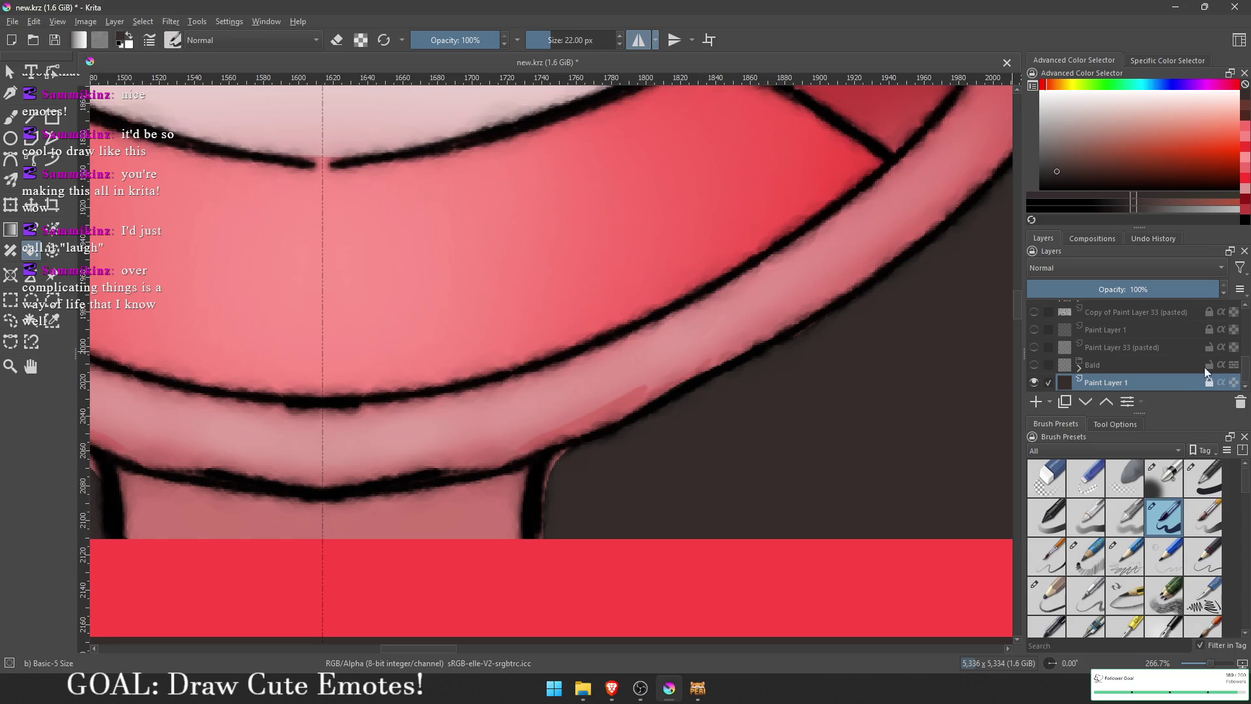
scroll(1163, 316, "up", 5)
Step: On Paint Layer 61 Merged, paint over the pink edge at the mouth corner
left_click(1116, 359)
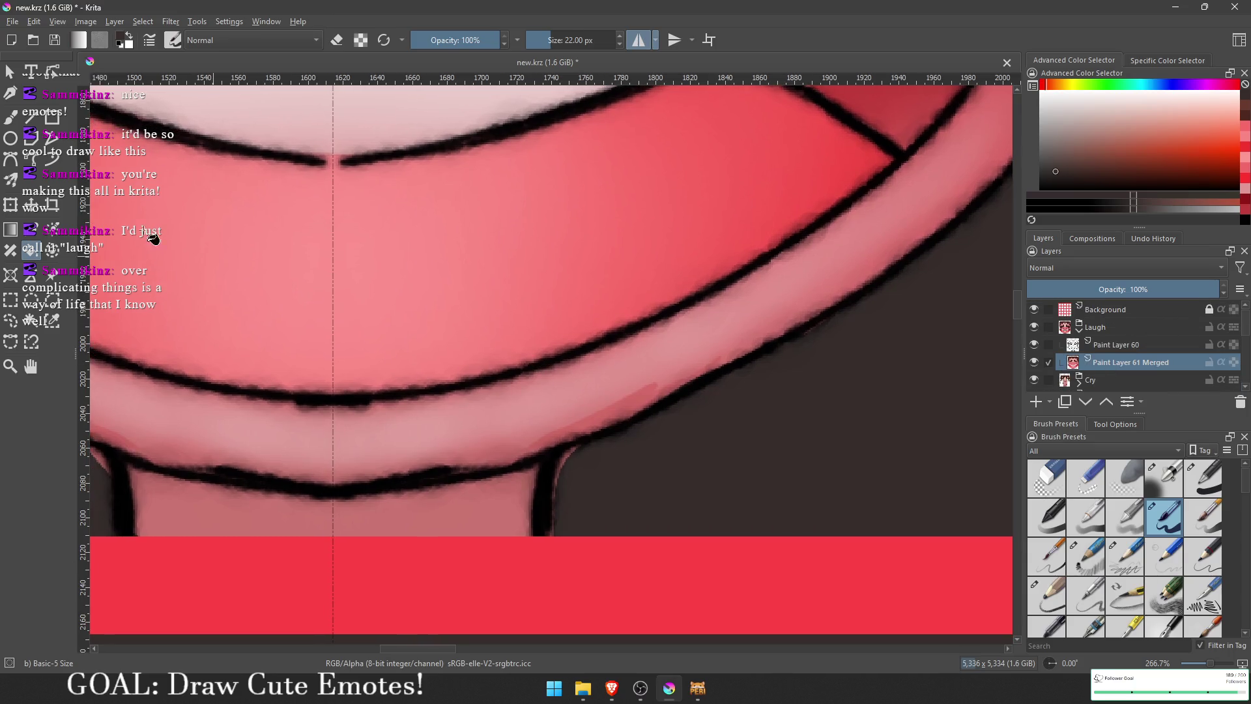
key("b")
left_click_drag(656, 368, 720, 307)
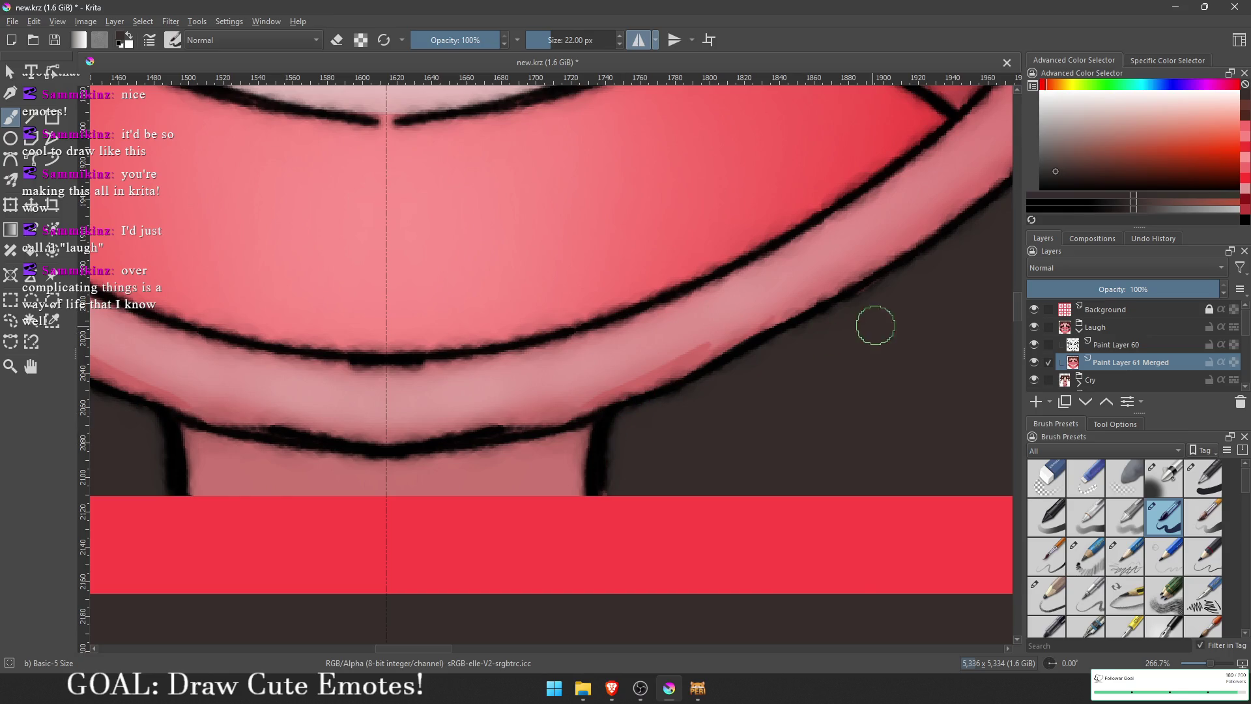
scroll(600, 516, "down", 4)
scroll(586, 528, "up", 4)
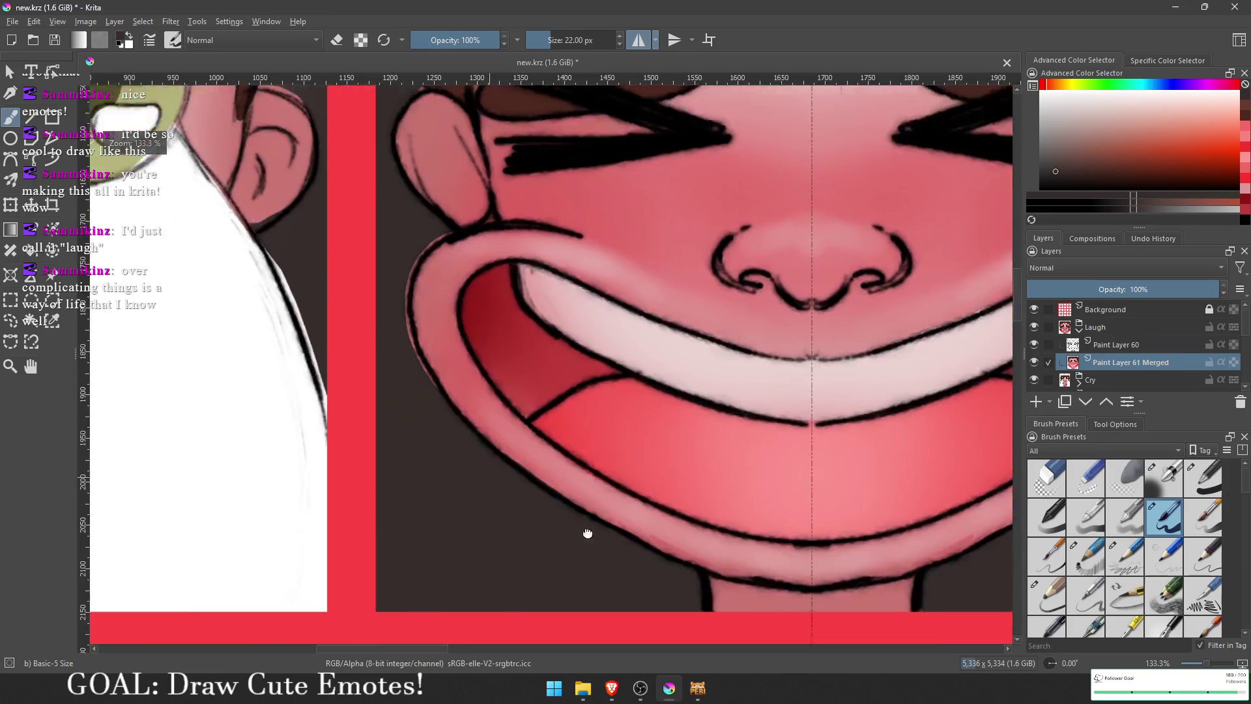
left_click_drag(456, 365, 463, 447)
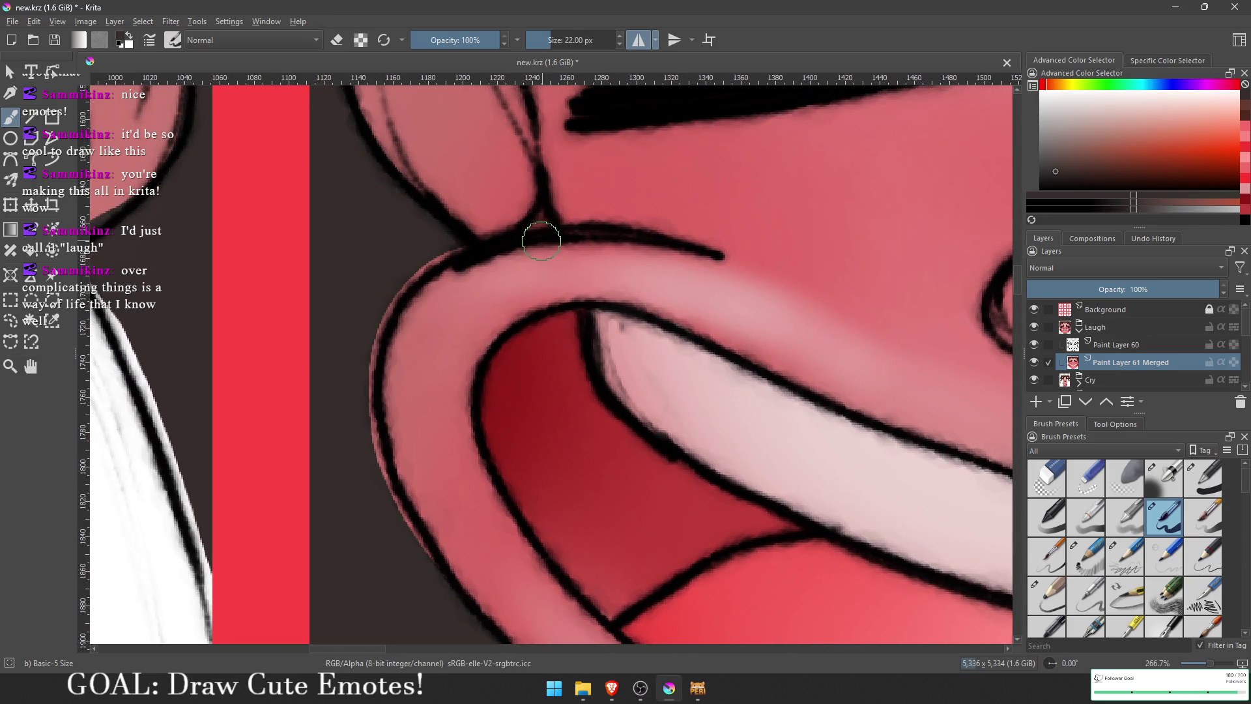
mouse_move(445, 256)
left_mouse_down()
mouse_move(396, 291)
mouse_move(366, 428)
mouse_move(428, 571)
mouse_move(440, 573)
left_mouse_up()
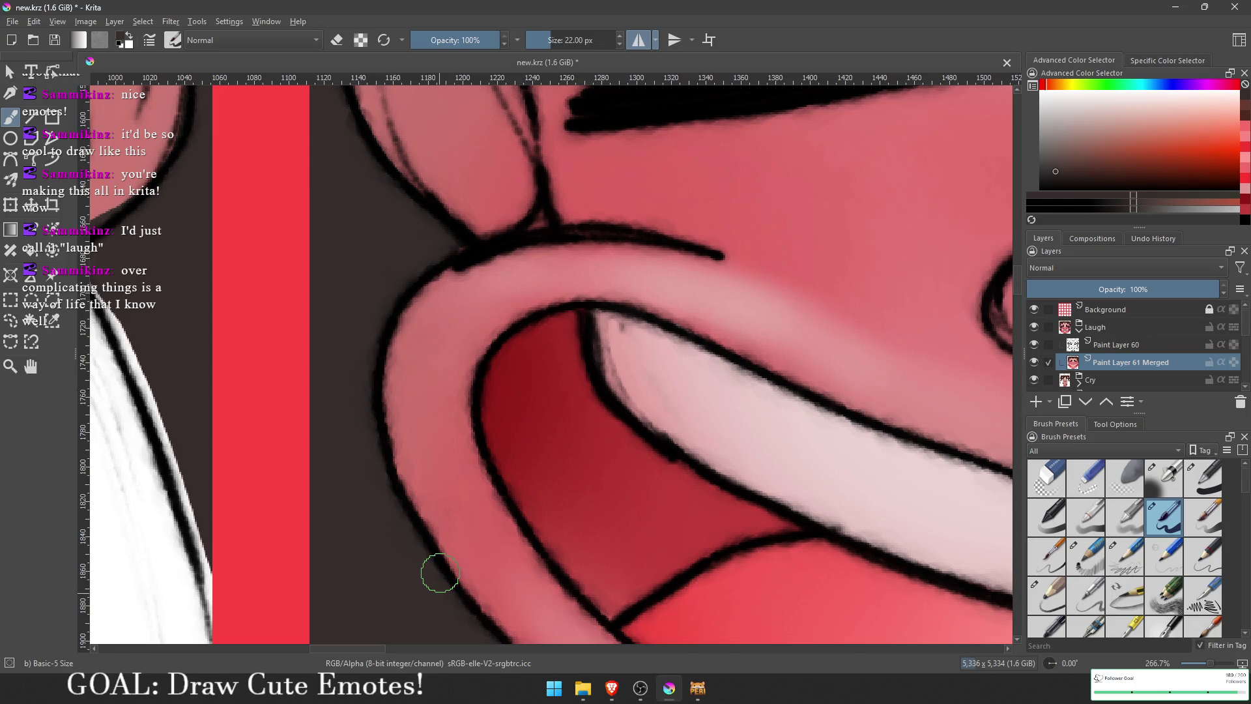
scroll(440, 573, "down", 3)
scroll(600, 414, "up", 3)
mouse_move(600, 415)
left_mouse_down()
mouse_move(684, 271)
mouse_move(602, 217)
mouse_move(584, 578)
left_mouse_up()
scroll(678, 617, "down", 2)
scroll(505, 383, "down", 2)
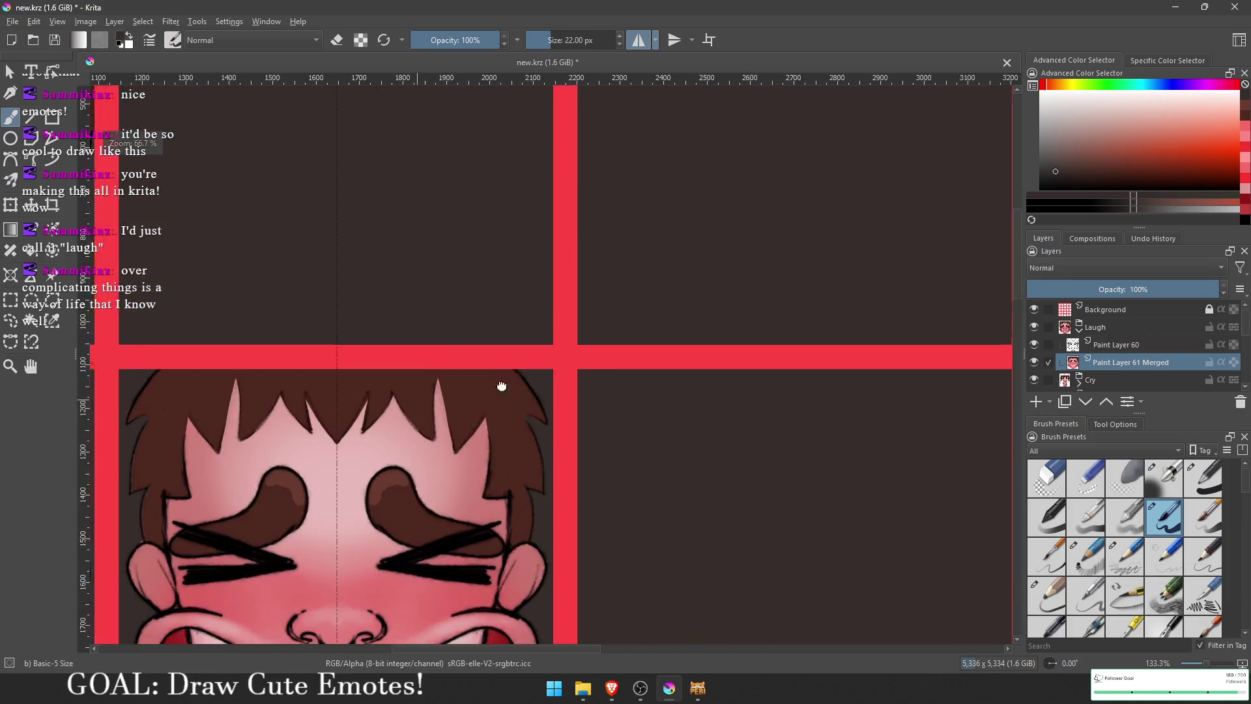
scroll(639, 272, "up", 2)
scroll(719, 210, "up", 2)
scroll(720, 279, "down", 1)
scroll(586, 279, "up", 2)
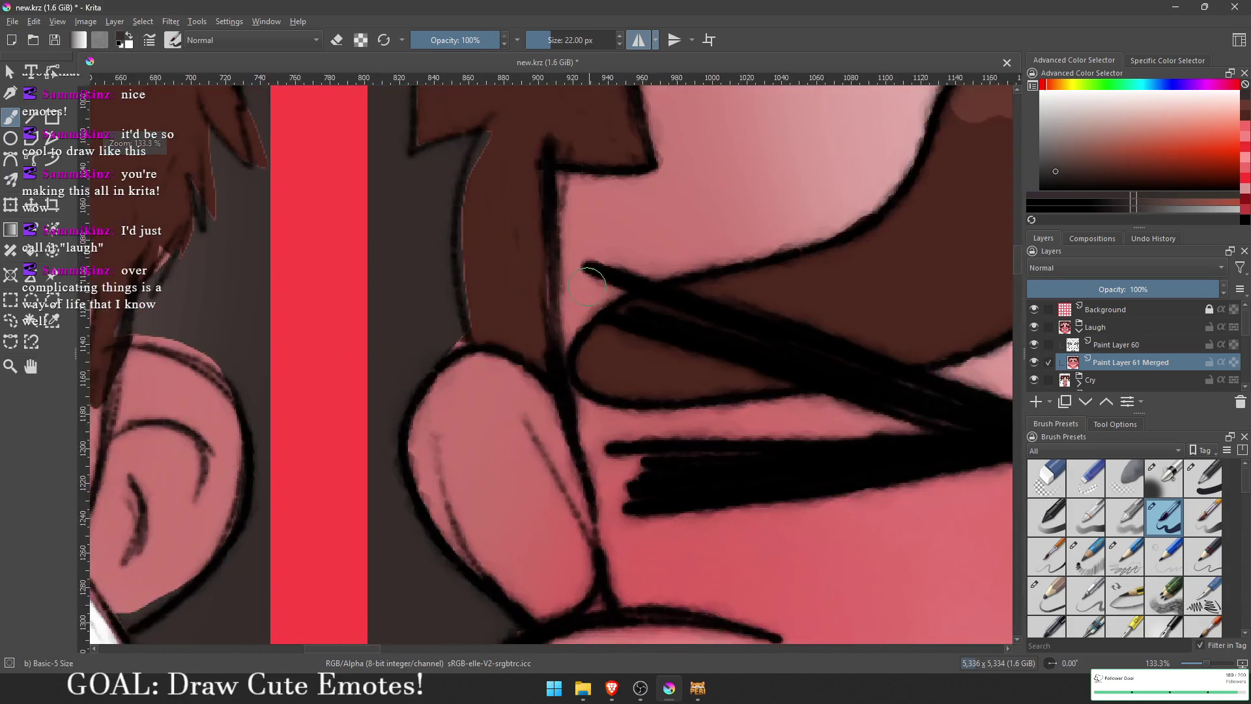
scroll(557, 327, "up", 1)
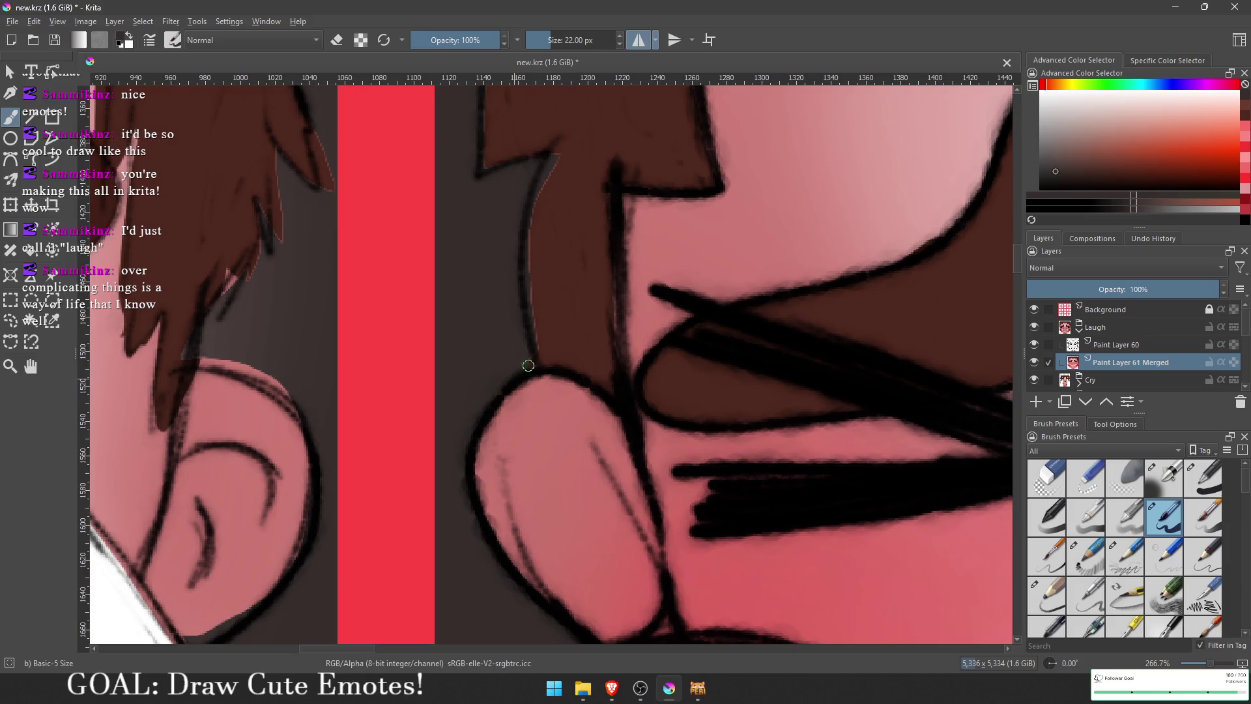
Step: Try dark shading below the lower lip, undo it, and hide the dark background layer
key("e")
key("e")
left_click(555, 330, "ctrl")
scroll(720, 290, "down", 5)
scroll(786, 480, "up", 3)
mouse_move(781, 587)
left_mouse_down()
mouse_move(664, 489)
mouse_move(665, 459)
left_mouse_up()
mouse_move(665, 460)
left_mouse_down()
mouse_move(626, 482)
mouse_move(635, 474)
left_mouse_up()
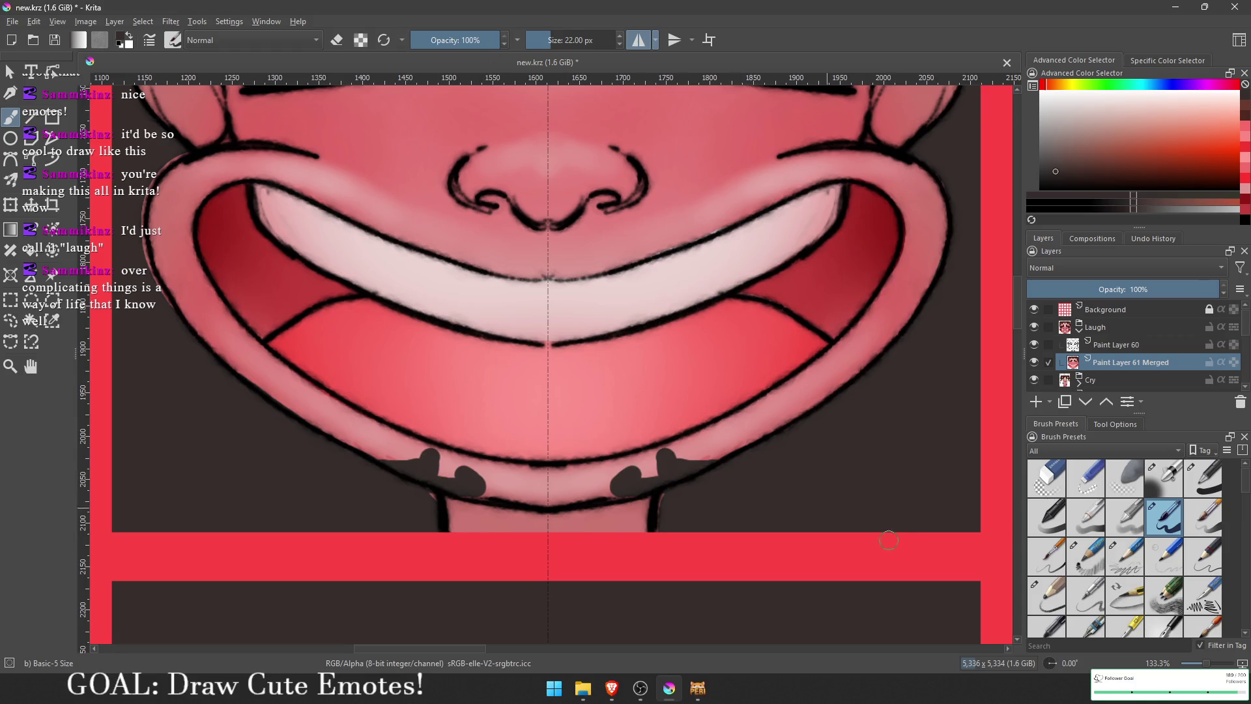
key("ctrl+z")
scroll(1069, 362, "down", 5)
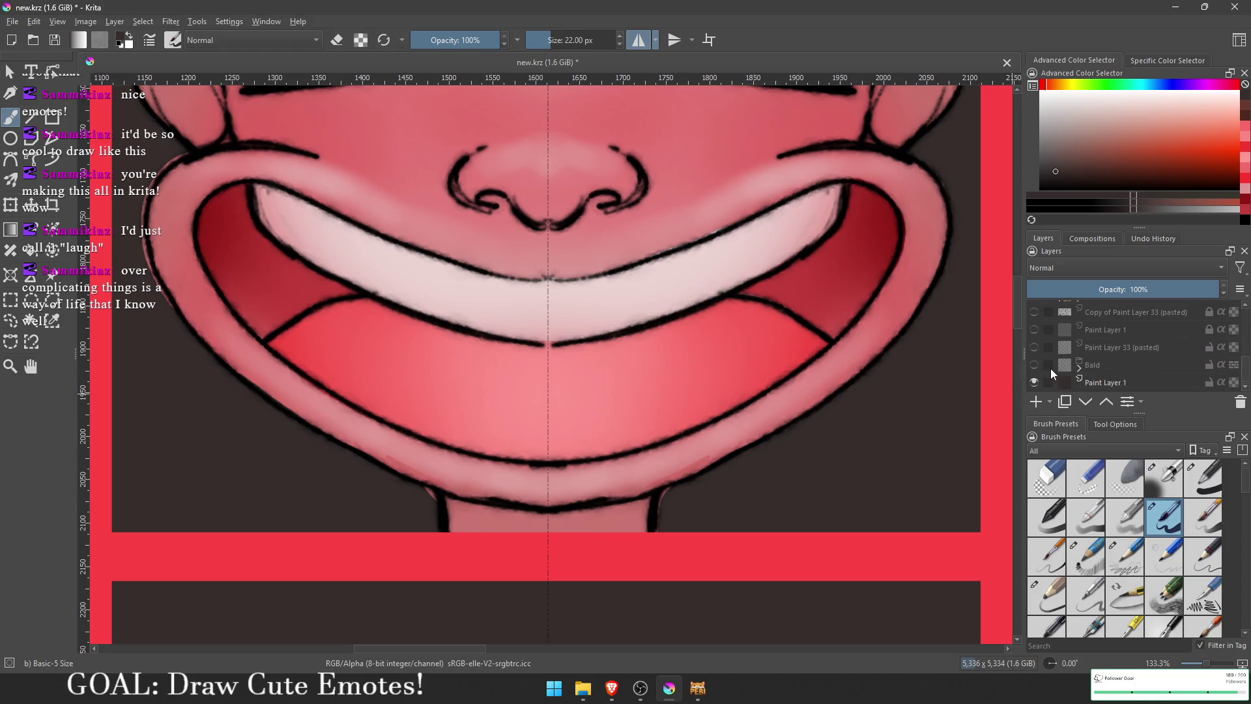
left_click(1033, 381)
Step: Toggle the dark background to check transparency, then erase pink fringes by the chin and left outline
left_click(1034, 382)
left_click(1033, 383)
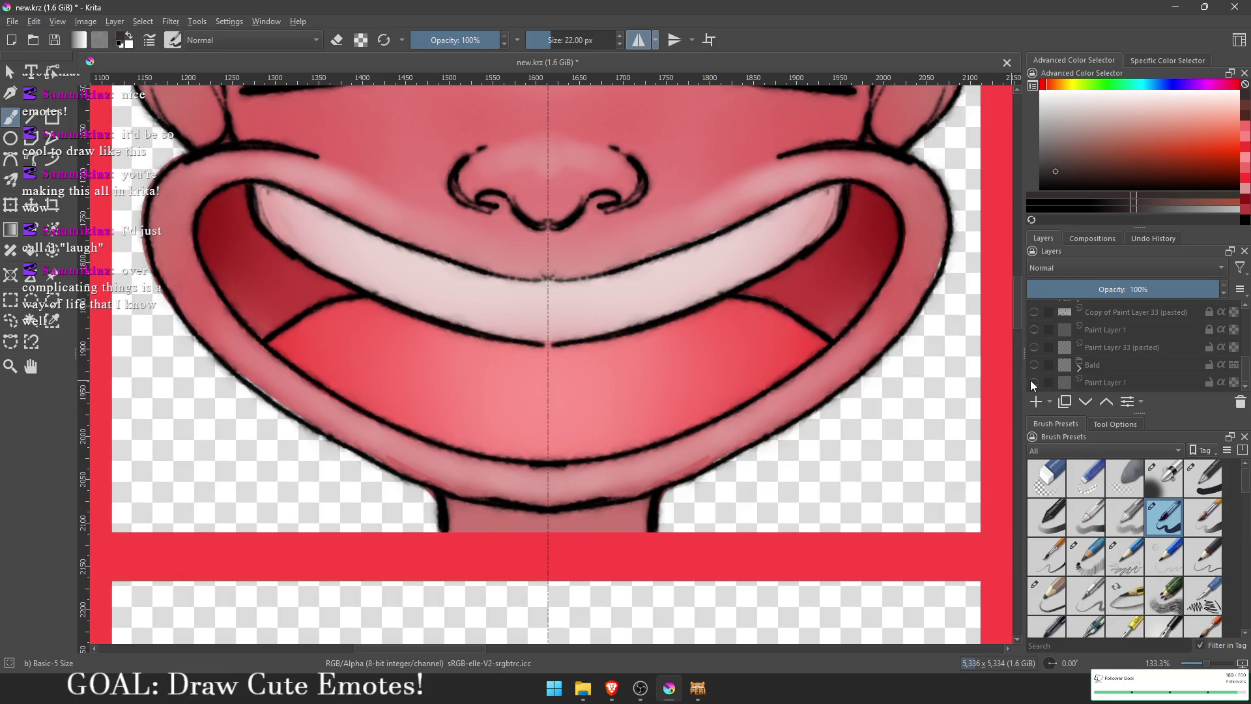
left_click(1032, 382)
scroll(716, 505, "up", 2)
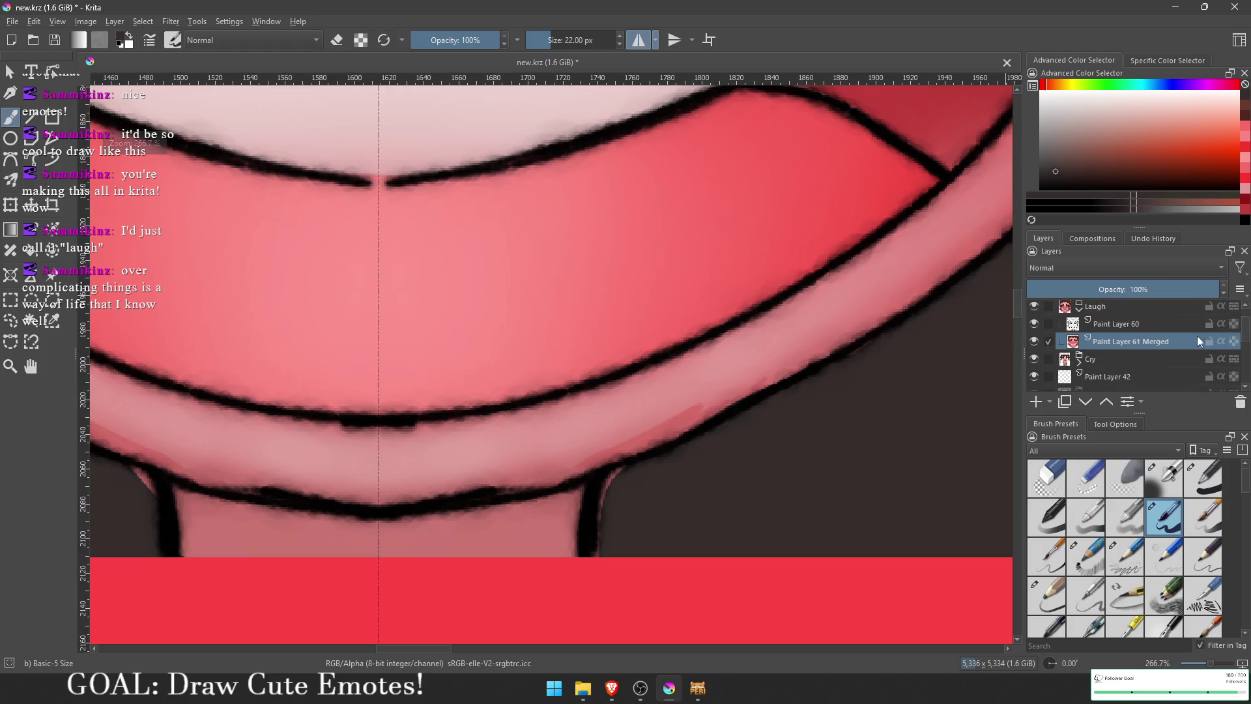
scroll(732, 460, "left", 3)
key("e")
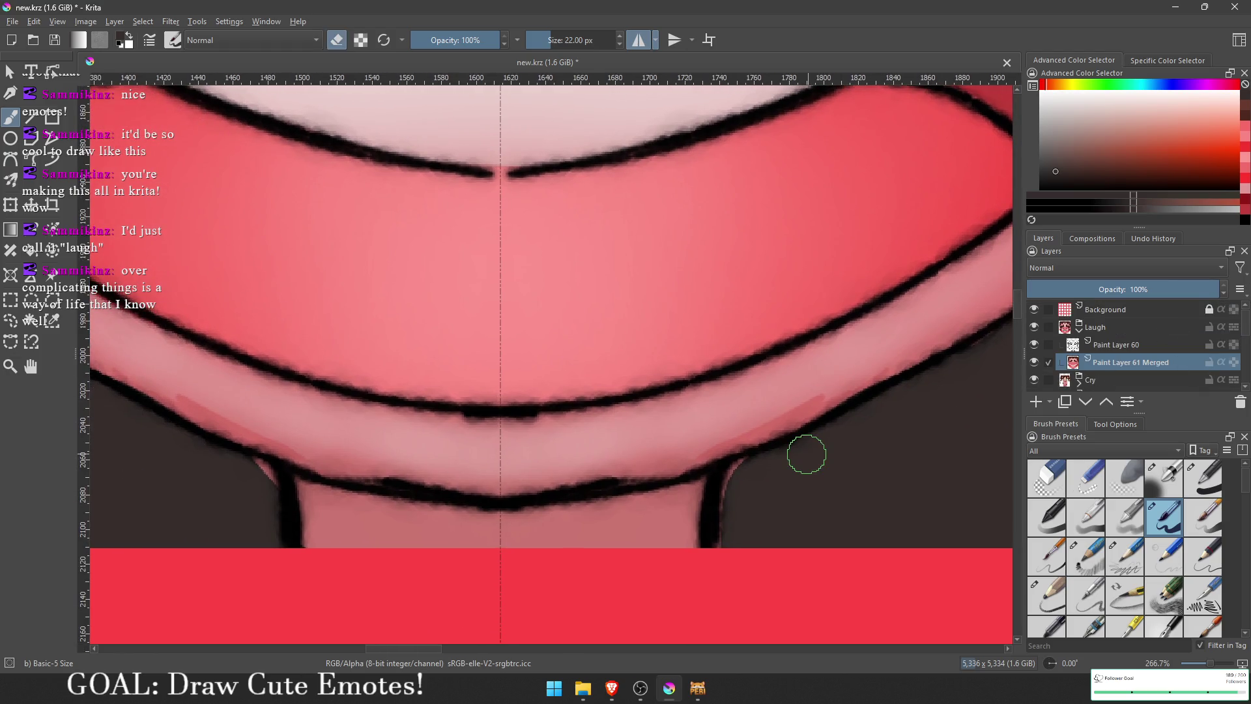
left_click_drag(723, 466, 731, 476)
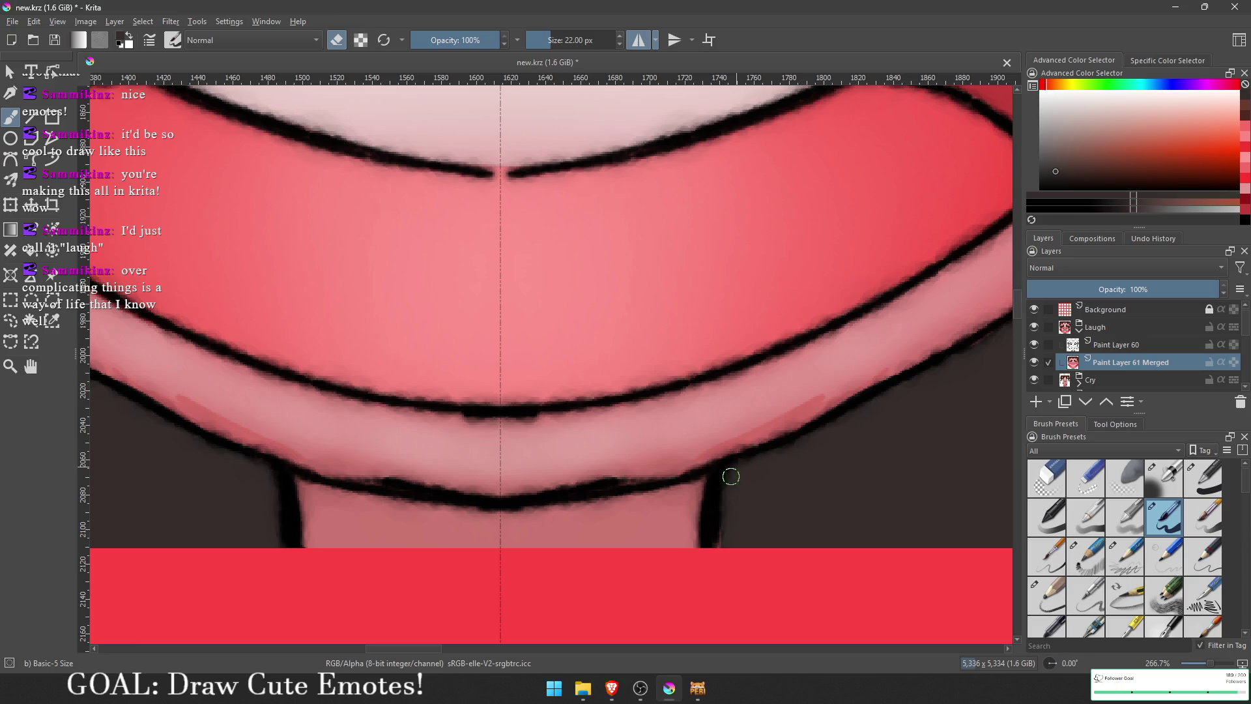
left_click_drag(786, 447, 818, 511)
mouse_move(486, 338)
left_mouse_down()
mouse_move(658, 399)
mouse_move(816, 575)
left_mouse_up()
mouse_move(391, 475)
left_mouse_down()
mouse_move(346, 364)
mouse_move(403, 210)
mouse_move(448, 186)
mouse_move(459, 573)
left_mouse_up()
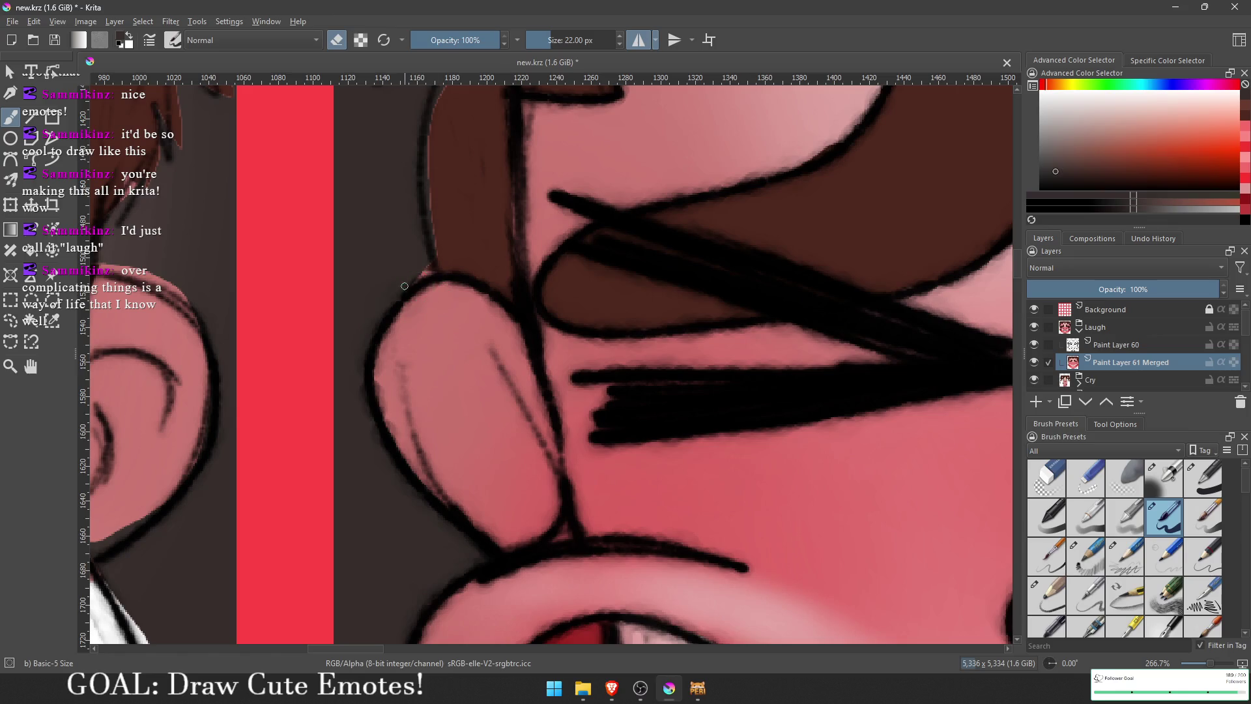
Step: Paint dark brown over the hair's left edge and erase the reddish fringe on a hair tip
mouse_move(422, 223)
left_mouse_down()
mouse_move(422, 373)
mouse_move(419, 316)
left_mouse_up()
key("e")
left_click(430, 365, "ctrl")
mouse_move(433, 223)
left_mouse_down()
mouse_move(438, 271)
mouse_move(385, 394)
left_mouse_up()
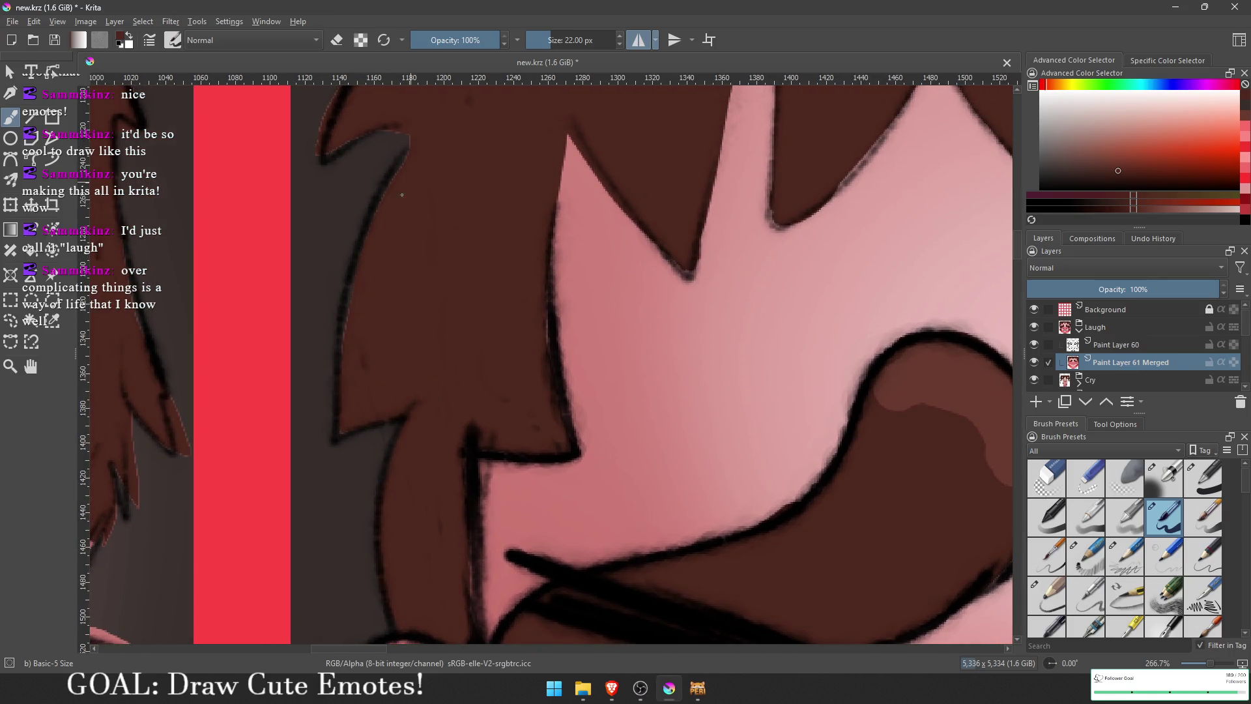
left_click_drag(418, 182, 391, 390)
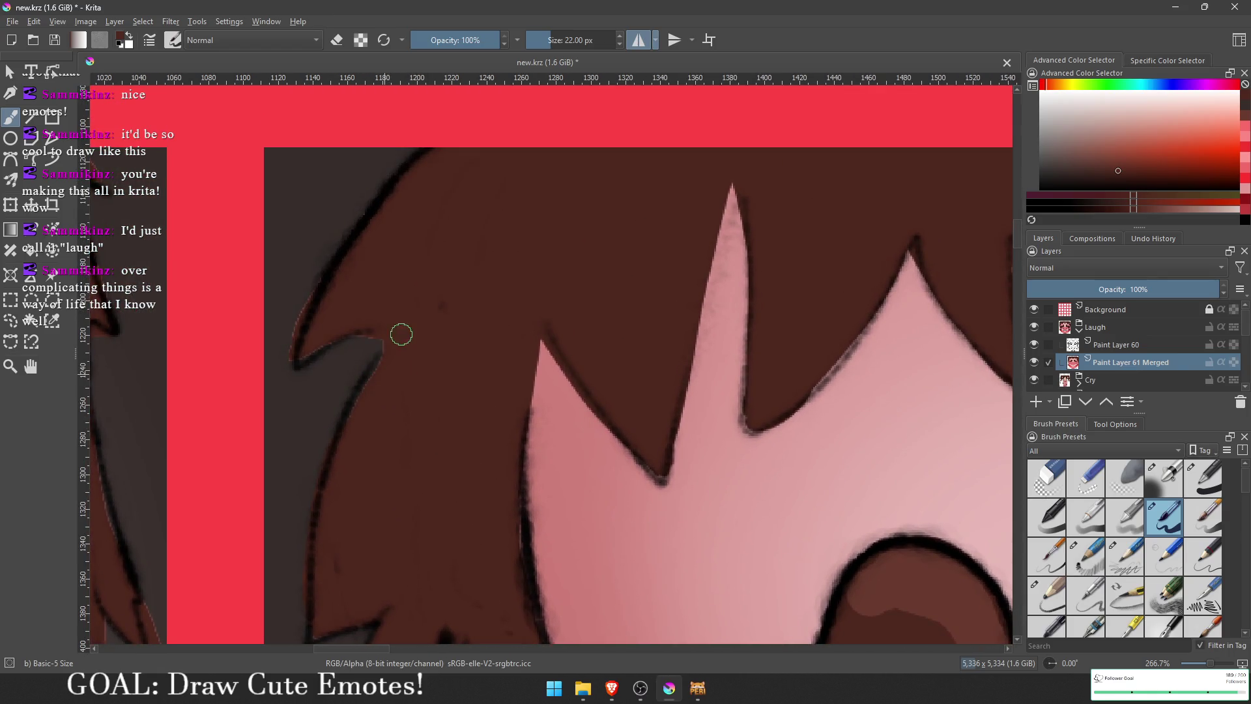
key("e")
left_click_drag(296, 357, 282, 378)
left_click_drag(380, 413, 391, 291)
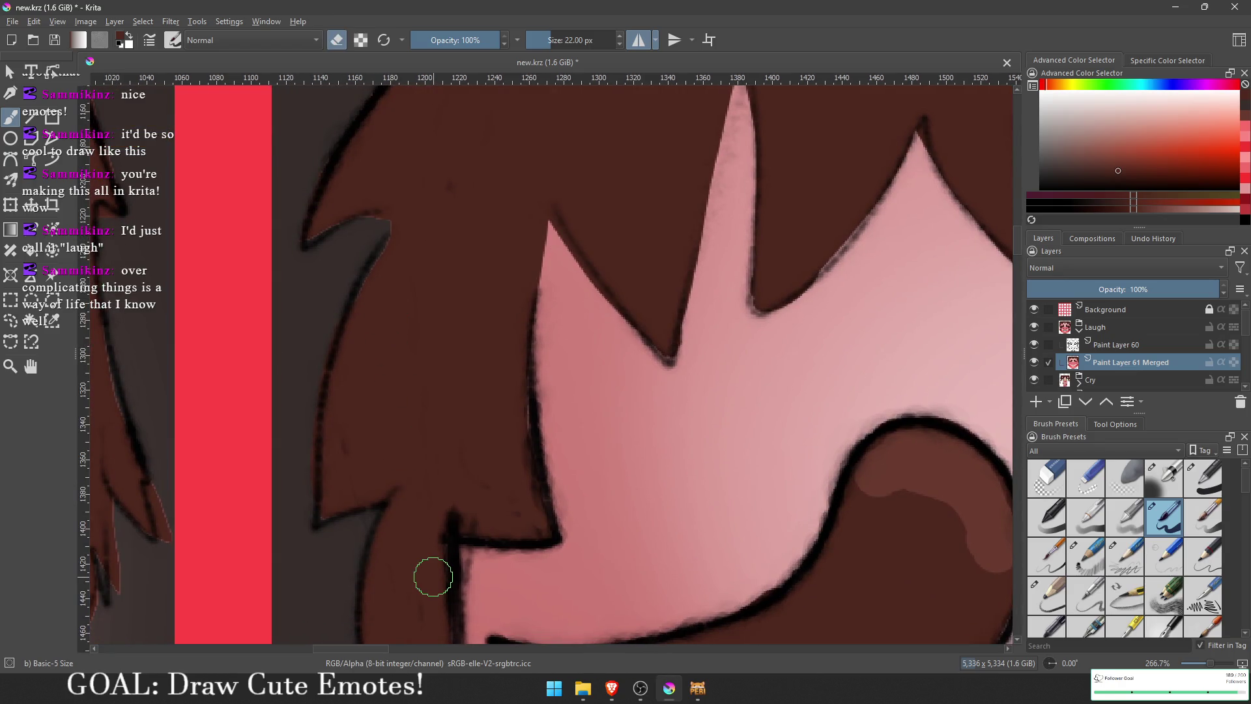
scroll(433, 576, "down", 5)
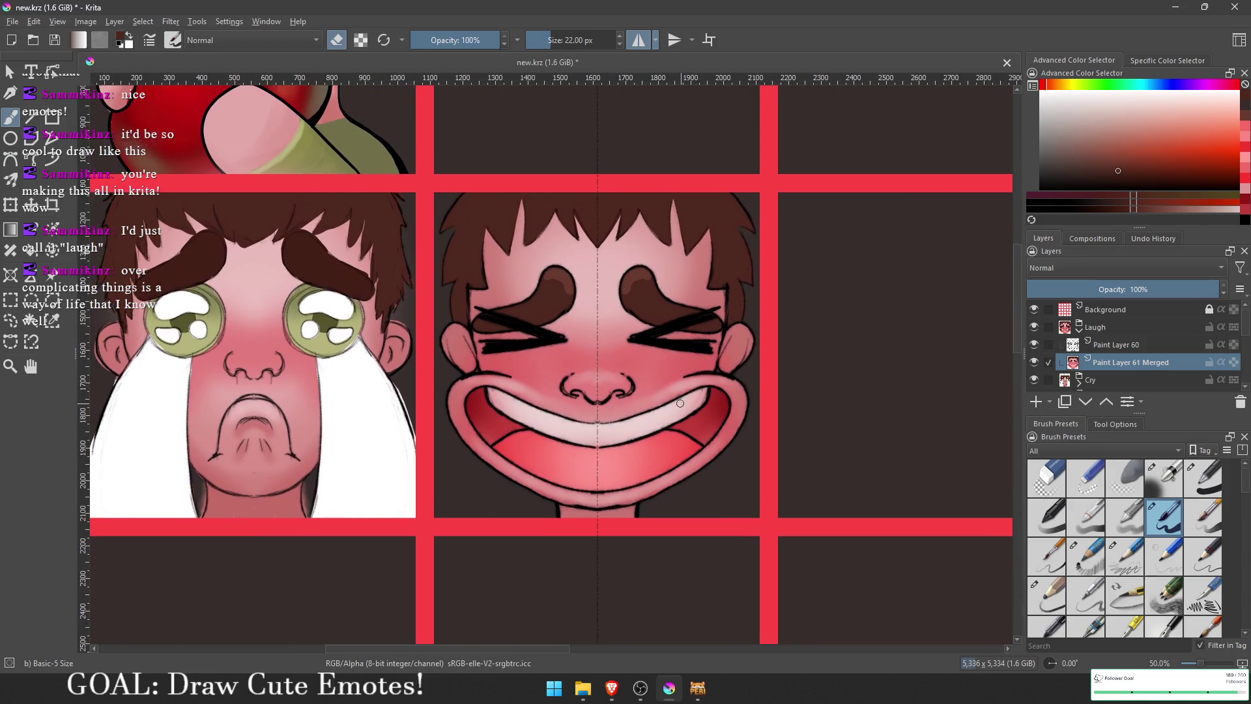
Step: Toggle the Paint Layer 60 eyes to compare, then save the emote sheet
left_click(1033, 344)
left_click(1033, 344)
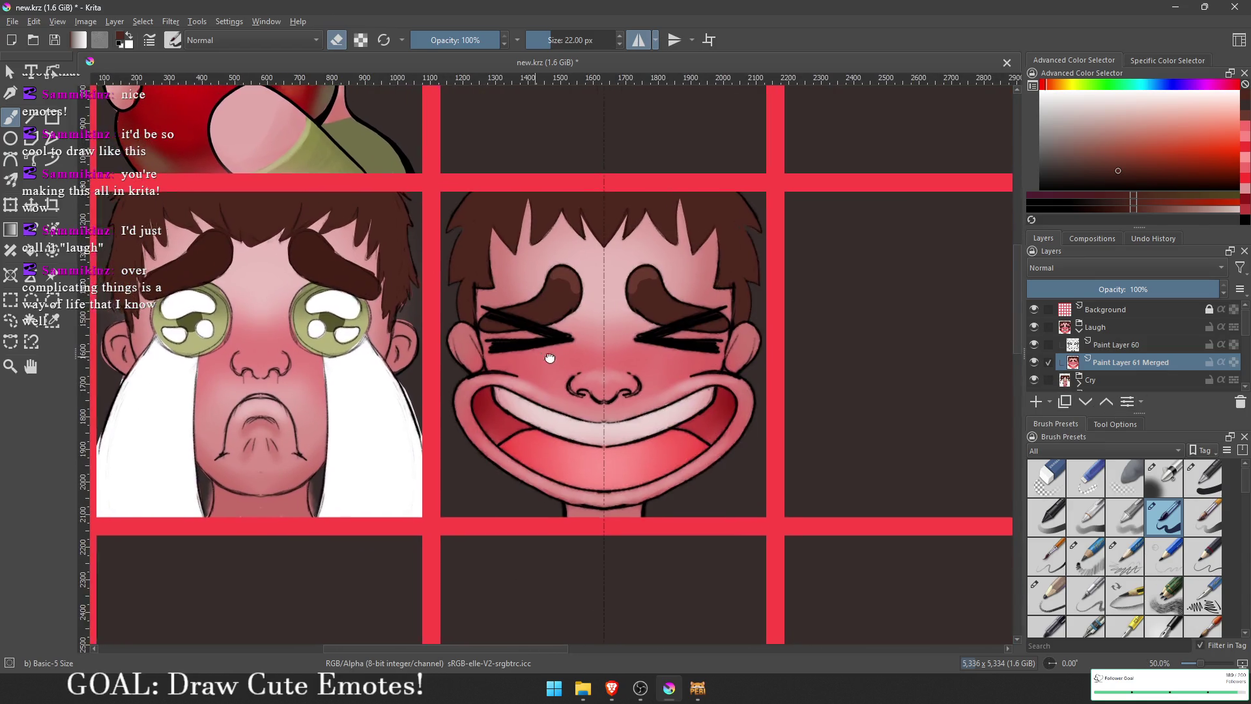
scroll(553, 354, "up", 1)
left_click(55, 41)
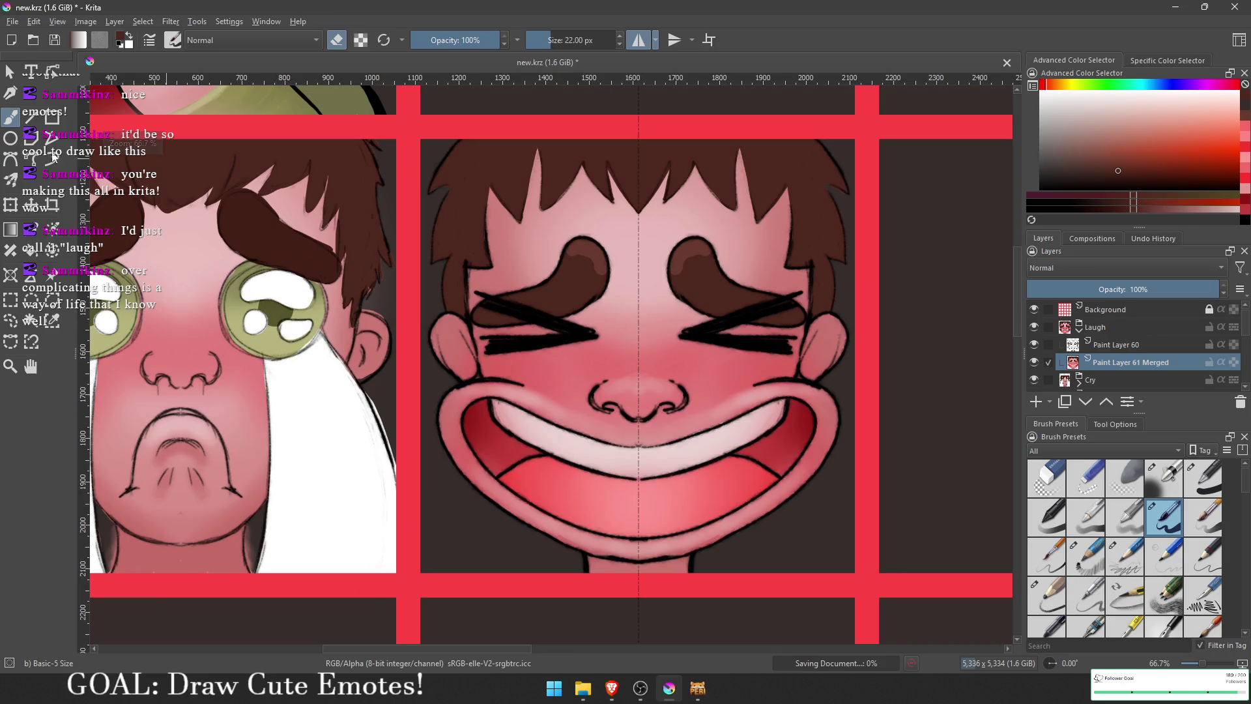
Step: Export over 1.png in Custom Emoji, confirming the overwrite and dismissing the resulting error
left_click(13, 22)
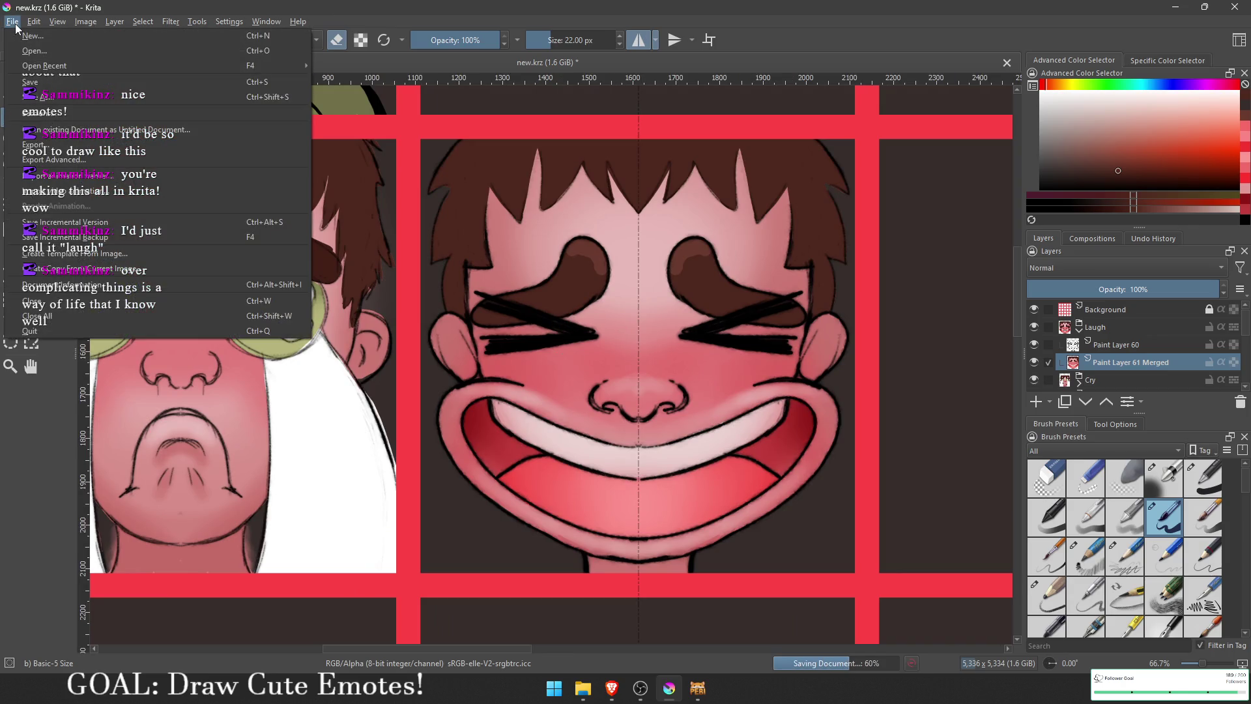
key("Escape")
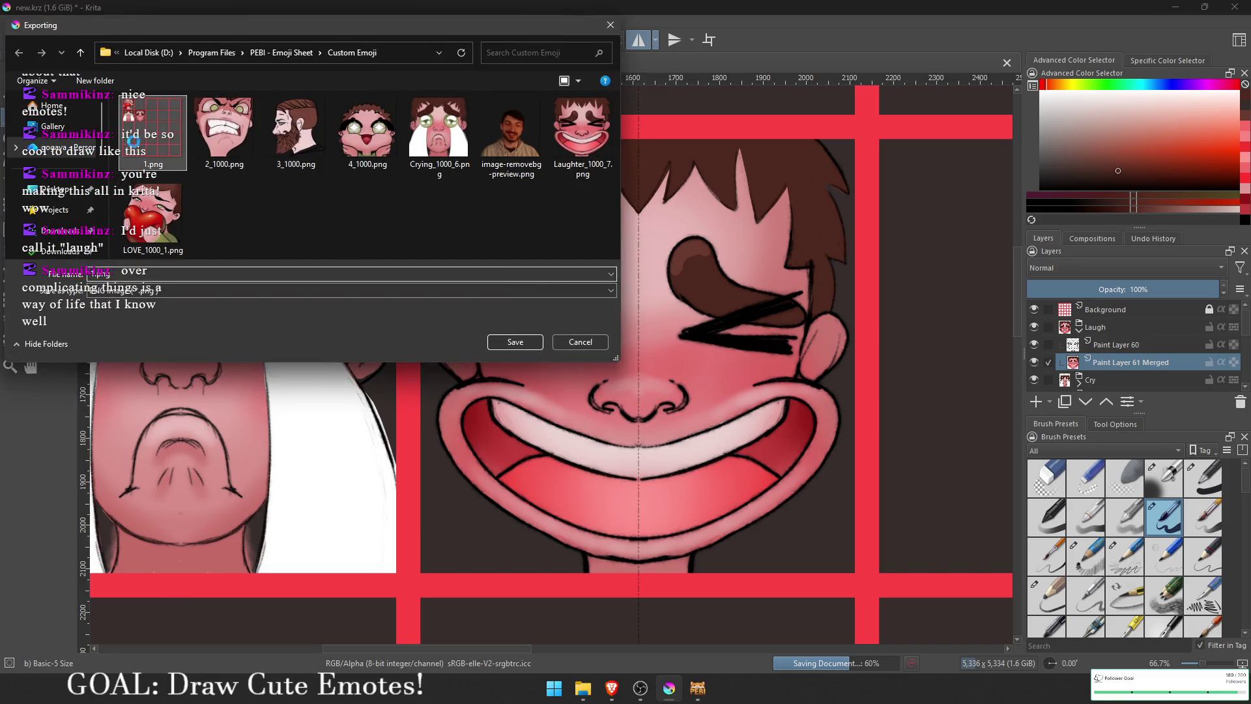
double_click(133, 141)
left_click(652, 342)
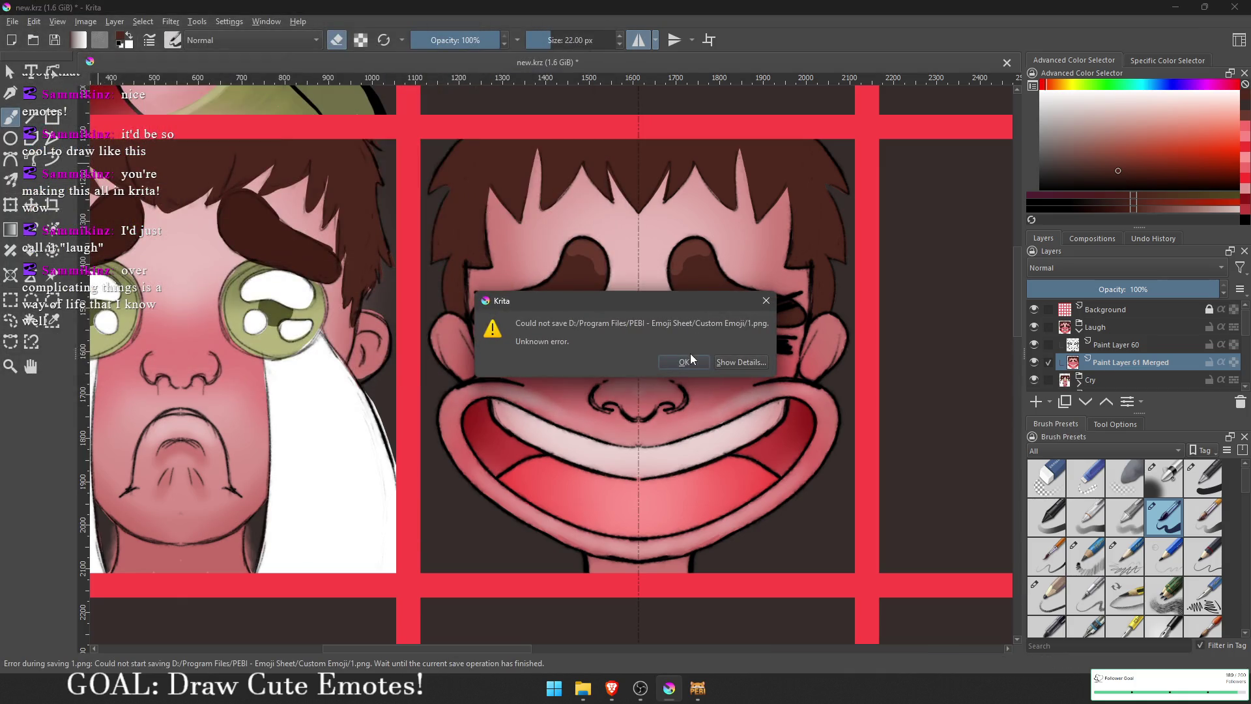
left_click(689, 357)
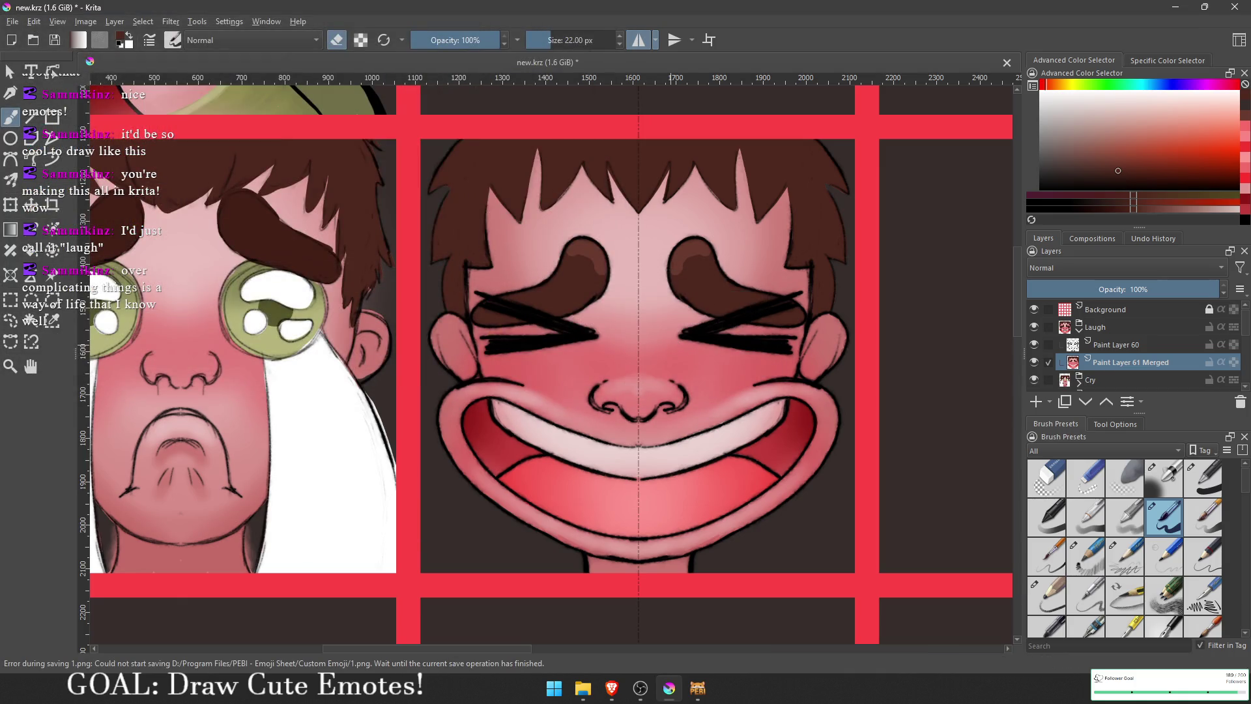
Step: Check the PEBI preview and view the Laugh emote at 100% zoom
left_click(695, 688)
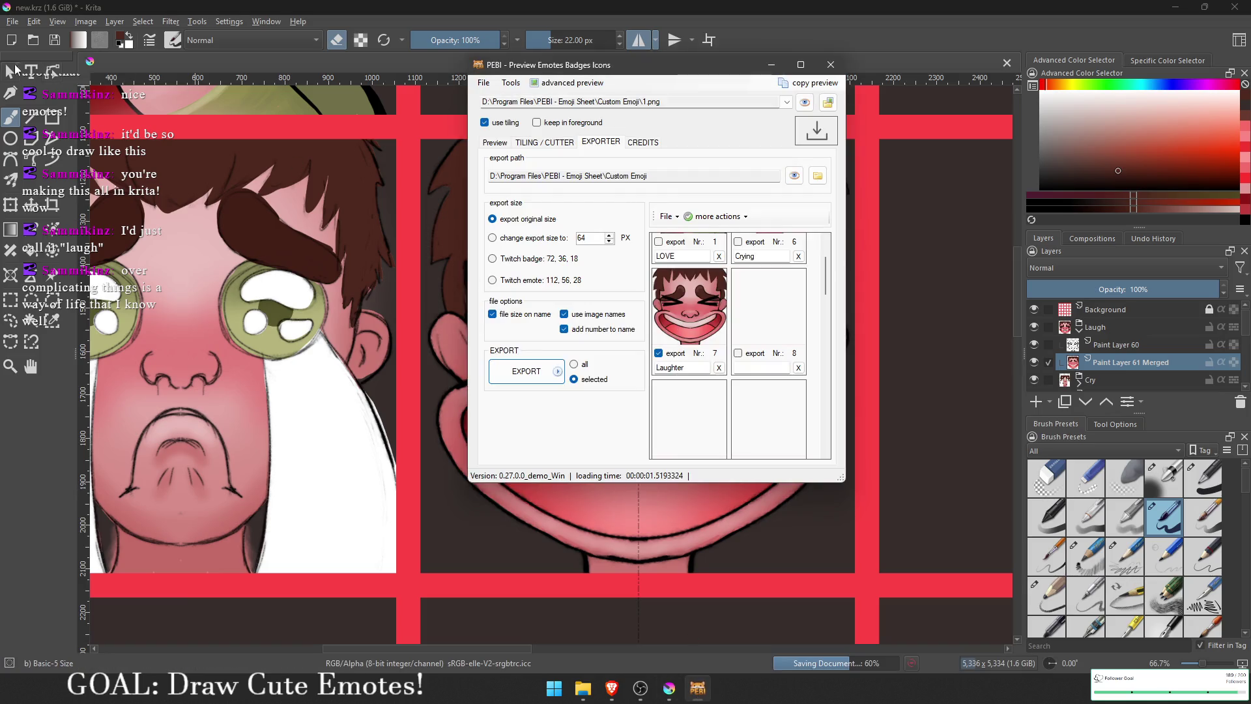
left_click(14, 22)
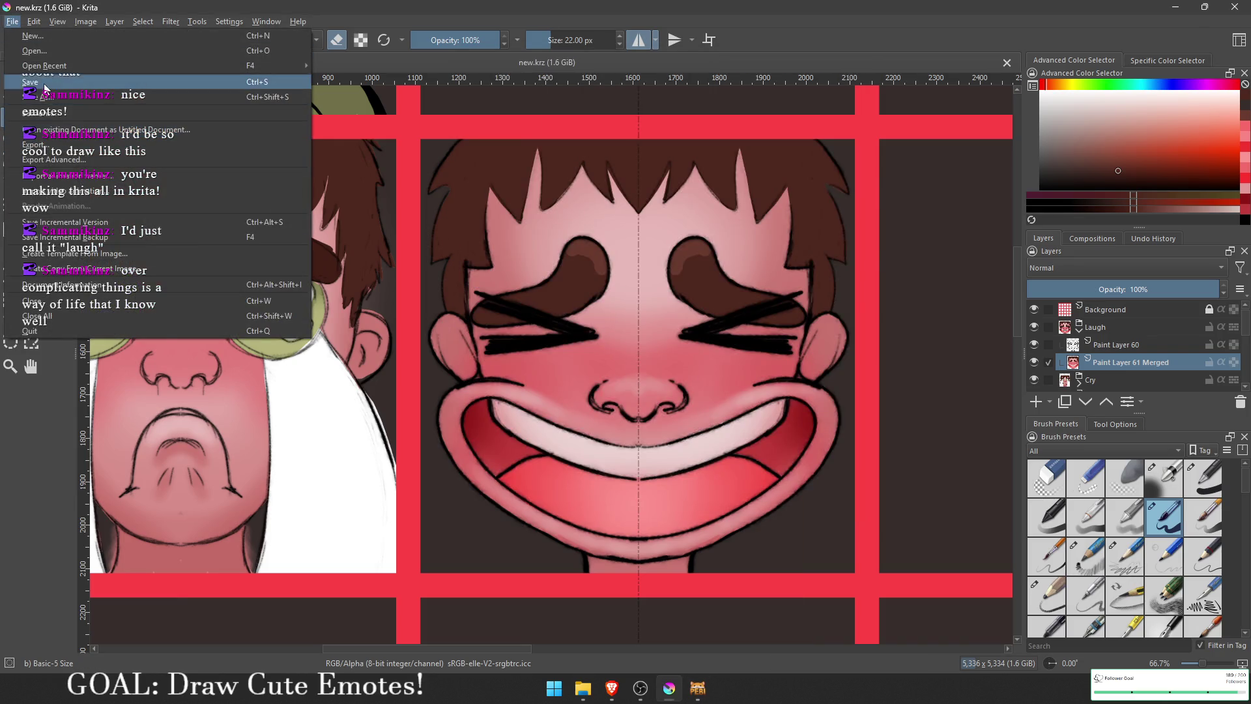
left_click(517, 428)
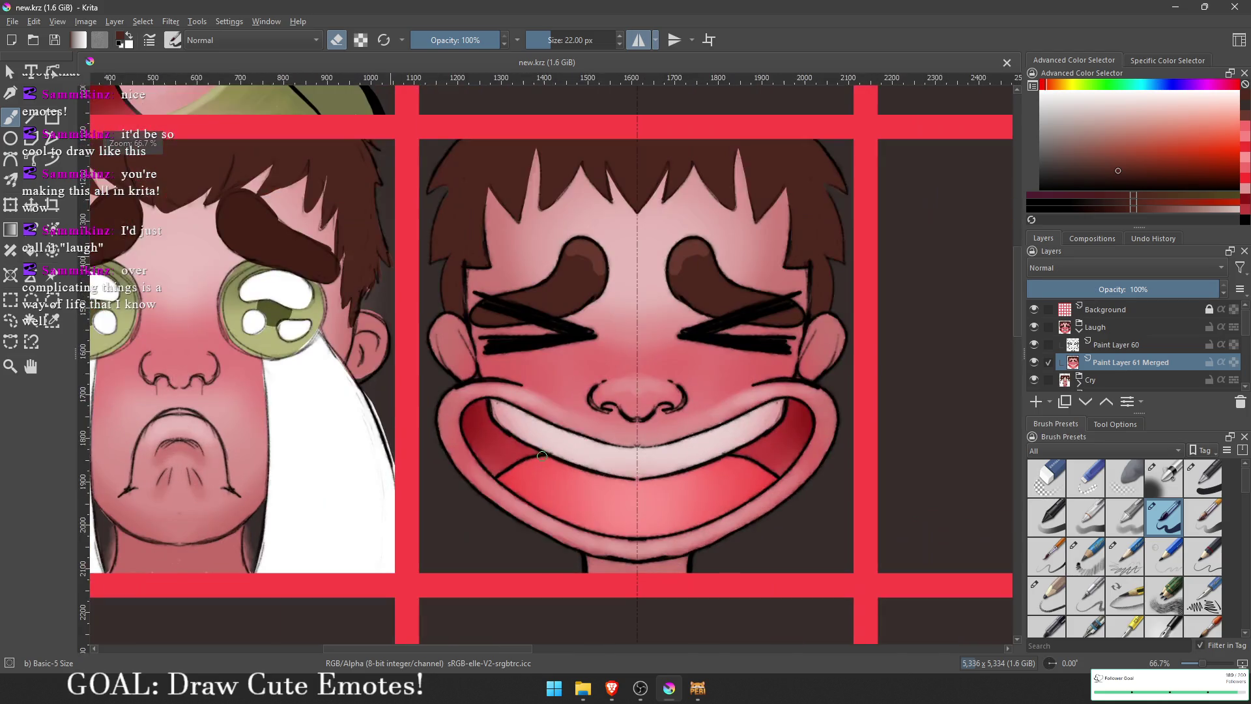
left_click_drag(535, 474, 513, 420)
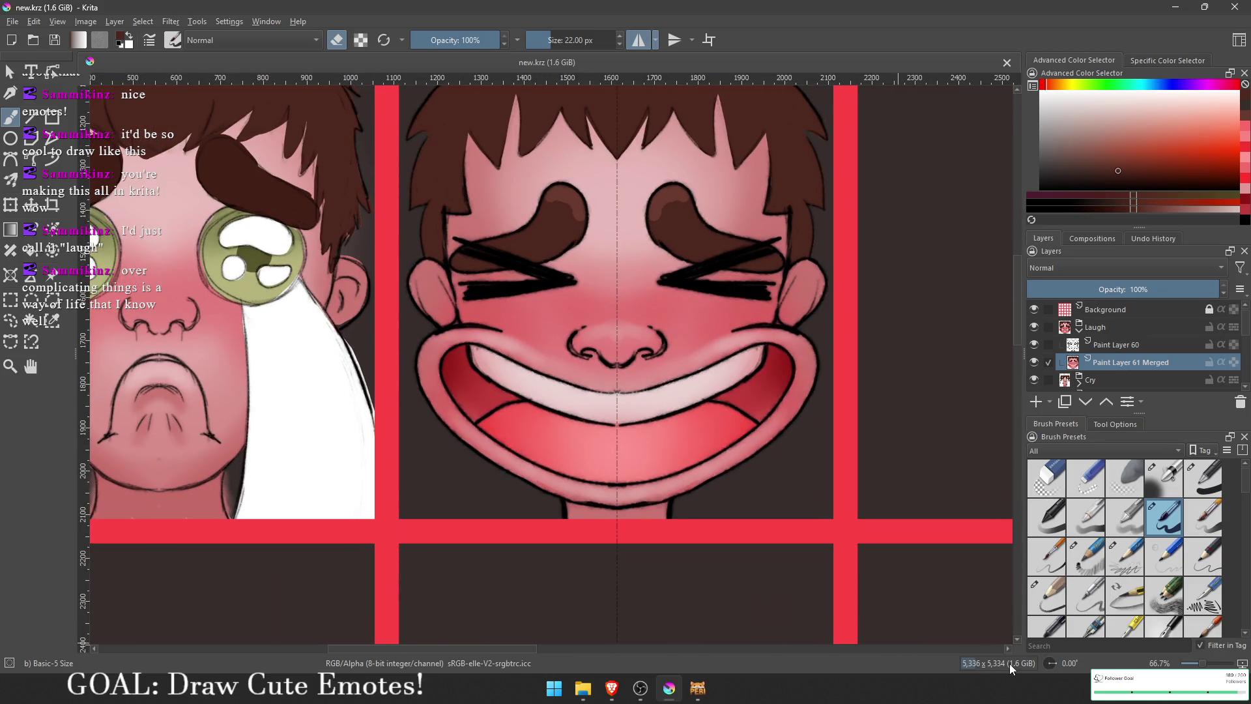
key("1")
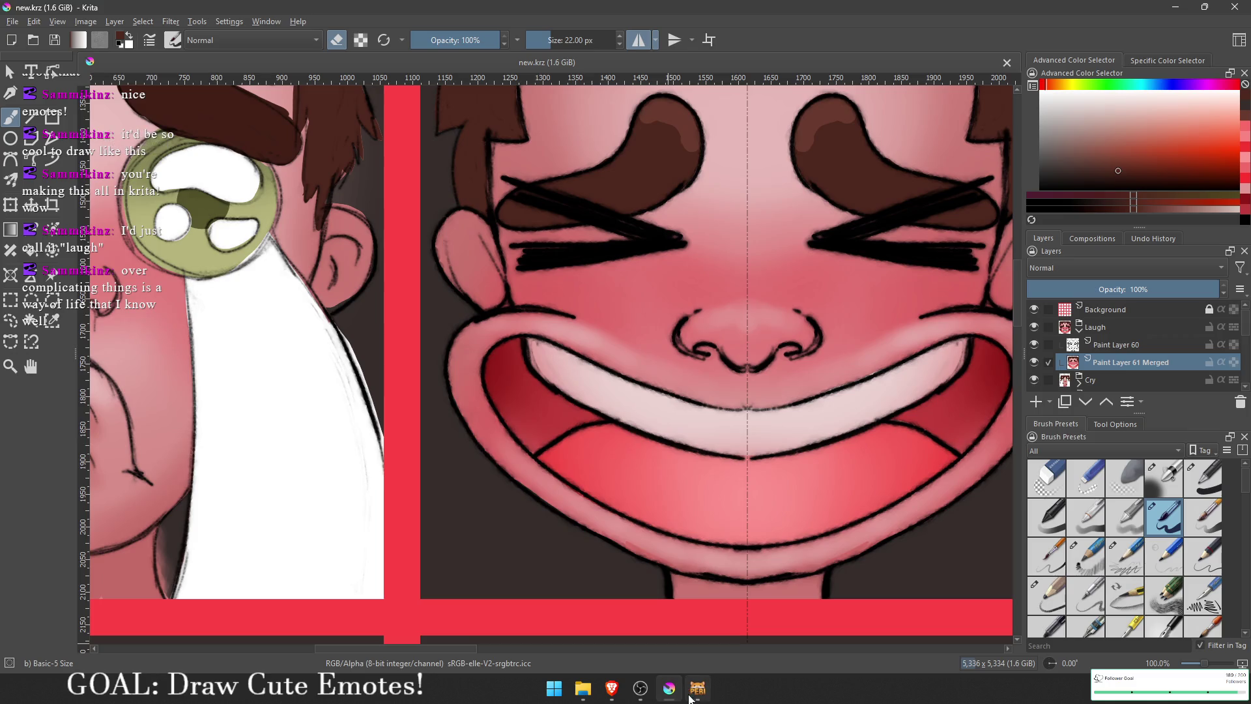
left_click(698, 697)
Step: Adjust the TILING / CUTTER settings to a 56 px border and 1000 tile size
left_click(556, 144)
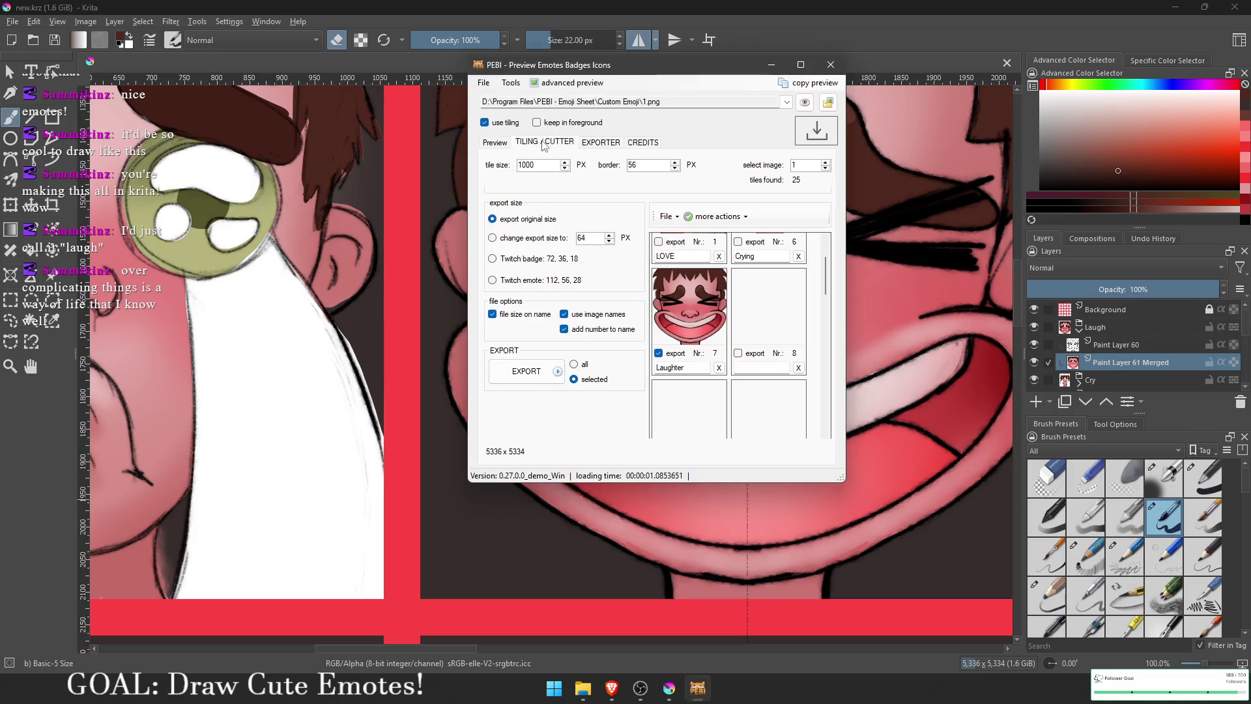
left_click(591, 149)
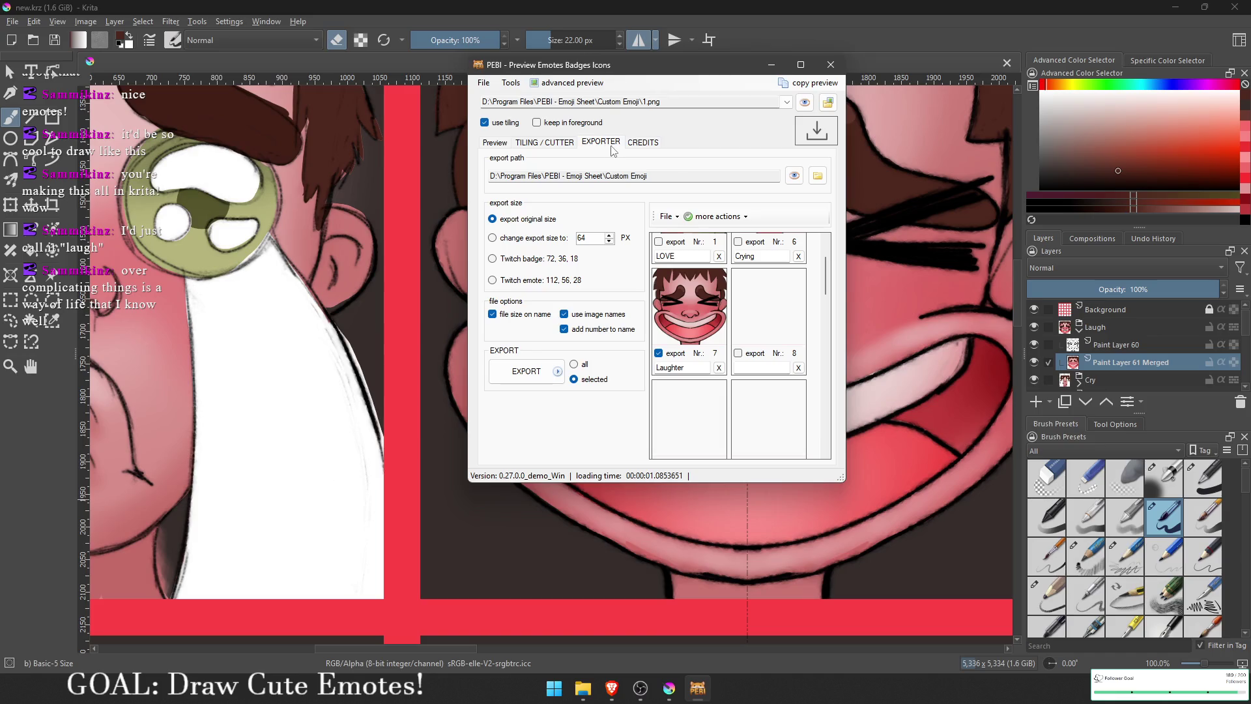
left_click(555, 145)
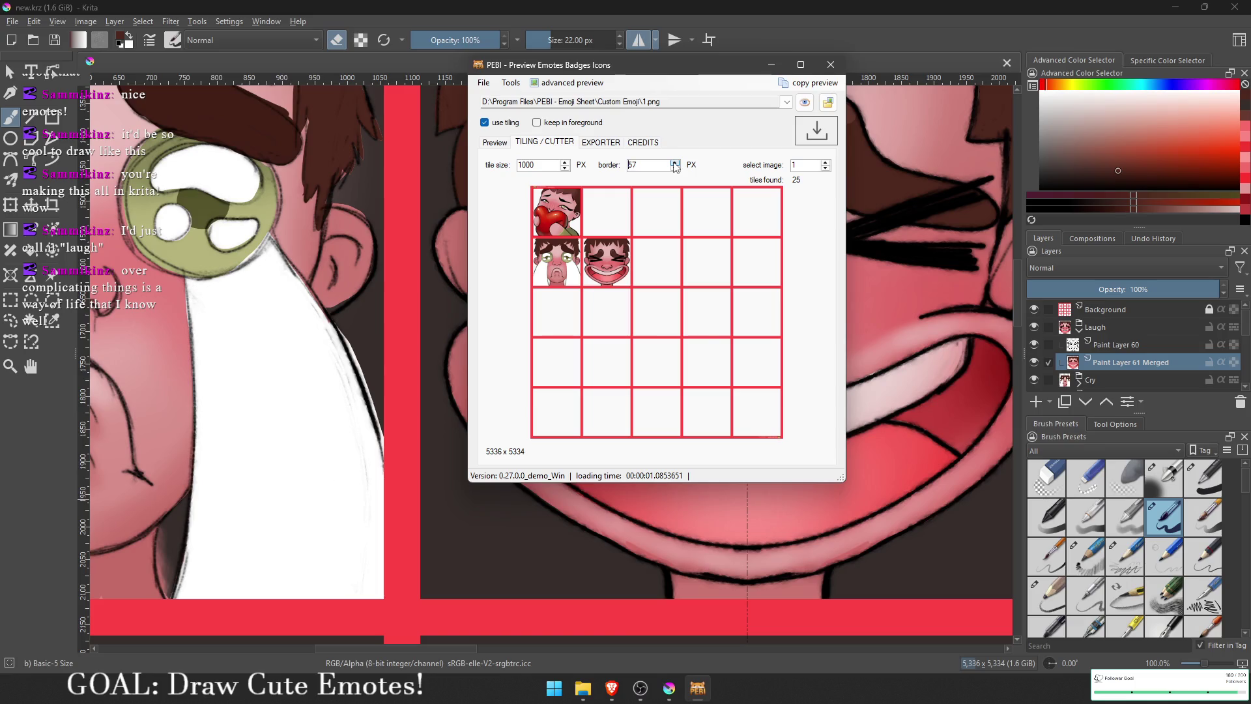
left_click(590, 146)
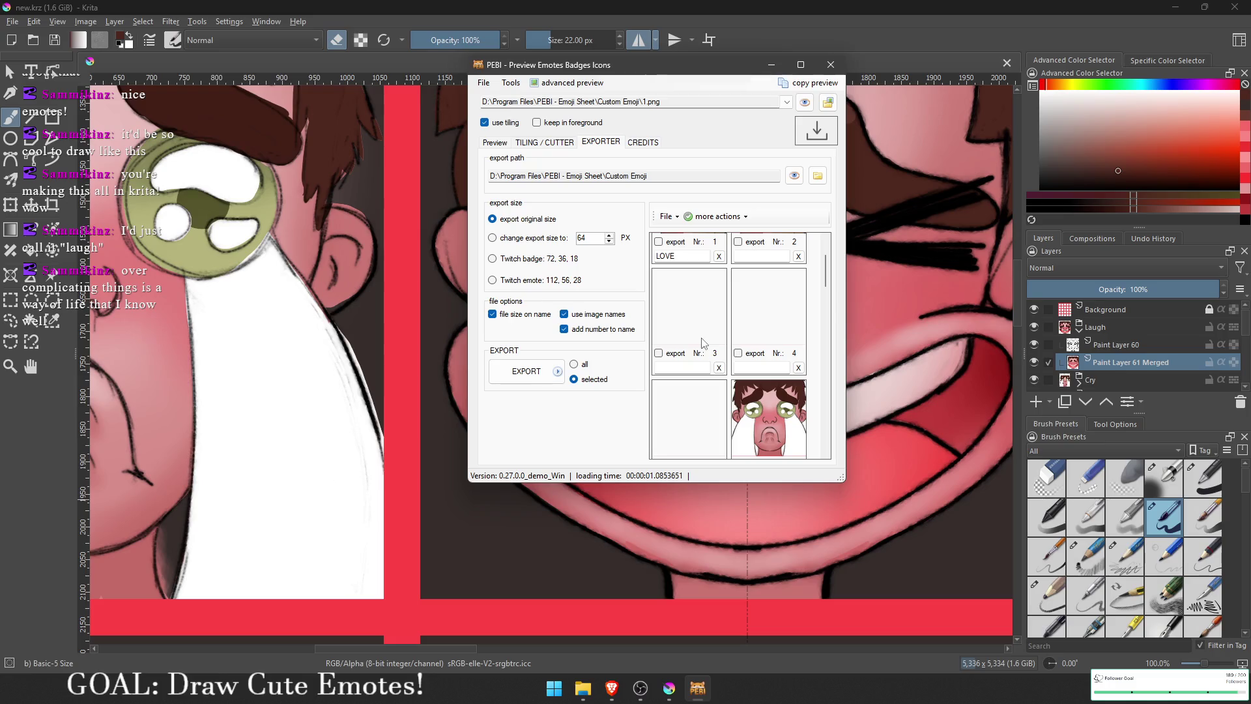
scroll(690, 306, "down", 3)
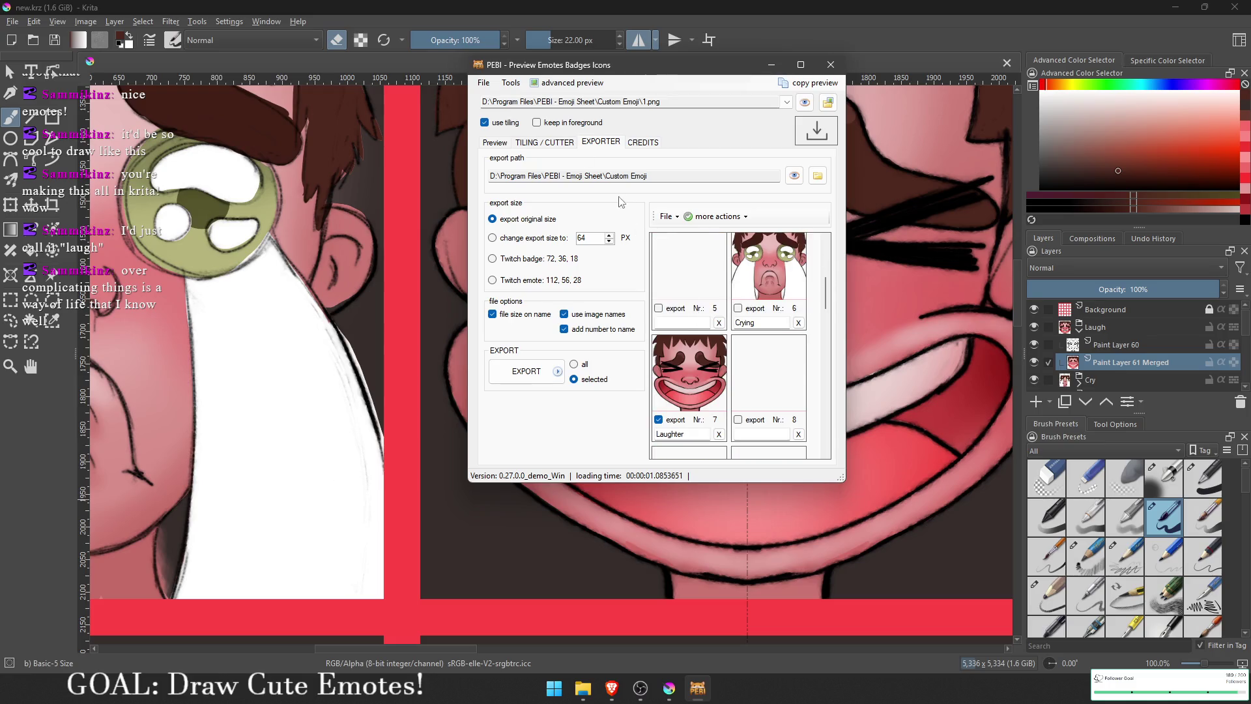
left_click(572, 143)
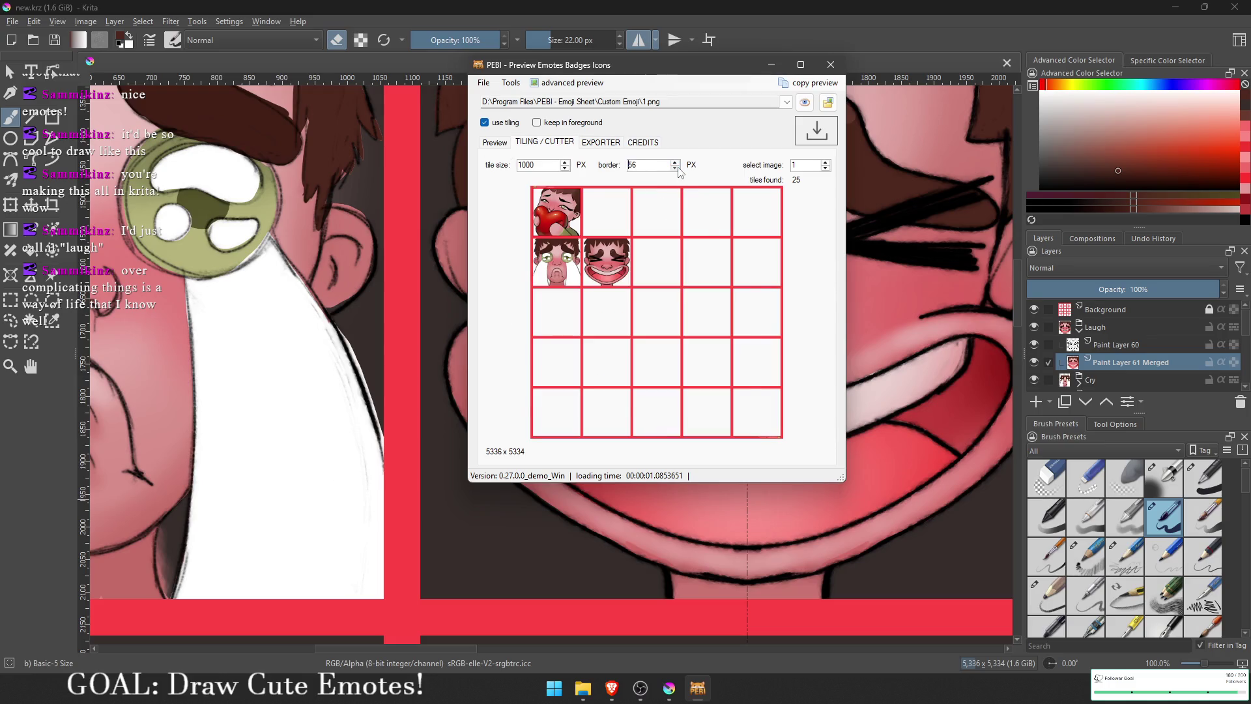
left_click(676, 168)
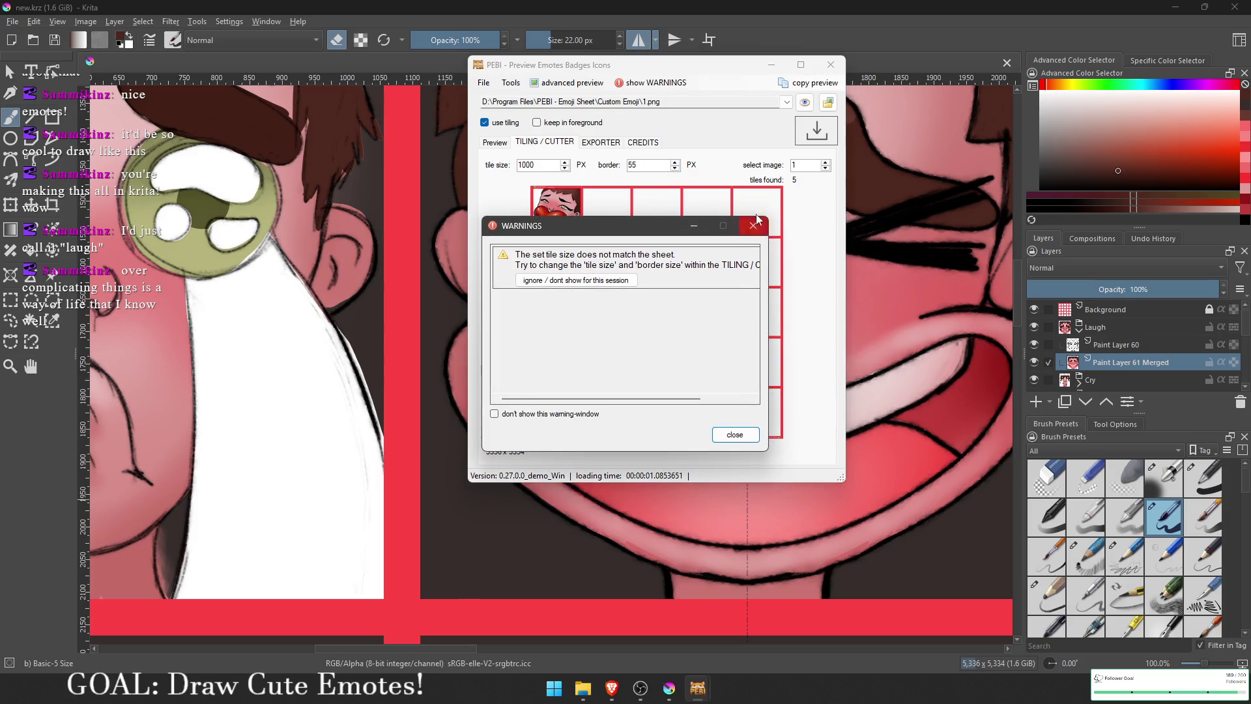
left_click(754, 224)
left_click(600, 142)
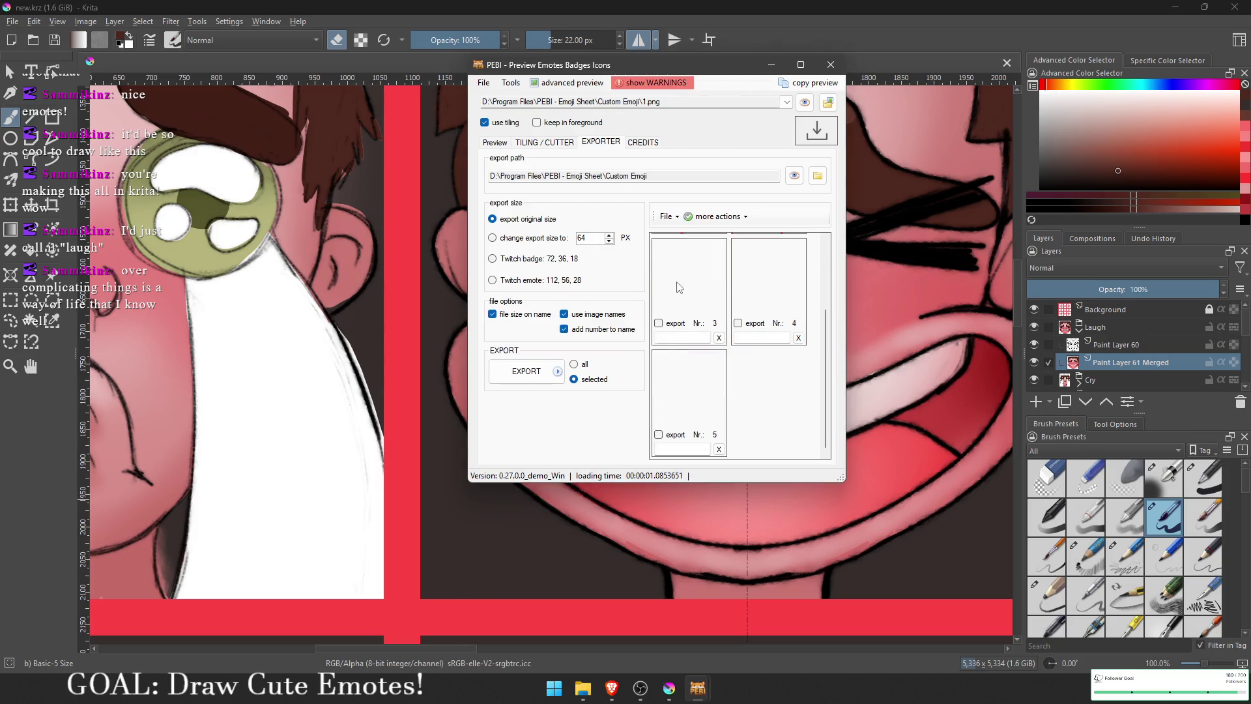
left_click(544, 142)
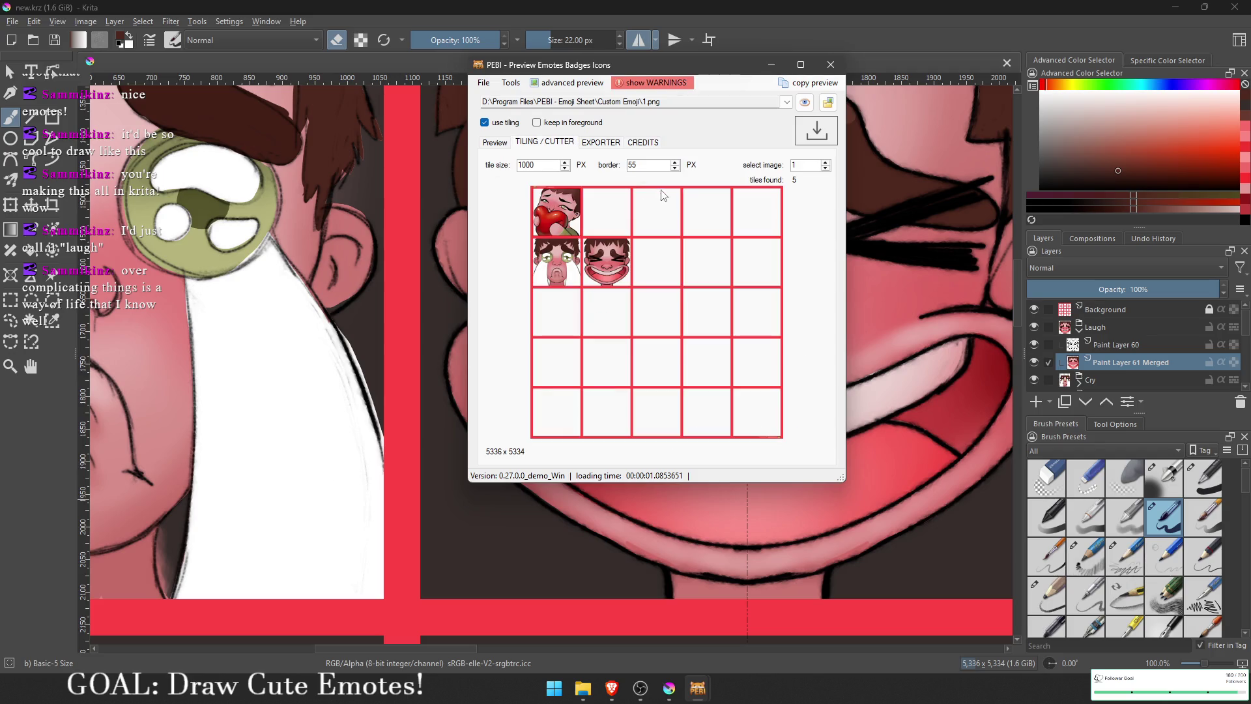
left_click(675, 163)
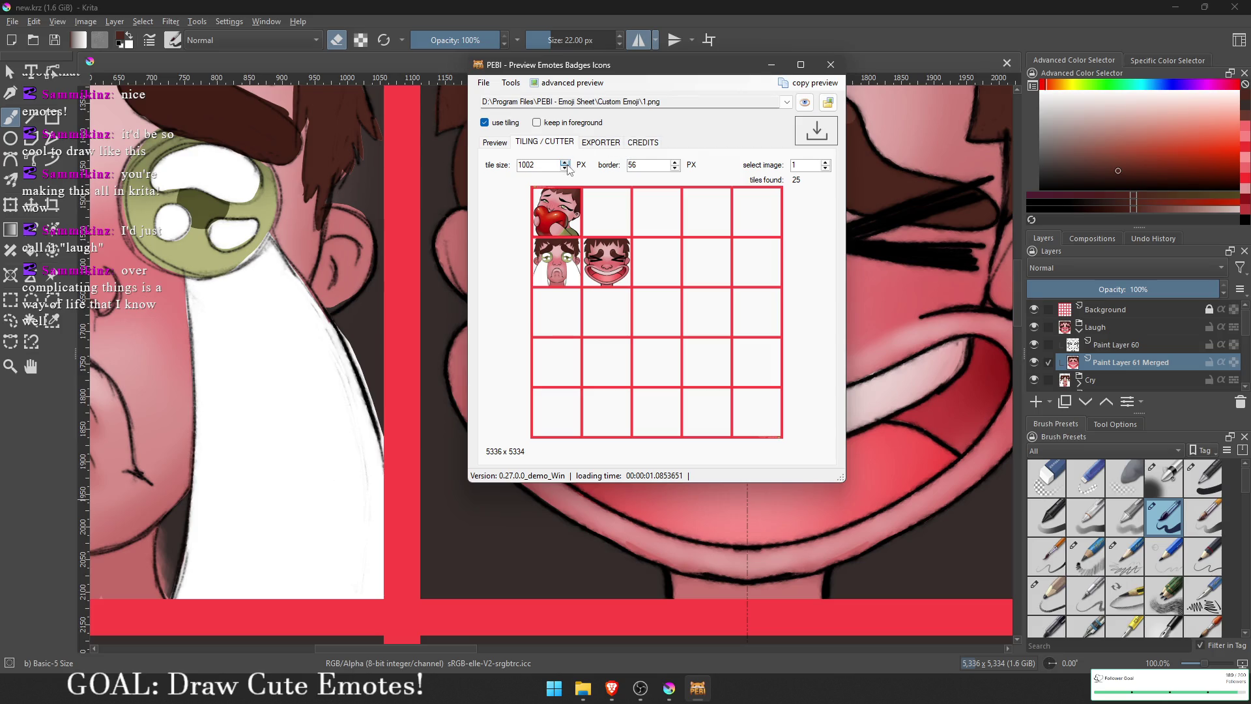
left_click(564, 168)
left_click(565, 168)
Step: Export the checked Laugh emote, confirming overwrite of existing files in the export folder
left_click(587, 147)
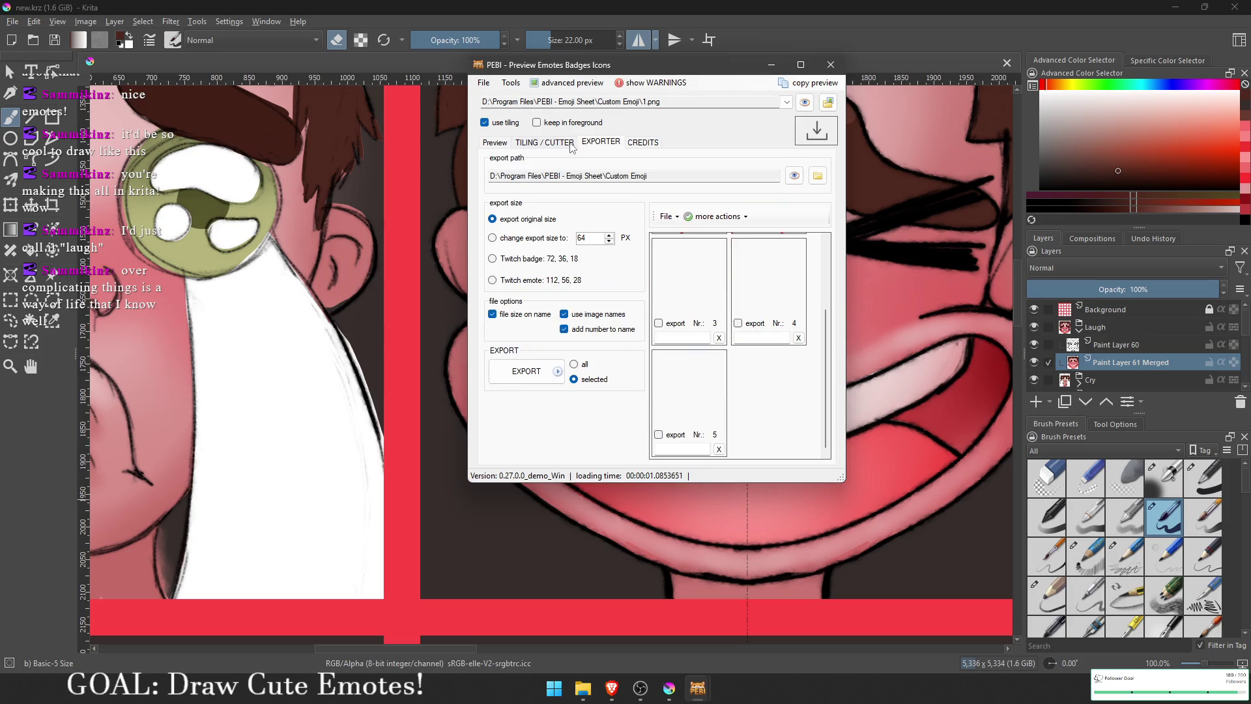
left_click(542, 142)
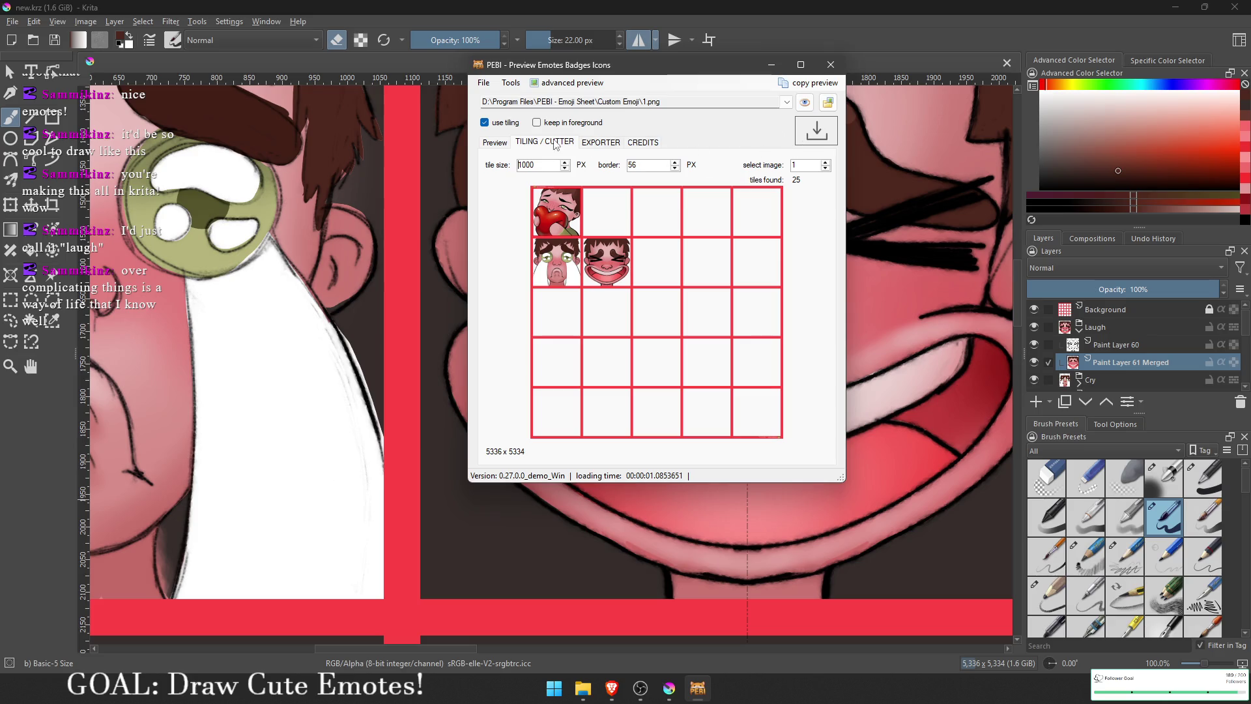
left_click(599, 143)
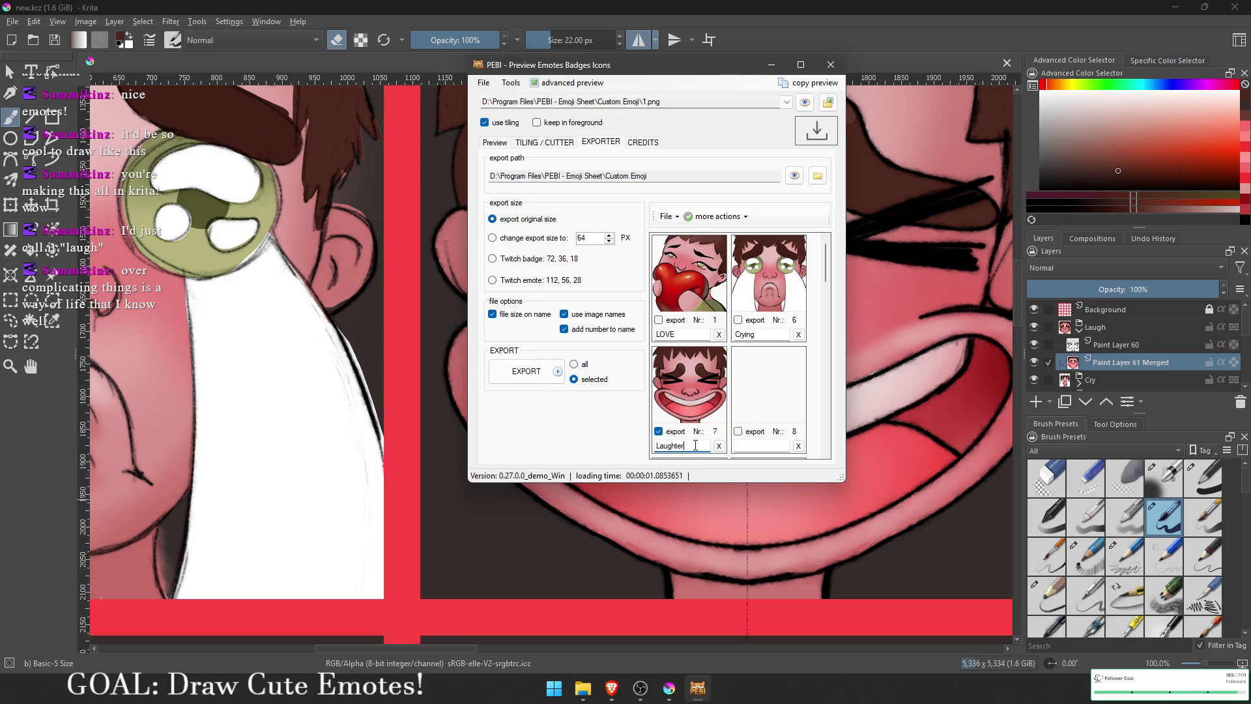
left_click(526, 371)
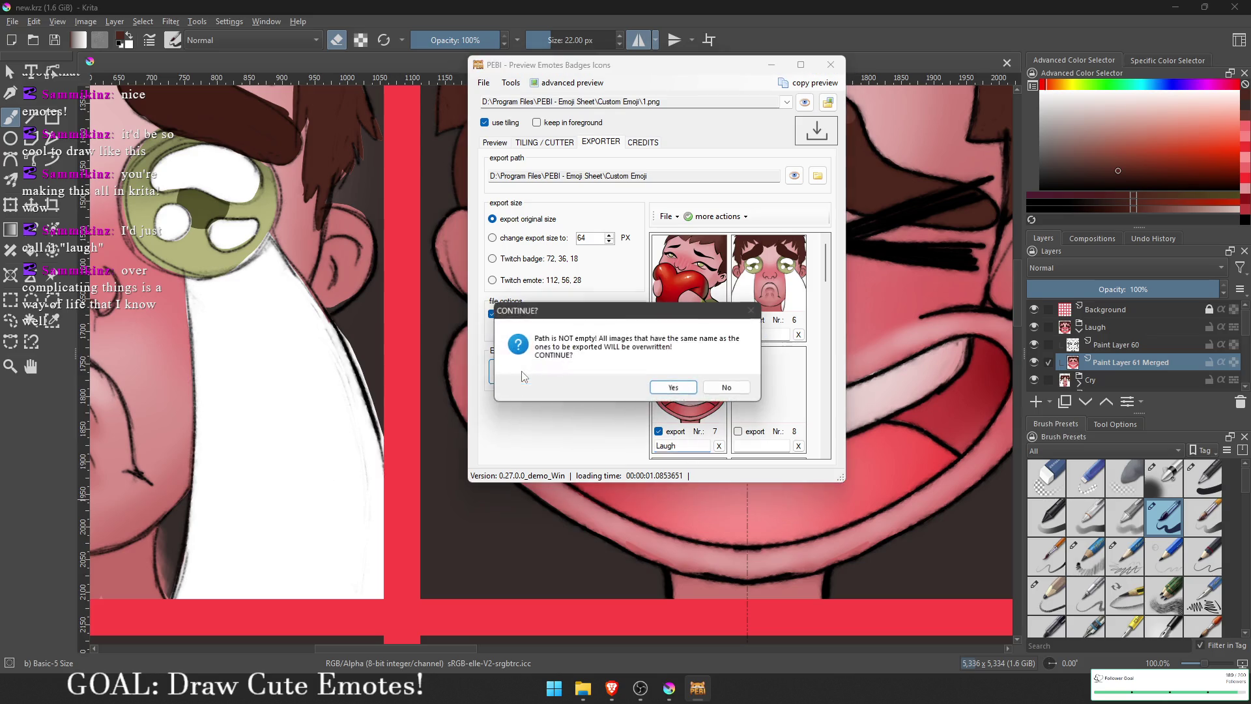
left_click(658, 391)
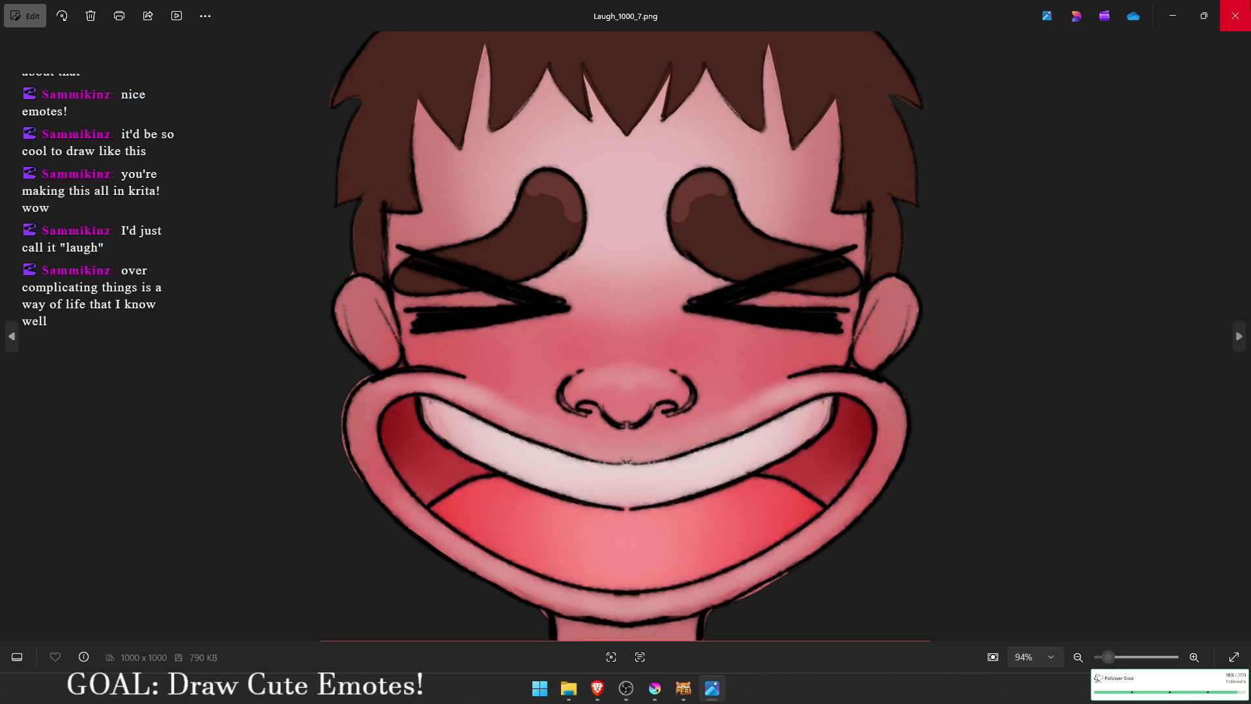
Step: Compare the next exported Laugh image, then close Photos
left_click(1248, 5)
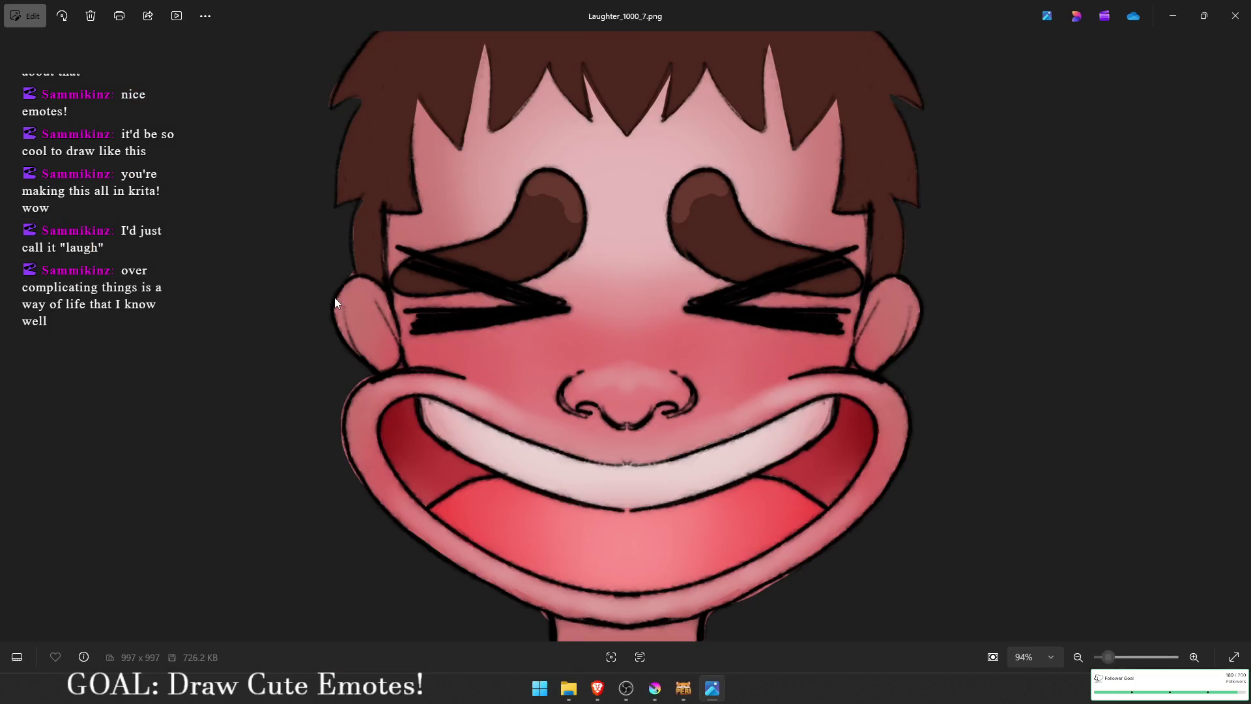
left_click(1235, 16)
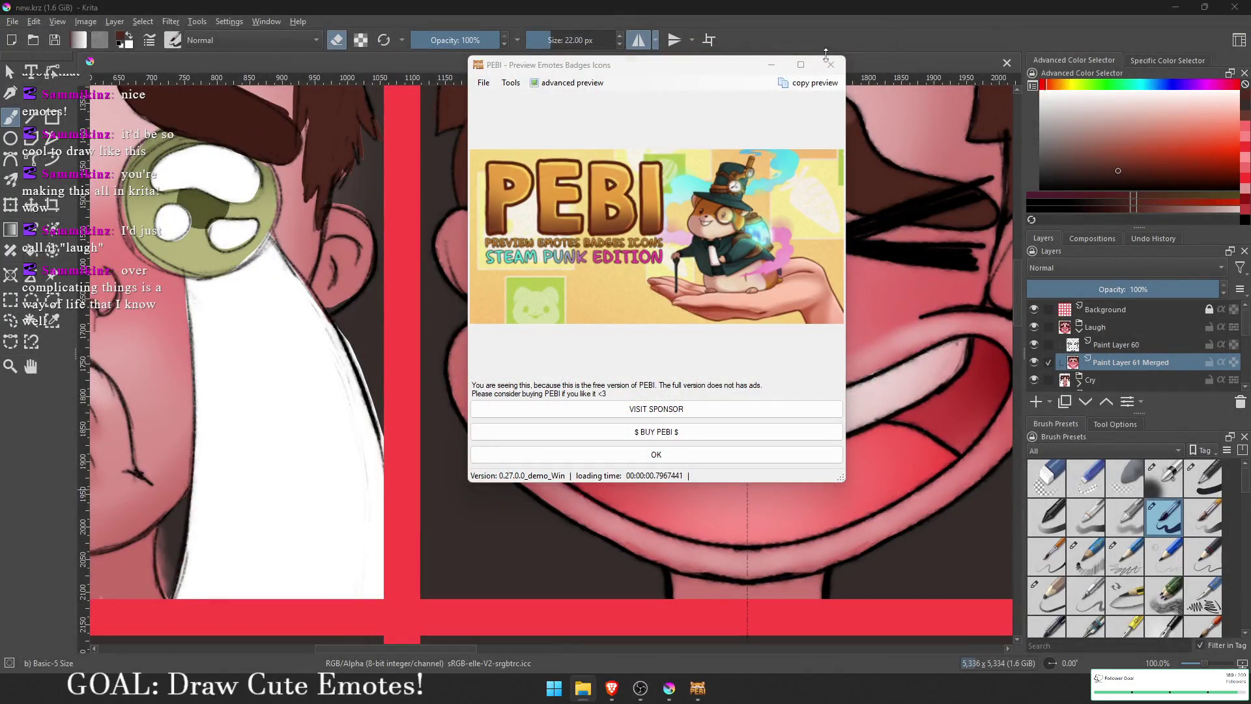
Step: Move PEBI aside, zoom out, and hide the dark background layer Paint Layer 1
left_click(770, 65)
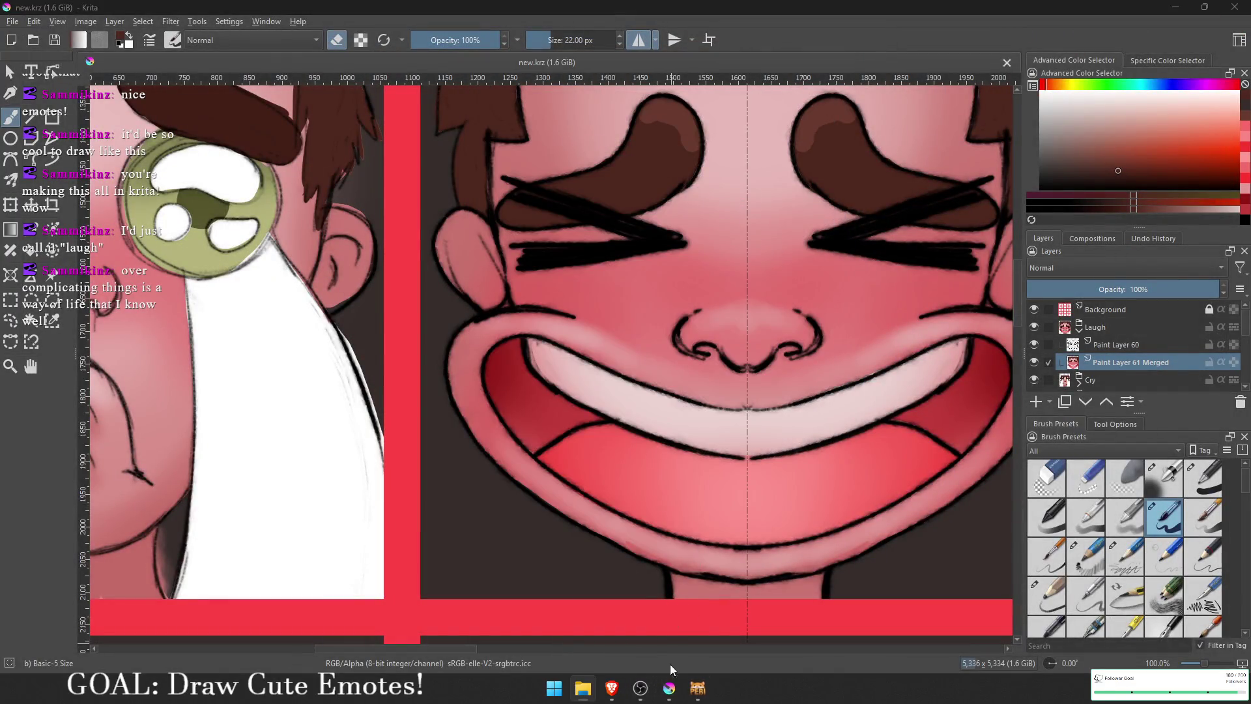
scroll(629, 395, "down", 4, "ctrl")
scroll(1059, 368, "down", 3)
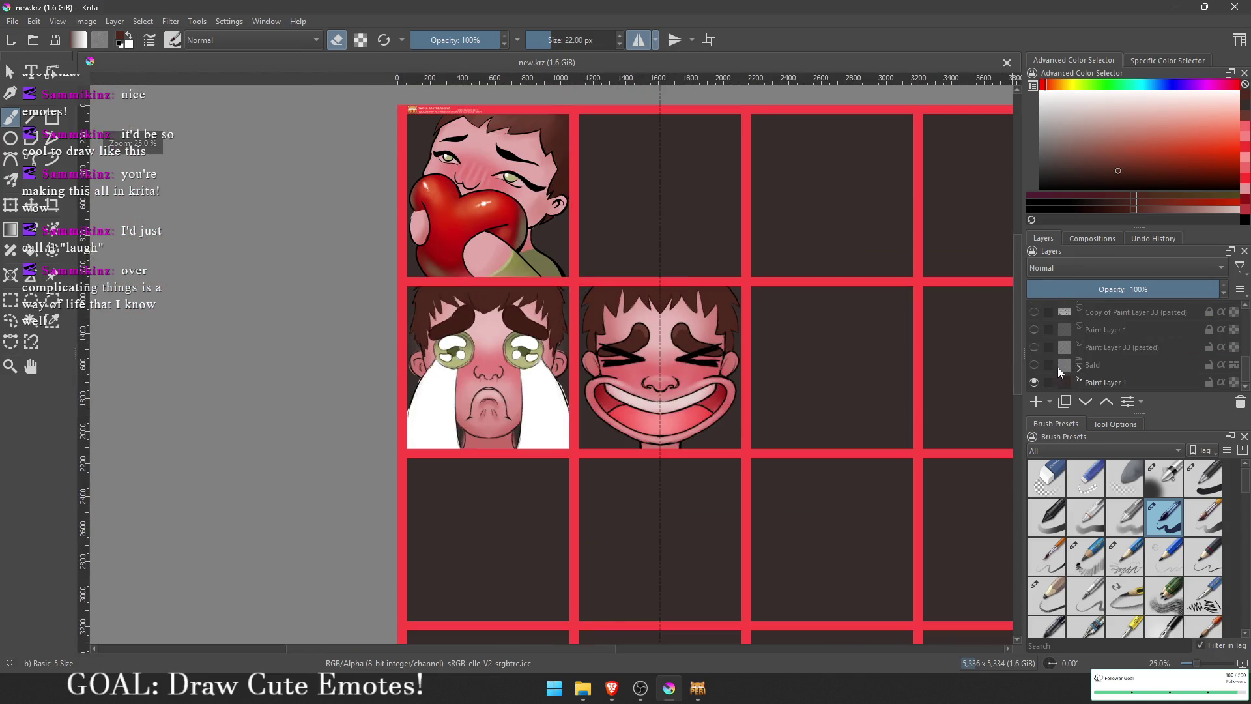
left_click(1034, 383)
Step: Save the sheet as a PNG via Save As, accept the PNG options, and minimize Krita
left_click(13, 21)
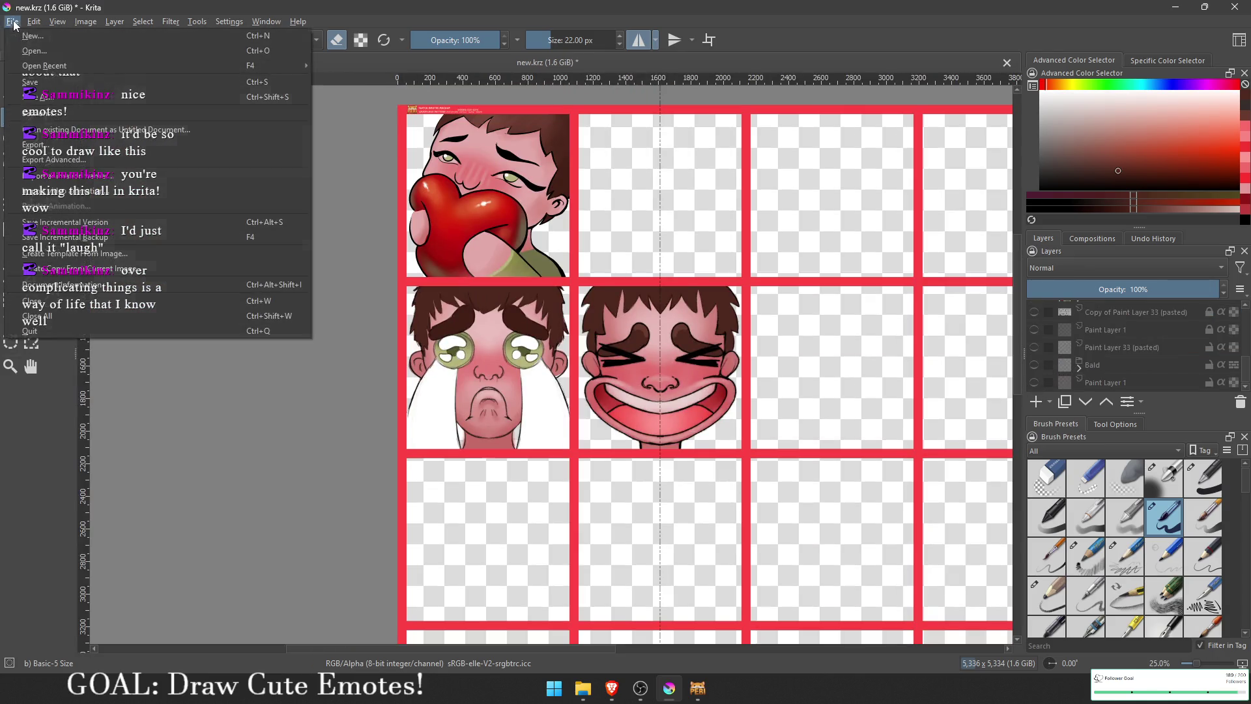
left_click(73, 98)
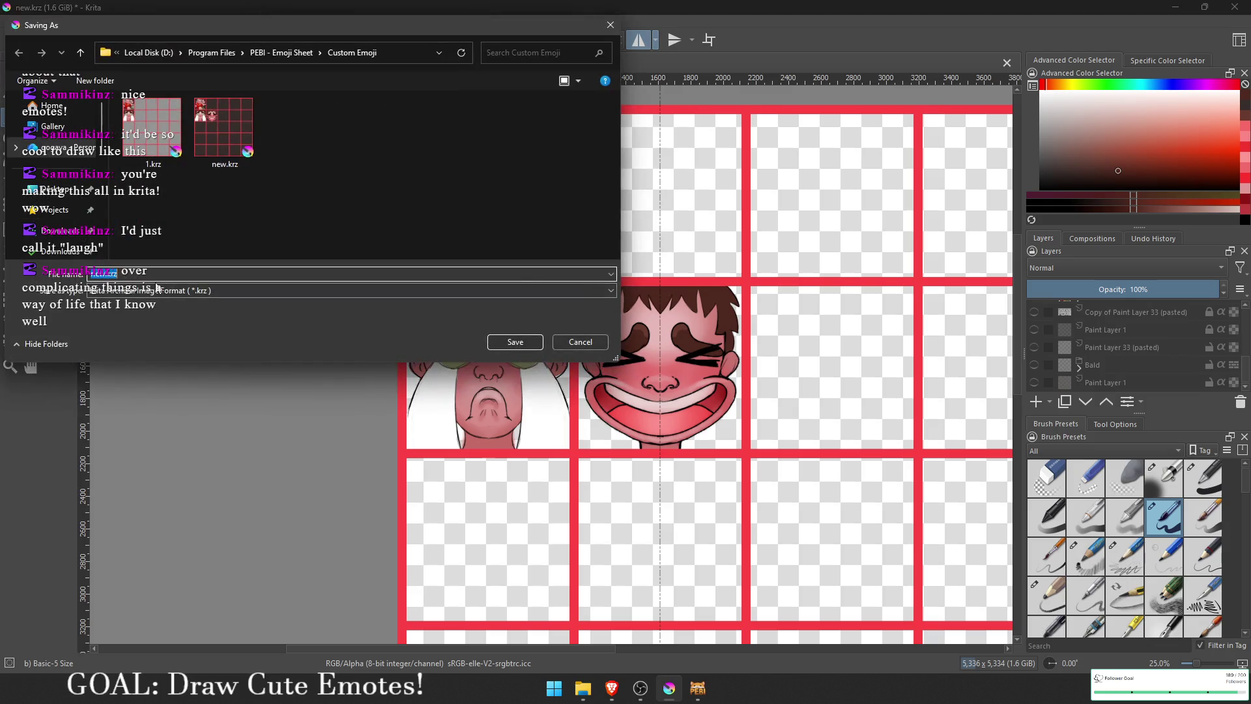
left_click(225, 293)
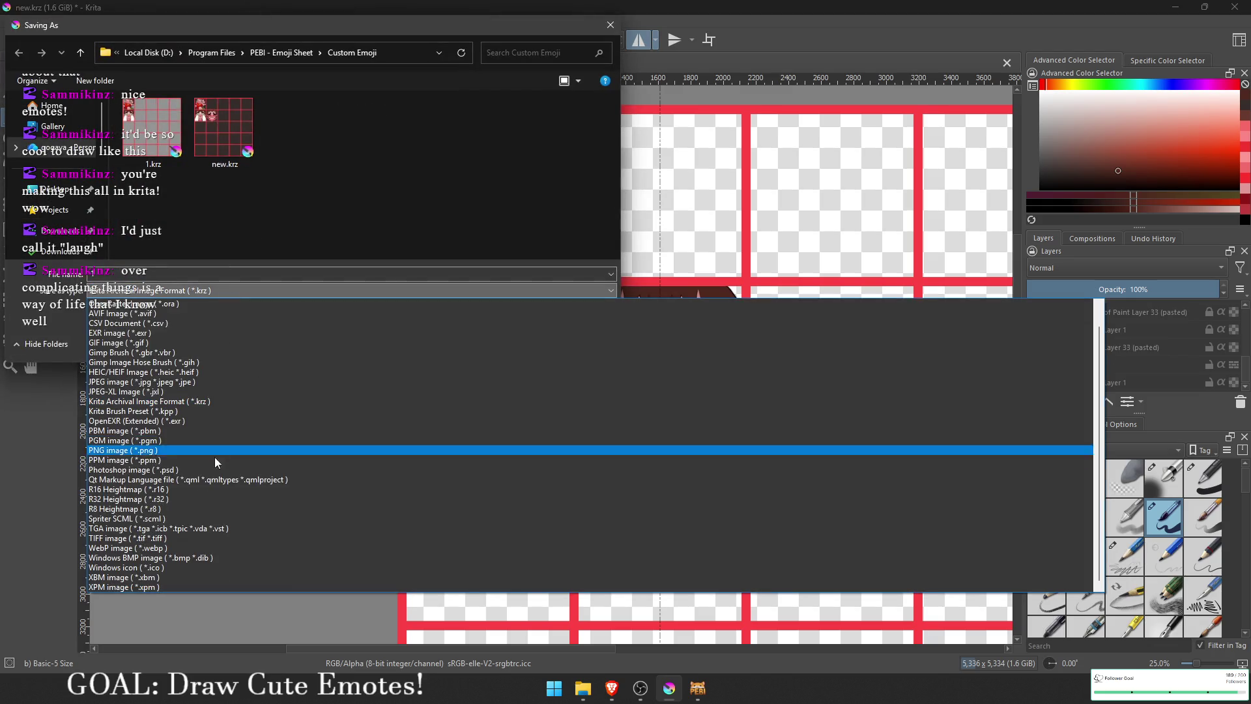
left_click(200, 449)
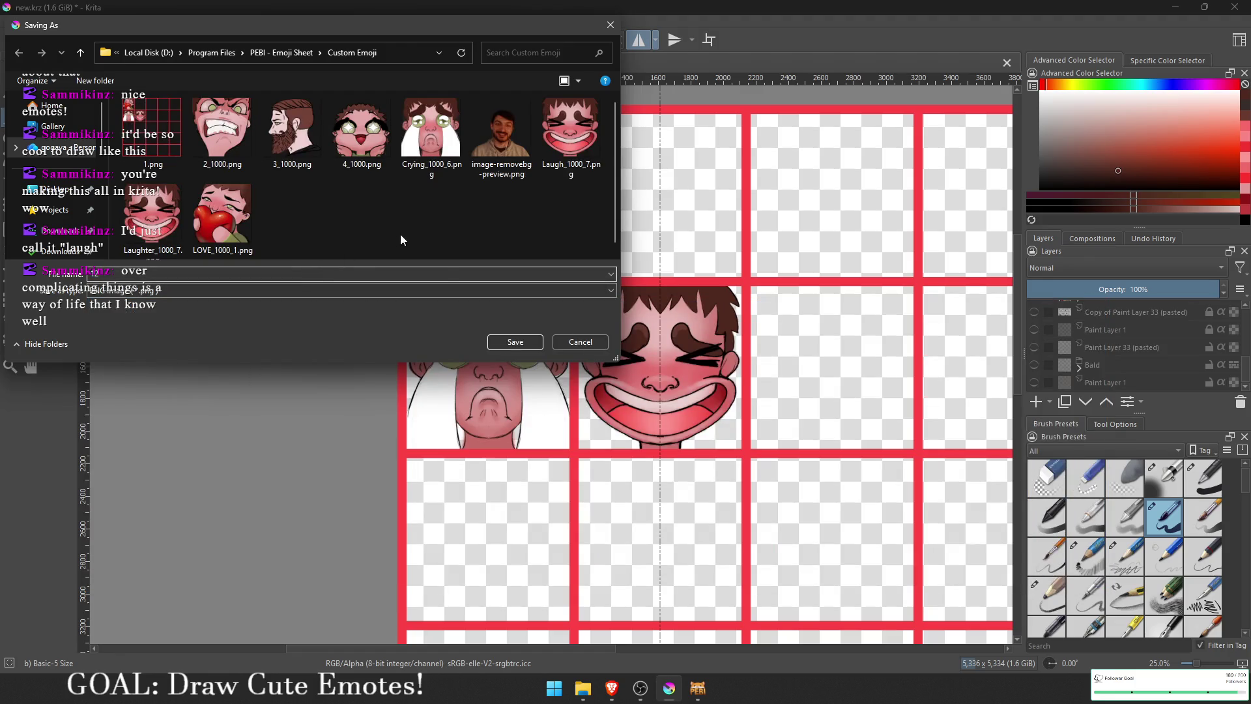
left_click(515, 340)
left_click(690, 484)
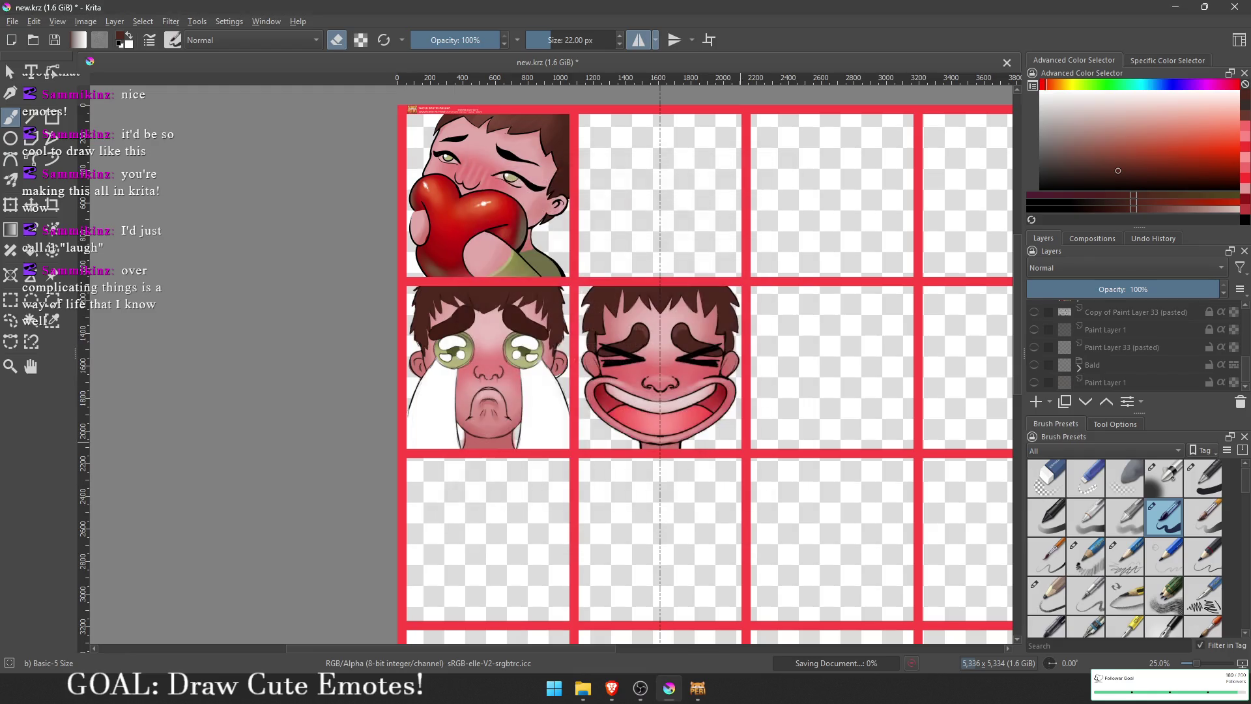
left_click(1175, 8)
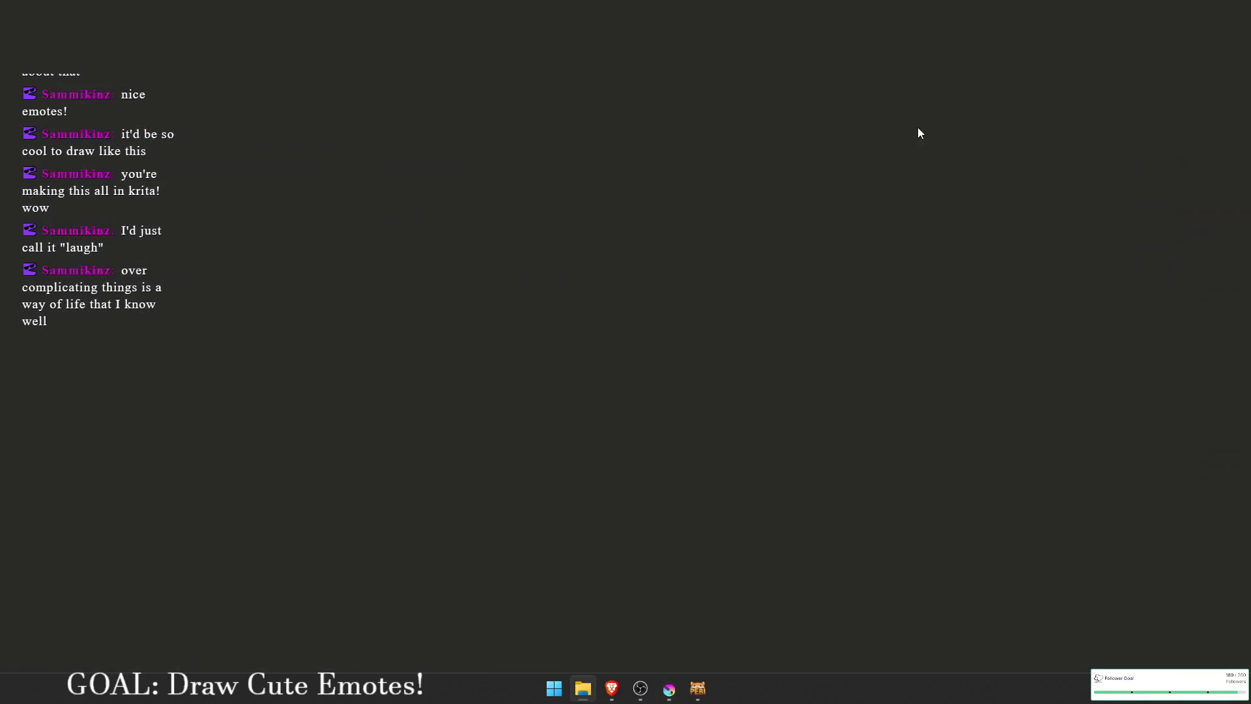
Step: Bring PEBI back, dismiss the free-version ad, and cancel the export folder picker
left_click(697, 687)
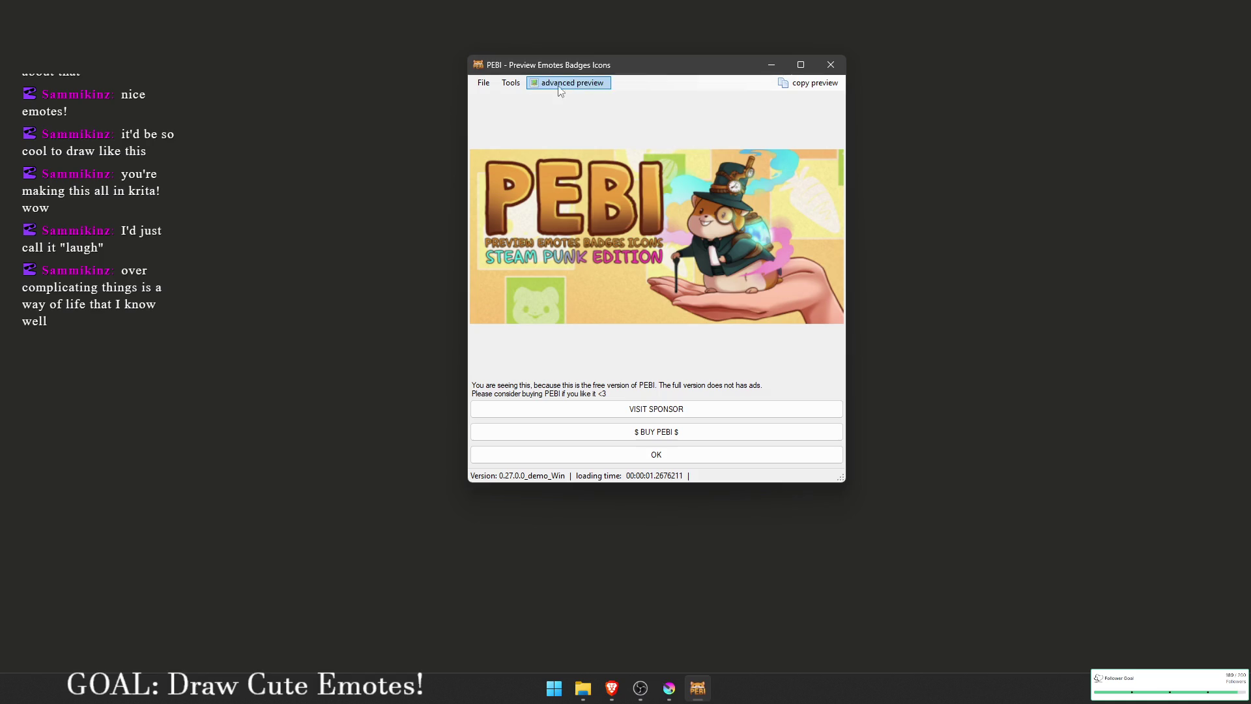
left_click(658, 454)
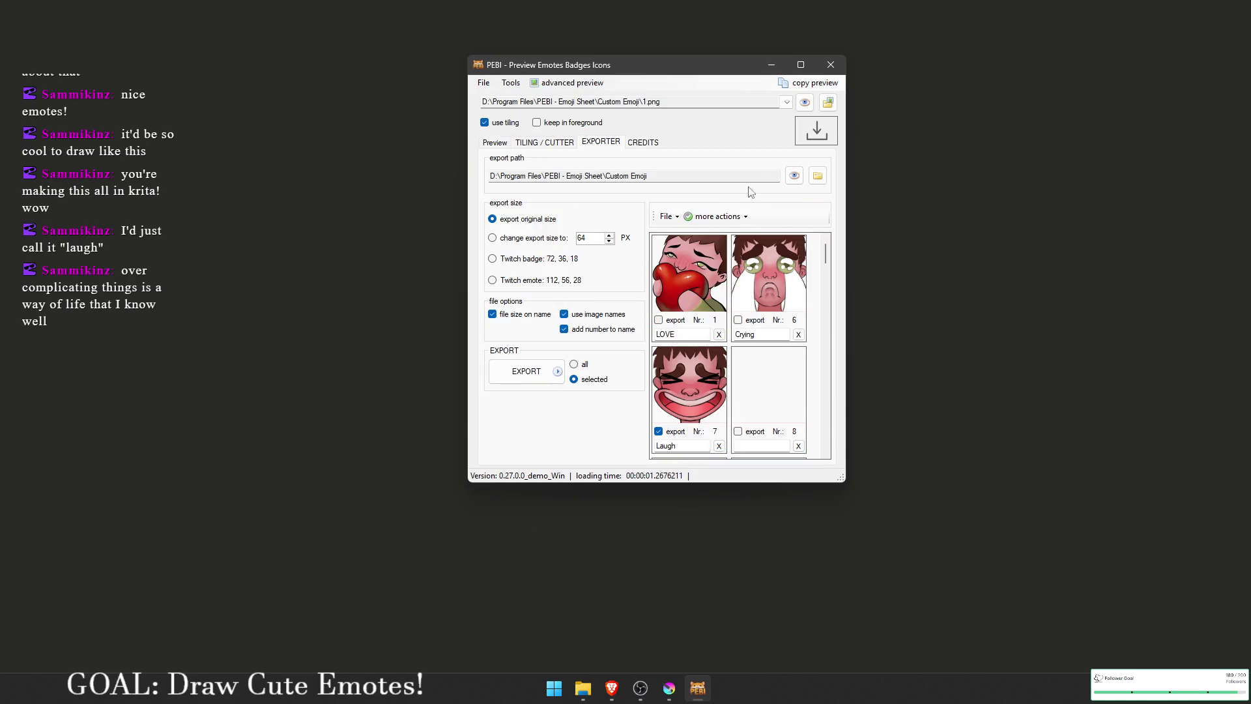
left_click(817, 175)
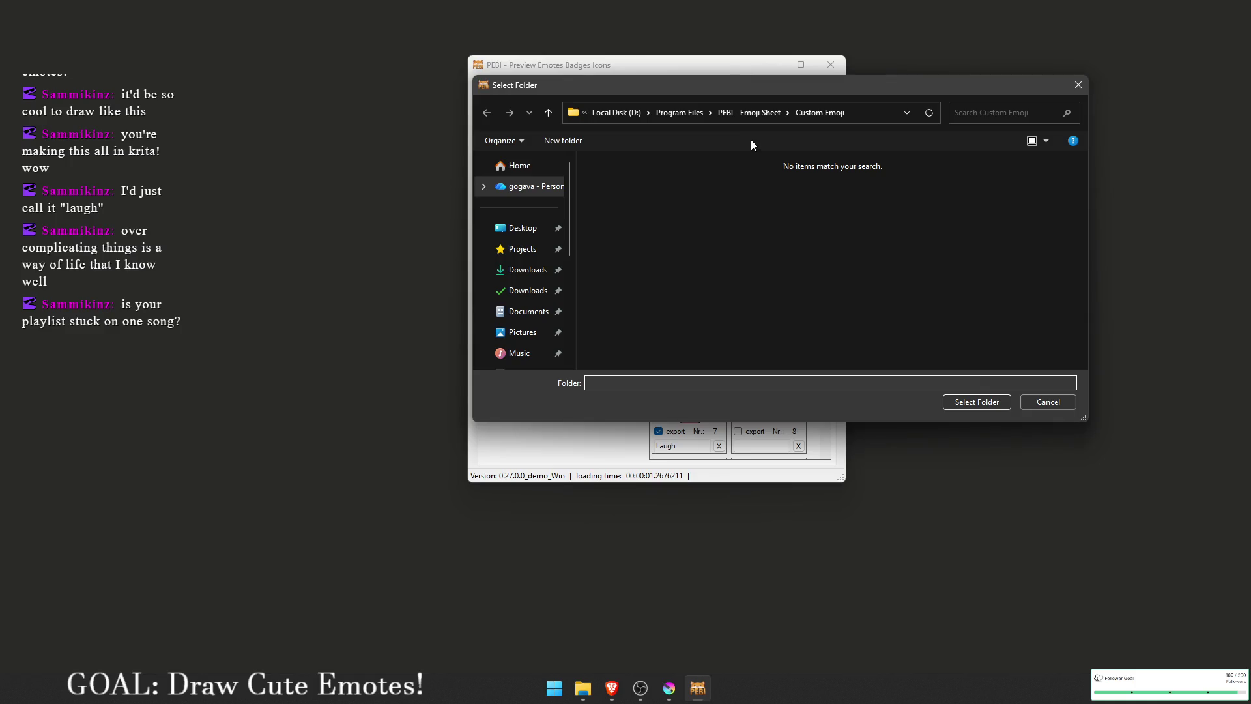
left_click_drag(771, 86, 501, 209)
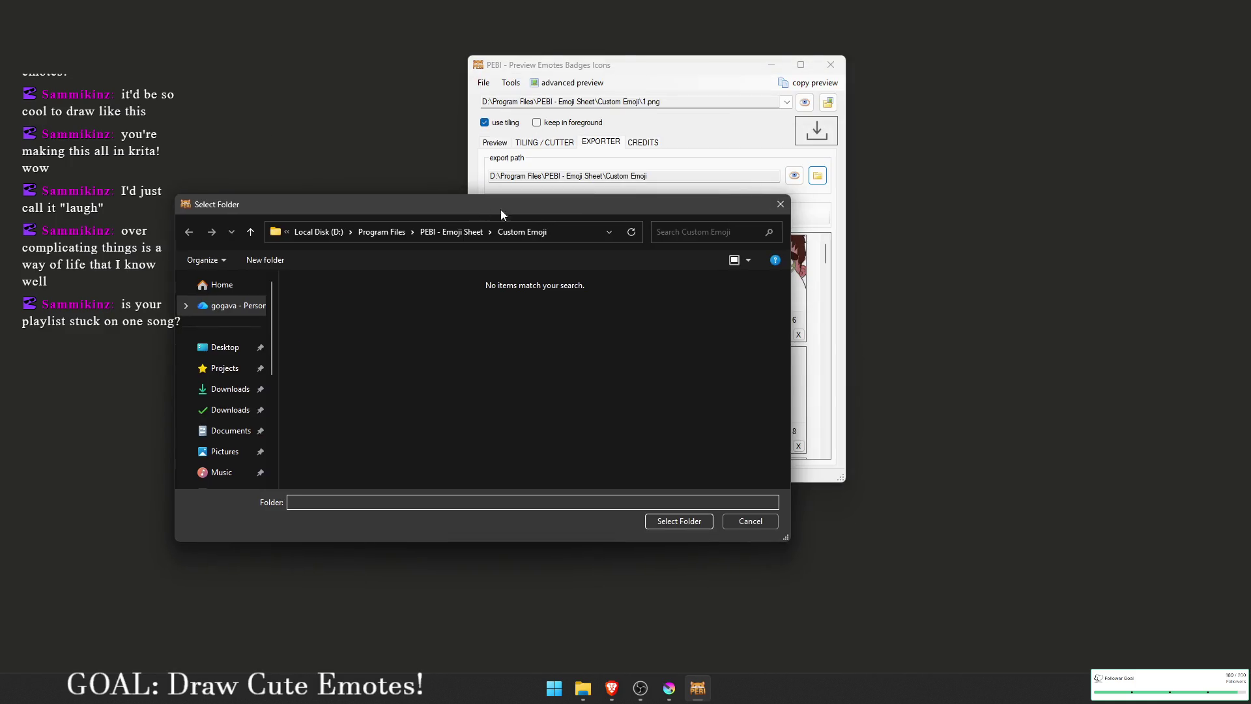
left_click(775, 206)
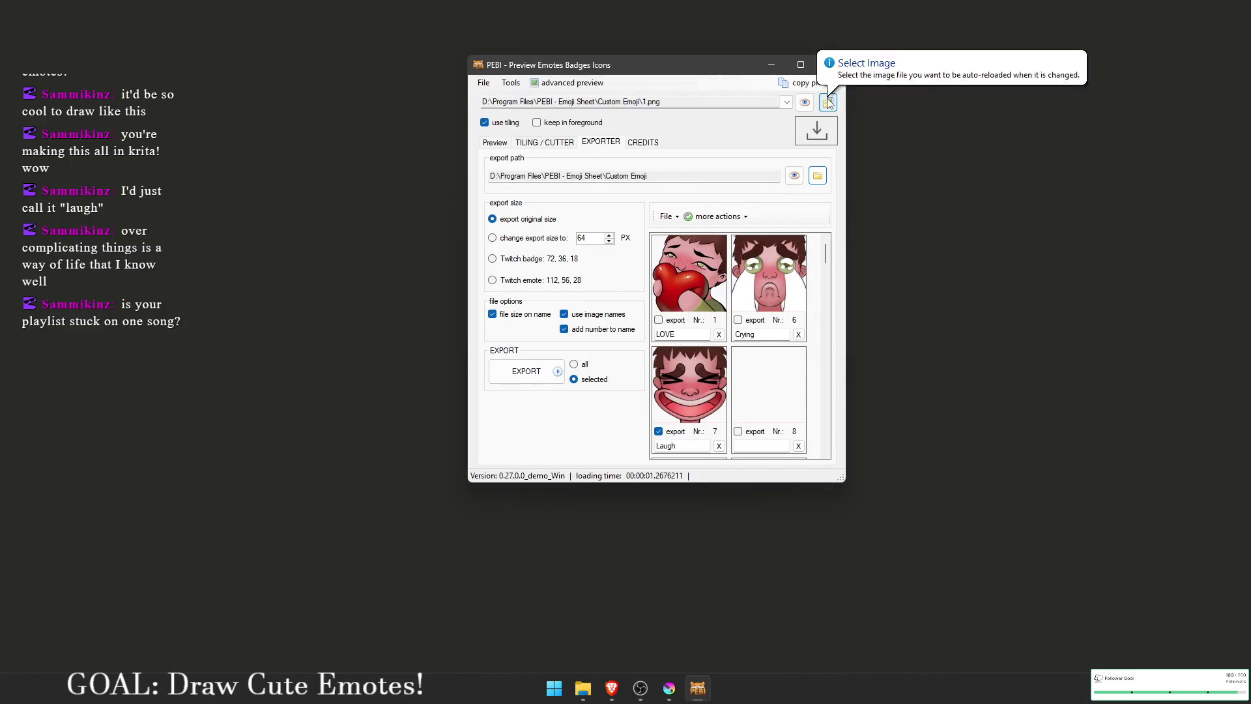
Step: Load 12.png and re-export the Laugh emote, confirming the overwrite
left_click(827, 101)
double_click(619, 304)
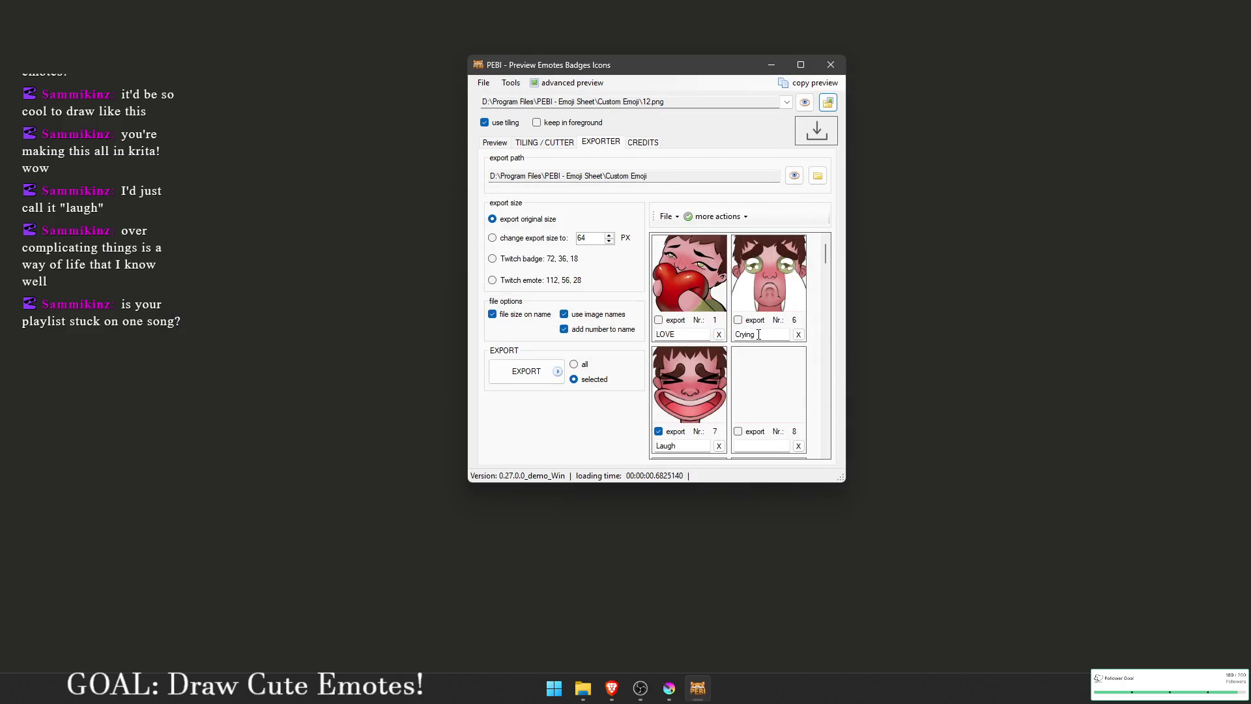
left_click(531, 370)
key("Return")
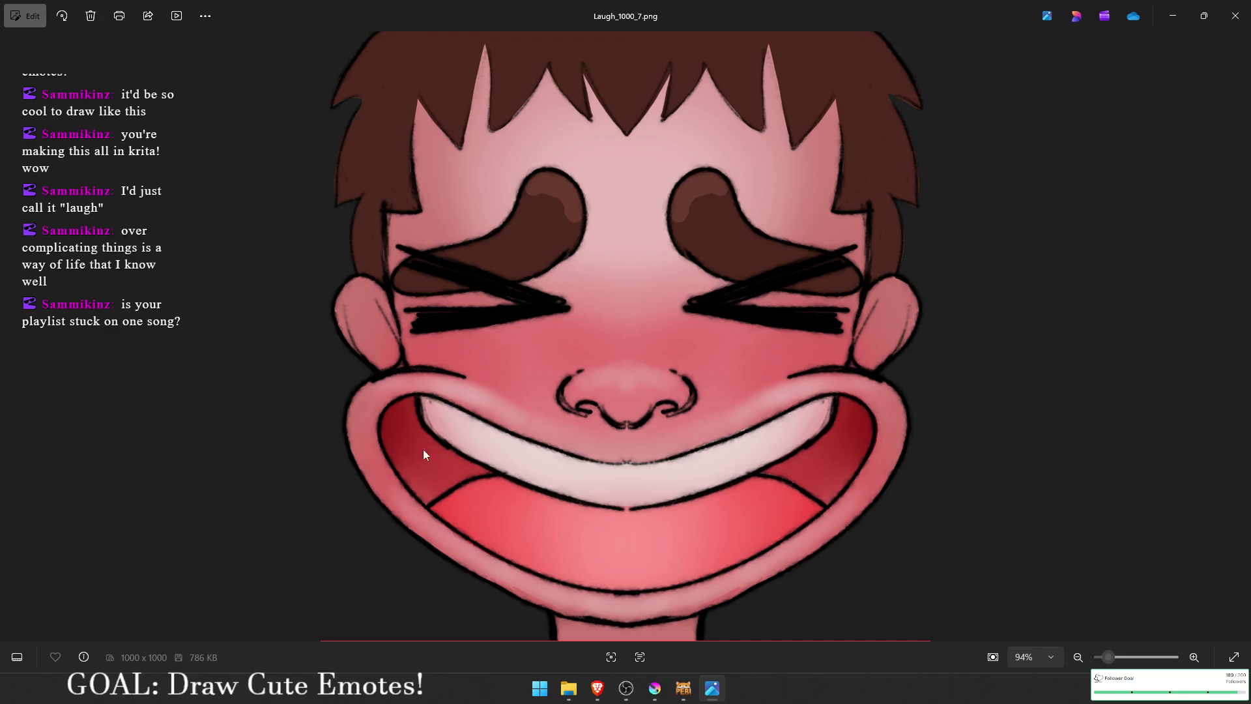
Step: Open Laugh_1000_7.png in the Photos editor, then bring the YouTube window forward and skip ahead
left_click(25, 16)
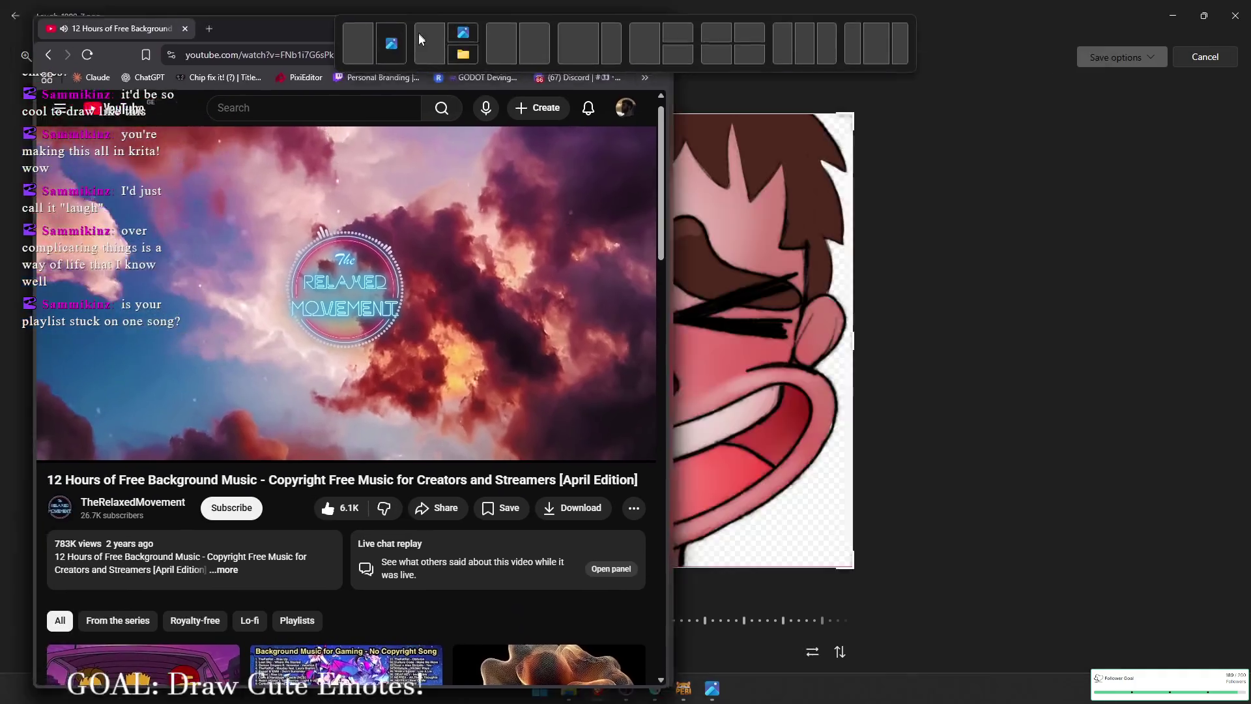
left_click_drag(418, 32, 444, 103)
mouse_move(241, 493)
left_mouse_down()
mouse_move(256, 498)
mouse_move(241, 496)
left_mouse_up()
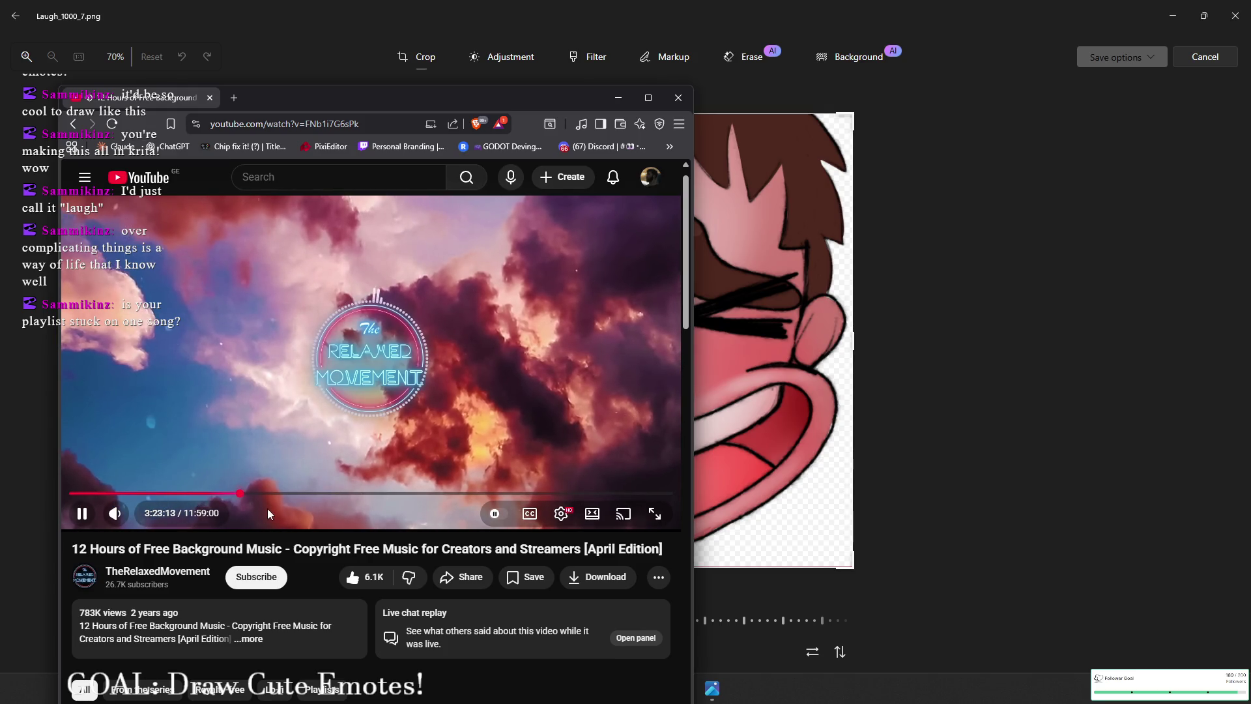
Step: Seek the YouTube music, nudge its window right, then minimize Brave
left_click(317, 493)
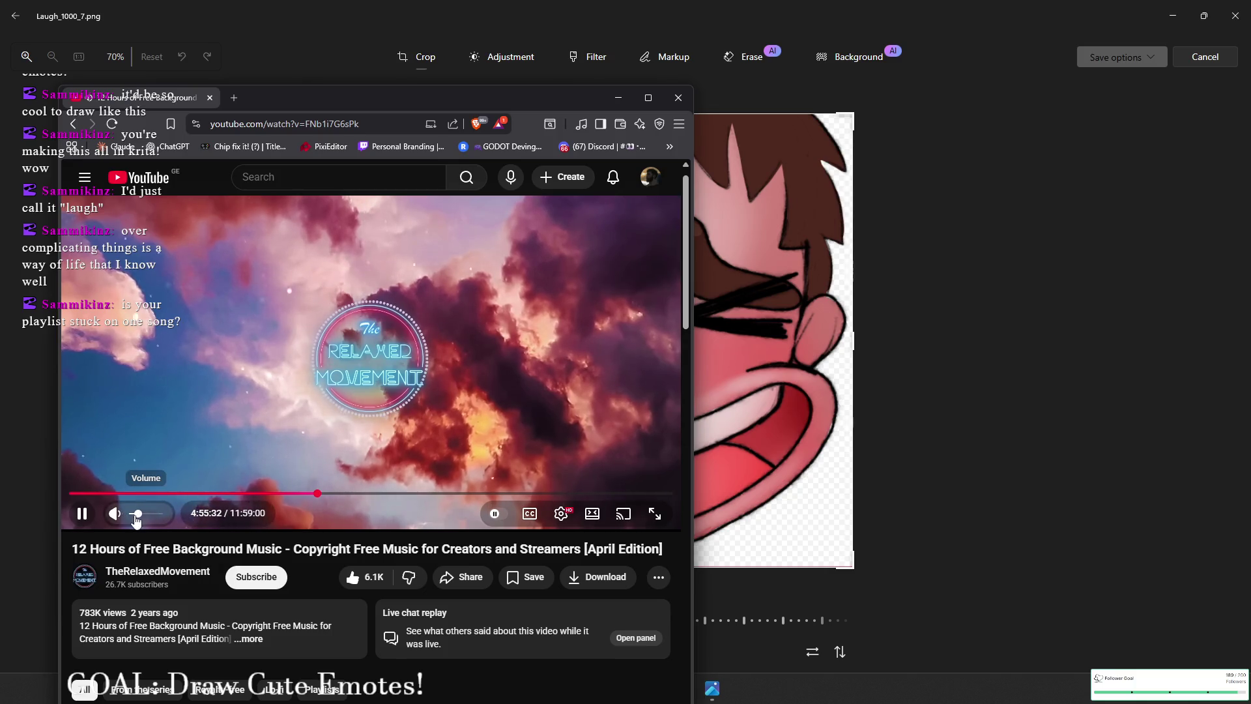
left_click_drag(344, 487, 344, 485)
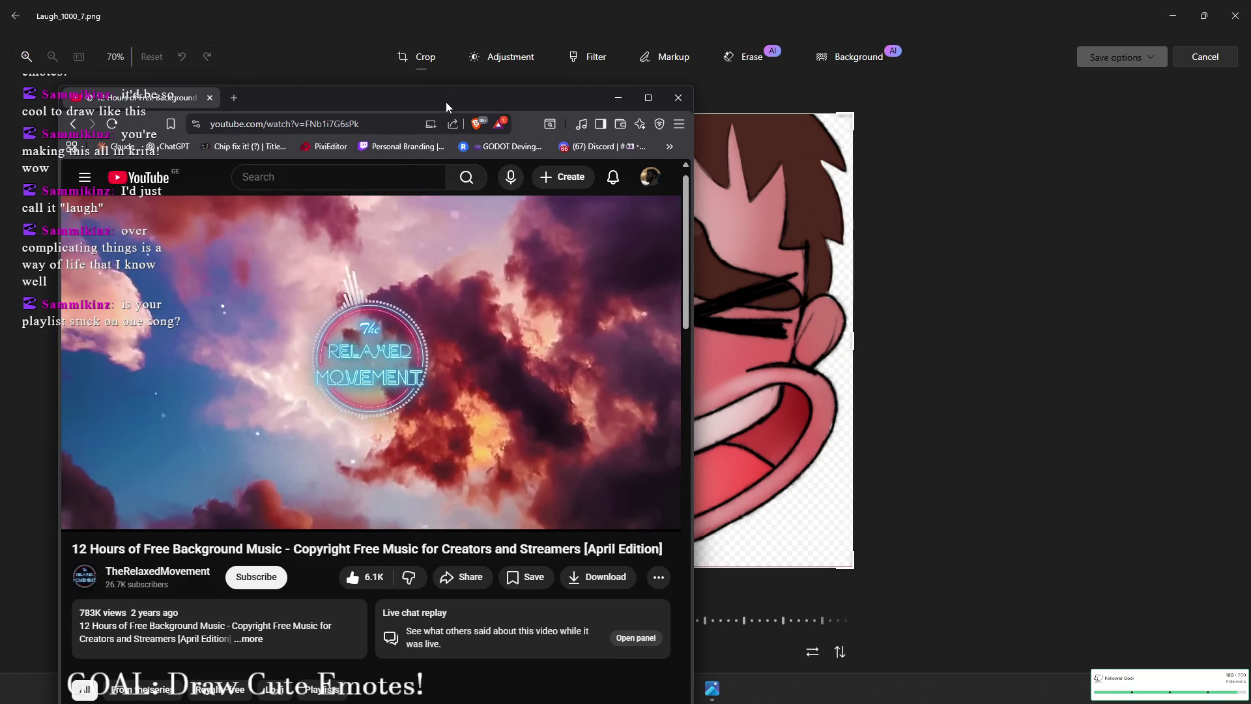
mouse_move(445, 101)
left_mouse_down()
mouse_move(369, 84)
mouse_move(472, 101)
left_mouse_up()
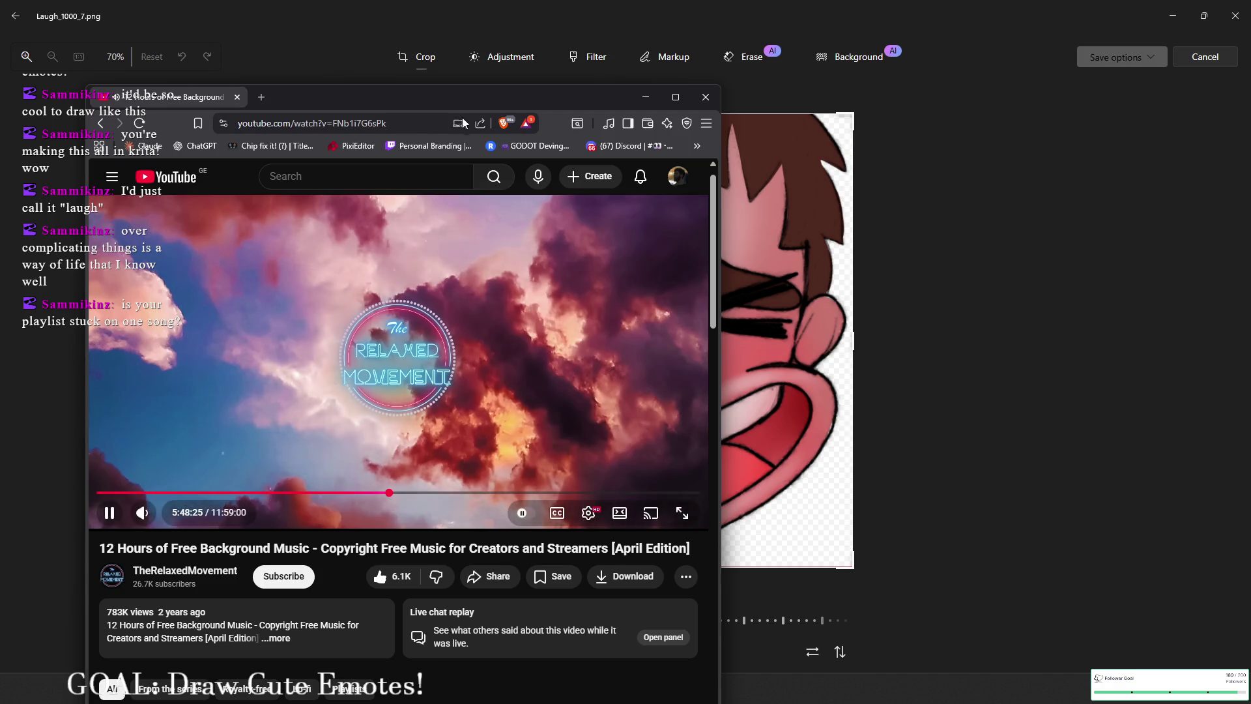
left_click(597, 688)
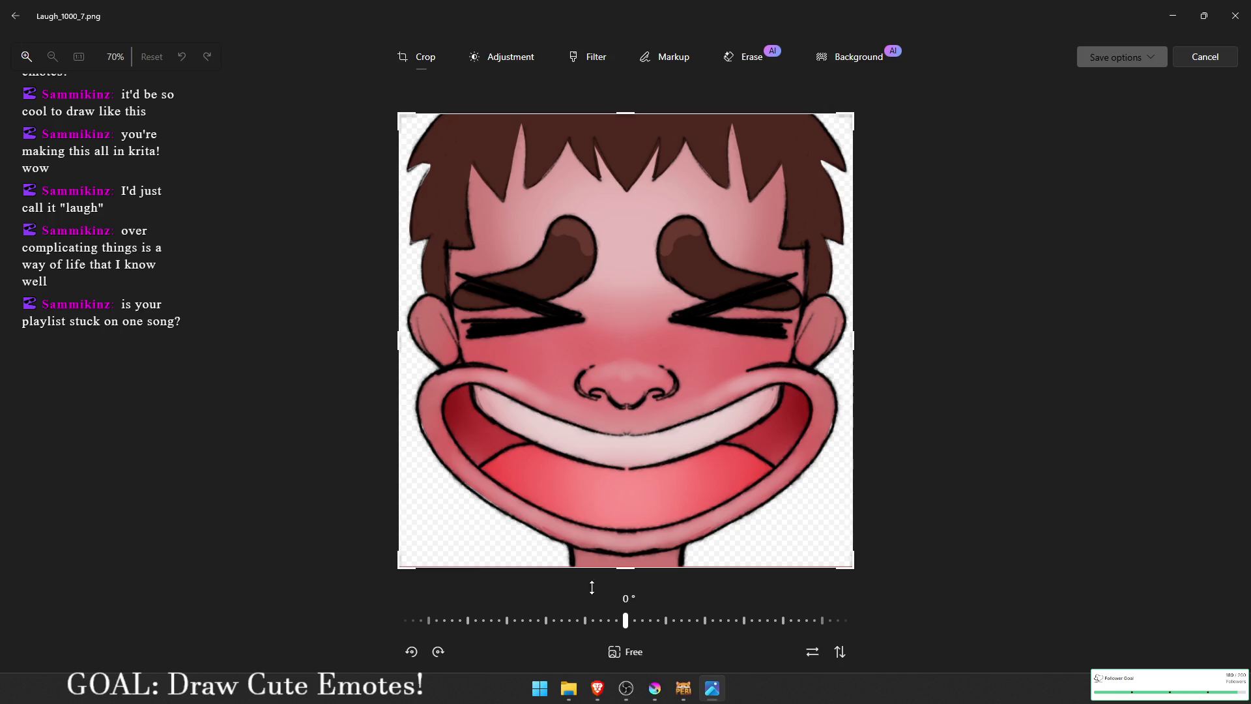
Step: Crop the laughing-face emote to a 997 × 997 square
left_click(624, 652)
left_click(367, 611)
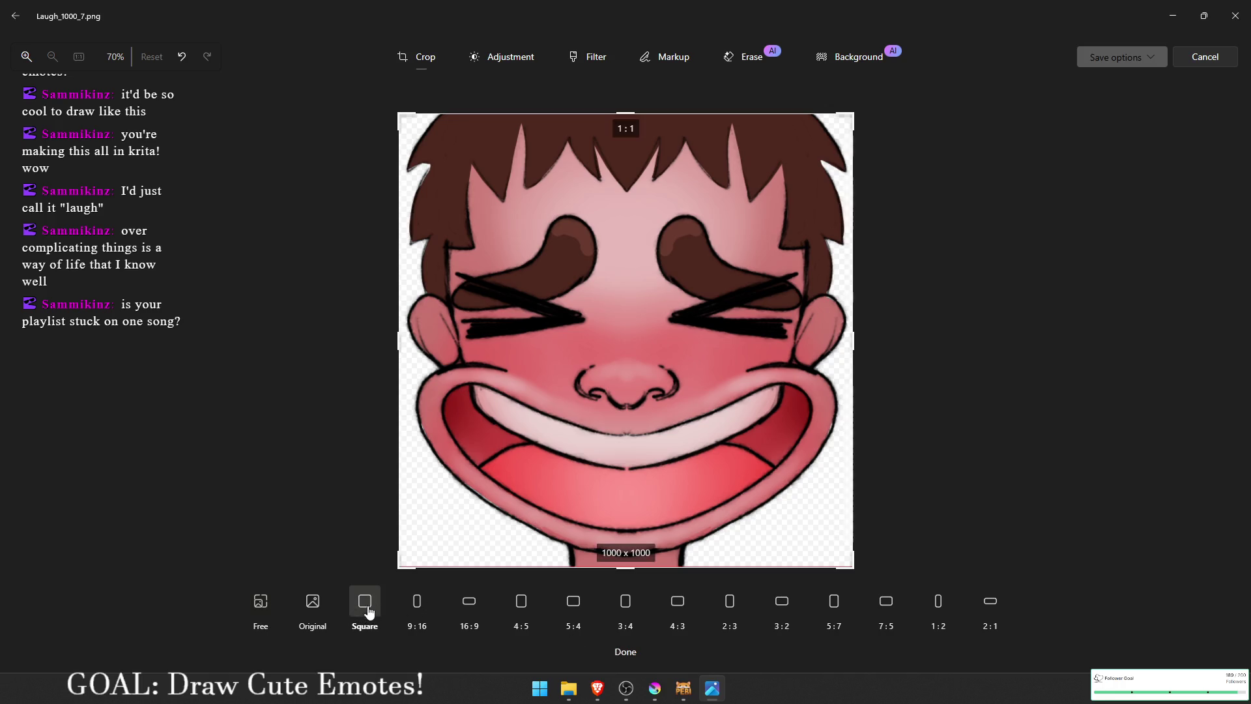
left_click_drag(625, 571, 635, 571)
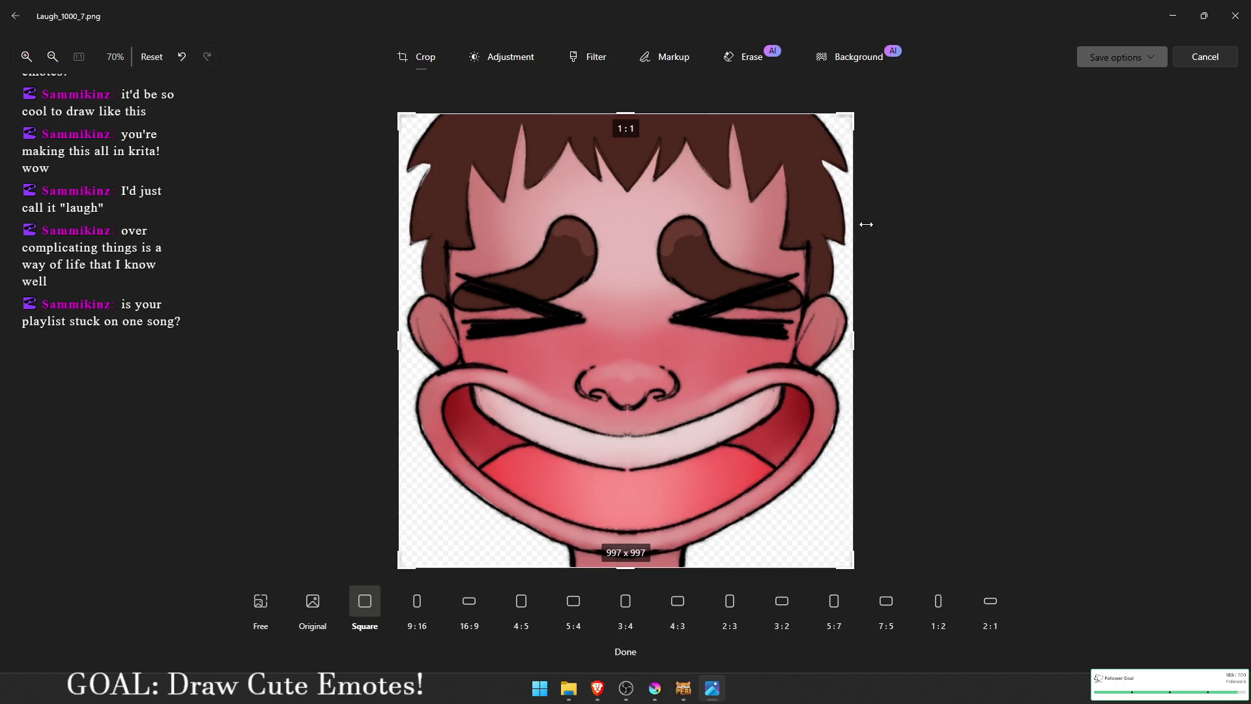
Step: Save the cropped image and close Windows Photos
left_click(1111, 57)
left_click(1119, 107)
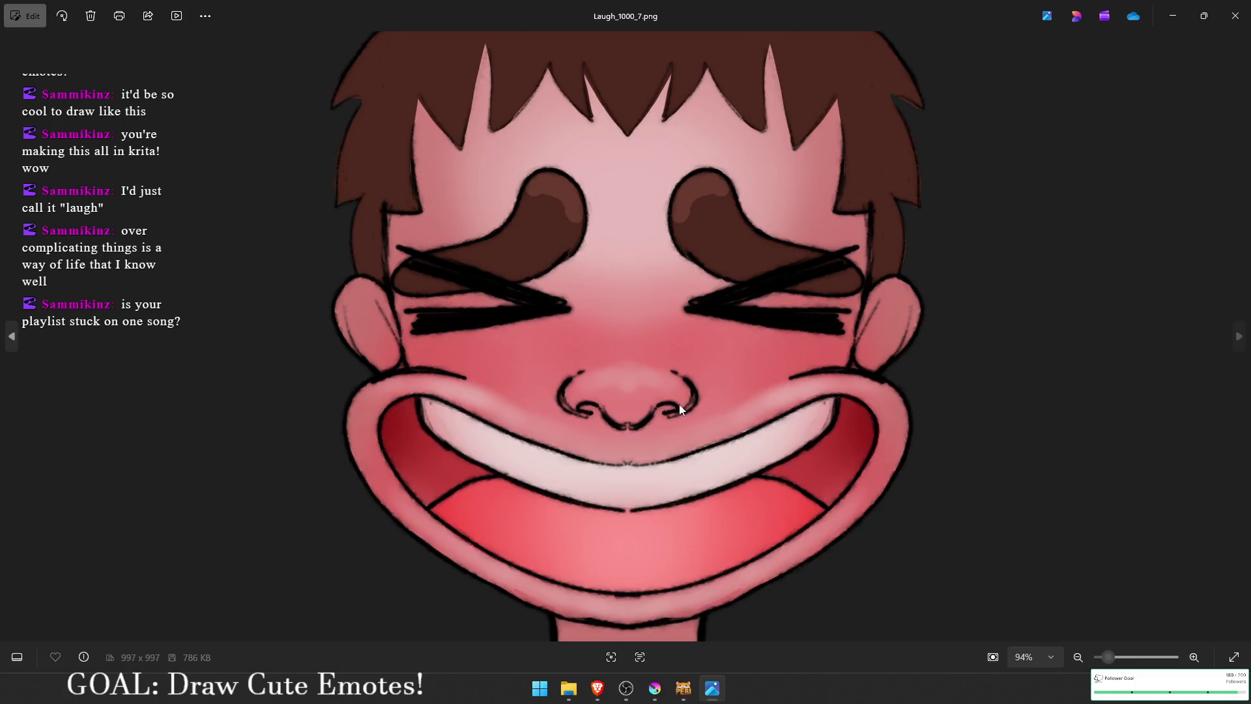
left_click(1234, 16)
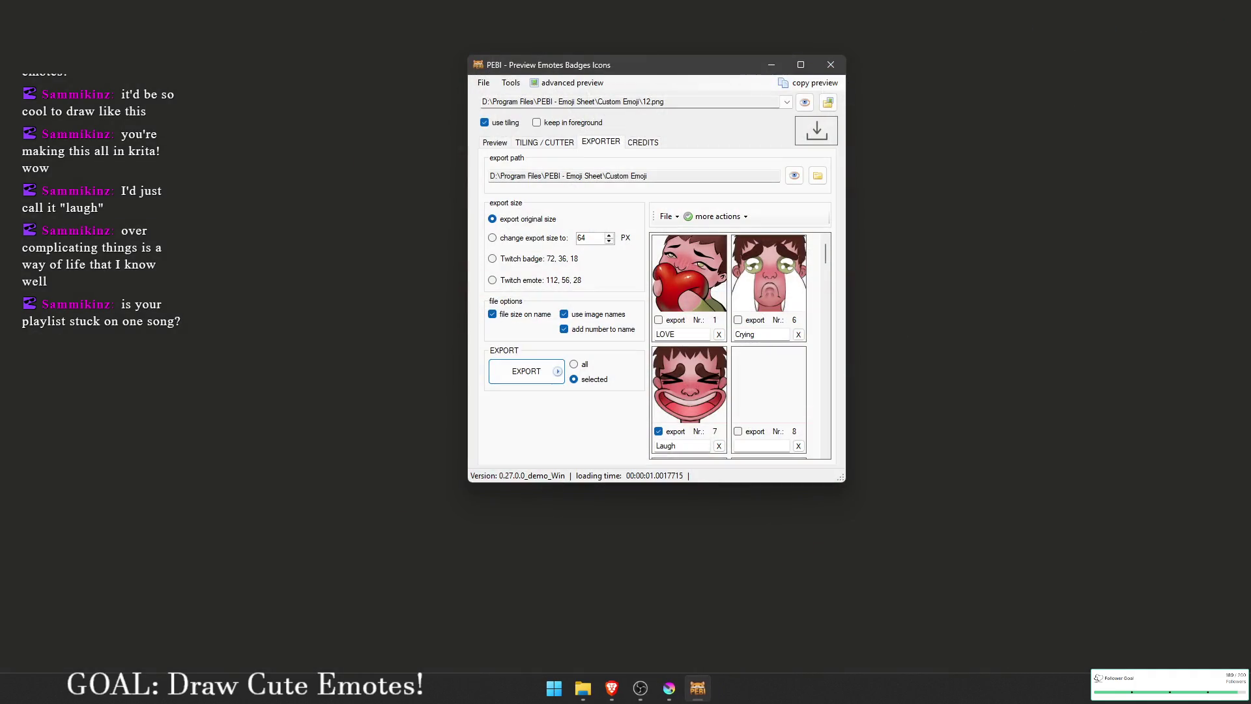
Step: Switch from PEBI to the Brave window showing Twitch's Creator Dashboard Emotes page
key("alt+Tab")
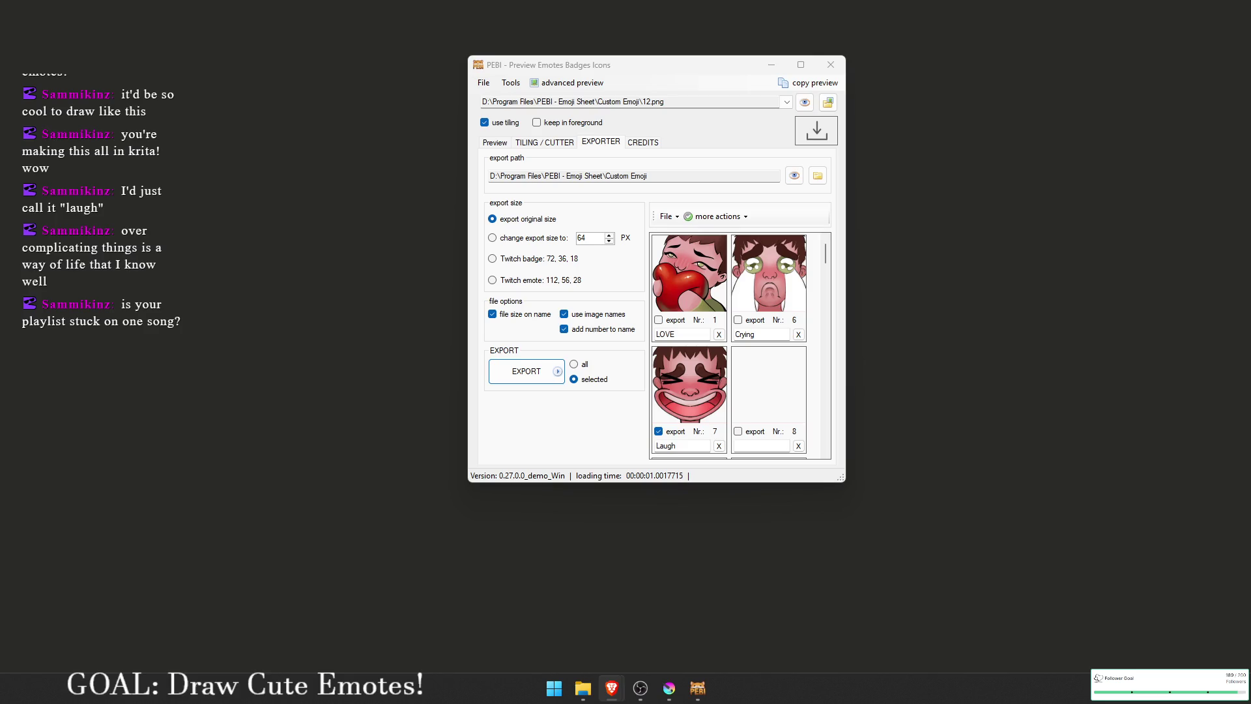
key("alt+Tab")
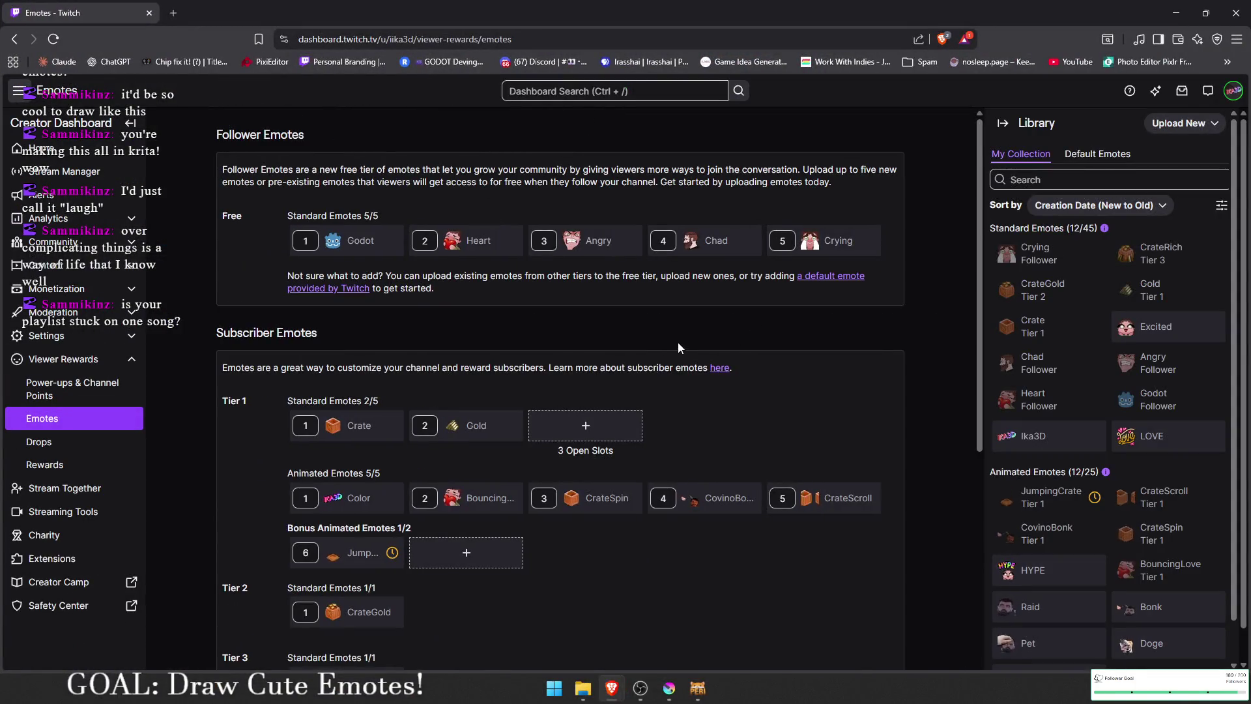
Step: Remove the Godot emote from its follower slot
mouse_move(395, 235)
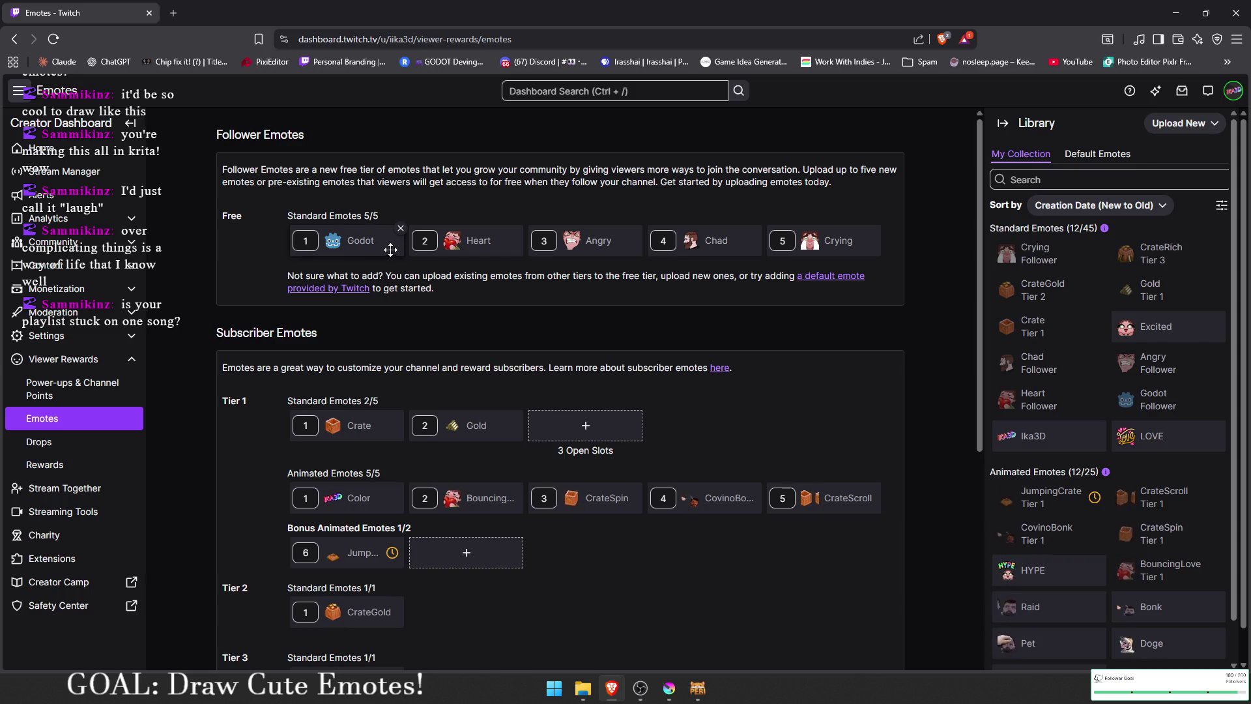
left_click(400, 229)
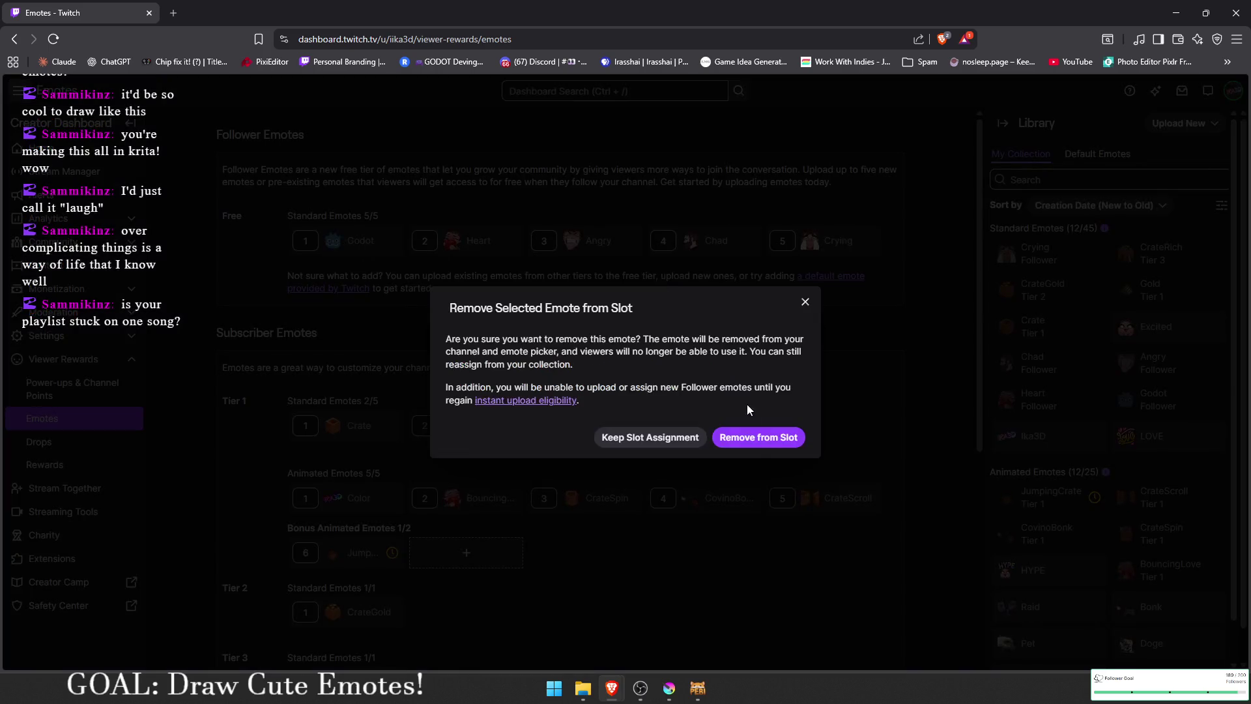
left_click(757, 438)
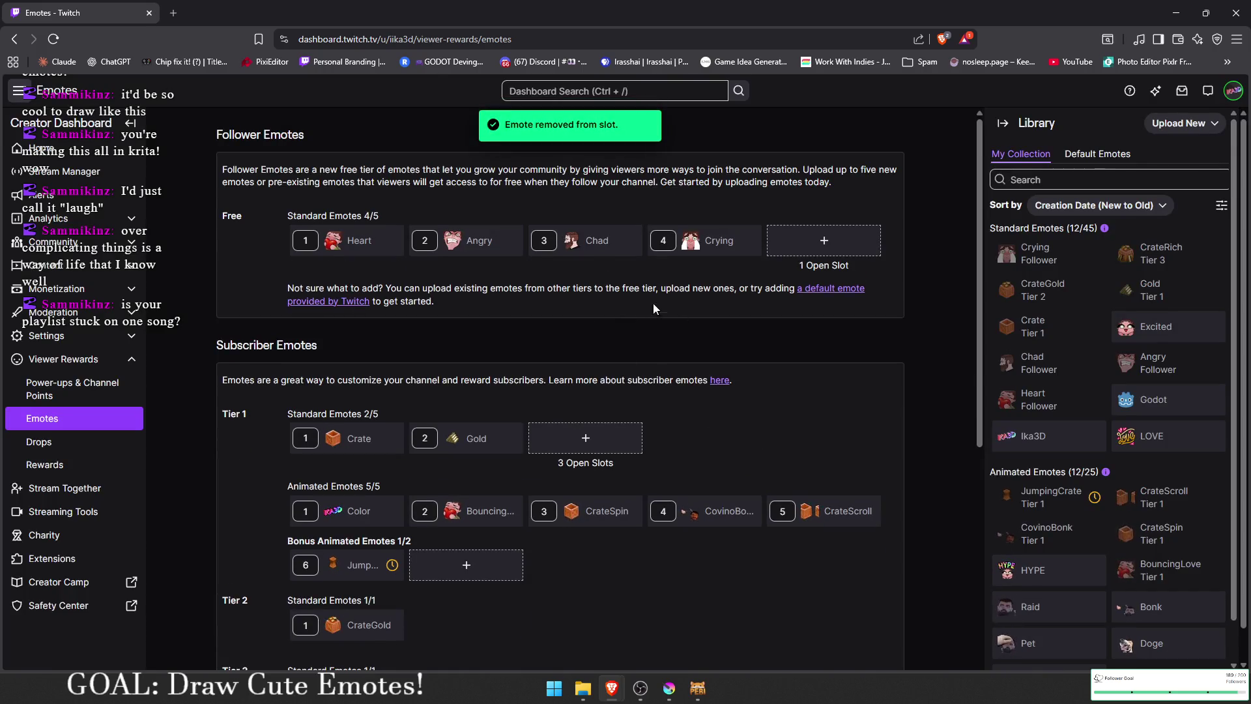
Step: Add a new follower emote using the Laughter_1000_7.png image
left_click(849, 240)
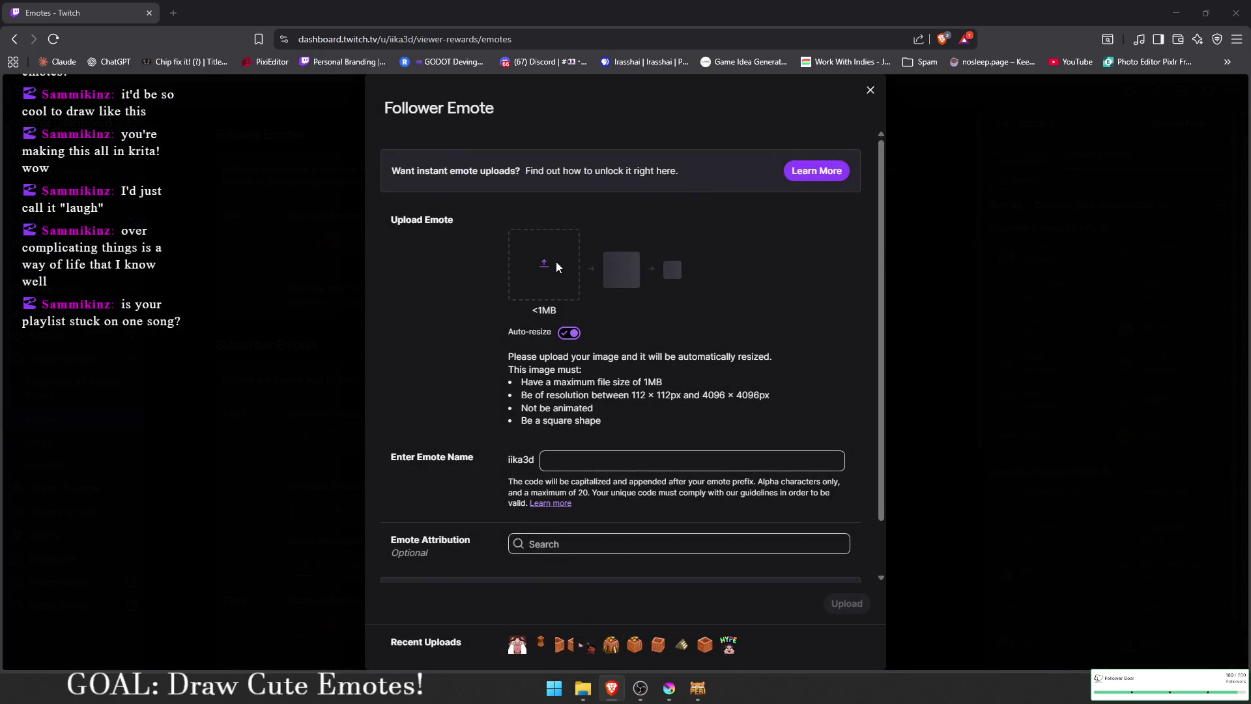
left_click(556, 263)
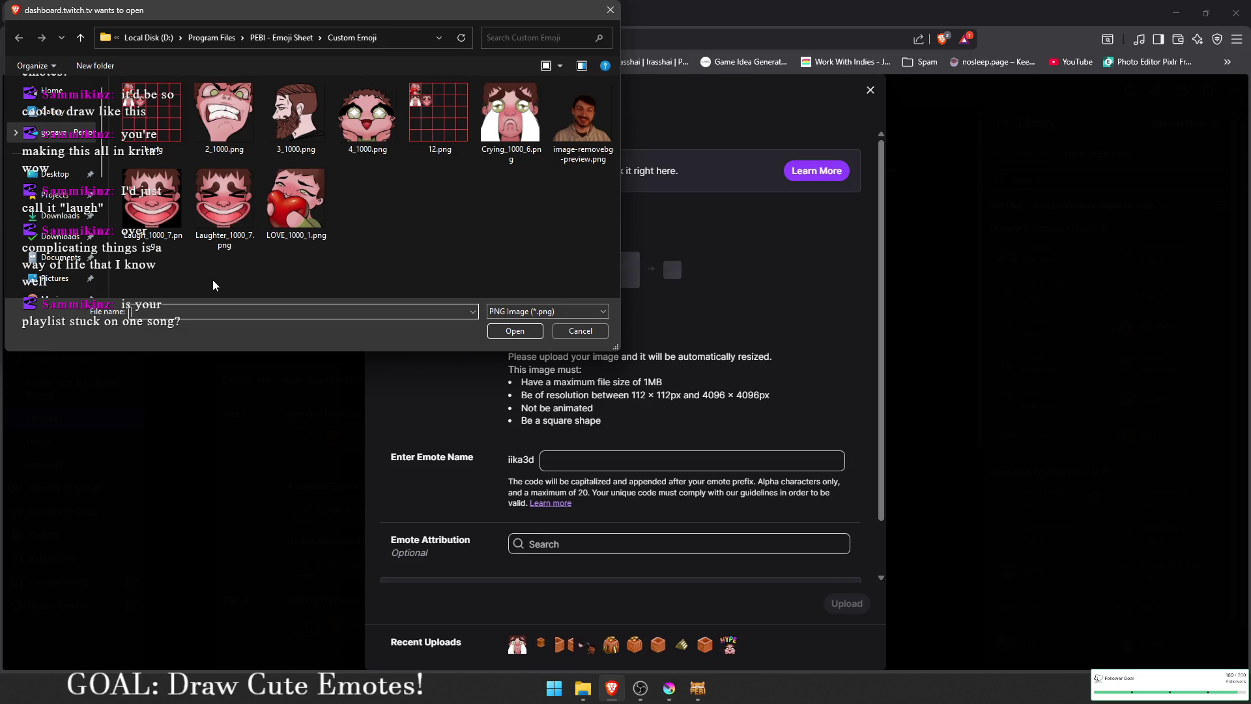
left_click(225, 205)
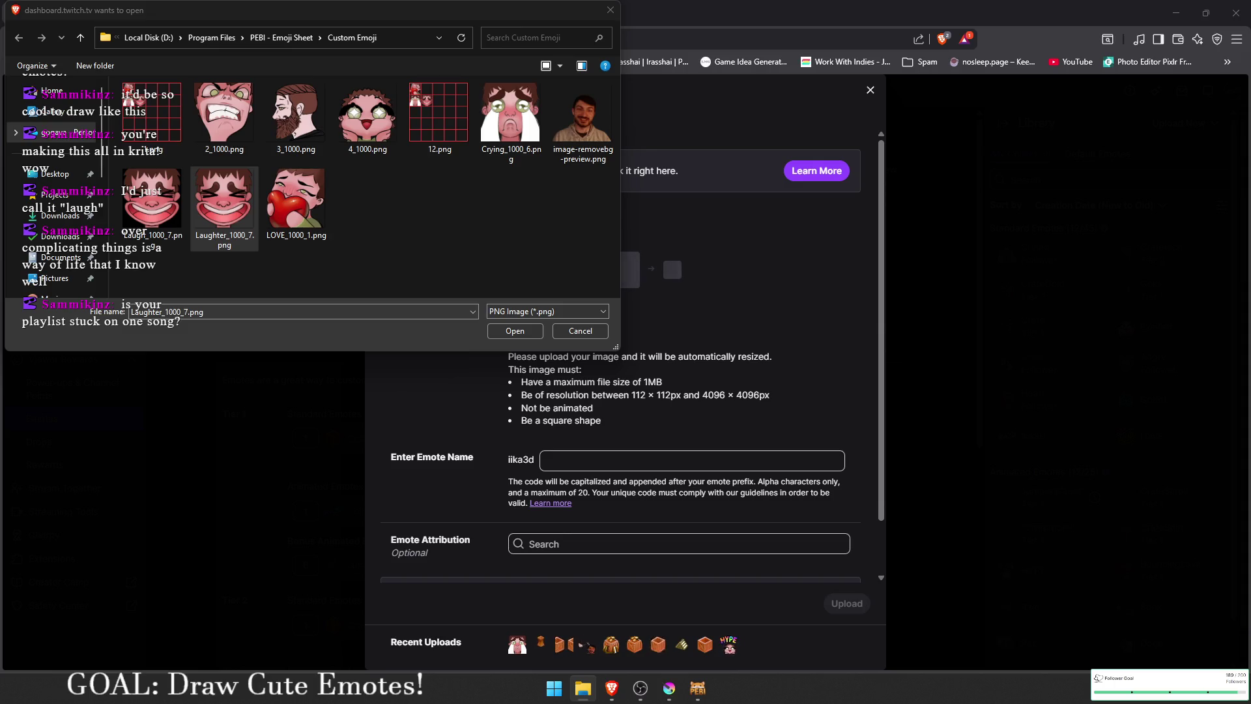
left_click(514, 331)
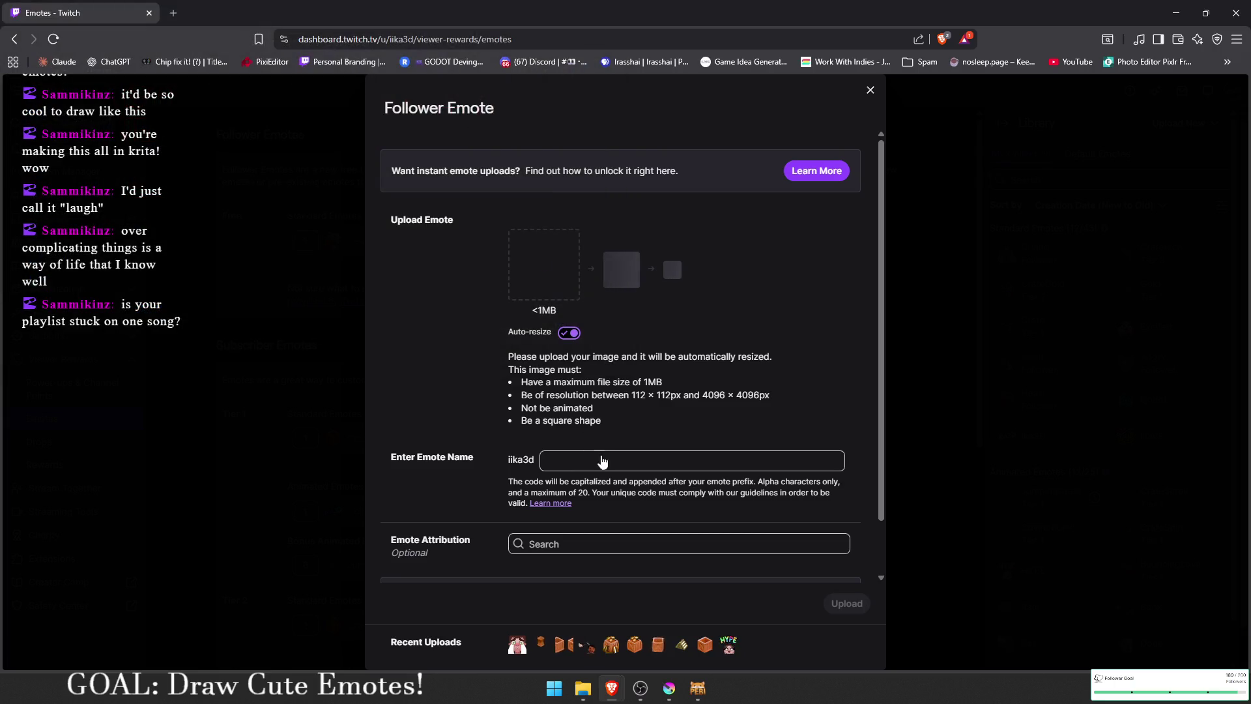
Step: Name the new emote Laugh and submit the upload
left_click(605, 456)
type("Laugh")
left_click(783, 373)
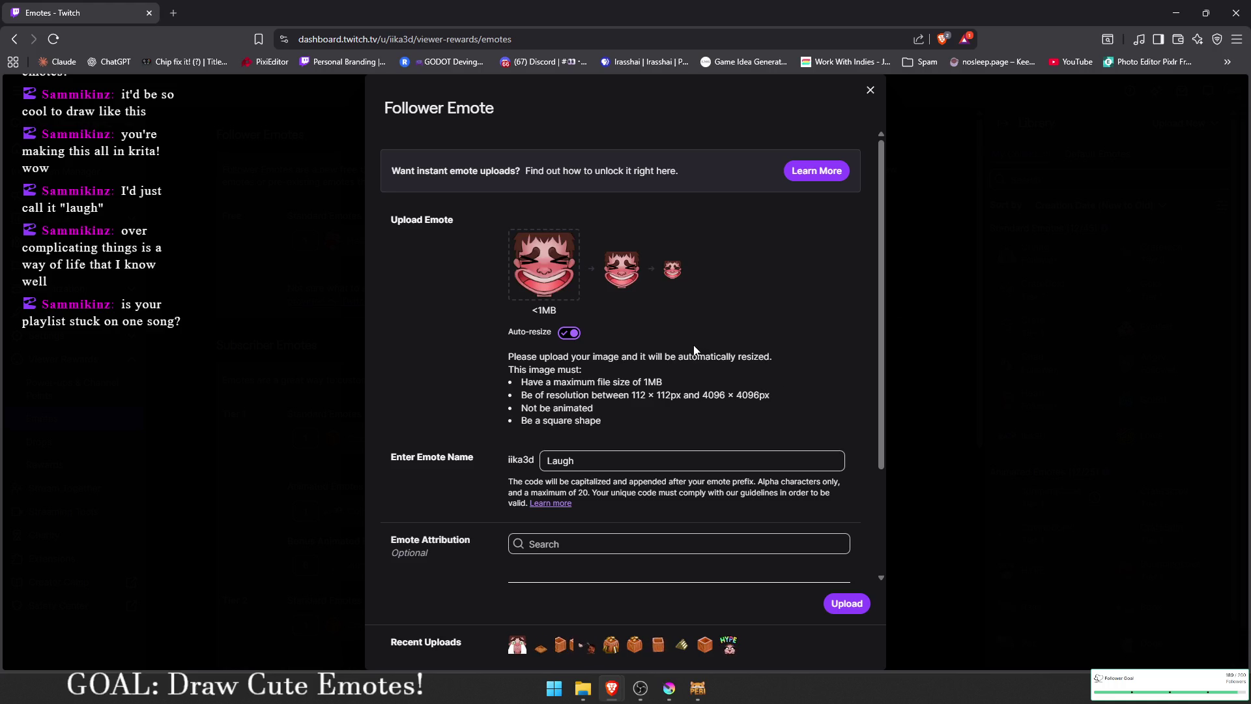
scroll(841, 562, "down", 2)
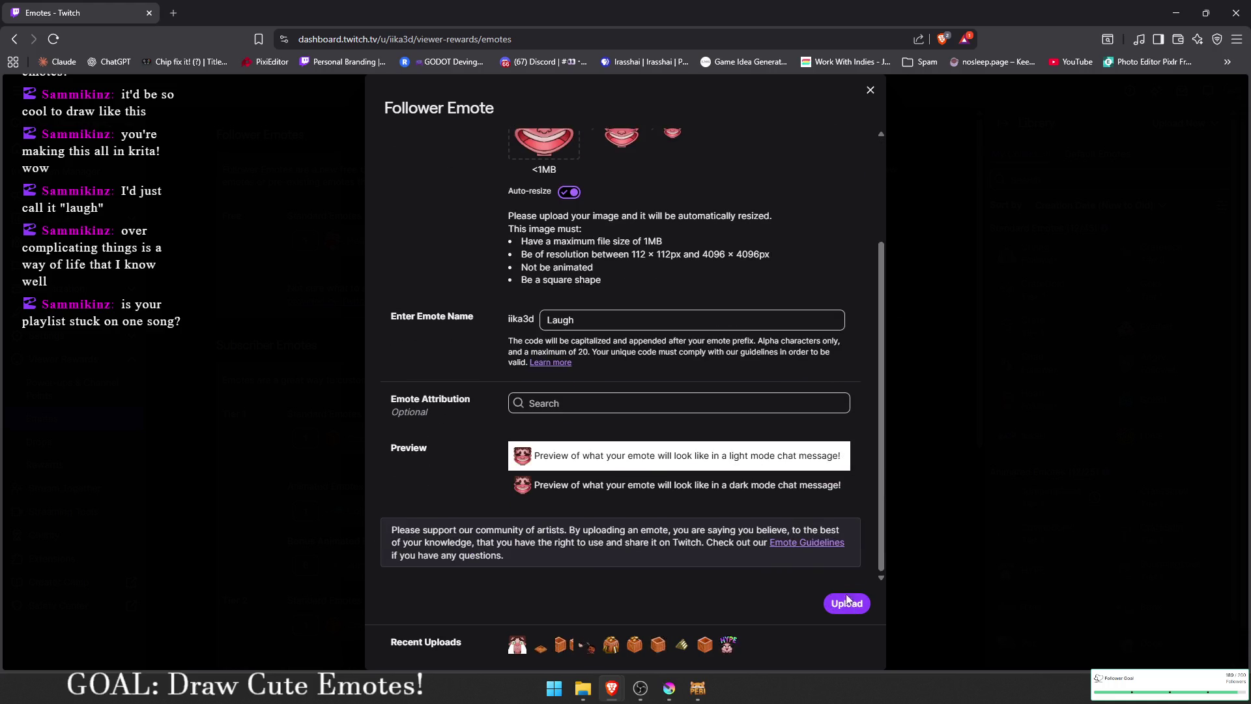
left_click(860, 601)
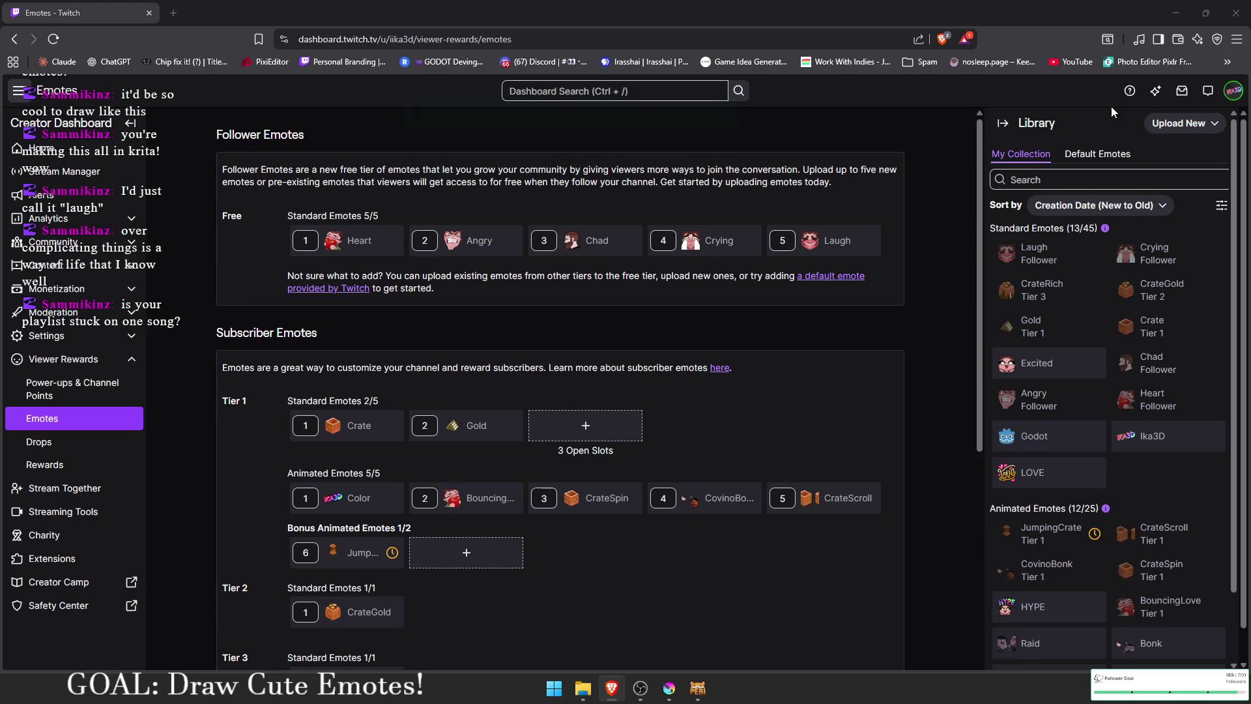
left_click(1233, 91)
Step: Go to the live channel page and post Laugh emotes in the stream chat
left_click(1184, 185)
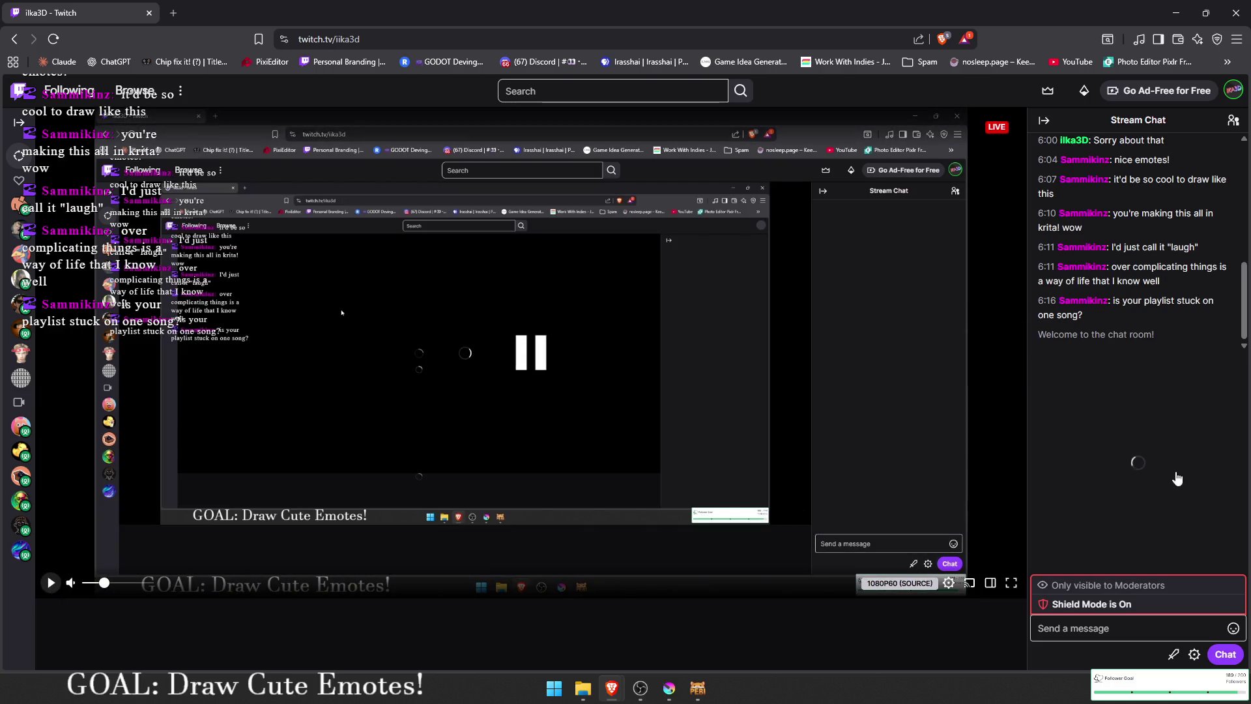
left_click(1233, 628)
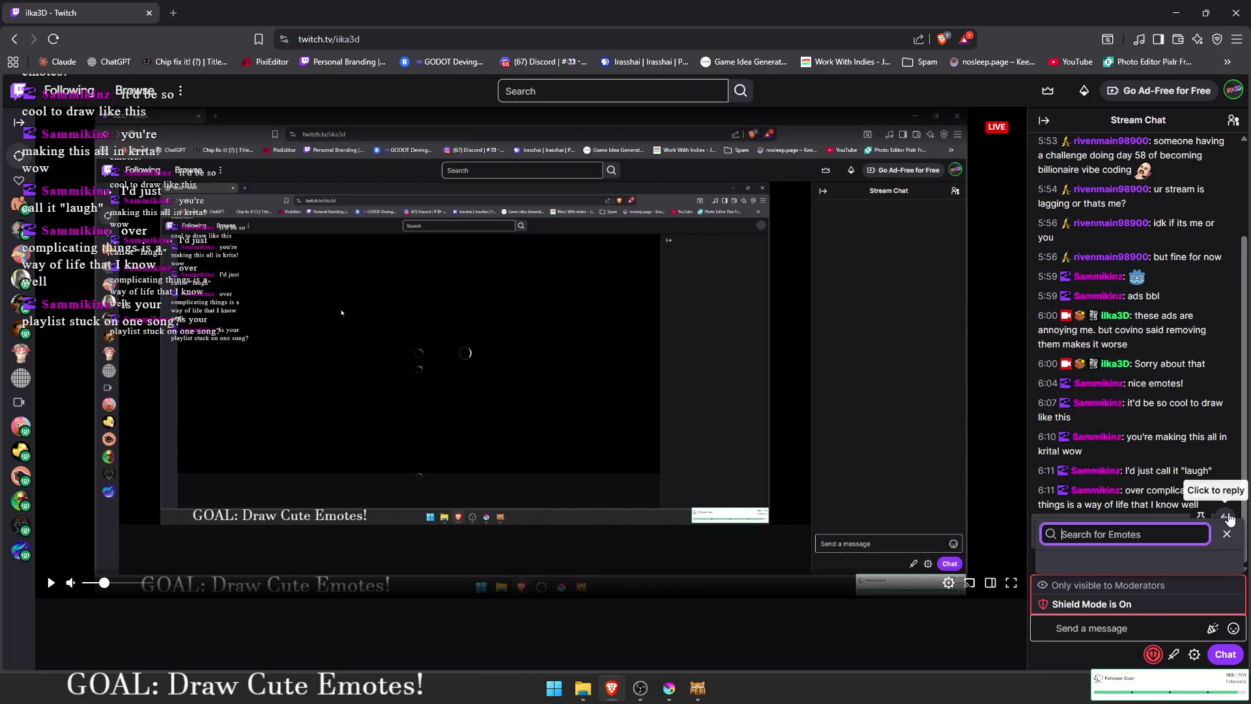
left_click(1227, 413)
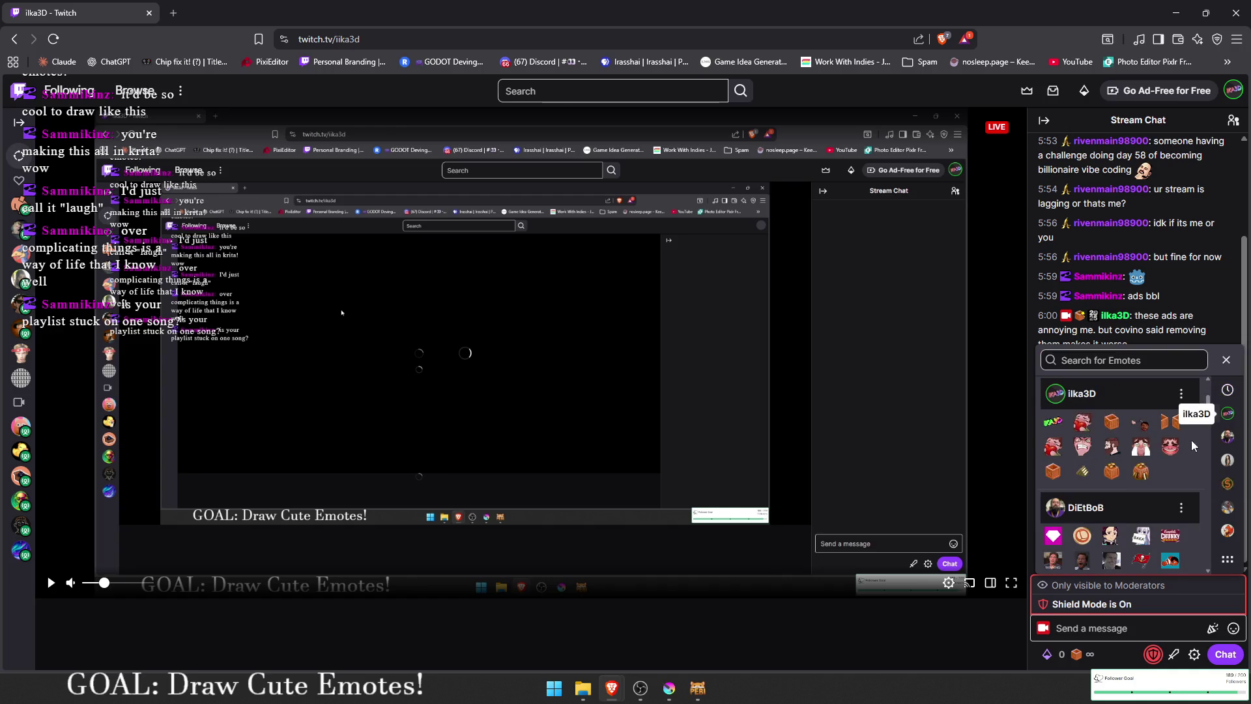
left_click(1158, 454)
left_click(1157, 454)
left_click(1157, 454)
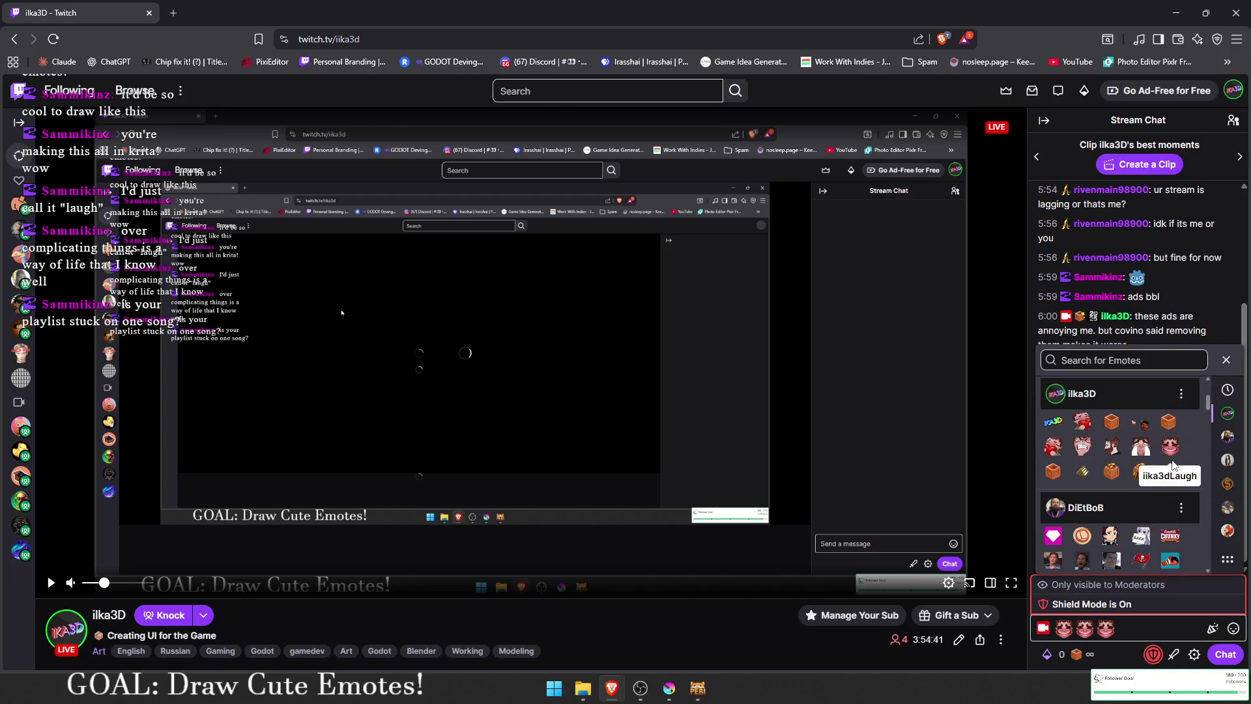
left_click(1225, 654)
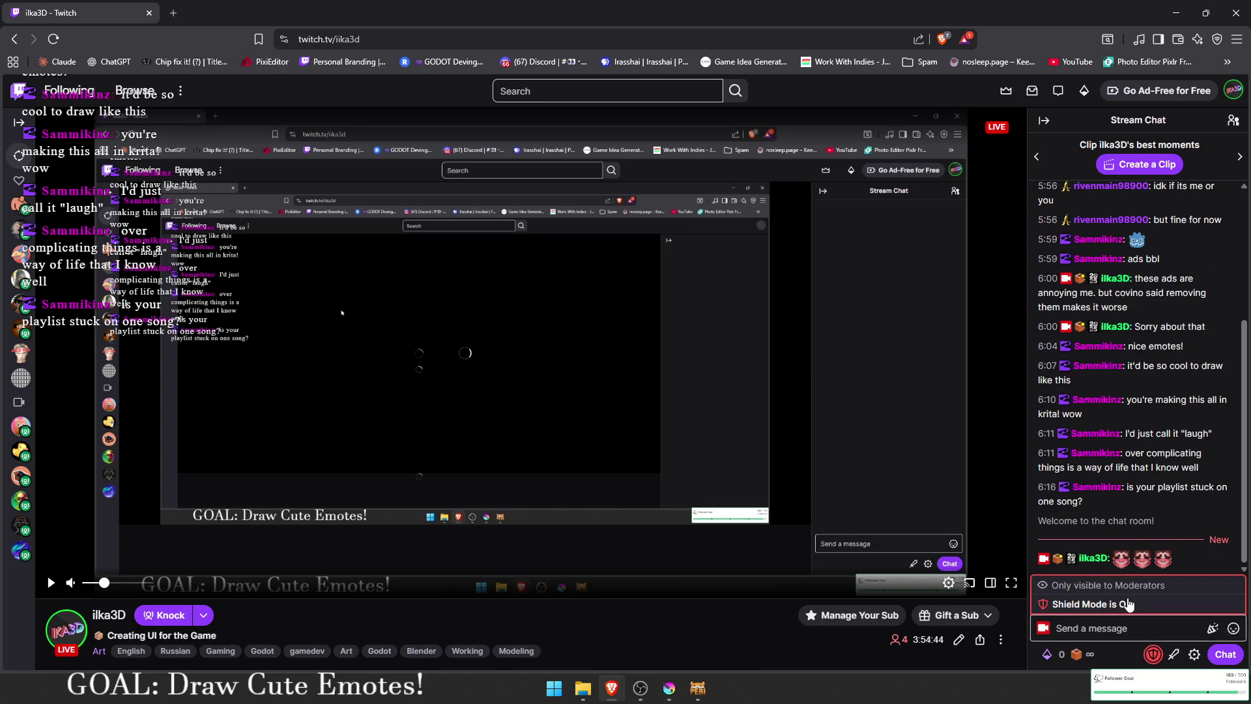
left_click(1119, 561)
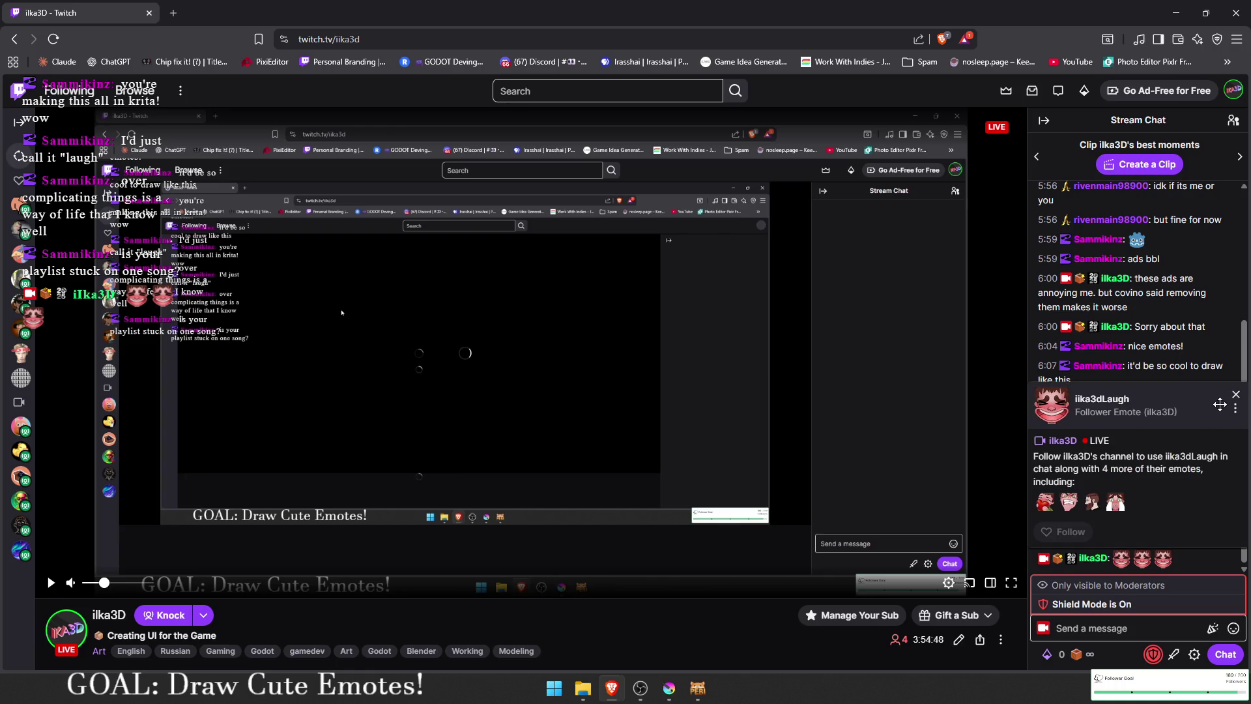
left_click(1234, 395)
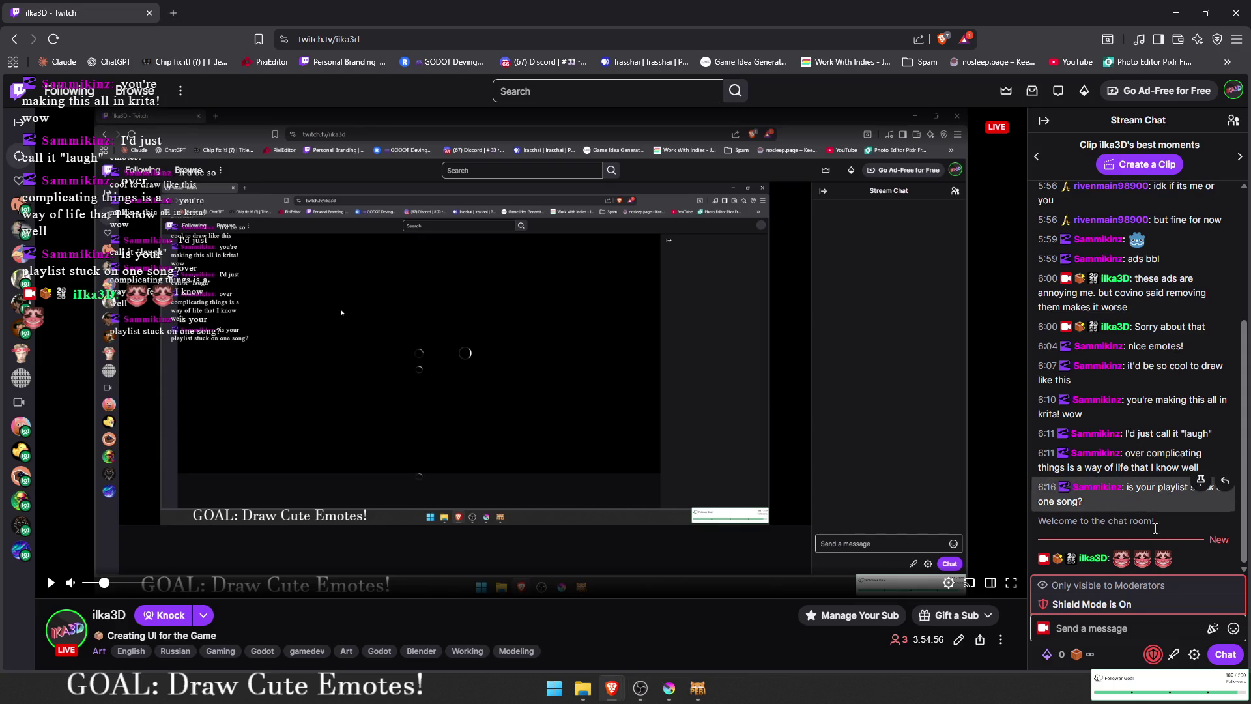
Step: Send two Crying emotes in chat, then move the browser aside to reveal PEBI
left_click(1233, 628)
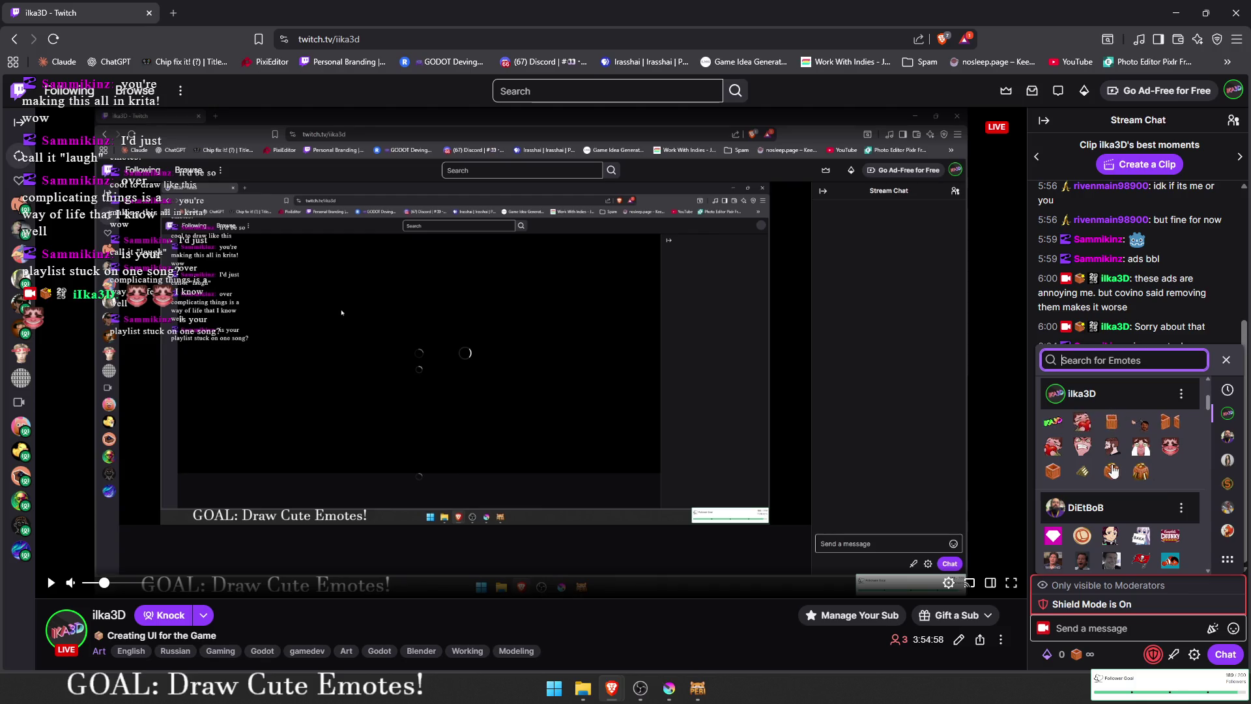
left_click(1139, 450)
left_click(1140, 449)
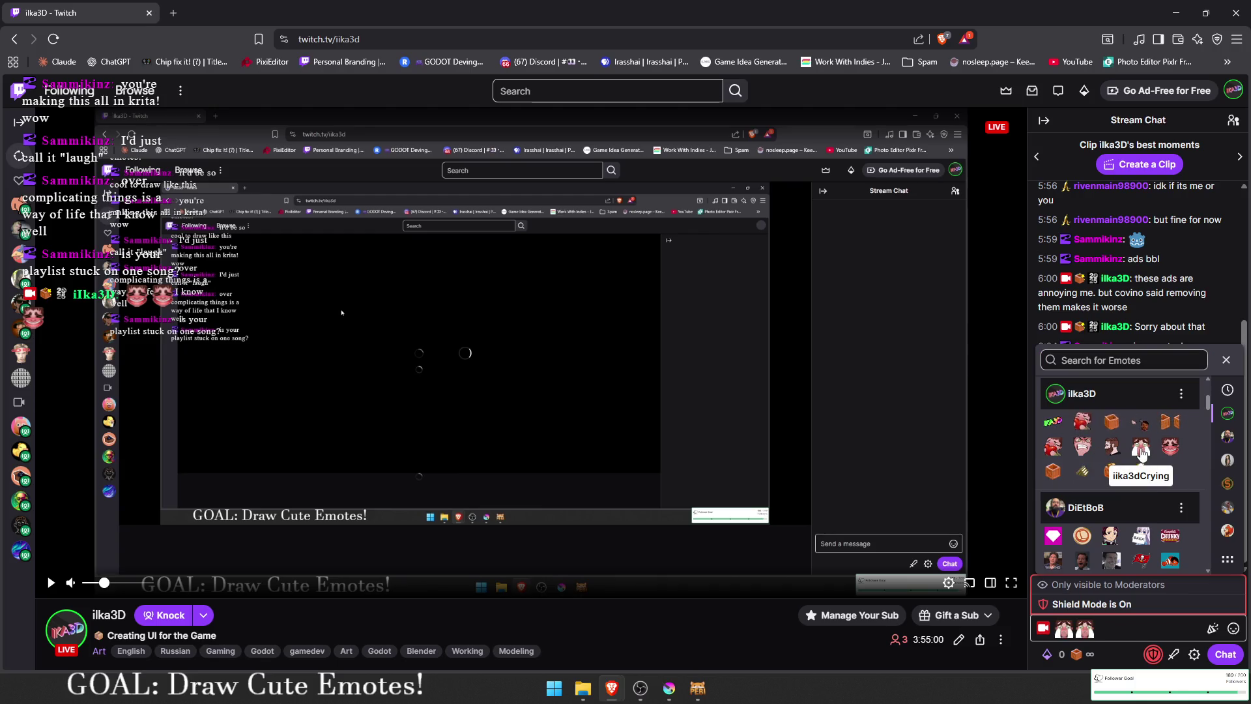
left_click(1227, 657)
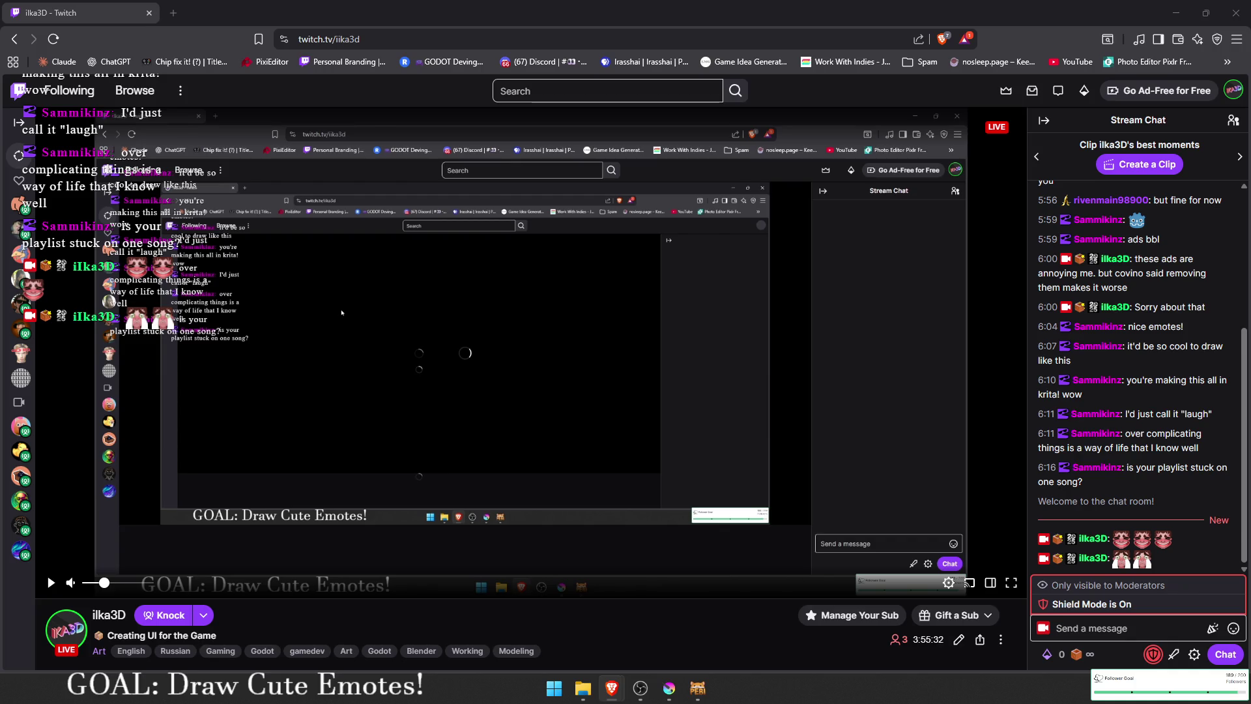
left_click_drag(1050, 8, 405, 206)
Step: Hide the browser and quit the PEBI previewer
left_click(594, 203)
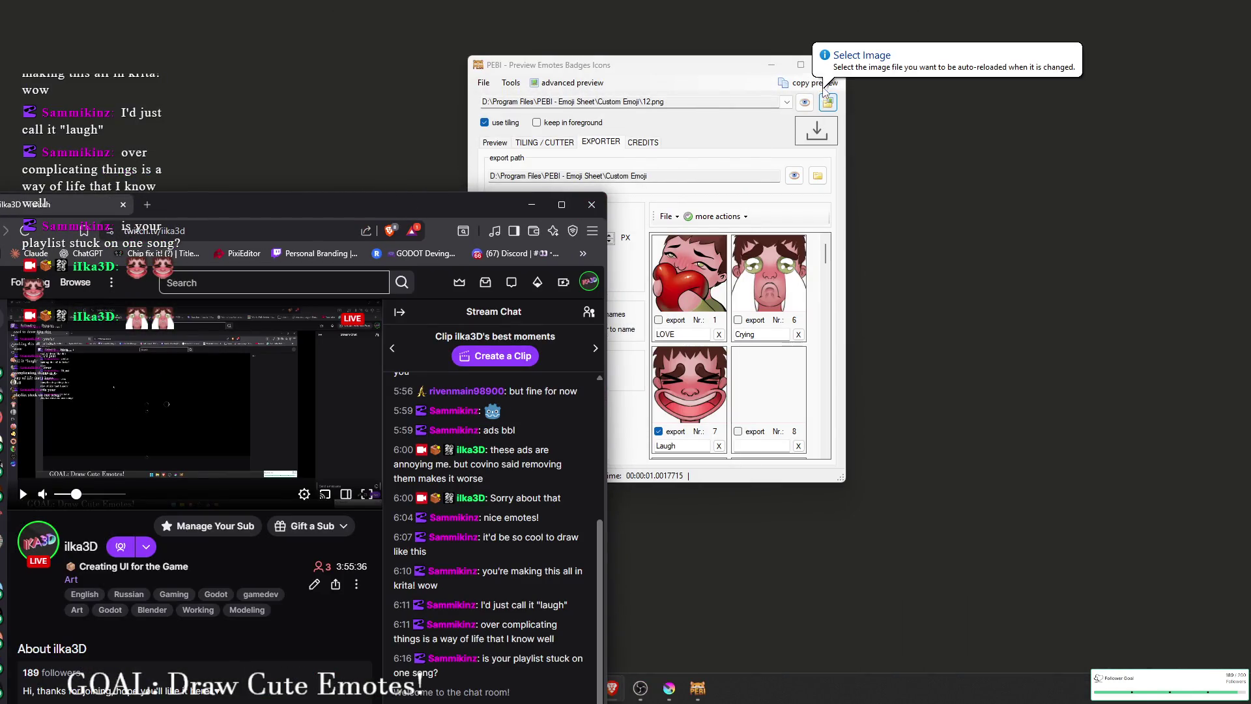
left_click(837, 69)
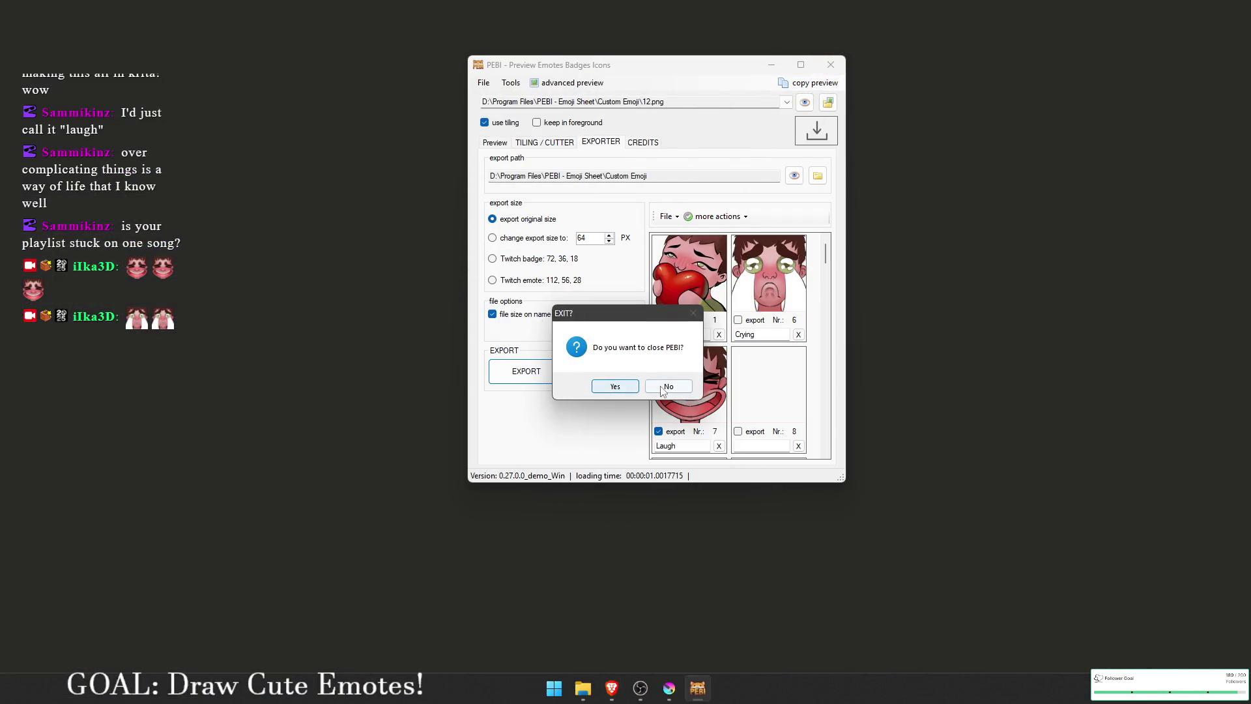
left_click(615, 389)
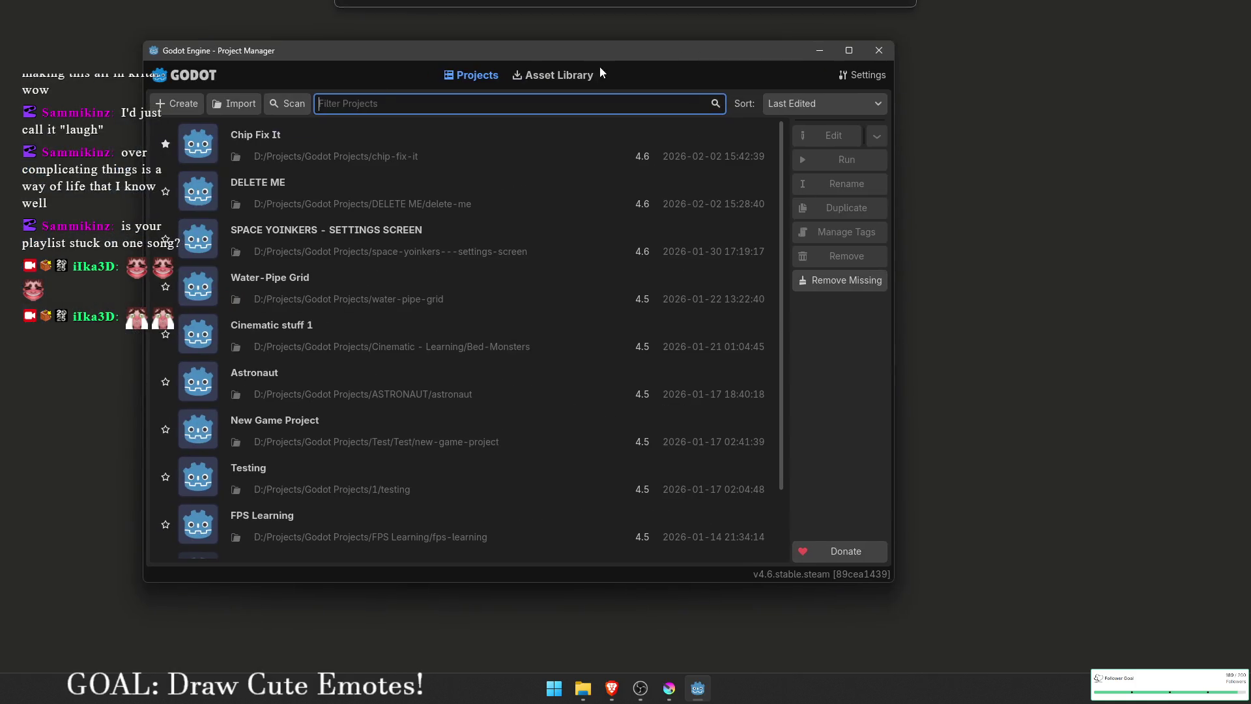
Step: Open the DELETE ME project from Godot's Project Manager
key("alt+Tab")
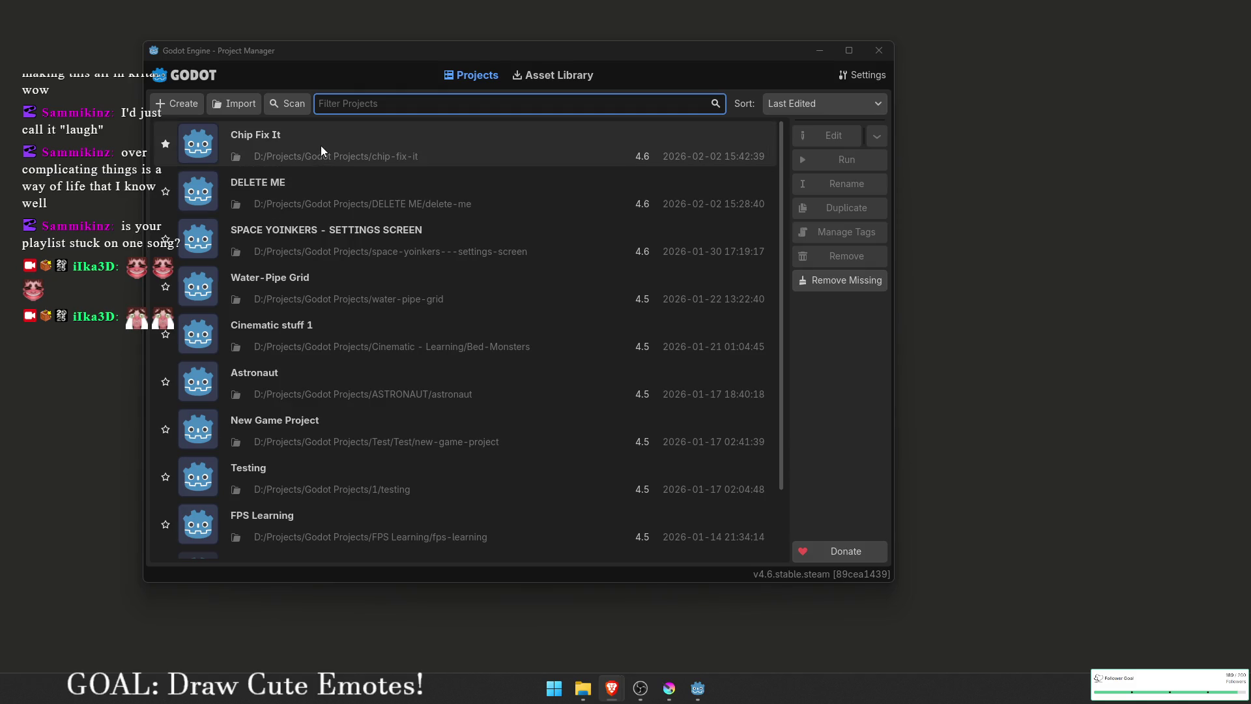
left_click(344, 199)
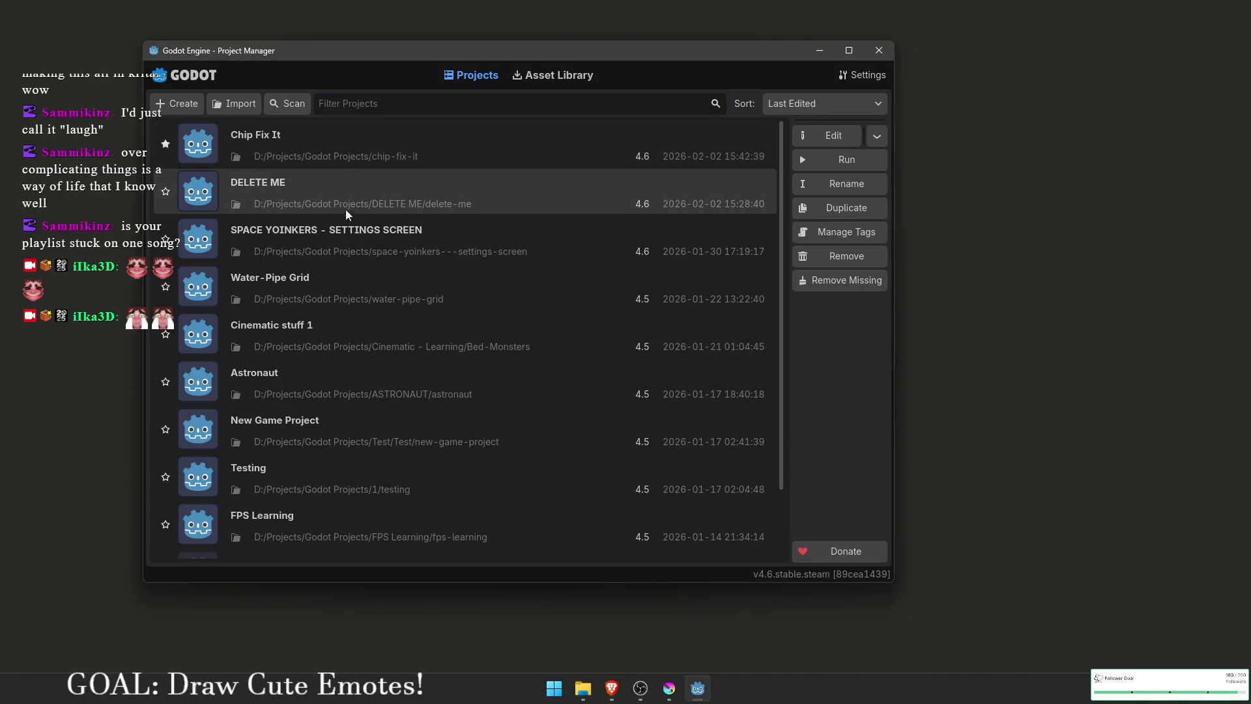
double_click(428, 193)
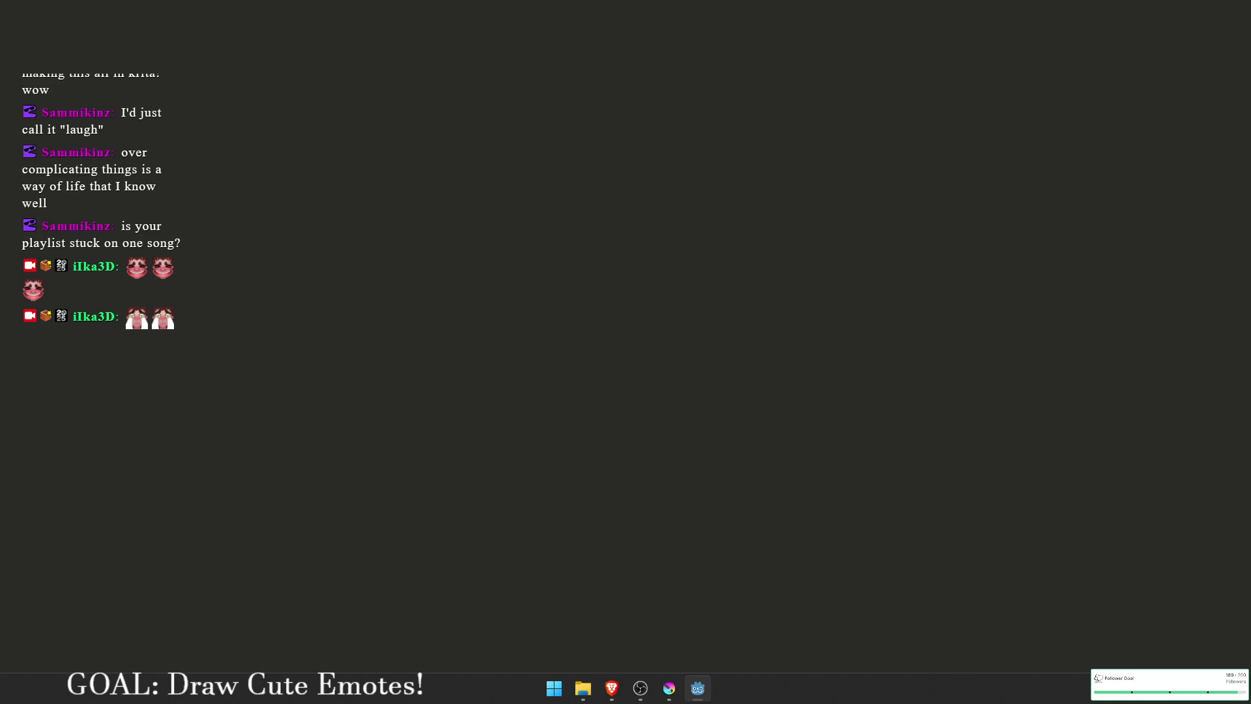
key("super+d")
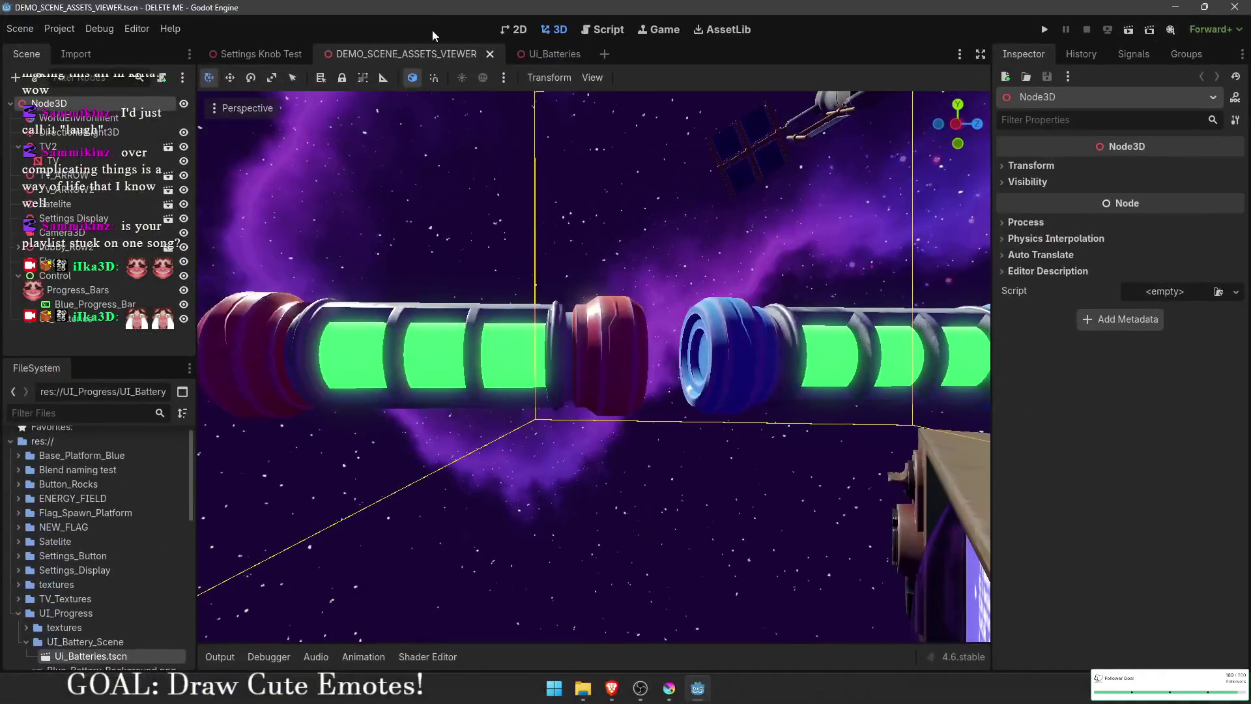
Step: Enable Editable Children on the UI_Batteries instance
mouse_move(536, 364)
left_mouse_down()
mouse_move(556, 327)
mouse_move(560, 340)
left_mouse_up()
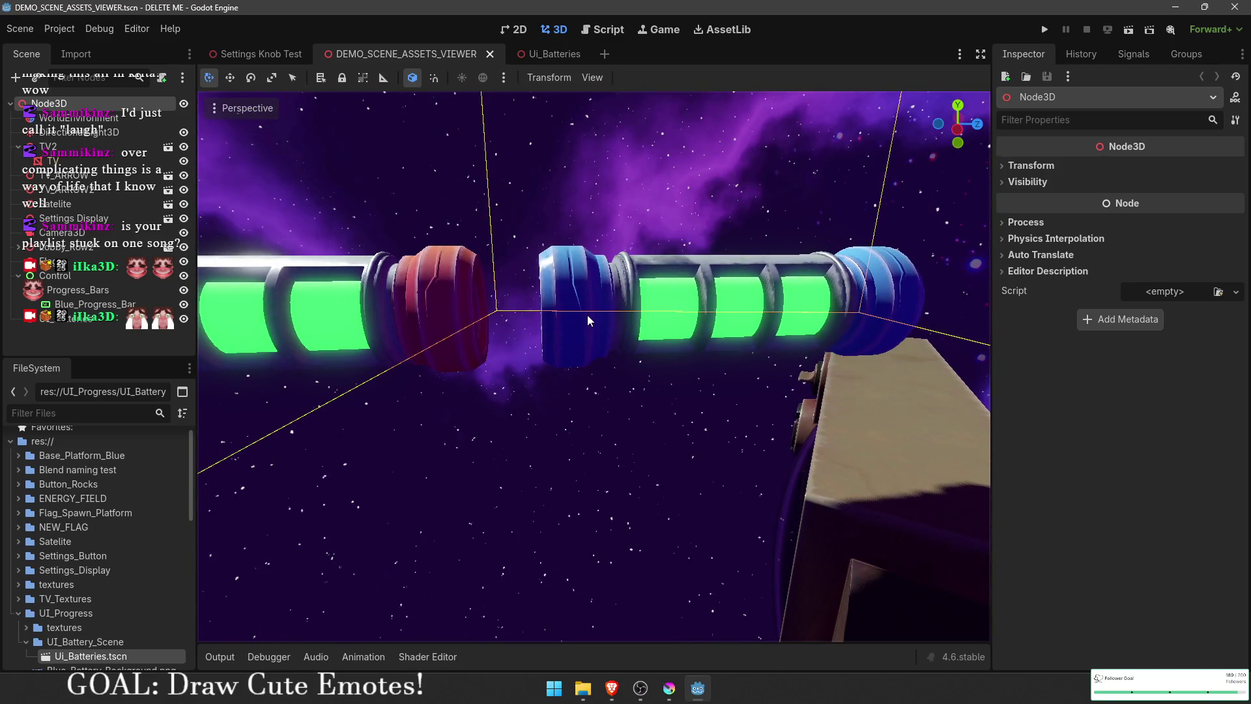
left_click(588, 319)
right_click(43, 319)
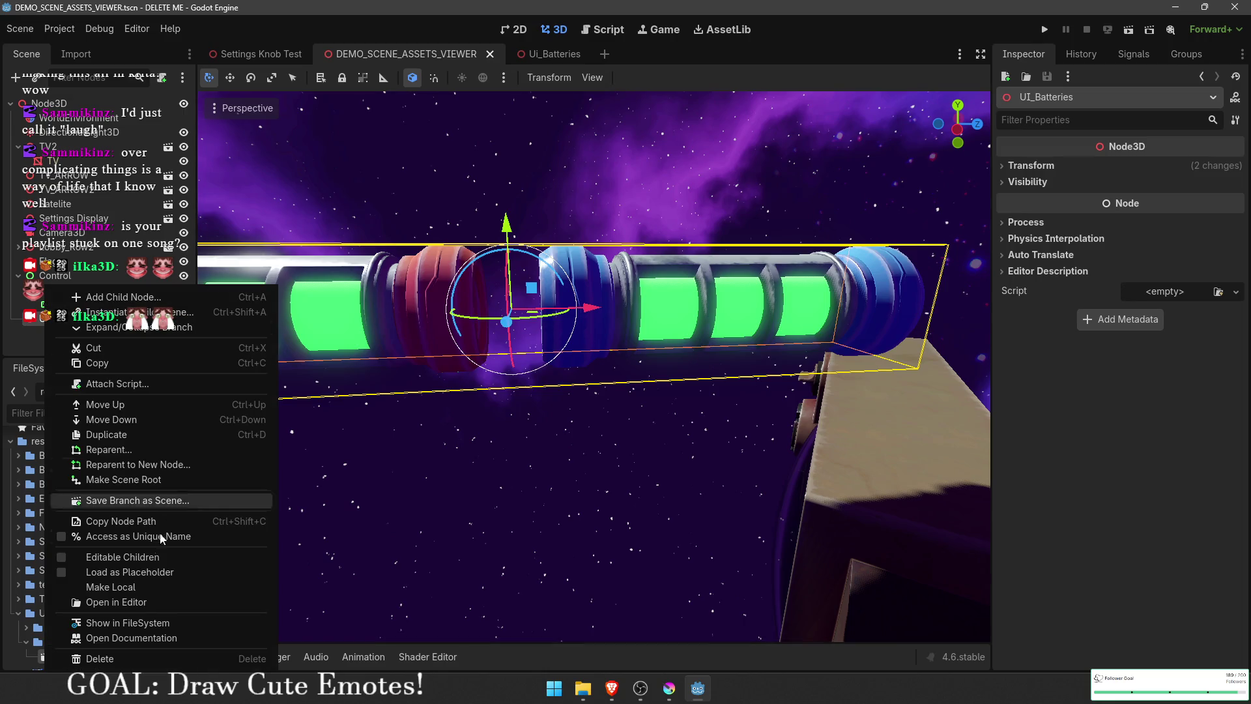
left_click(193, 559)
Step: Expand the battery mesh's Material Override down to its Gradient Progress texture
left_click(75, 313)
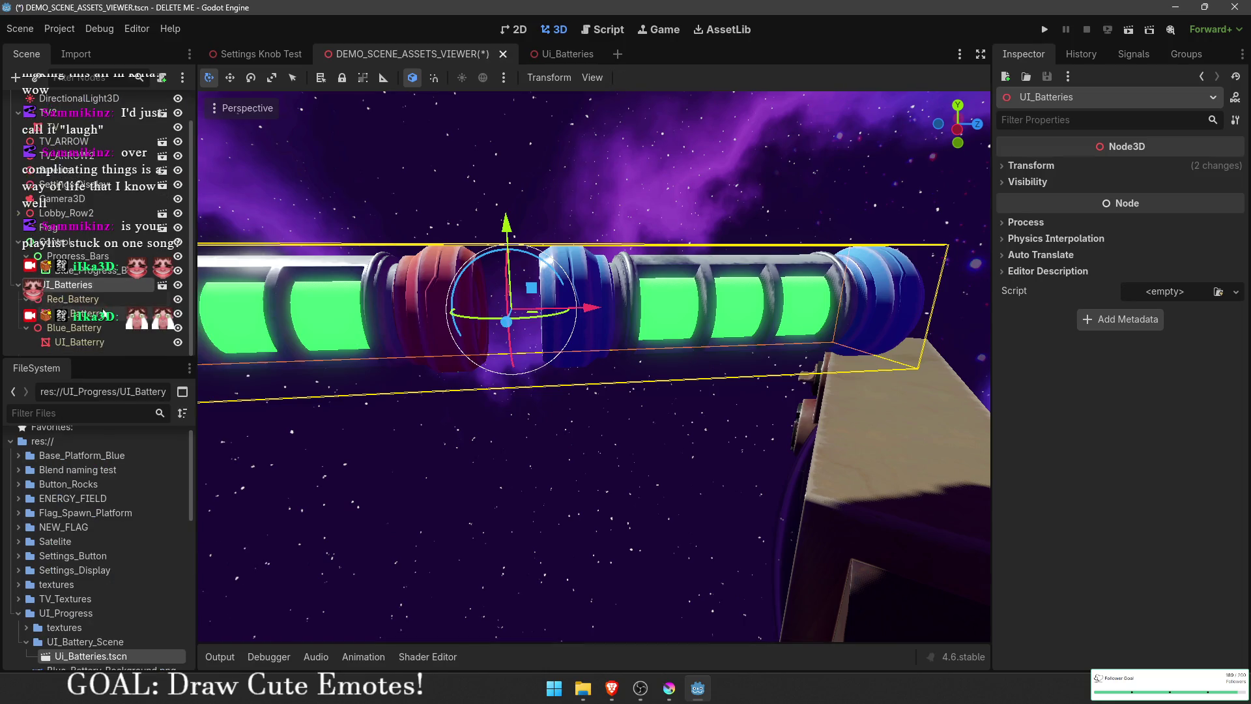
left_click(1030, 264)
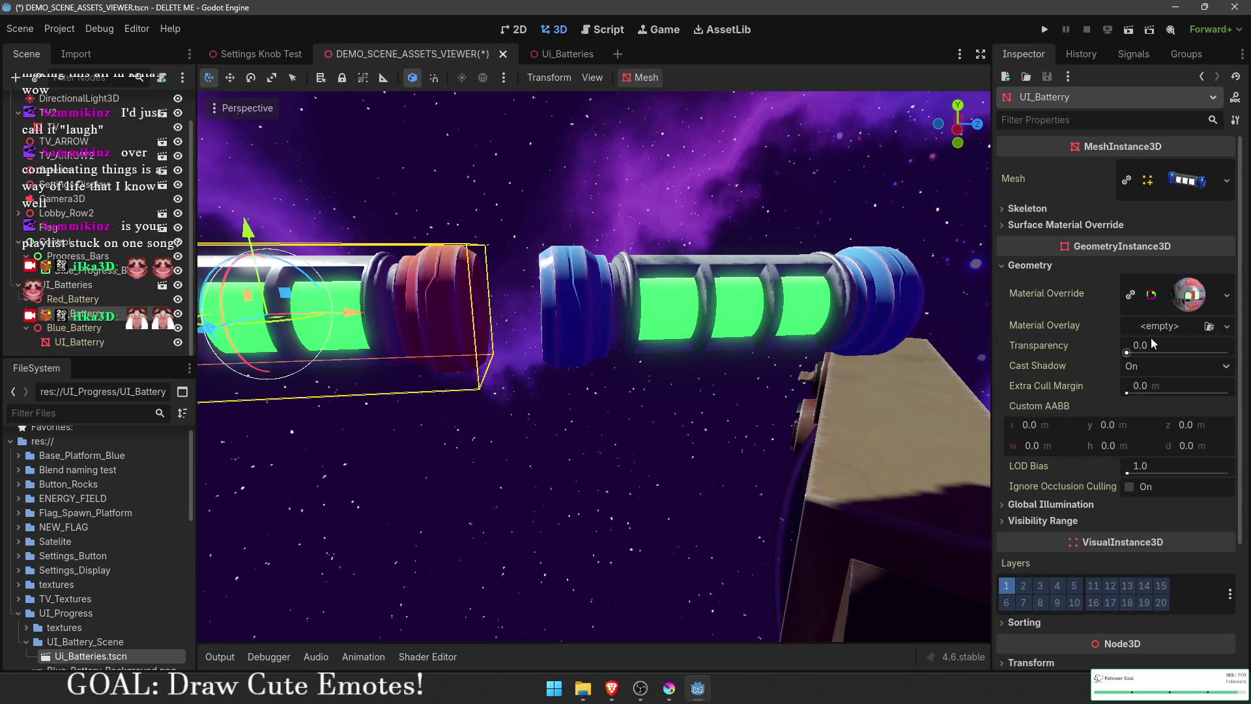
left_click(1170, 300)
scroll(1166, 339, "down", 3)
left_click(1196, 449)
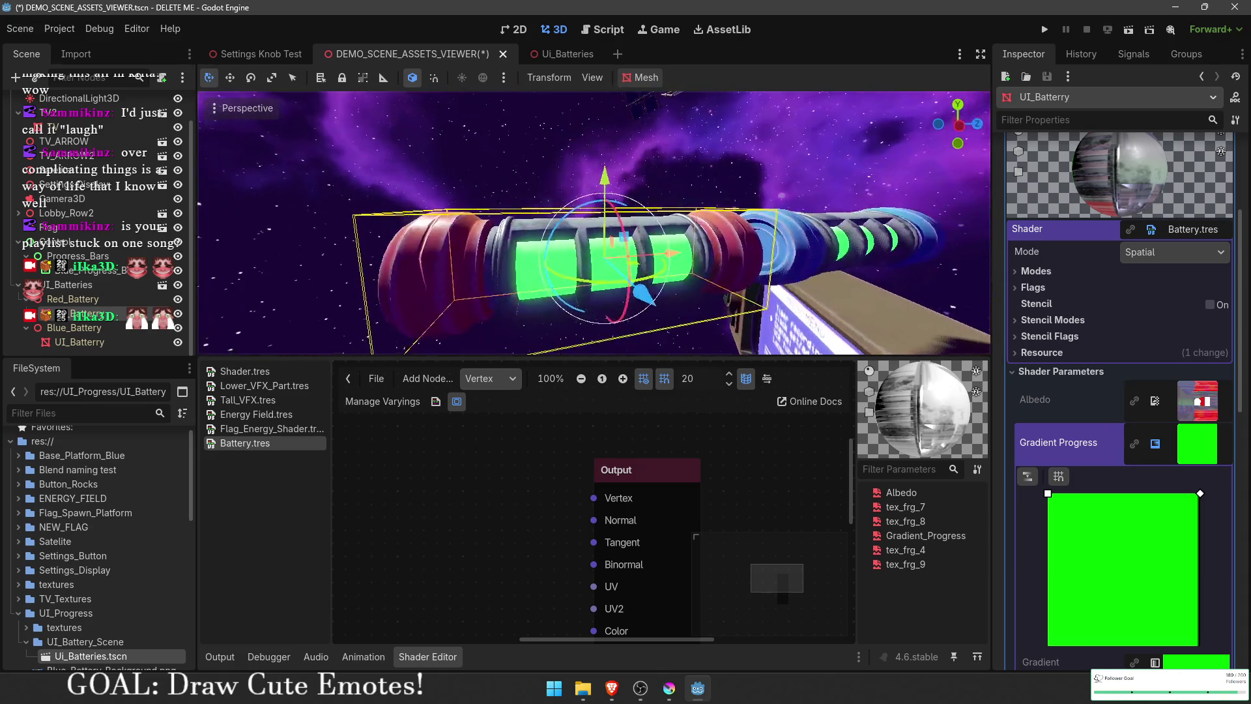
scroll(1175, 464, "down", 4)
Step: Move the fill gradient's end stop toward the middle, then switch to the Ui_Batteries scene
left_click(1205, 399)
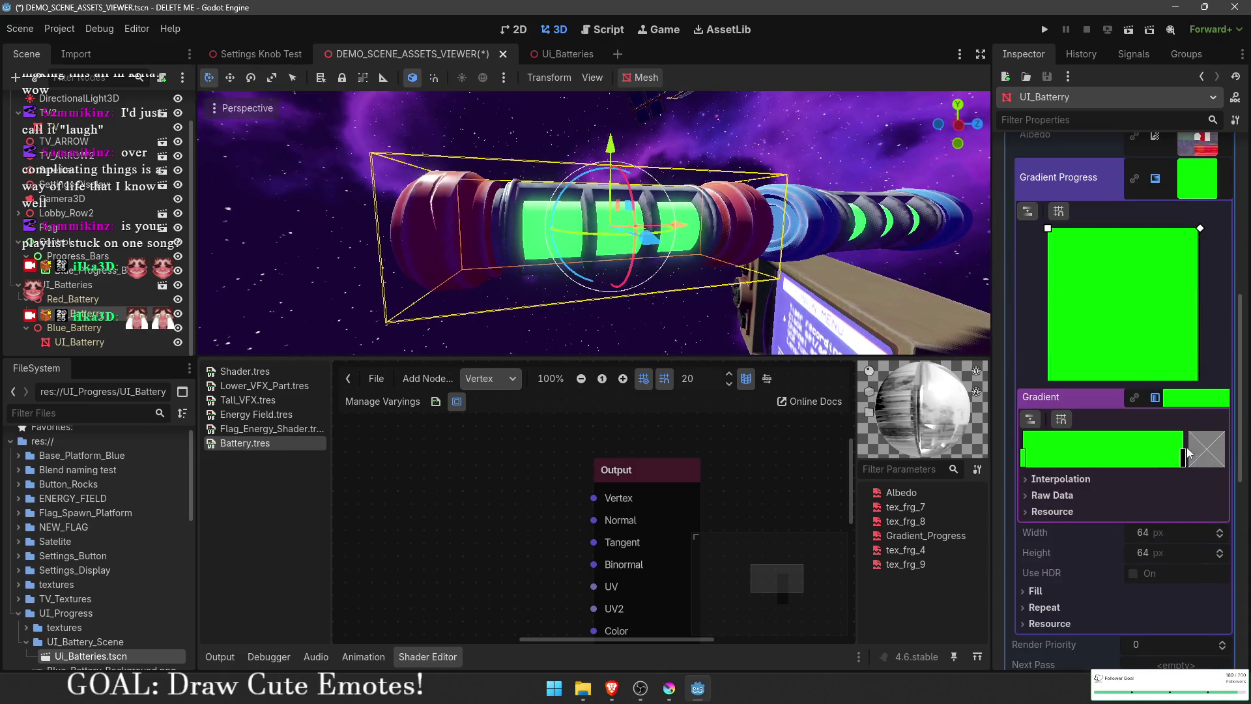
mouse_move(1181, 456)
left_mouse_down()
mouse_move(1062, 470)
mouse_move(1154, 479)
mouse_move(1082, 486)
mouse_move(1071, 482)
mouse_move(1195, 483)
left_mouse_up()
left_click(226, 290)
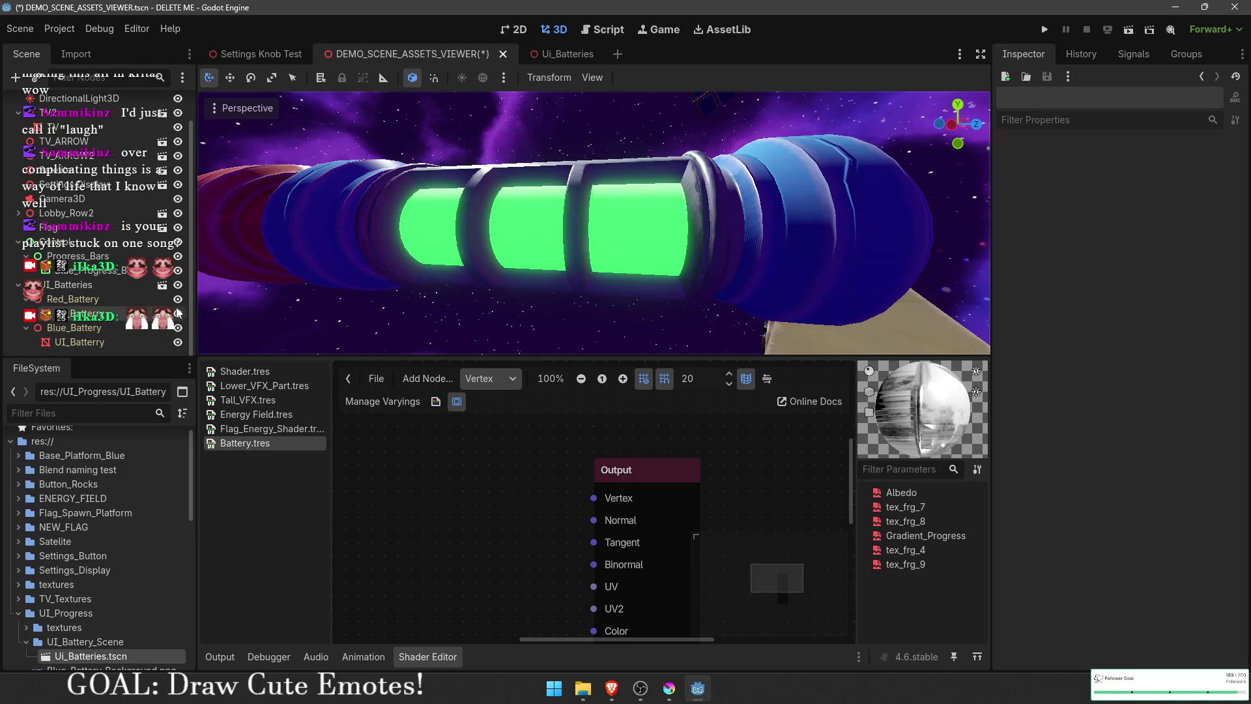
left_click(557, 54)
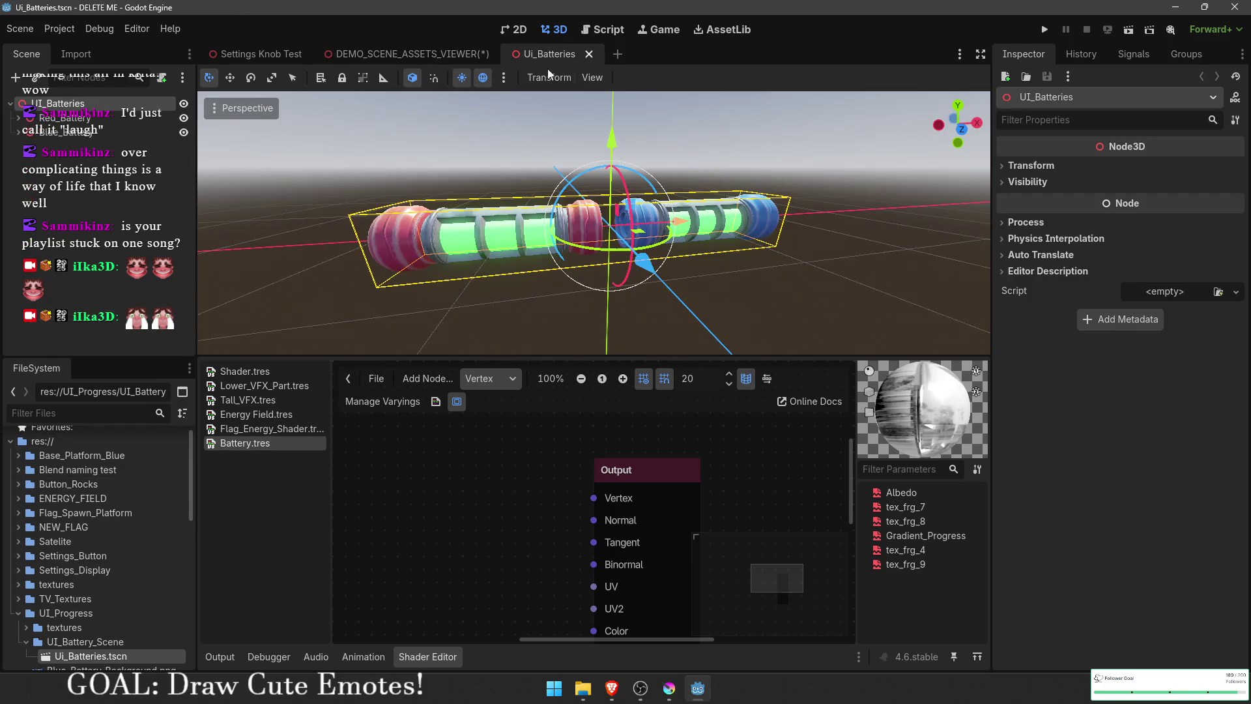
Step: Create a new 2D scene with a TextureProgressBar under the root
left_click(263, 55)
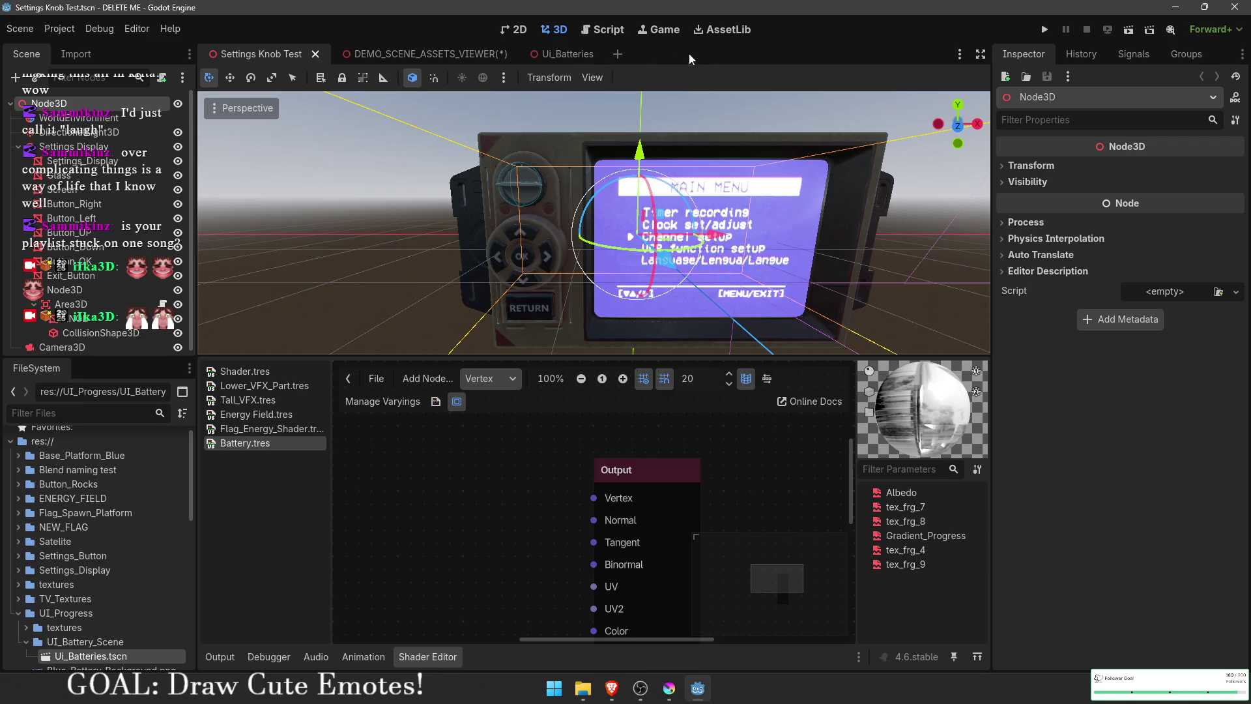
left_click(618, 54)
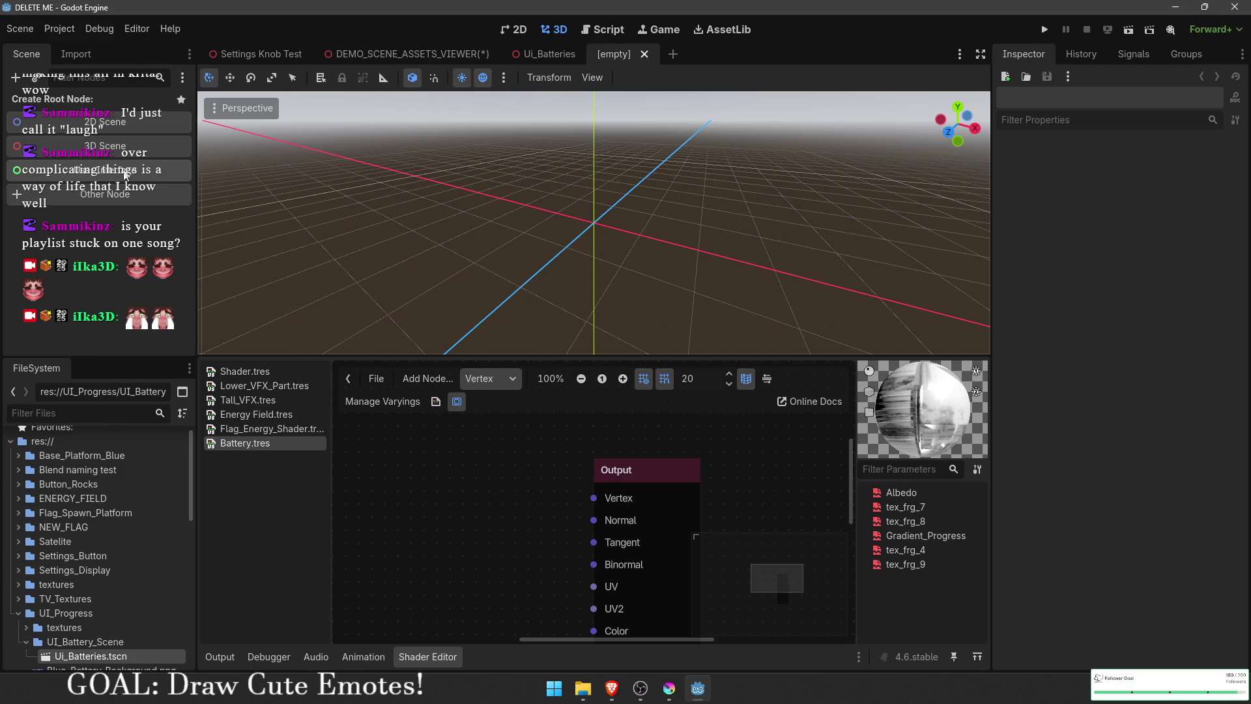
left_click(129, 130)
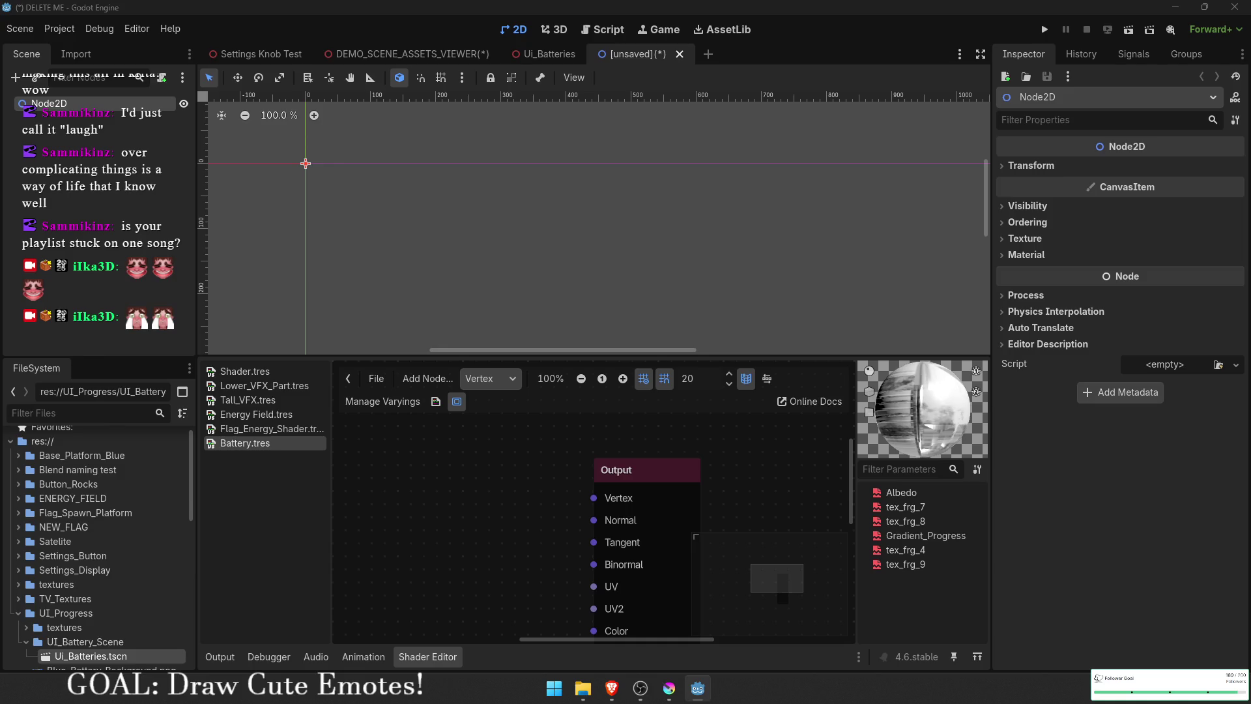
key("Return")
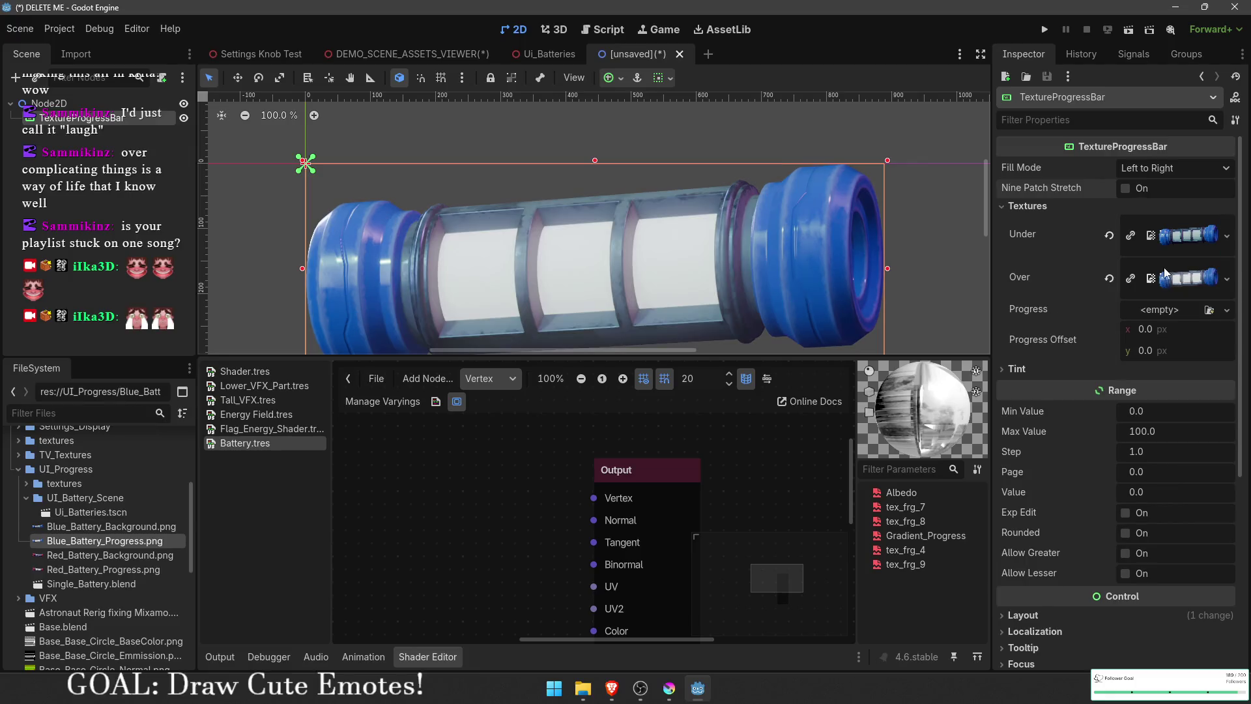
Step: Give the bar blue battery textures, with Blue_Battery_Progress.png as progress, and raise its value
left_click_drag(624, 358, 624, 539)
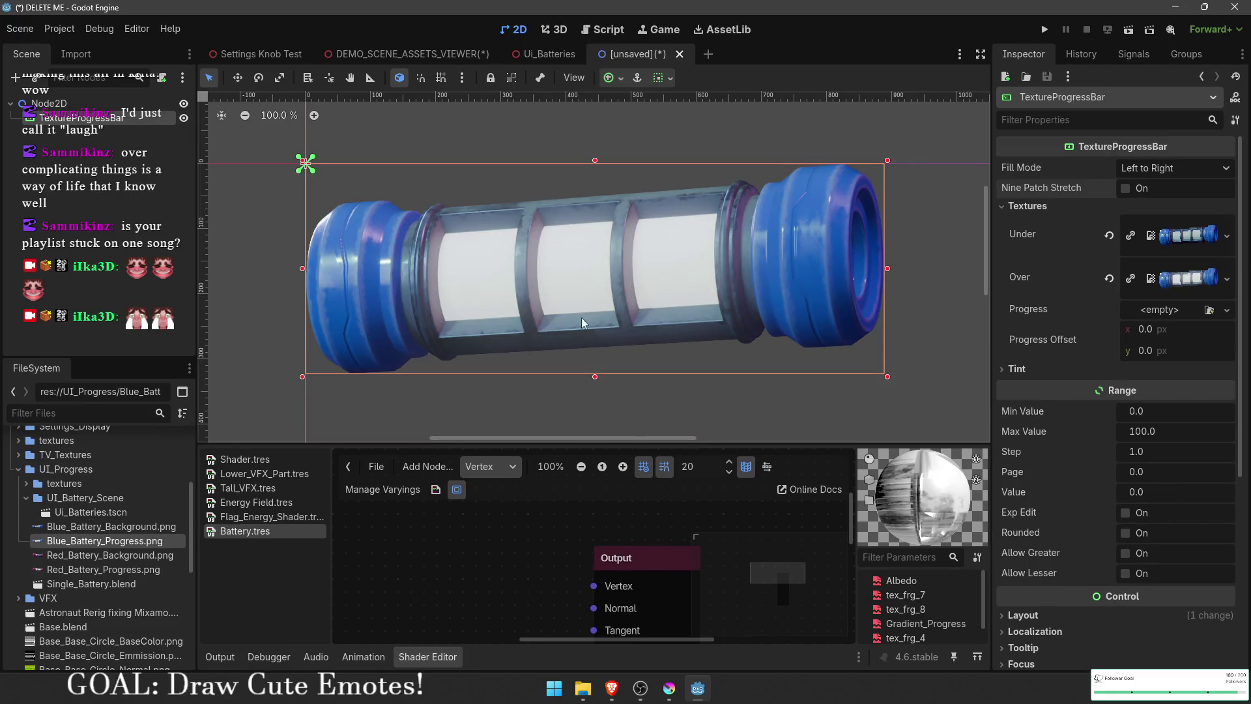
scroll(631, 294, "down", 2)
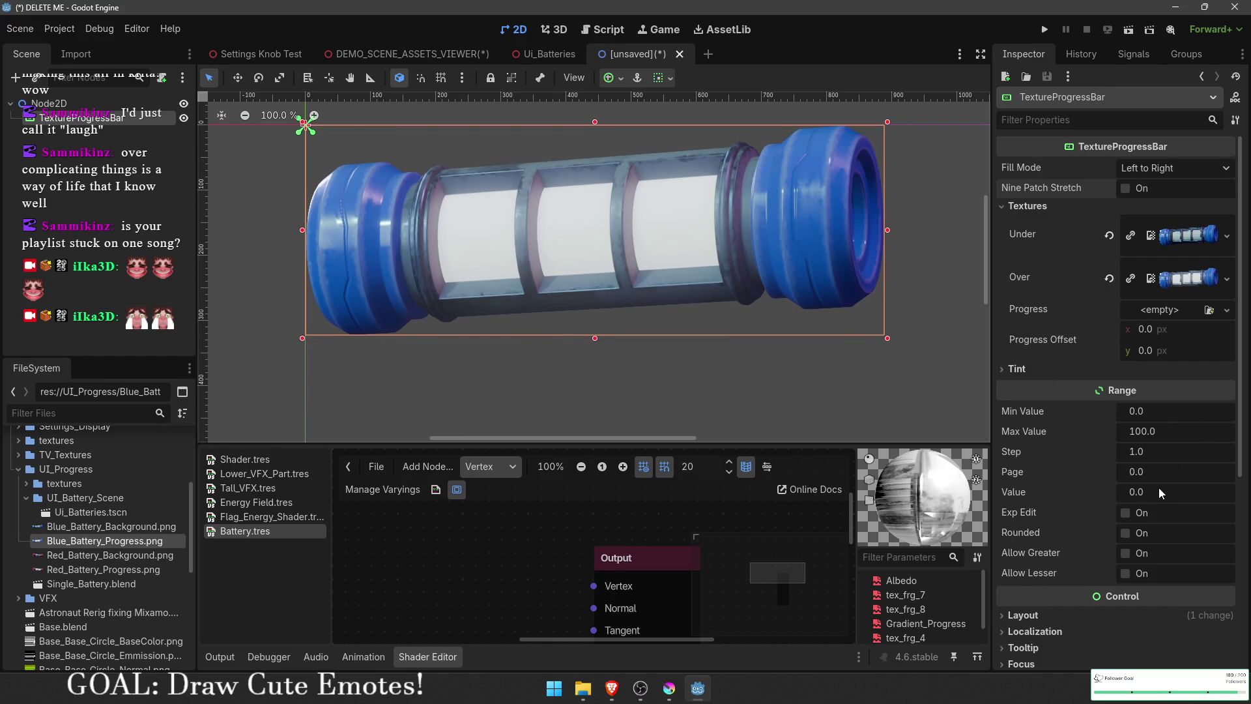
left_click_drag(1154, 492, 1159, 492)
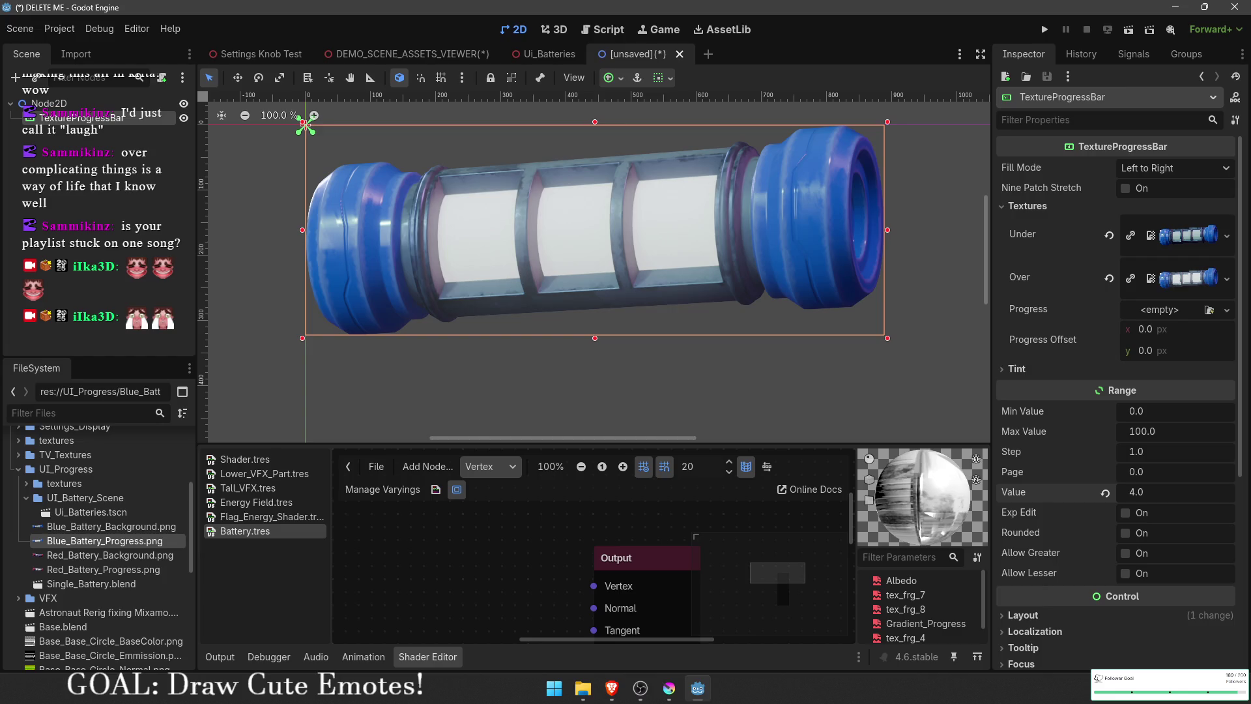
left_click(1109, 278)
mouse_move(80, 541)
left_mouse_down()
mouse_move(791, 459)
mouse_move(1136, 380)
mouse_move(1157, 292)
left_mouse_up()
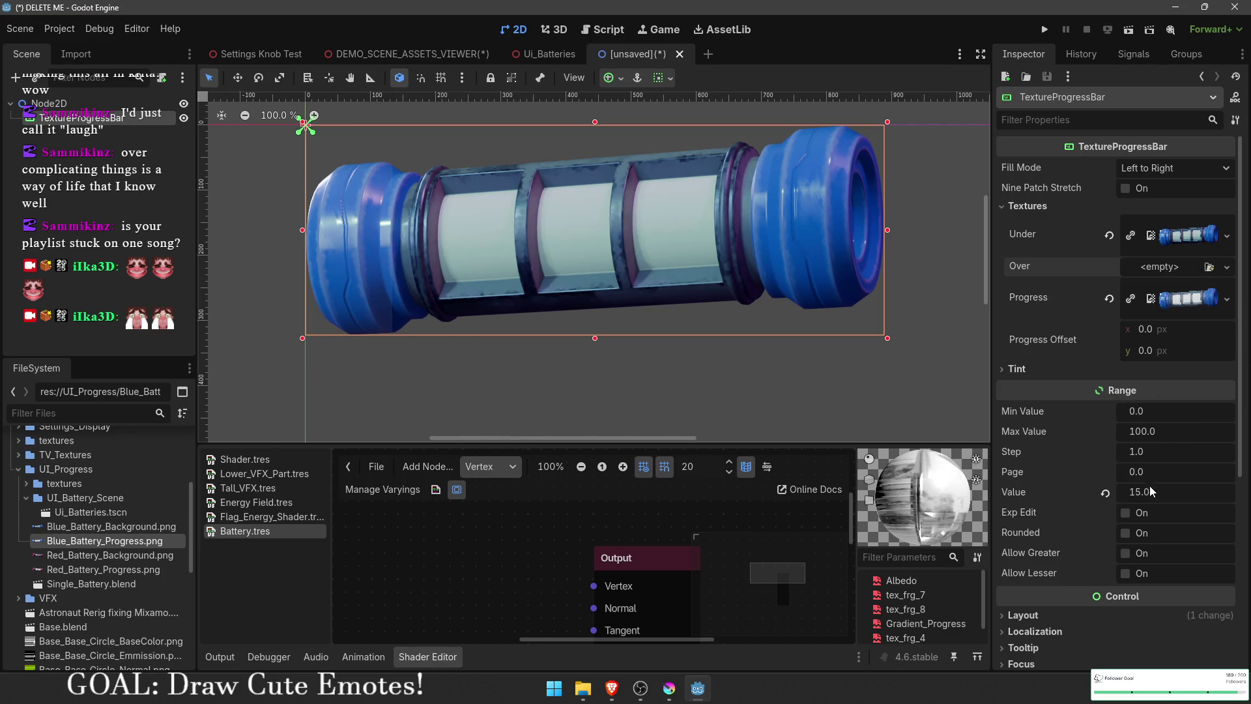
mouse_move(1149, 492)
left_mouse_down()
mouse_move(1184, 491)
mouse_move(1158, 491)
mouse_move(1171, 491)
left_mouse_up()
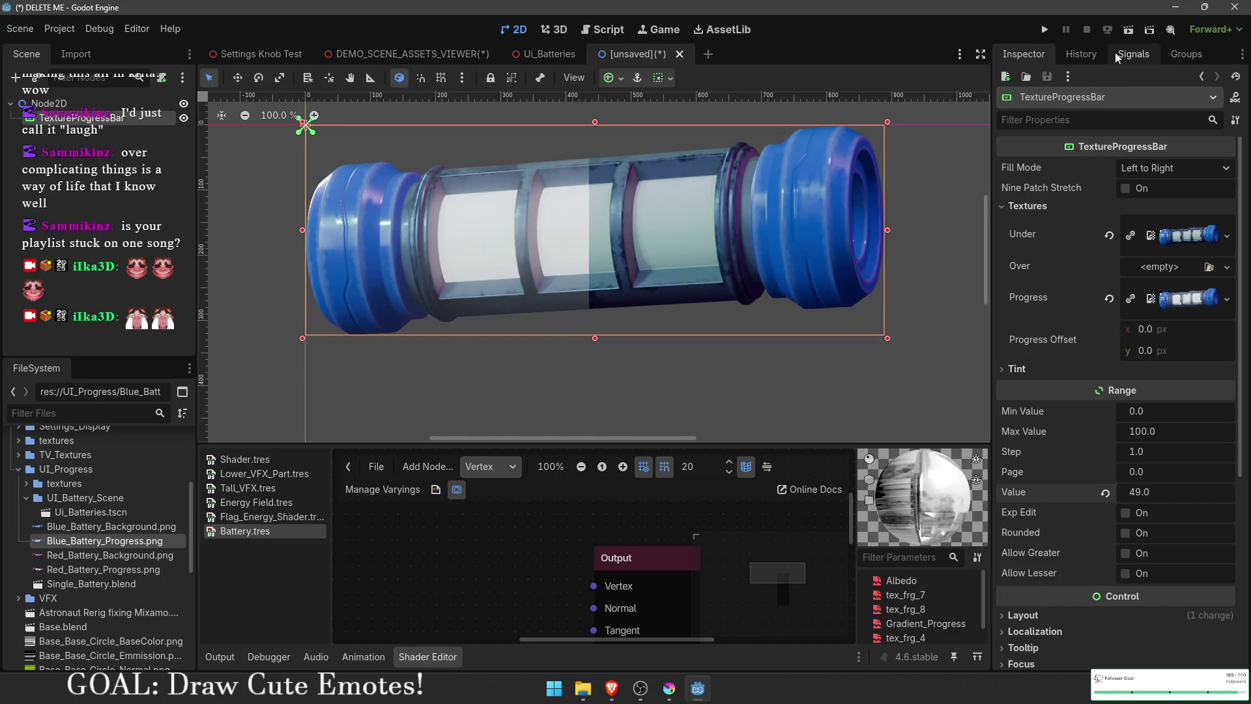
Step: Close the test scene without saving
left_click(679, 56)
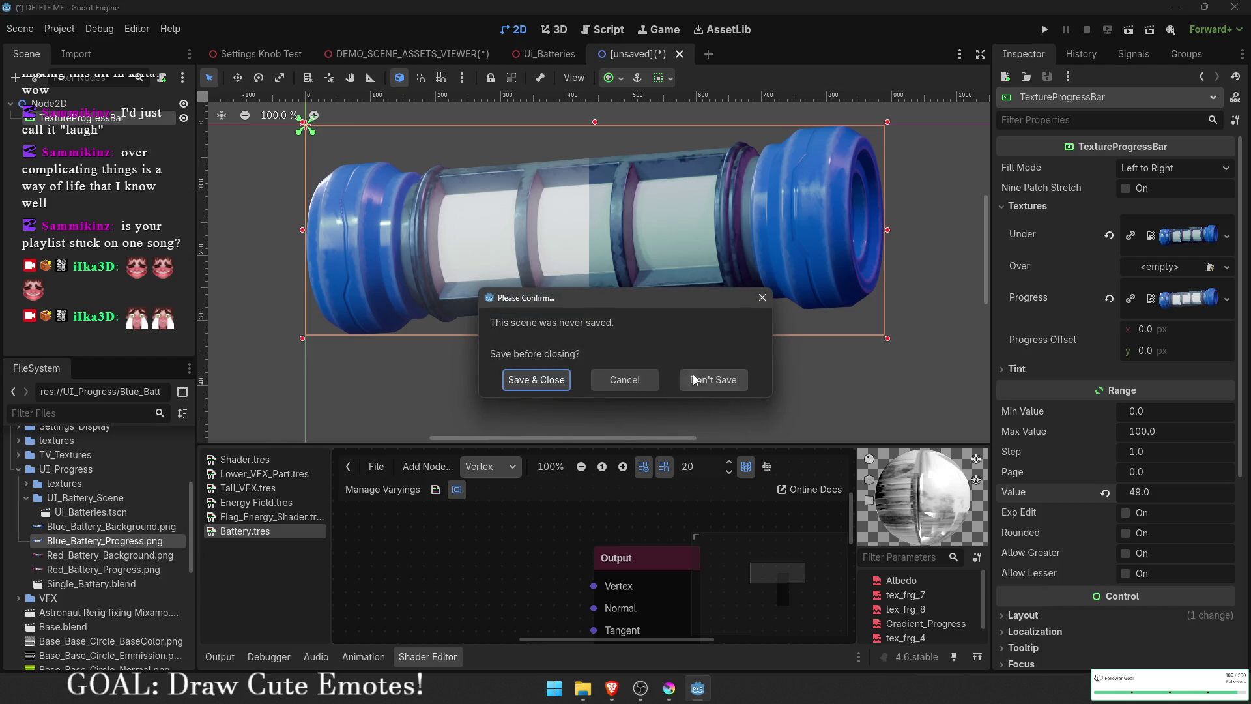
left_click(715, 385)
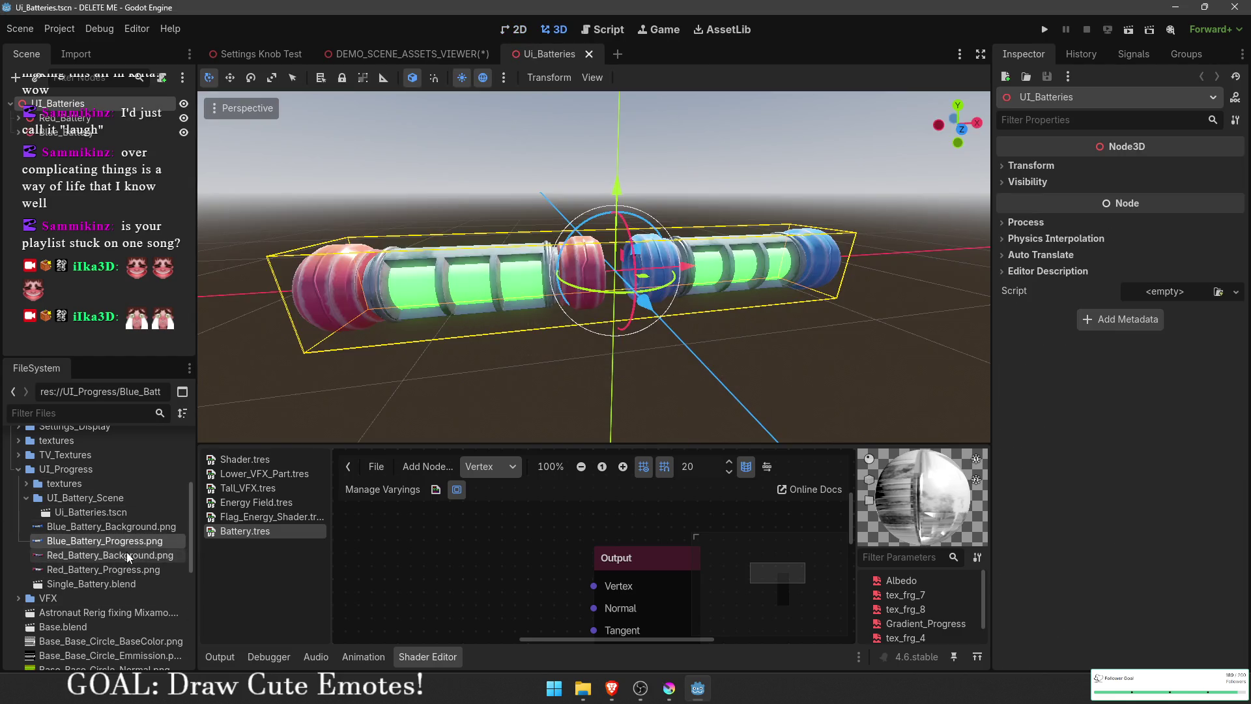
scroll(594, 267, "up", 5)
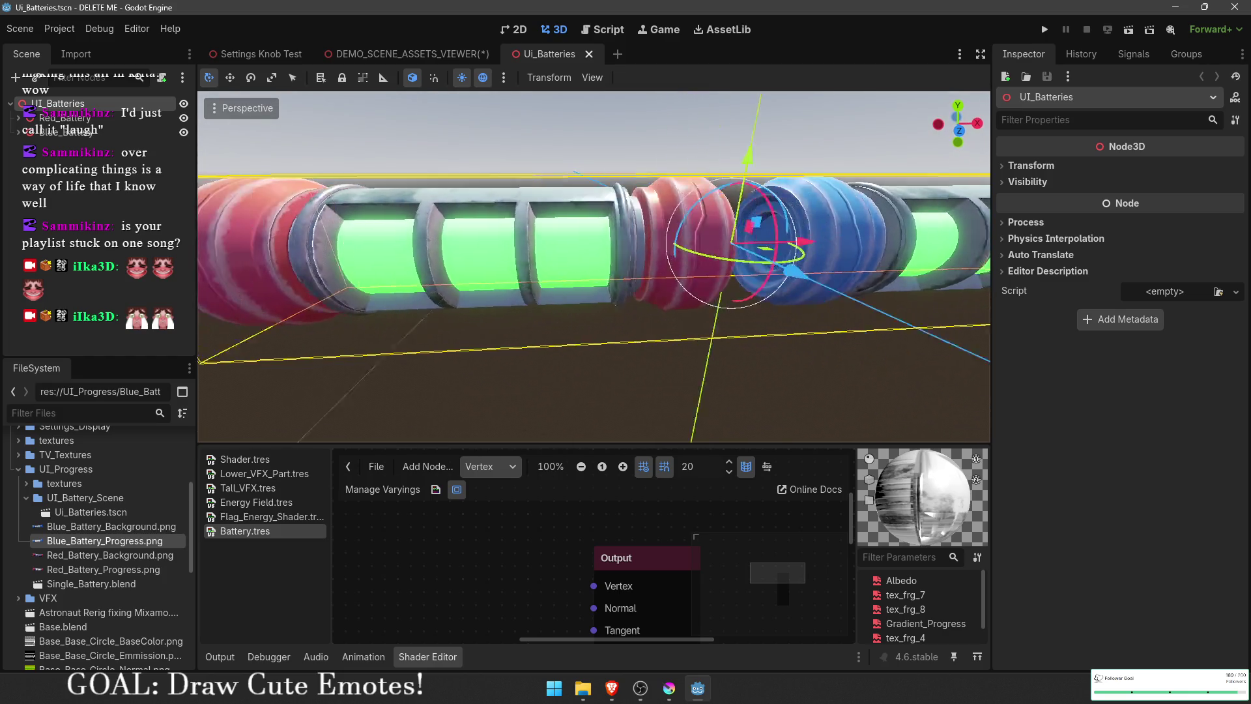
scroll(594, 267, "up", 5)
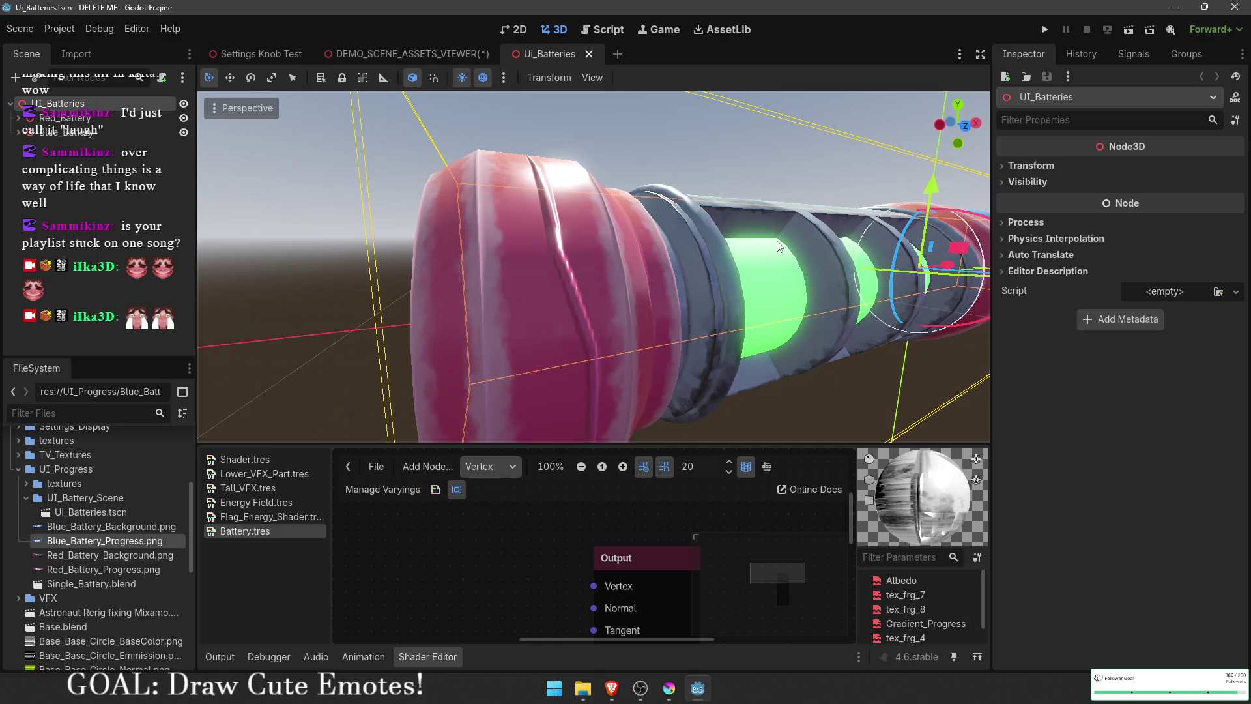
Step: Move the red battery's gradient stop to the middle
left_click(18, 117)
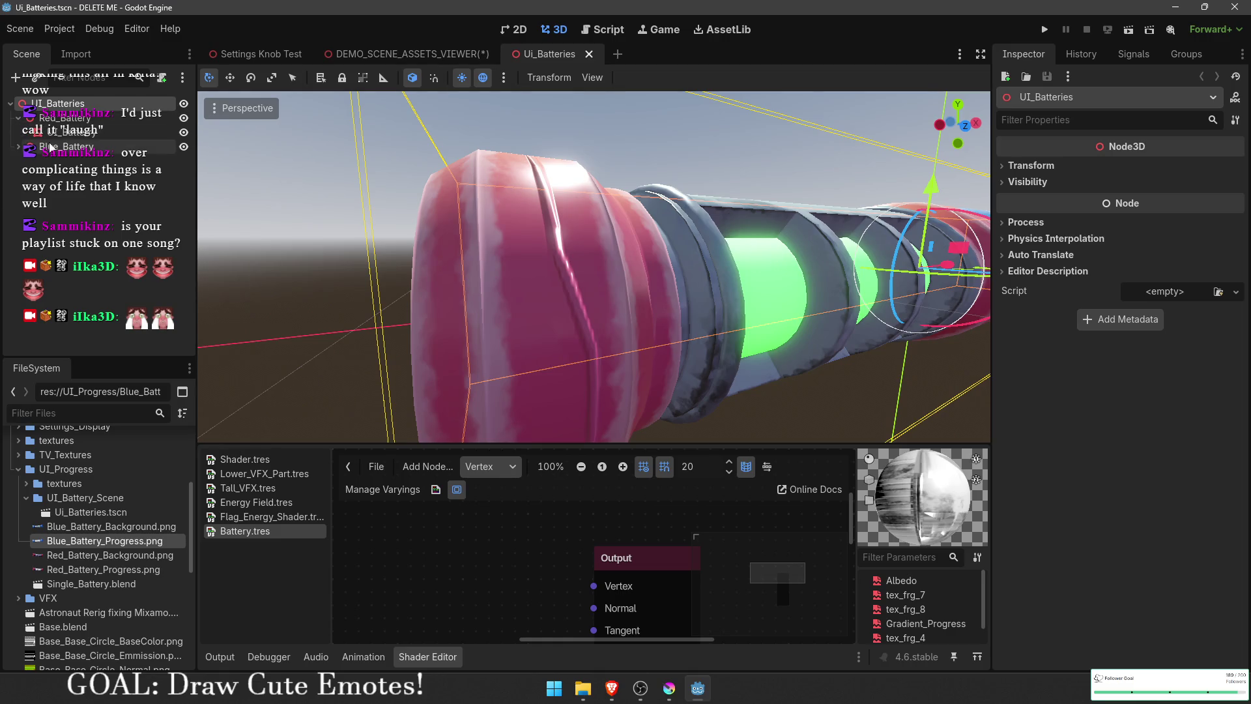
left_click(98, 131)
scroll(1100, 514, "down", 10)
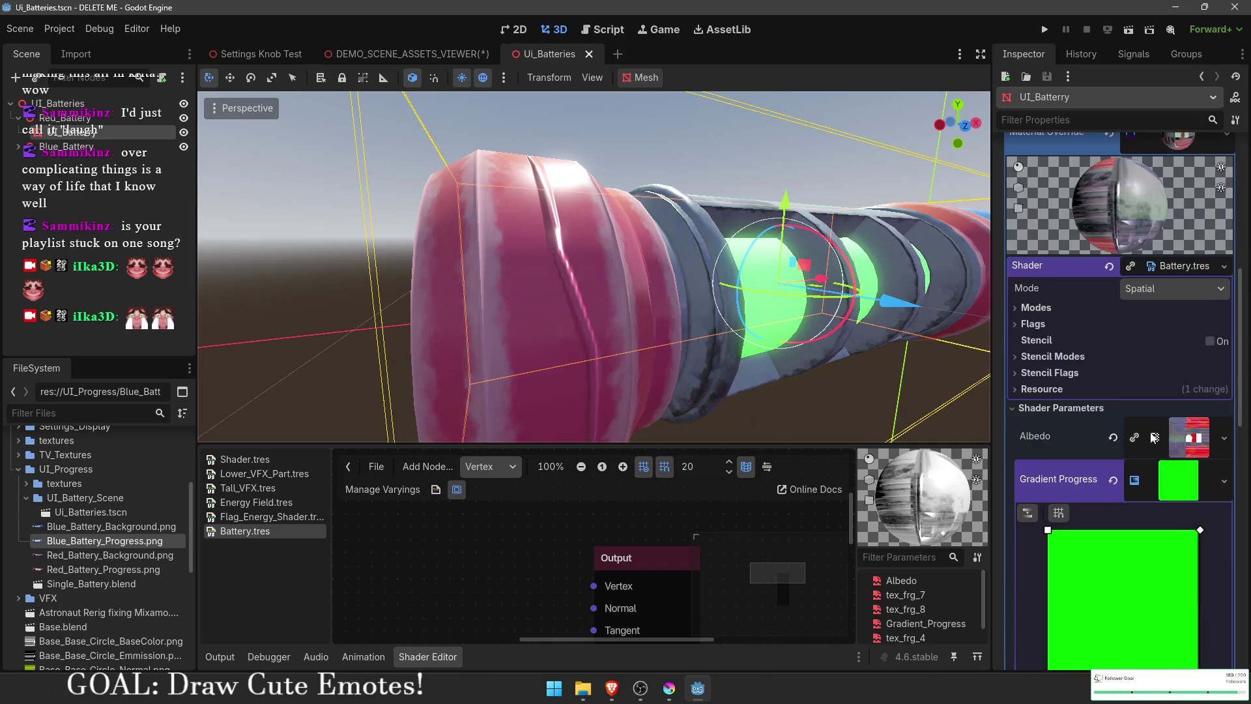
scroll(594, 267, "down", 5)
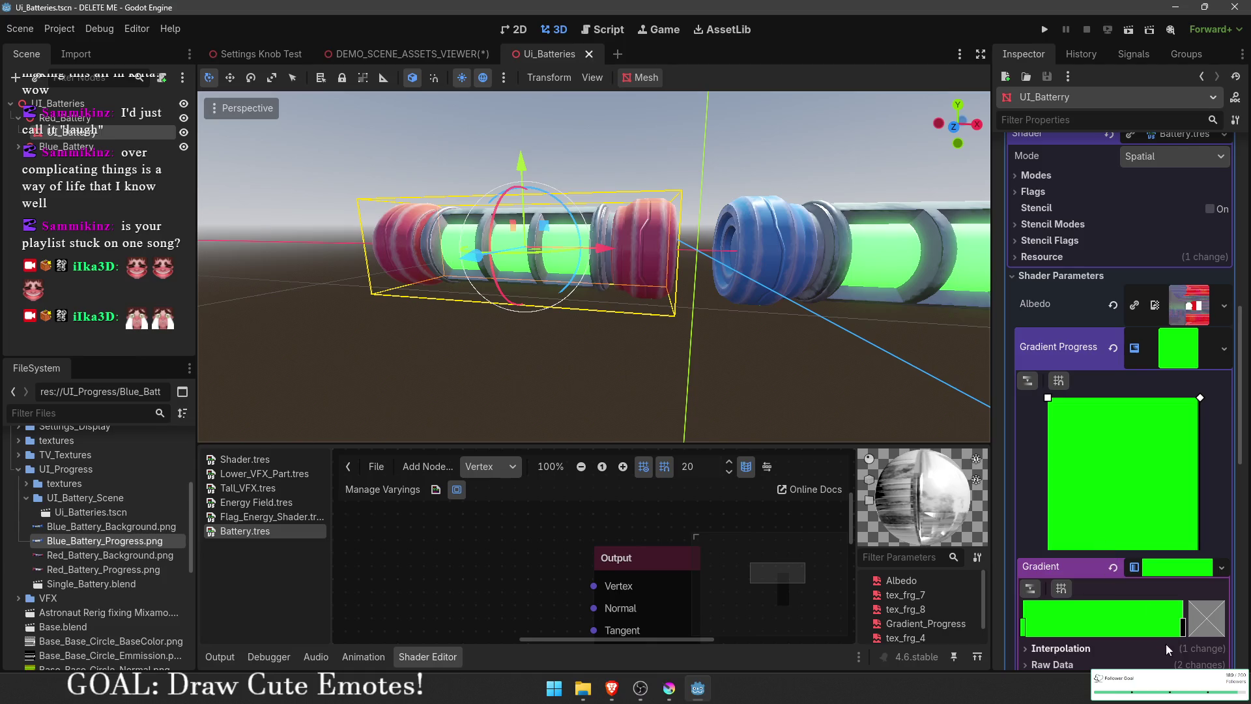
left_click_drag(1183, 630, 1136, 633)
Step: Select the blue battery's mesh and open its material override fill gradient
left_click(18, 145)
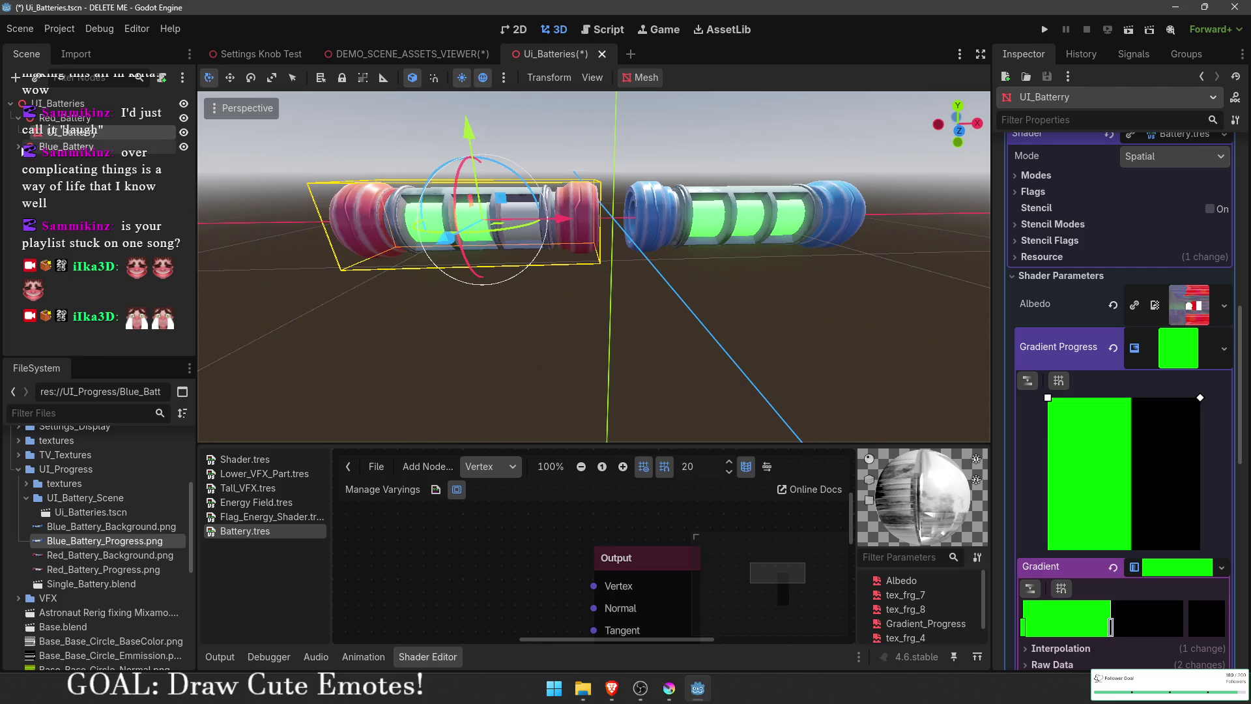
left_click(72, 161)
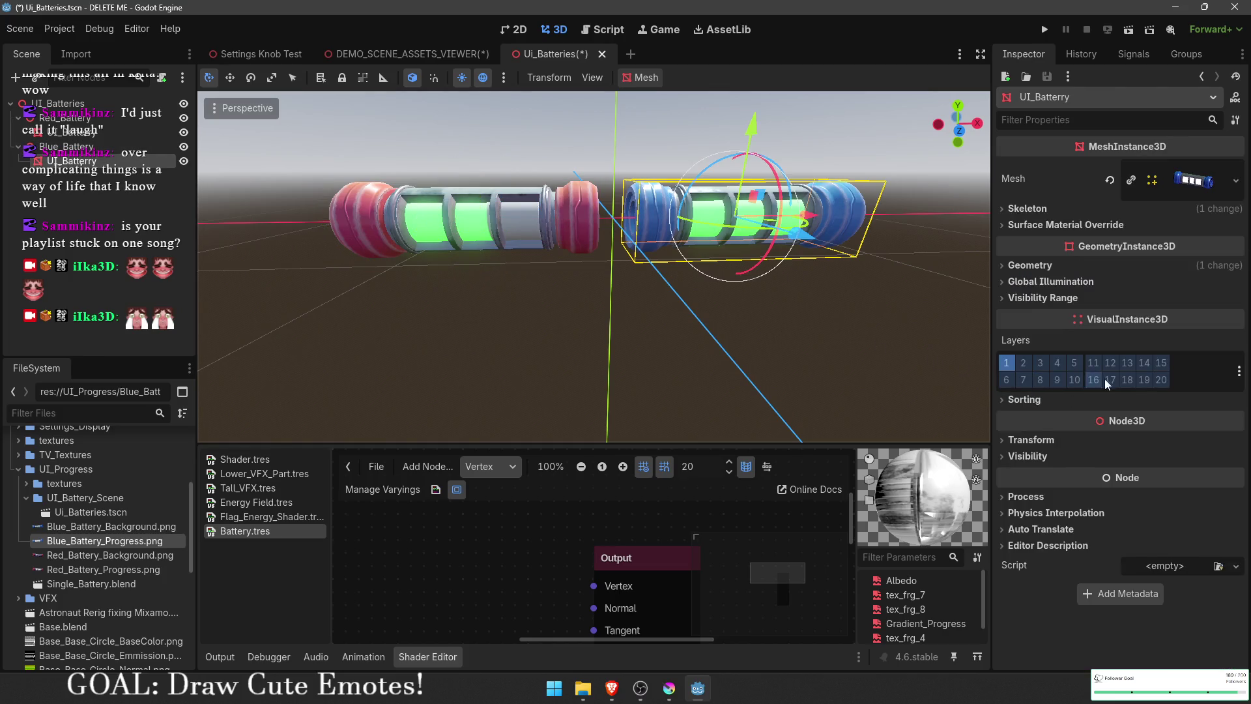
left_click(1128, 271)
scroll(1155, 368, "down", 2)
left_click(1178, 176)
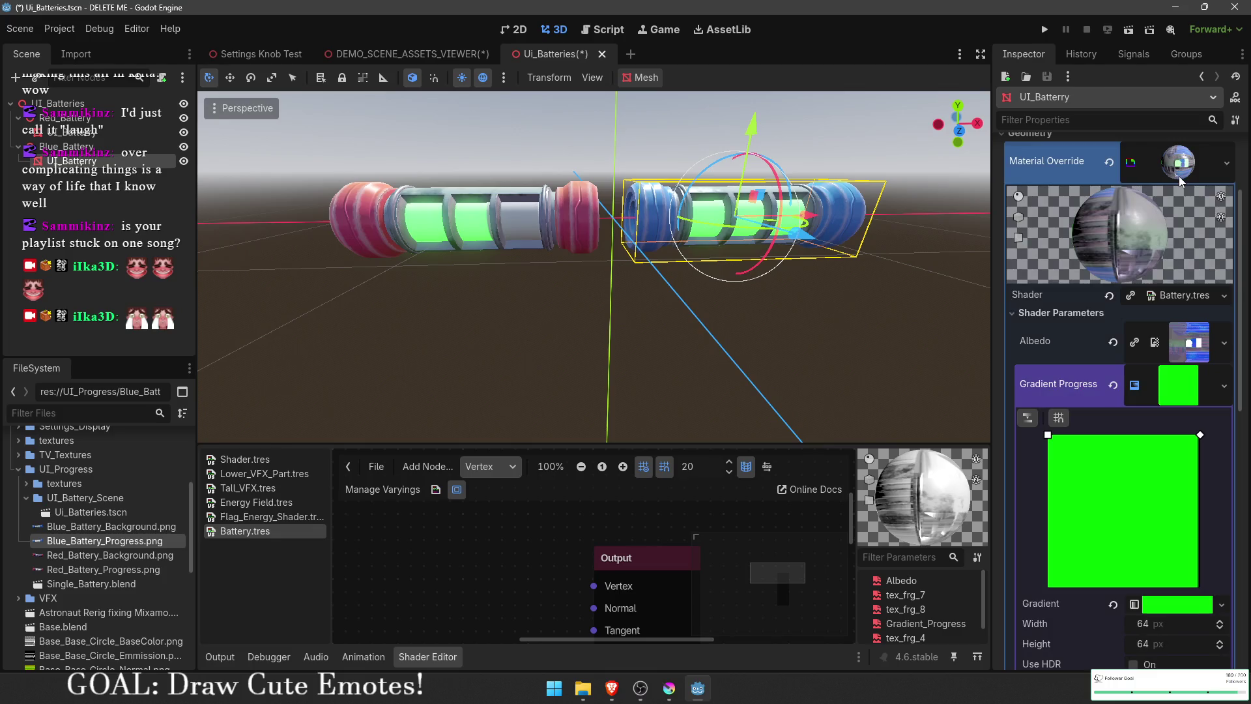
scroll(1181, 445, "down", 3)
left_click(1183, 407)
Step: Reverse the blue battery's gradient and slide its stops left to widen the green
mouse_move(1183, 467)
left_mouse_down()
mouse_move(1136, 468)
mouse_move(1234, 487)
left_mouse_up()
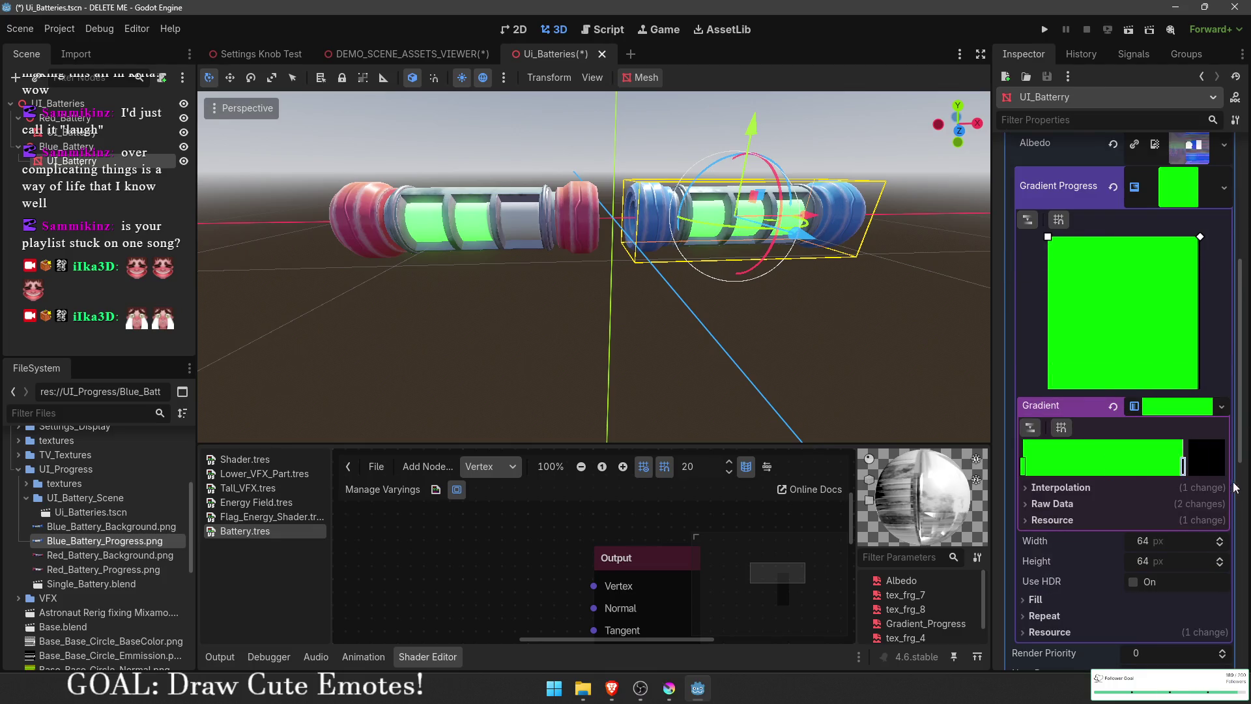
left_click(1030, 427)
mouse_move(1181, 468)
left_mouse_down()
mouse_move(1032, 467)
mouse_move(1126, 467)
left_mouse_up()
mouse_move(1028, 478)
left_mouse_down()
mouse_move(1166, 469)
mouse_move(994, 450)
mouse_move(1169, 469)
mouse_move(1049, 473)
mouse_move(1083, 473)
left_mouse_up()
key("w")
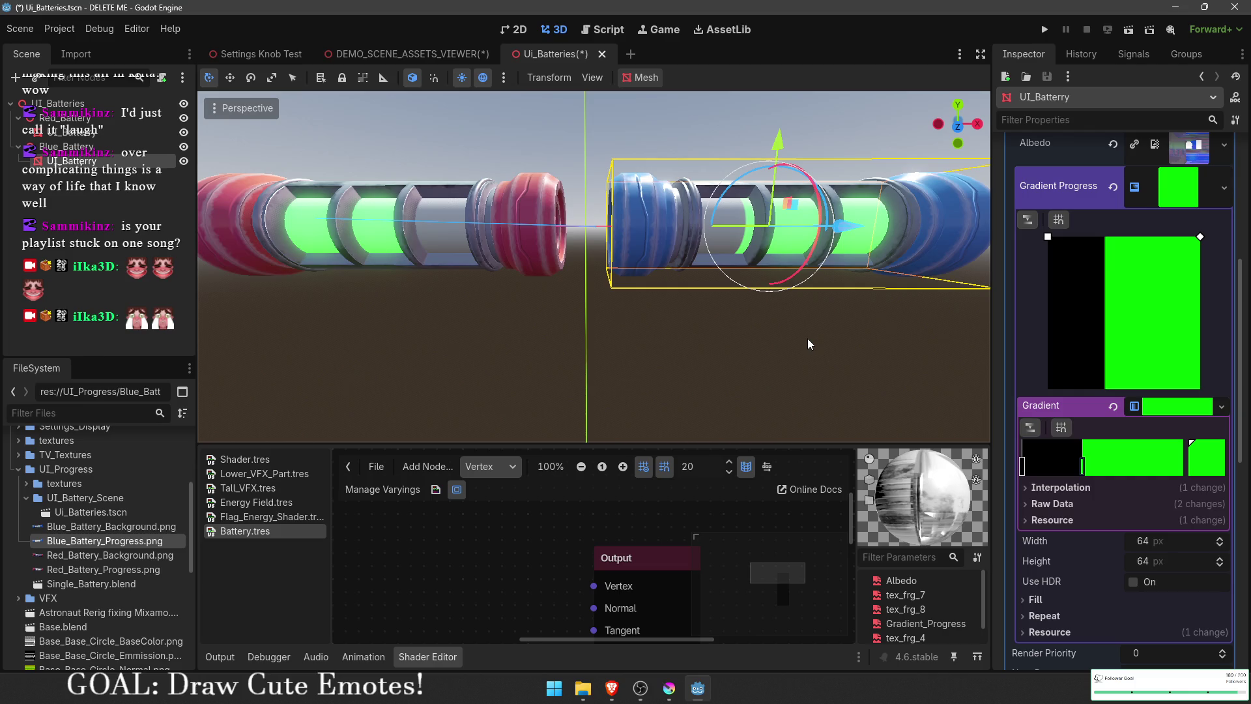
mouse_move(1087, 468)
left_mouse_down()
mouse_move(1120, 472)
mouse_move(1041, 481)
left_mouse_up()
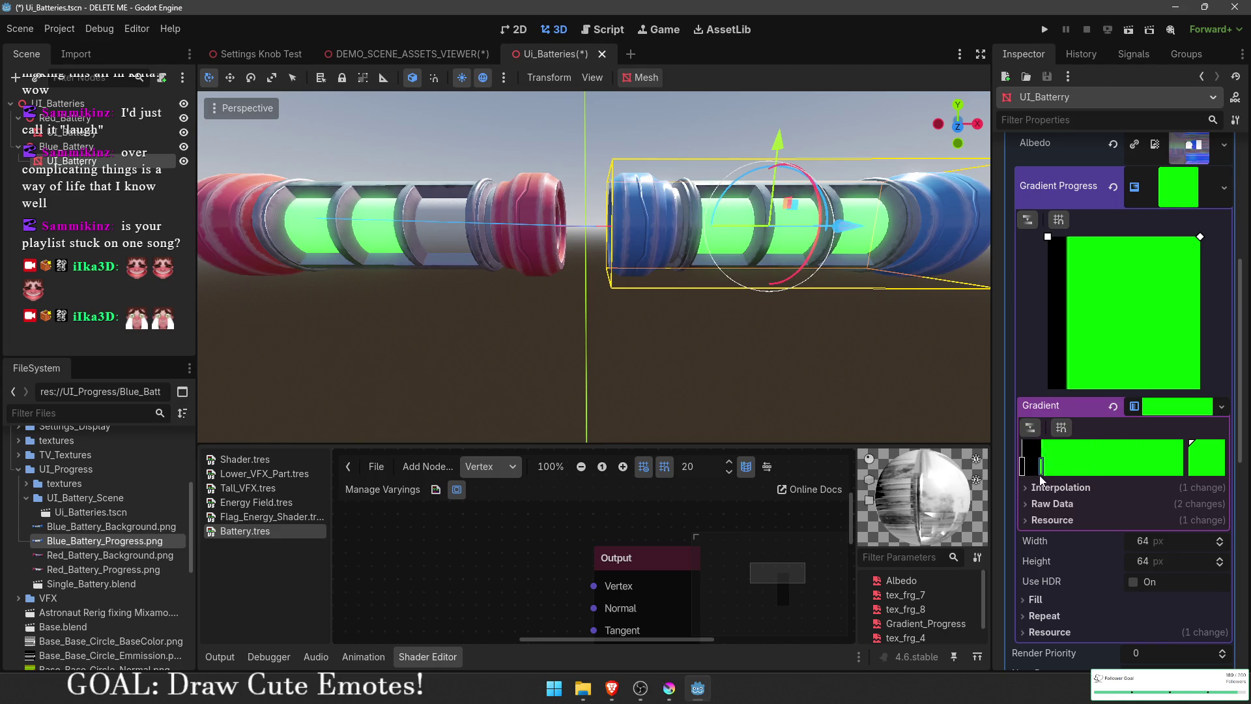
left_click(628, 296)
scroll(637, 272, "up", 3)
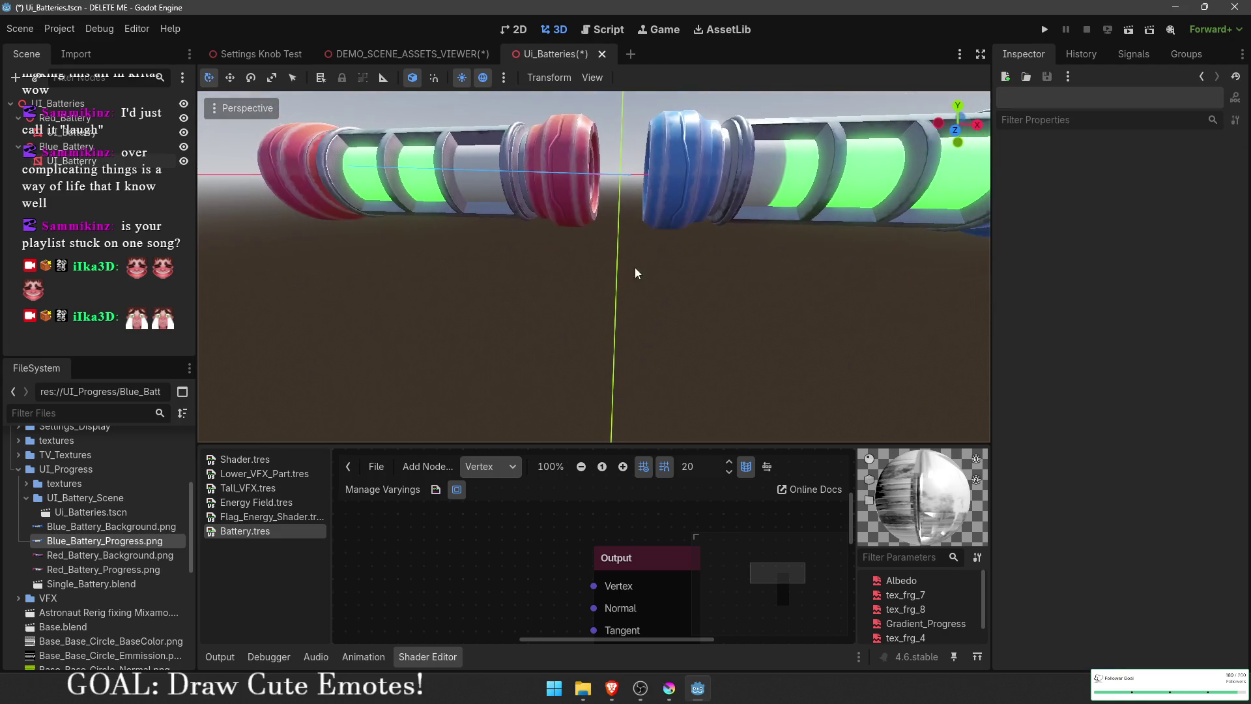
left_click(259, 54)
left_click(399, 54)
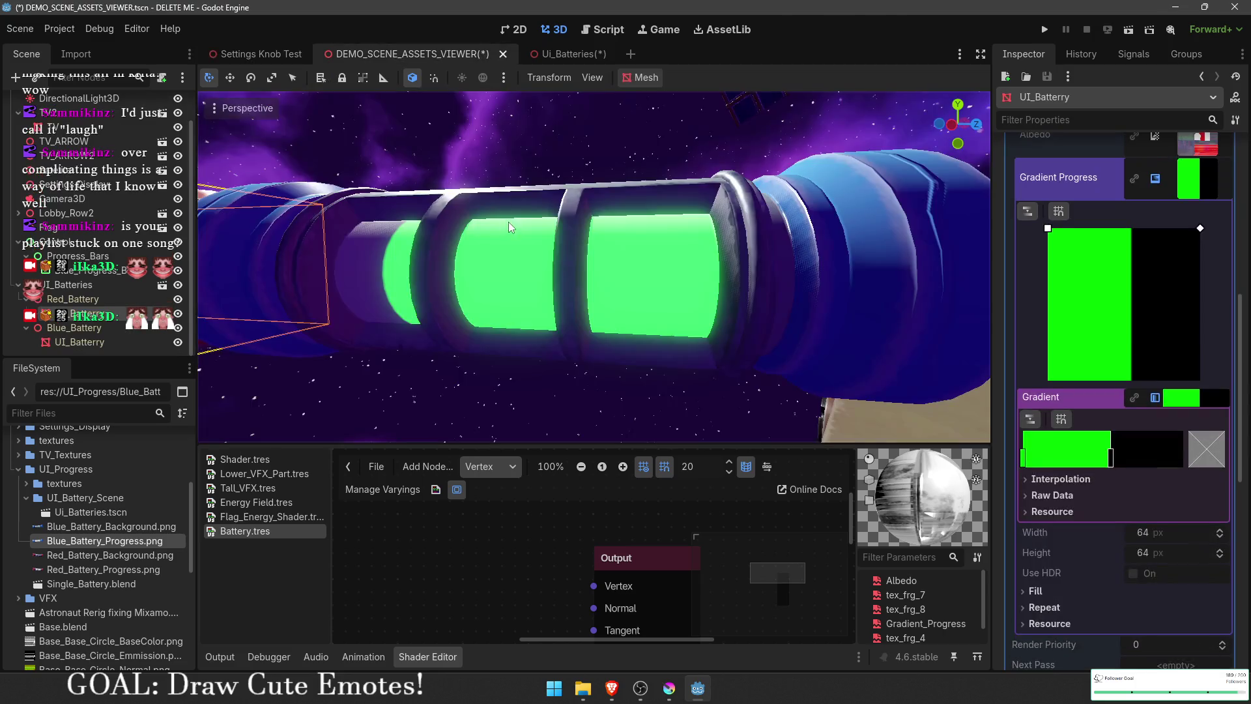
left_click(538, 400)
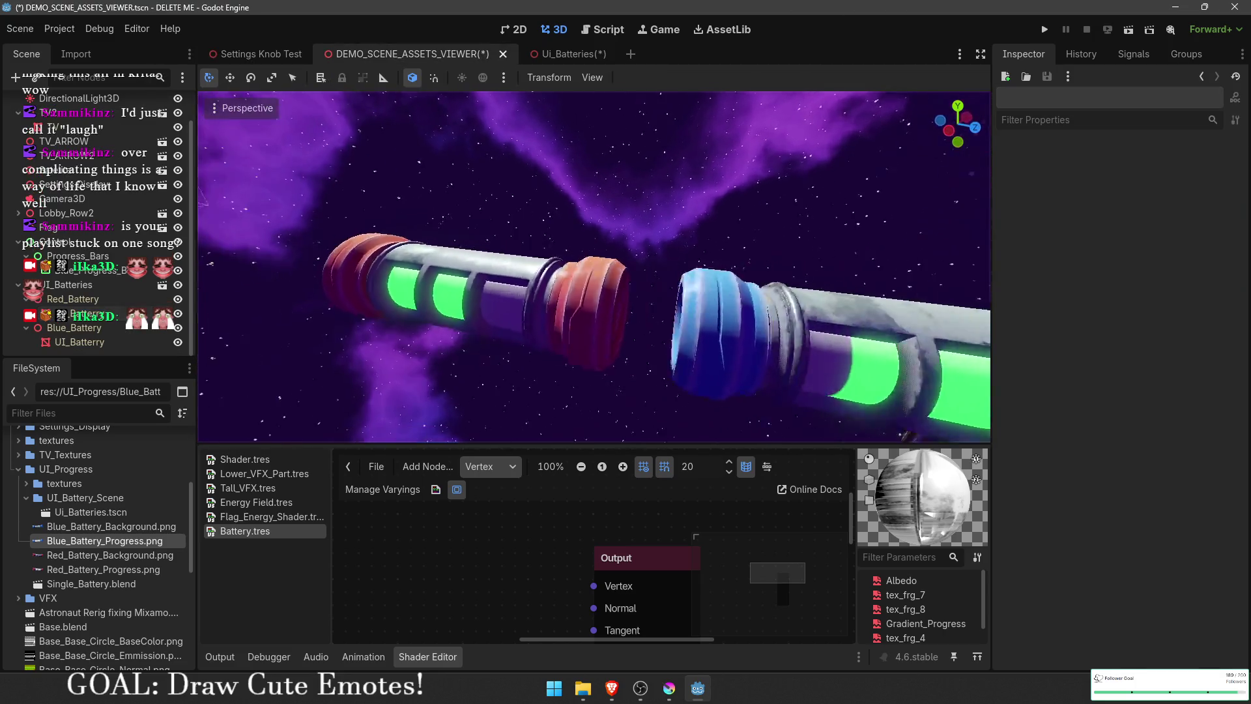
left_click(553, 58)
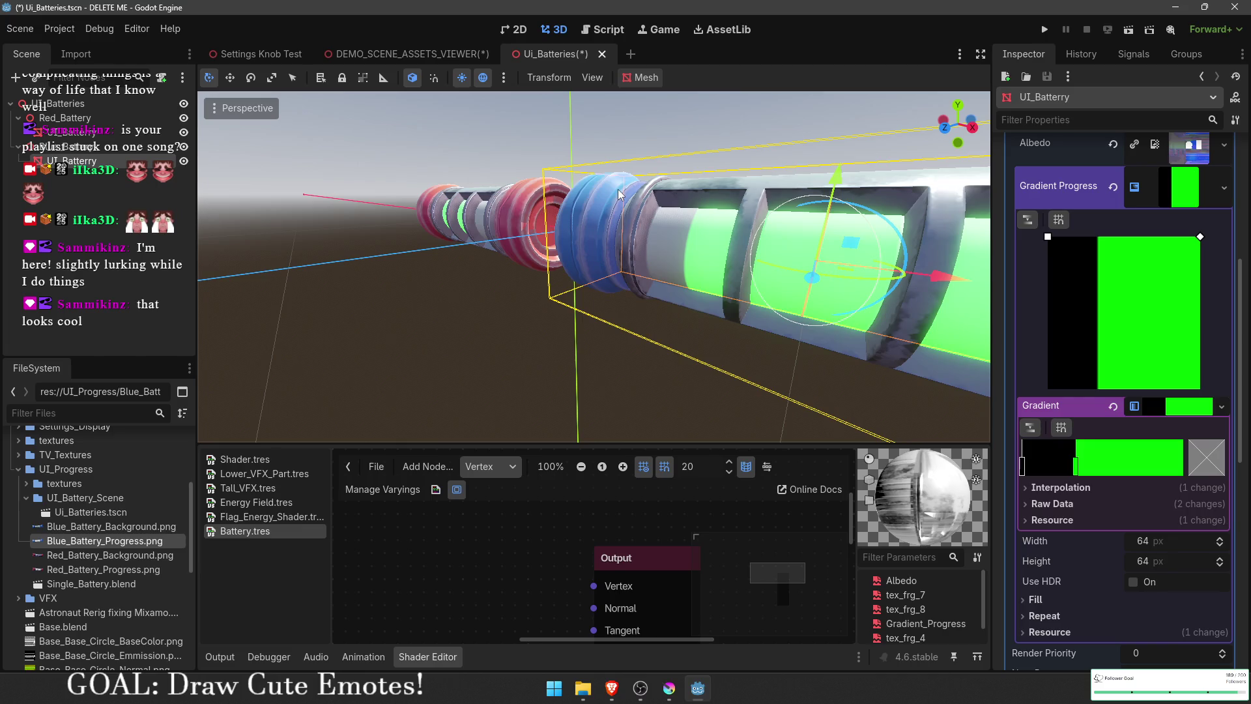
Step: Shift the blue battery's gradient and progress-gradient stops to try different fill levels
mouse_move(619, 193)
left_mouse_down()
mouse_move(567, 202)
mouse_move(873, 217)
mouse_move(808, 319)
left_mouse_up()
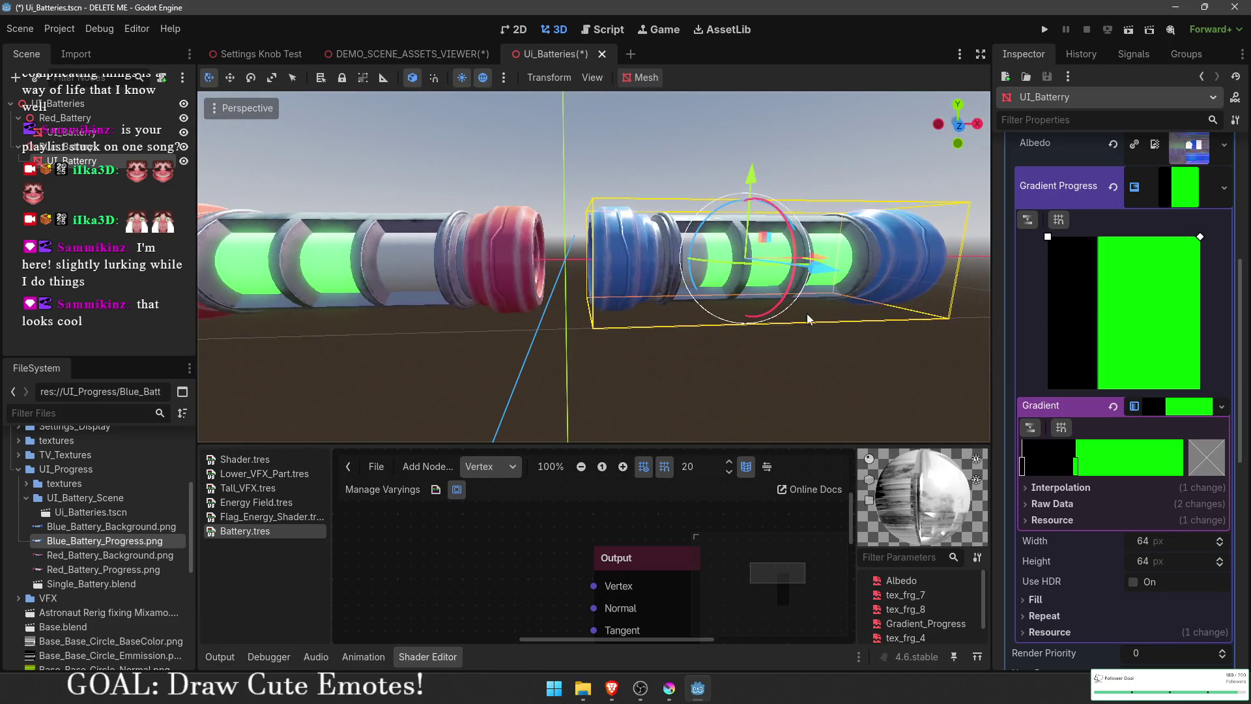
mouse_move(1076, 463)
left_mouse_down()
mouse_move(1061, 464)
mouse_move(1119, 479)
mouse_move(1038, 466)
left_mouse_up()
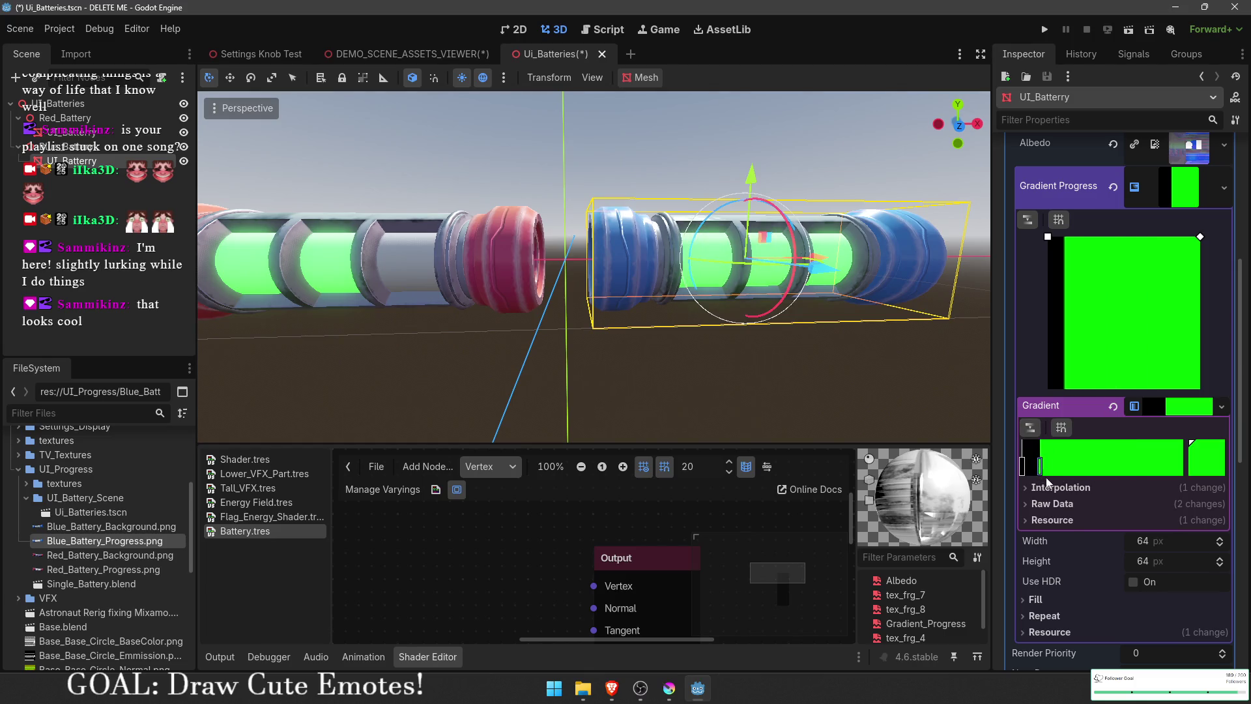
mouse_move(1108, 484)
left_mouse_down()
mouse_move(1002, 480)
mouse_move(1155, 490)
mouse_move(1143, 496)
left_mouse_up()
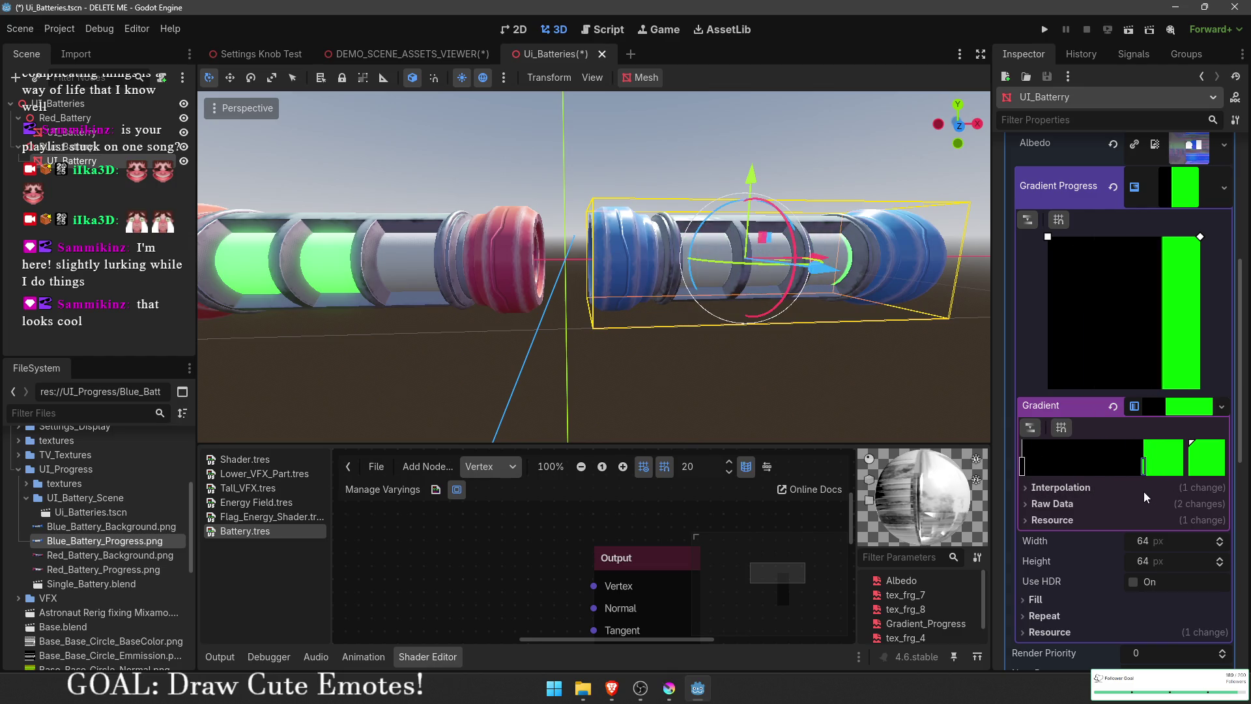
left_click_drag(1200, 239, 1158, 233)
left_click_drag(1143, 466, 1182, 467)
left_click_drag(1157, 237, 1166, 238)
Step: Slide the gradient stops back and forth between a green and a mostly black fill
mouse_move(1181, 467)
left_mouse_down()
mouse_move(1044, 467)
mouse_move(1093, 466)
mouse_move(1076, 466)
left_mouse_up()
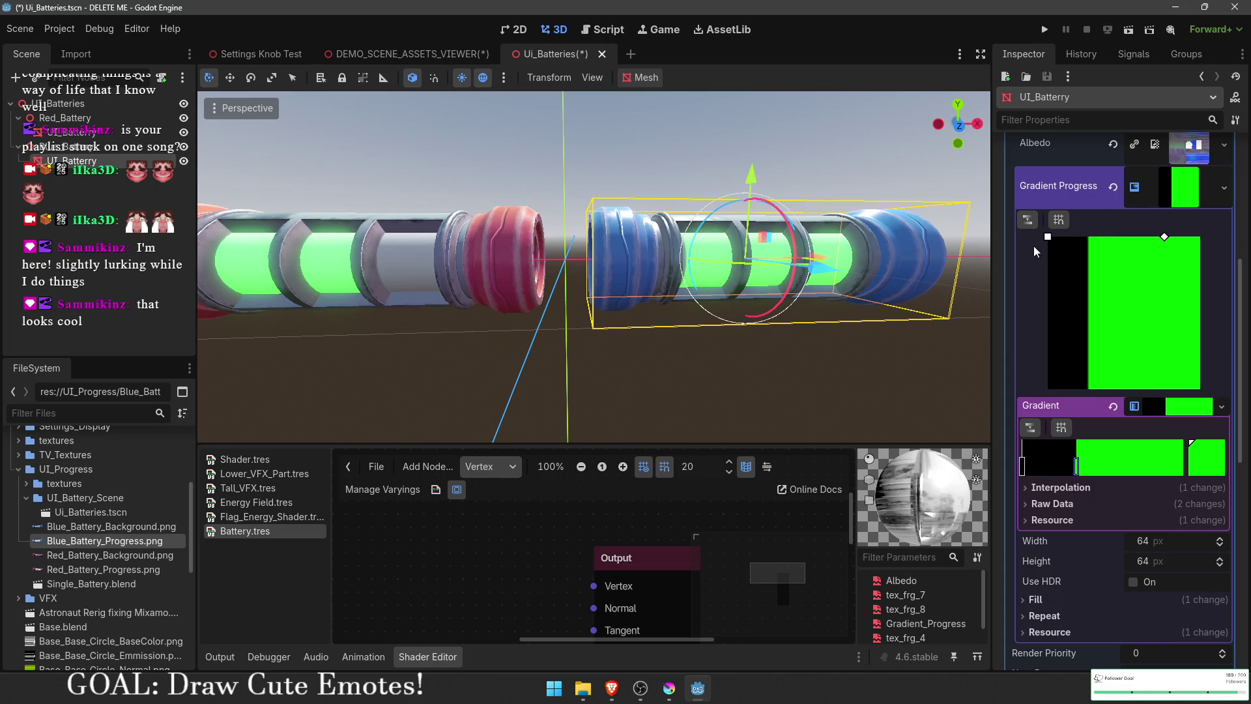
left_click_drag(1047, 237, 1060, 237)
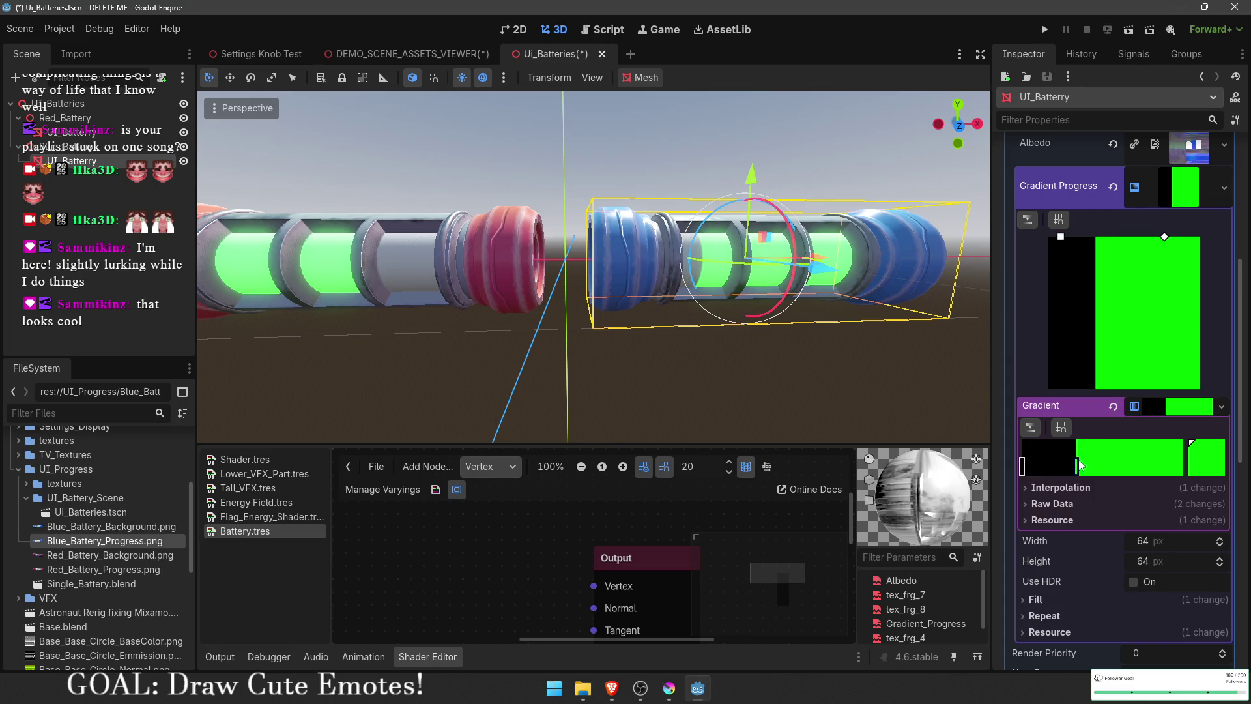
left_click_drag(1077, 466, 1024, 465)
left_click_drag(1060, 237, 1084, 237)
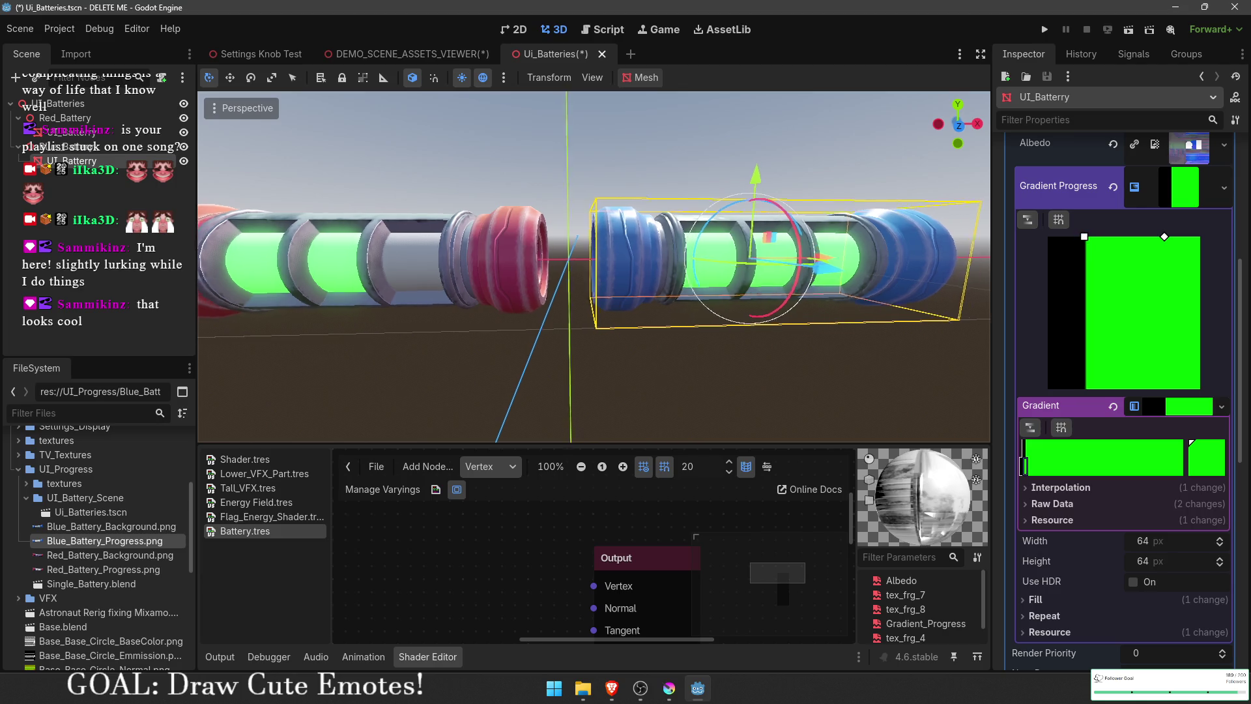
mouse_move(1023, 465)
left_mouse_down()
mouse_move(1183, 466)
mouse_move(1026, 471)
left_mouse_up()
Step: Delete the left black stop and move the green stop left for a full fill
right_click(1025, 467)
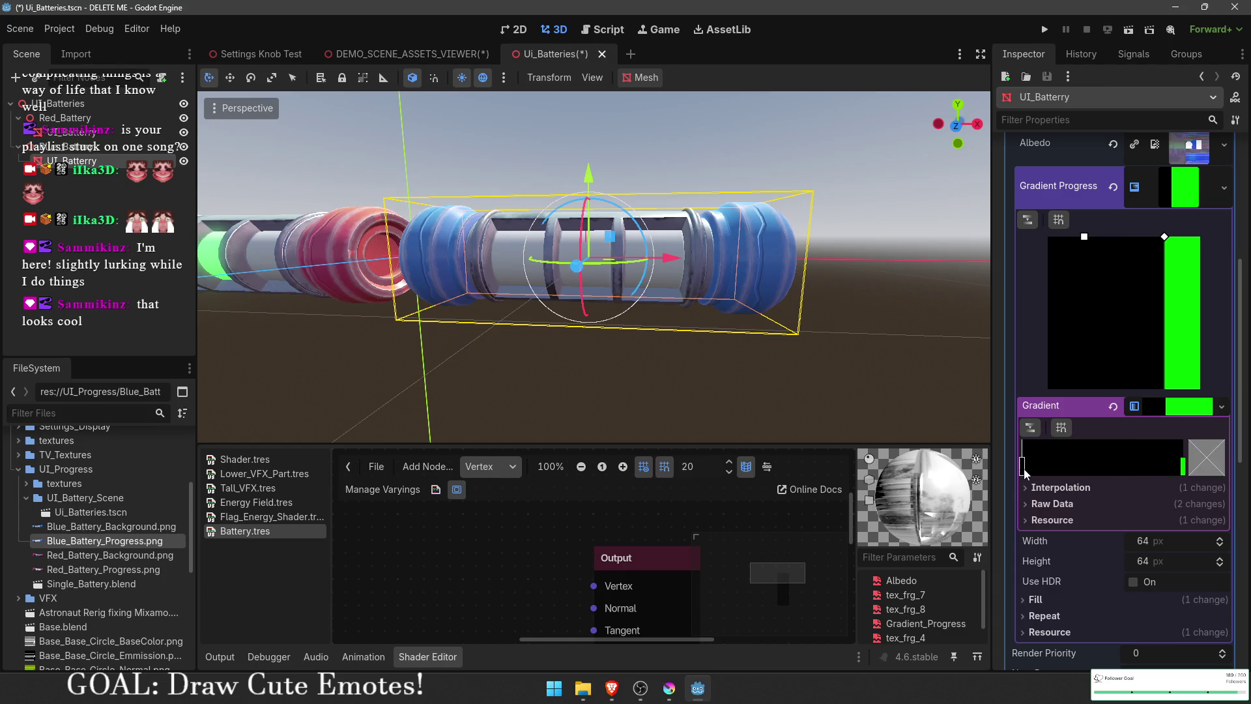
left_click(1181, 466)
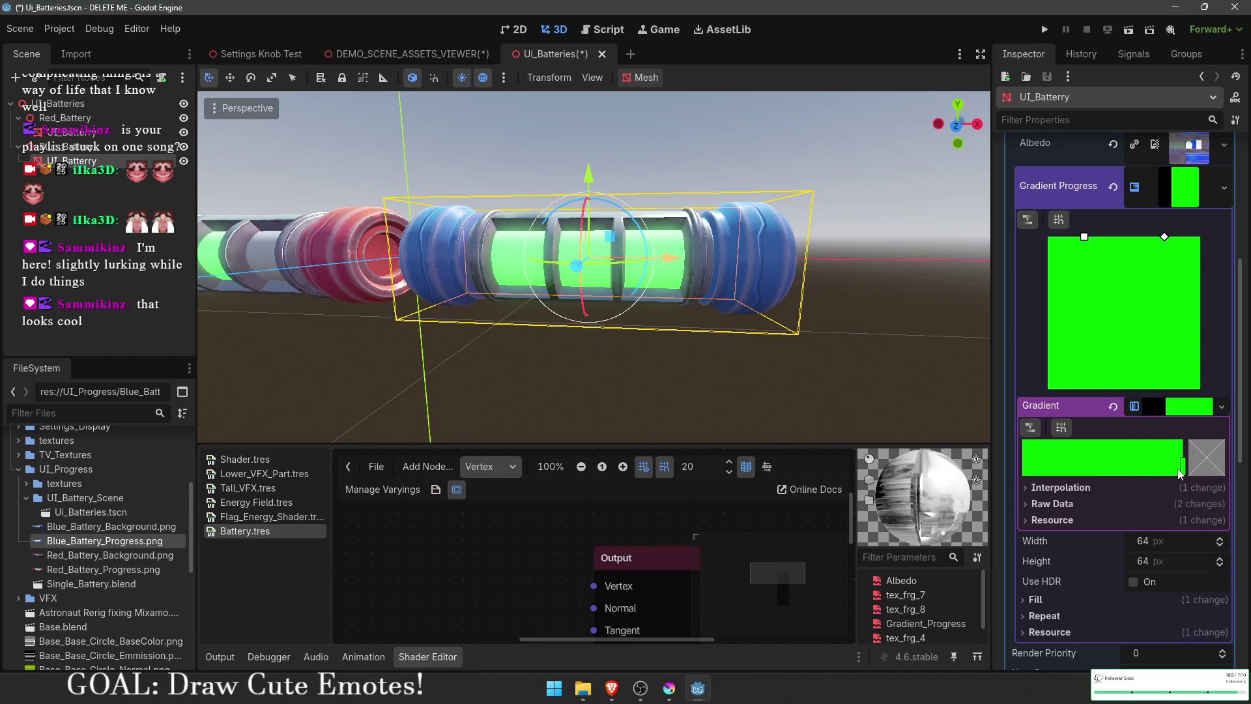
left_click_drag(1022, 466, 1231, 482)
key("ctrl+z")
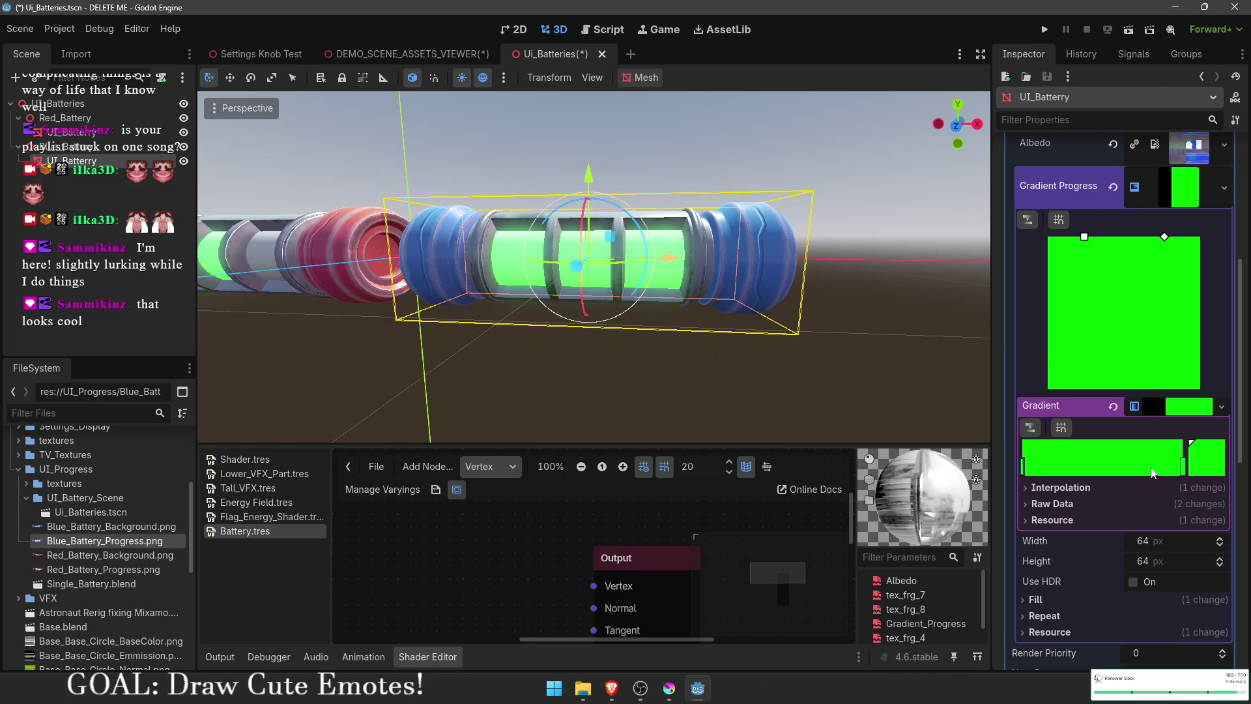
mouse_move(1182, 467)
left_mouse_down()
mouse_move(987, 468)
mouse_move(1226, 487)
mouse_move(930, 472)
mouse_move(1166, 468)
mouse_move(964, 464)
mouse_move(1201, 479)
mouse_move(861, 462)
left_mouse_up()
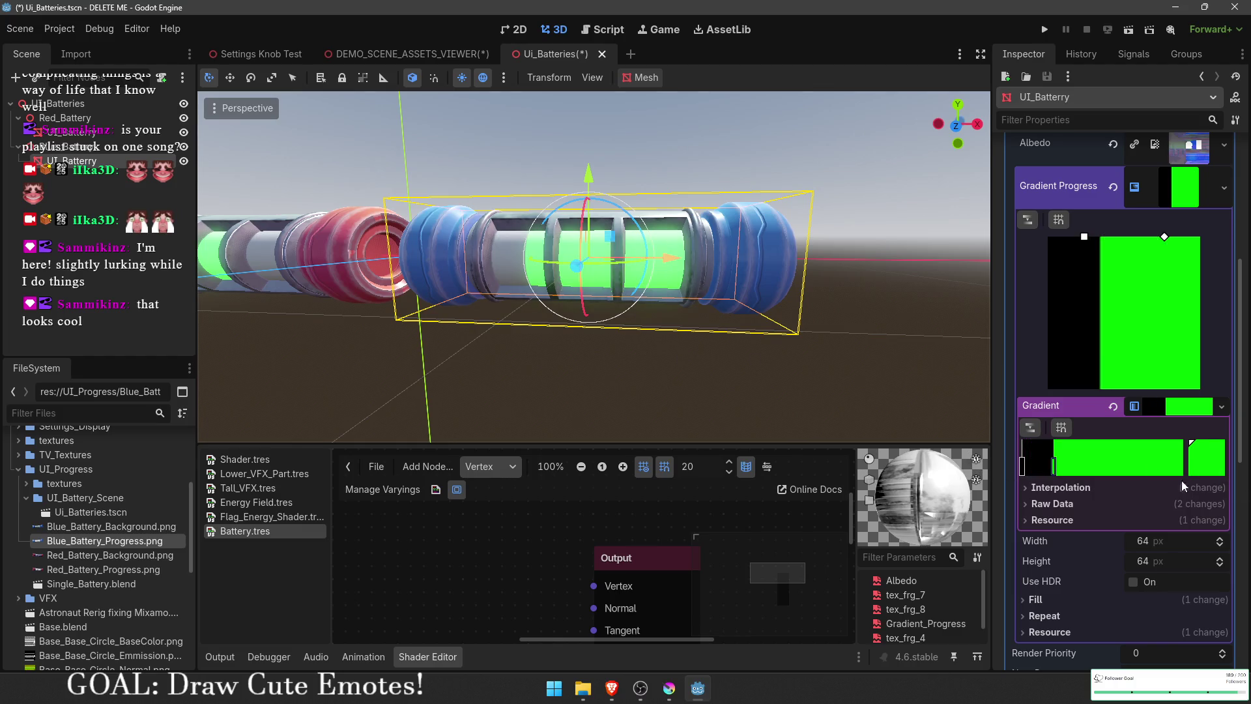
mouse_move(1053, 469)
left_mouse_down()
mouse_move(975, 460)
mouse_move(1211, 475)
mouse_move(1082, 475)
left_mouse_up()
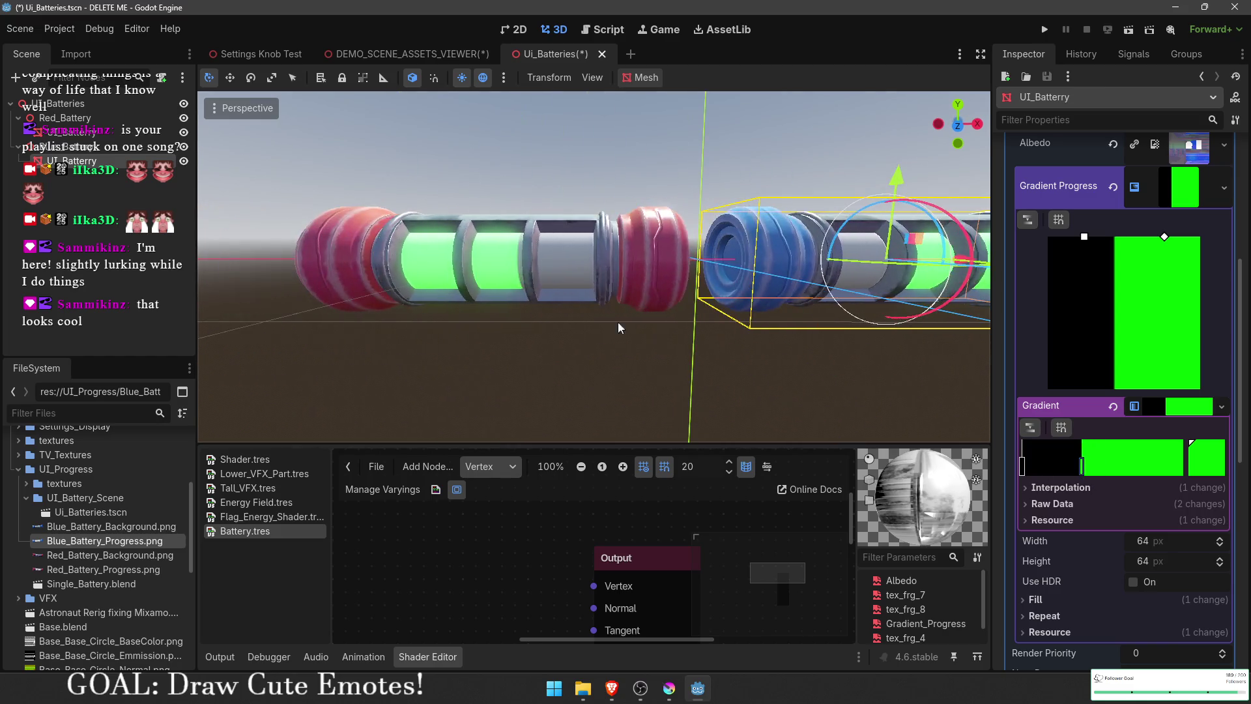
left_click(58, 129)
Step: Reposition the red battery's progress-gradient points and gradient stops to rebalance its fill
left_click_drag(1050, 400, 1079, 397)
left_click_drag(1112, 624, 1026, 627)
left_click_drag(1079, 398, 1075, 398)
left_click_drag(1018, 617, 1023, 623)
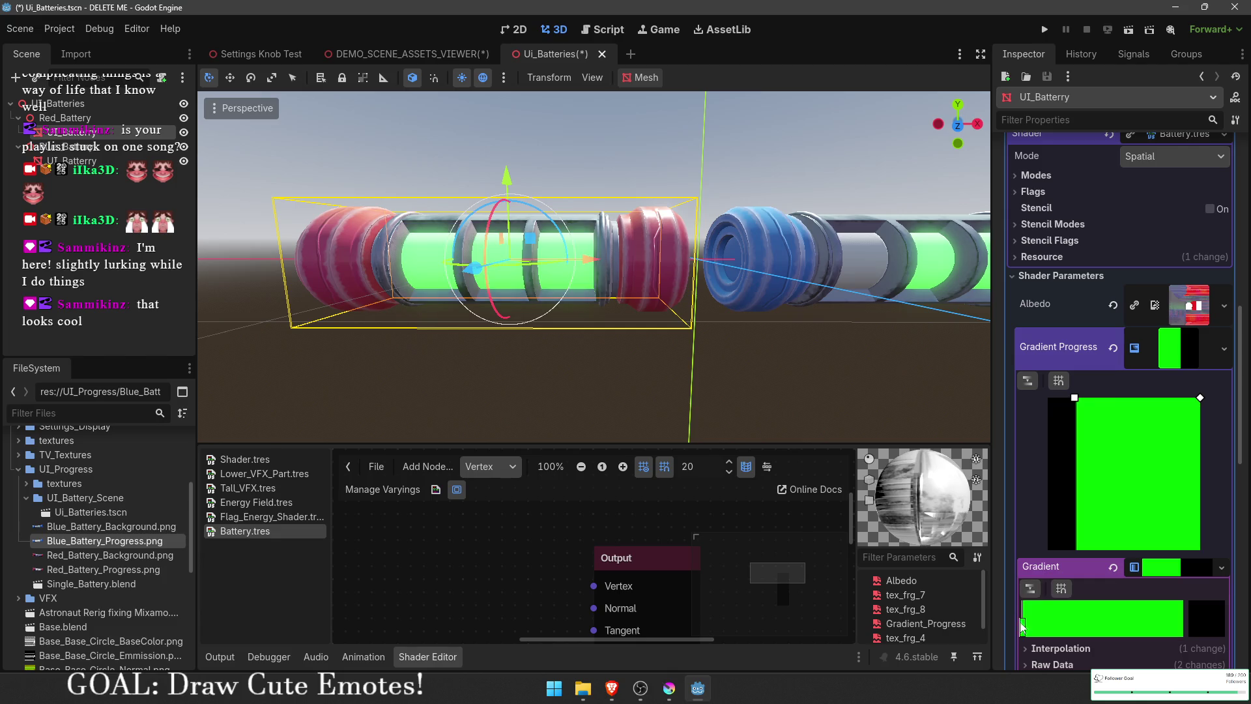
left_click_drag(1074, 398, 1066, 398)
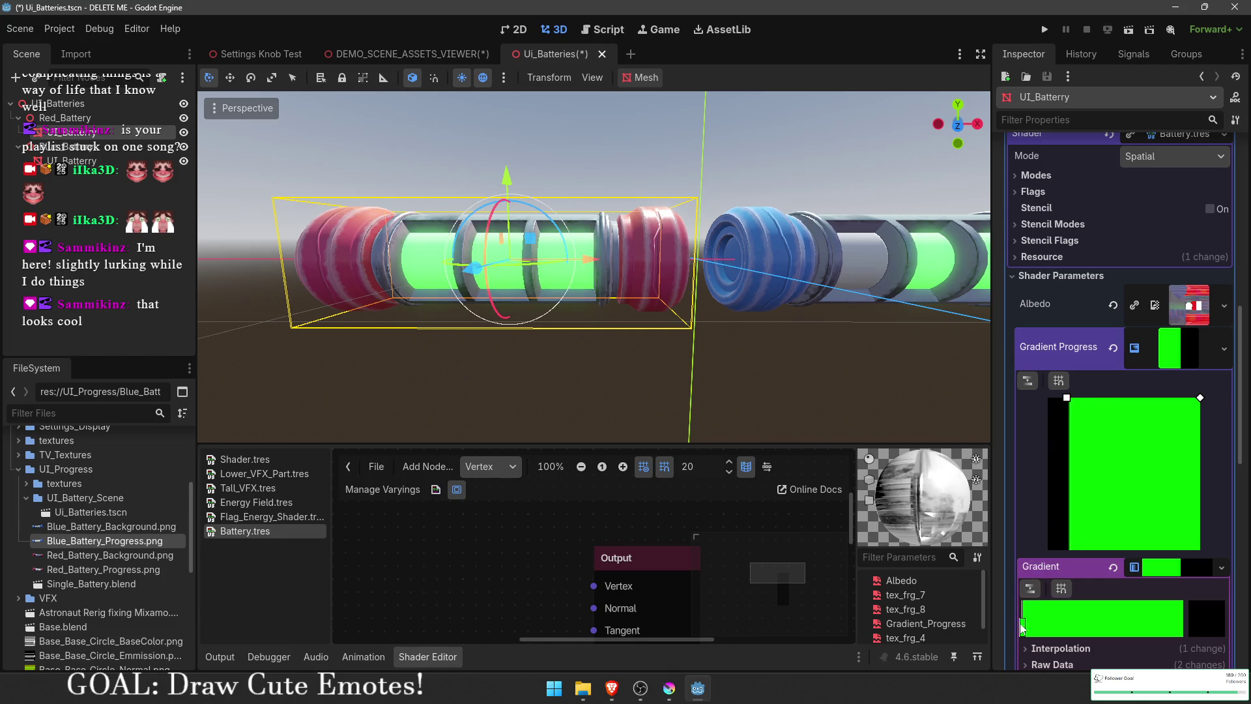
left_click_drag(1023, 627, 1183, 619)
left_click_drag(1200, 397, 1168, 401)
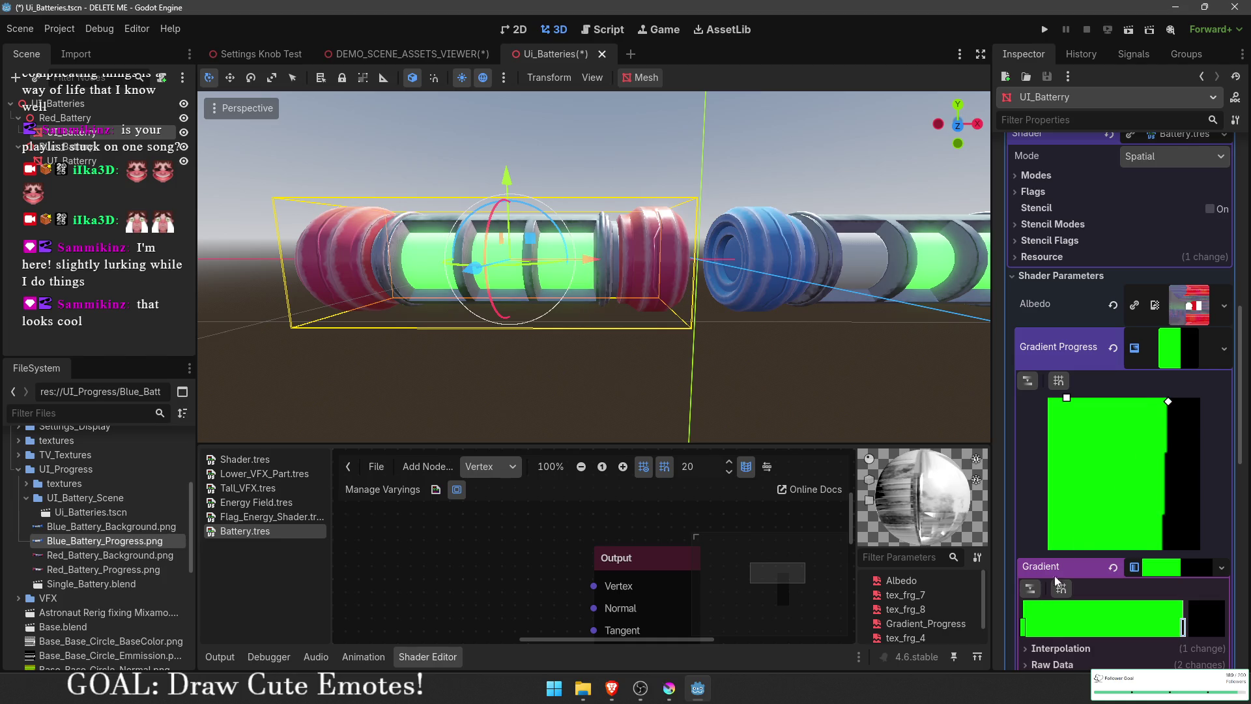
Step: Fine-tune the red battery's gradient stops until its green level is nearly full
left_click_drag(1025, 630, 1036, 629)
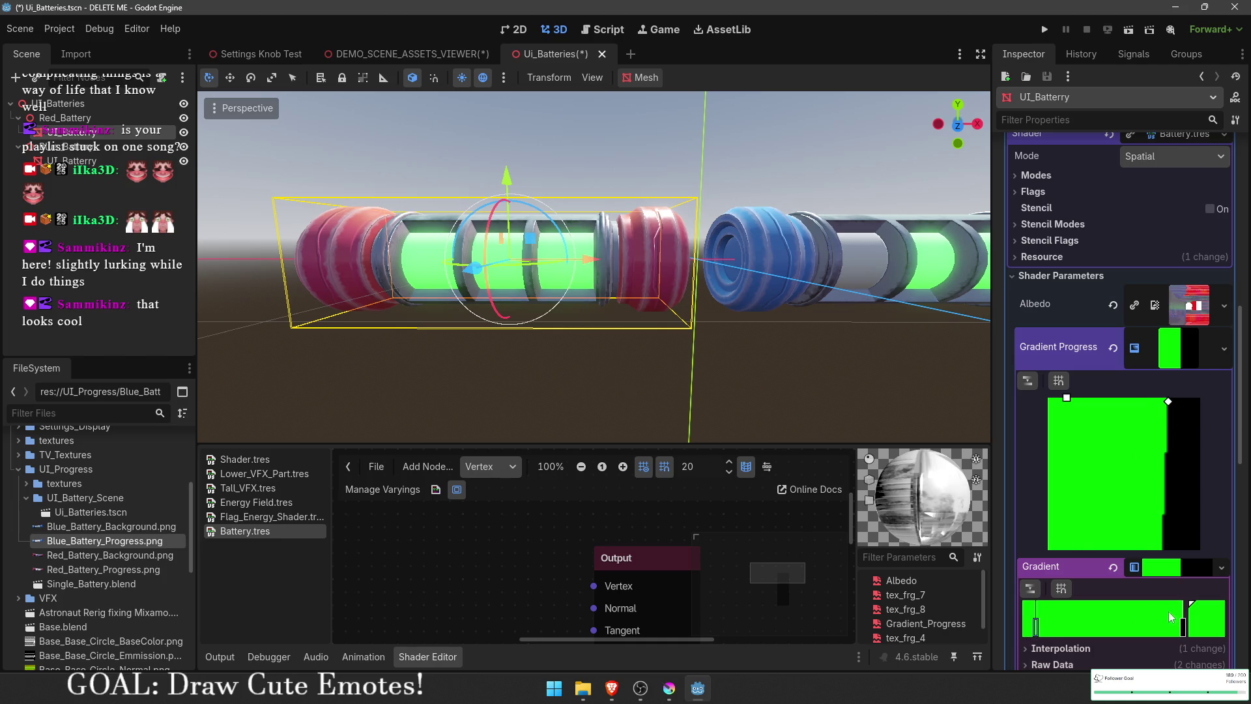
mouse_move(1183, 625)
left_mouse_down()
mouse_move(1059, 628)
mouse_move(1042, 643)
left_mouse_up()
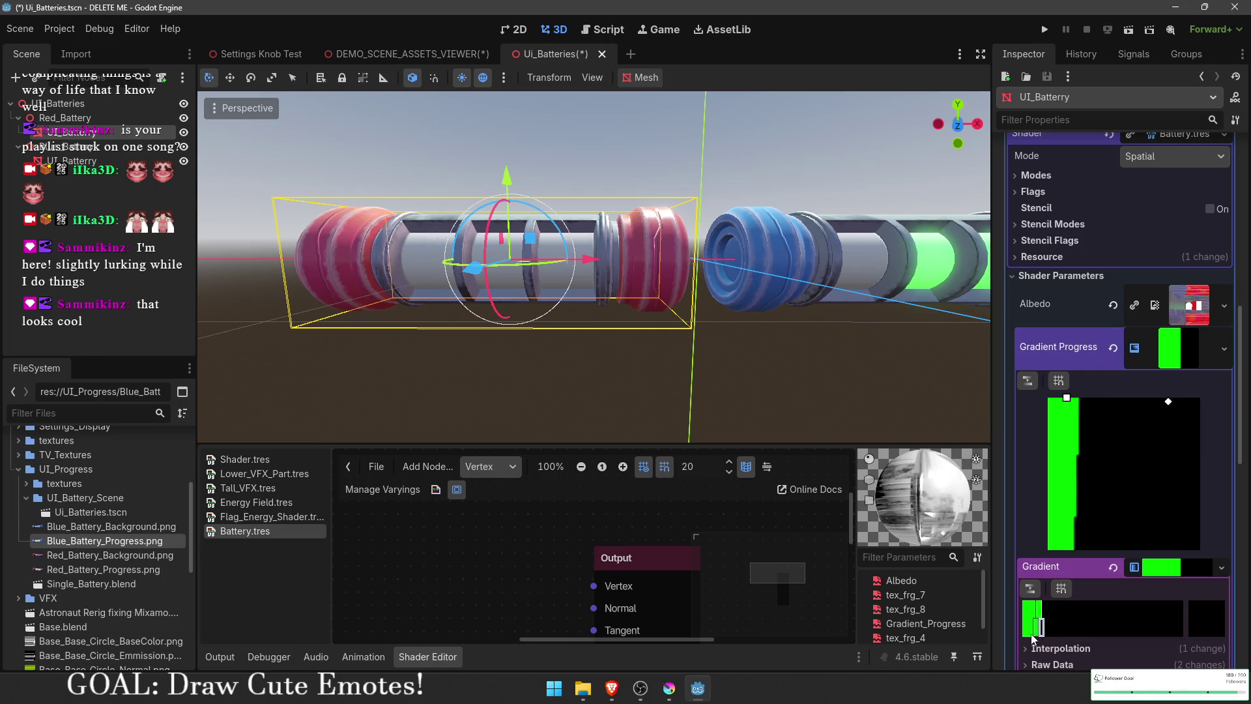
left_click(1022, 627)
left_click_drag(1169, 399, 1167, 392)
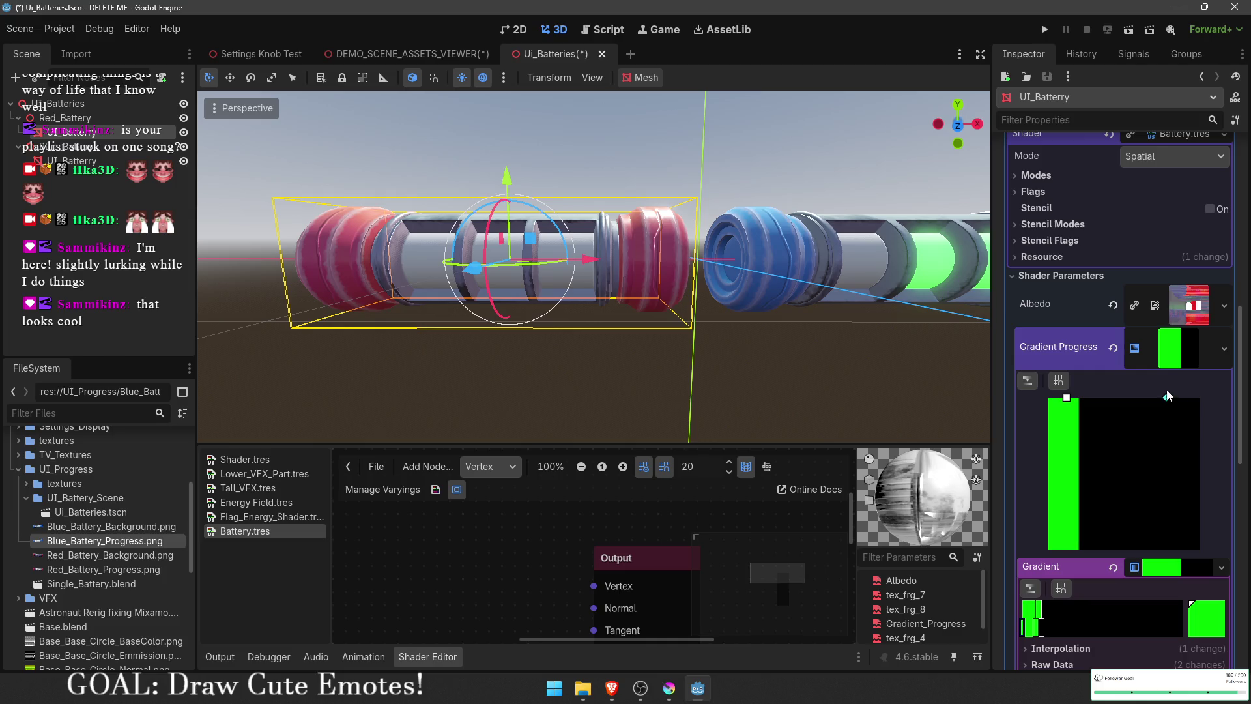
mouse_move(1039, 628)
left_mouse_down()
mouse_move(1055, 628)
mouse_move(1003, 636)
mouse_move(1214, 631)
mouse_move(1038, 628)
mouse_move(1225, 619)
mouse_move(1024, 628)
left_mouse_up()
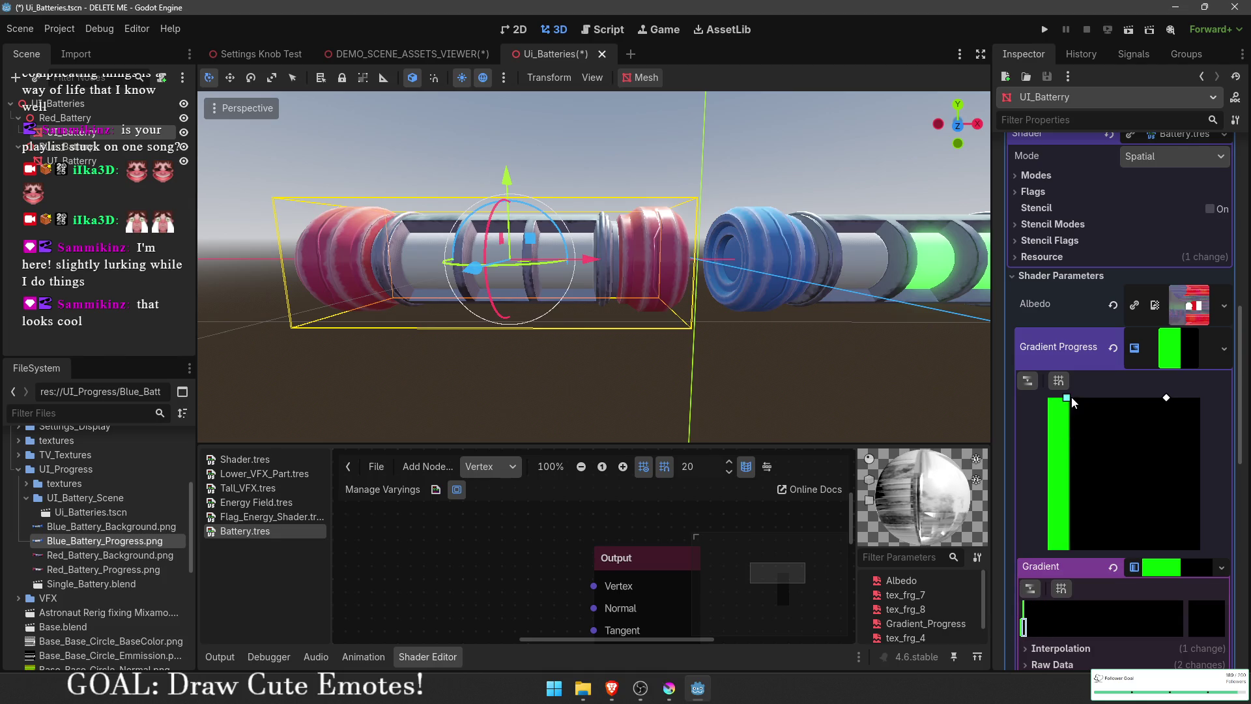
left_click_drag(1068, 399, 1082, 395)
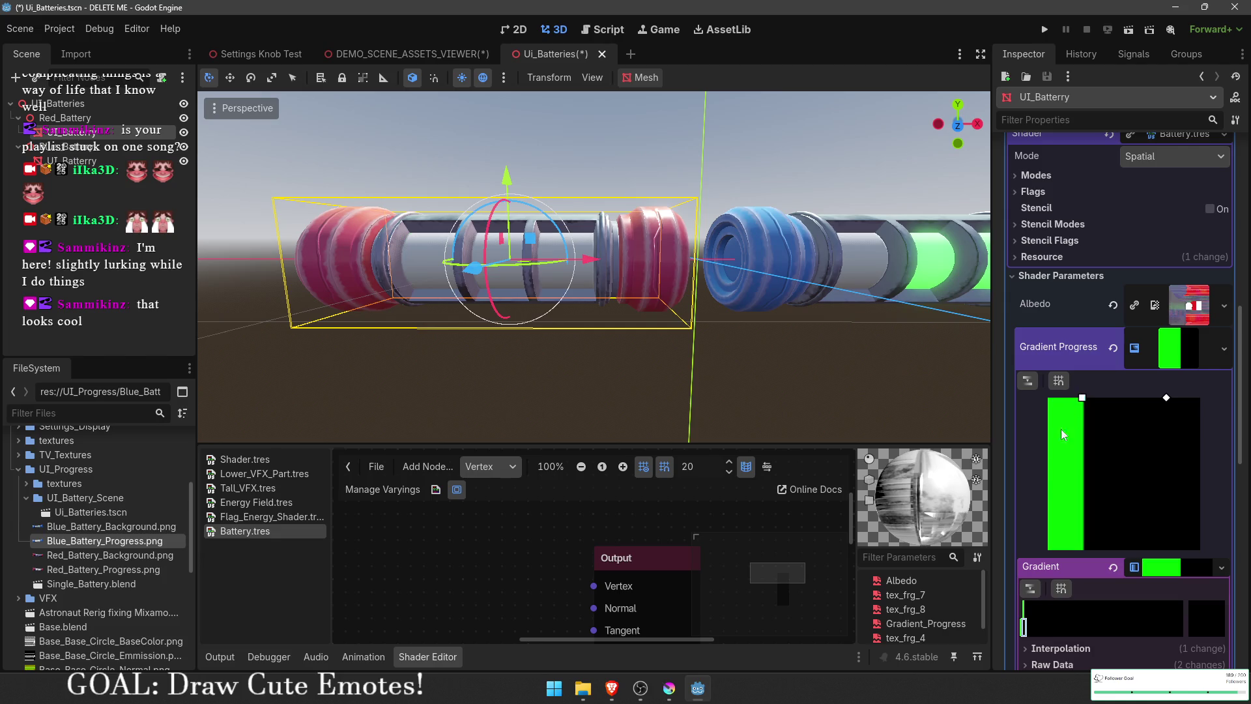
left_click_drag(1023, 629, 1237, 630)
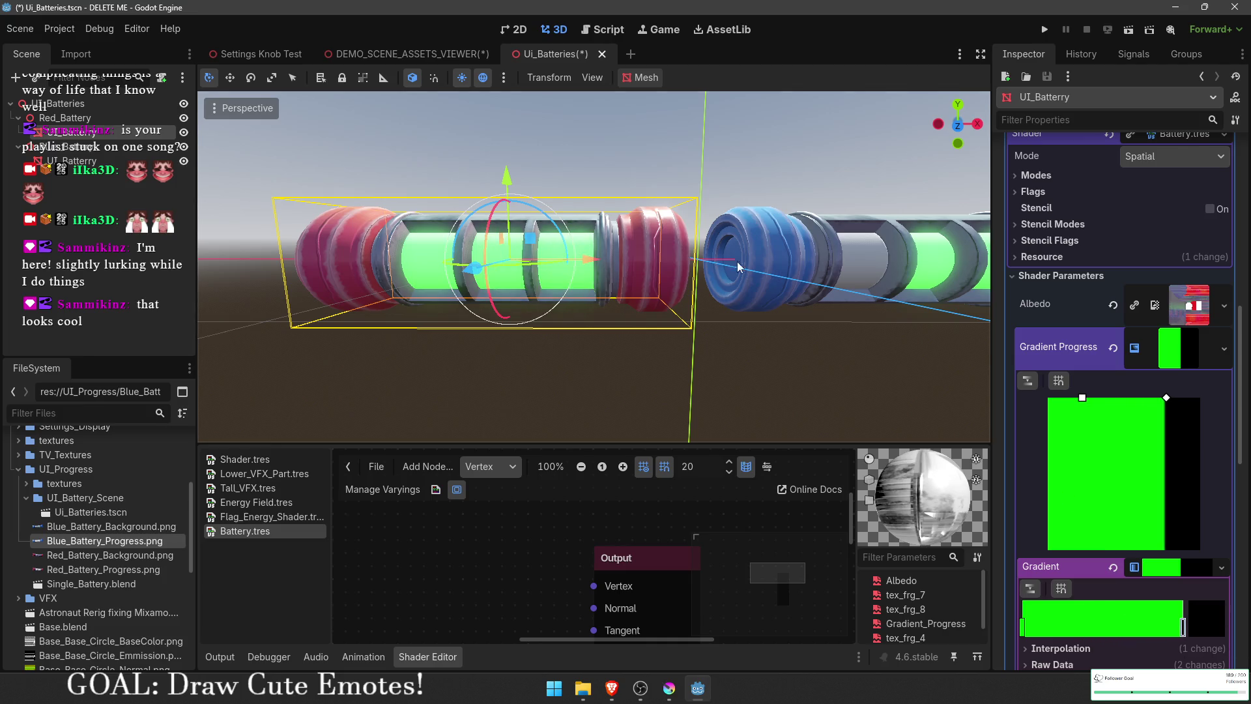
Step: Deselect the battery and save the Ui_Batteries scene
scroll(629, 332, "down", 5)
left_click(631, 332)
key("ctrl+s")
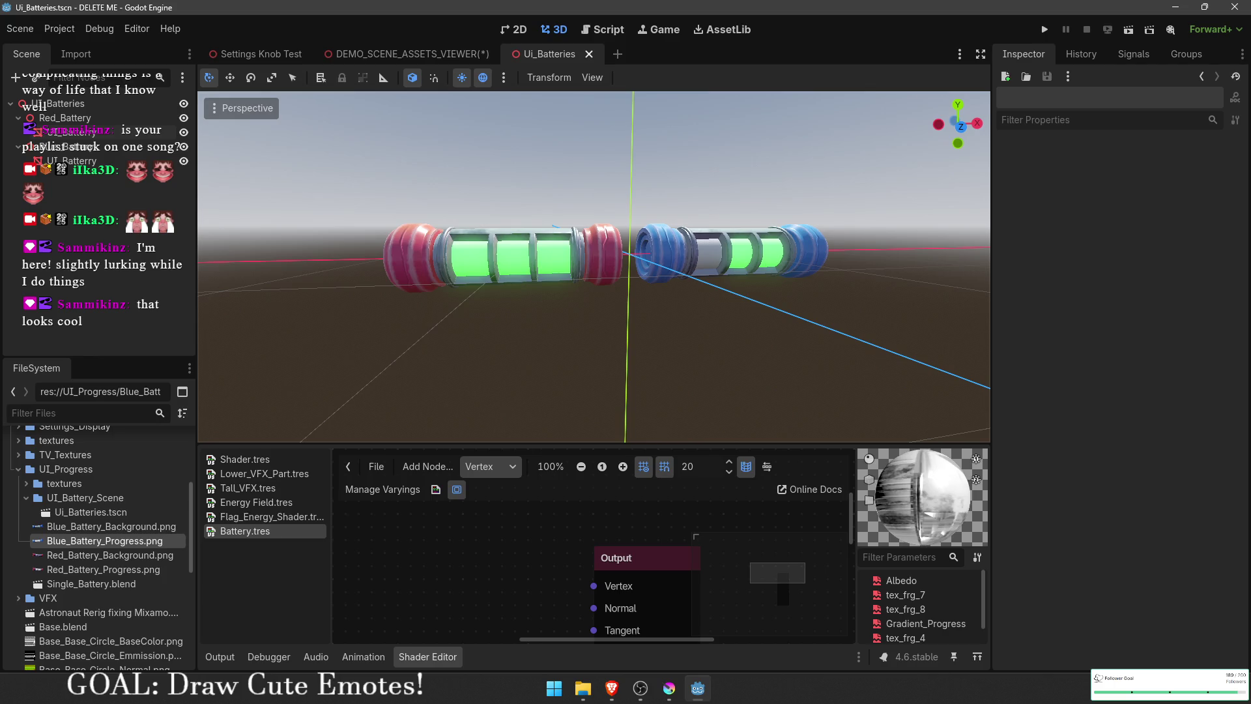
key("alt+Tab")
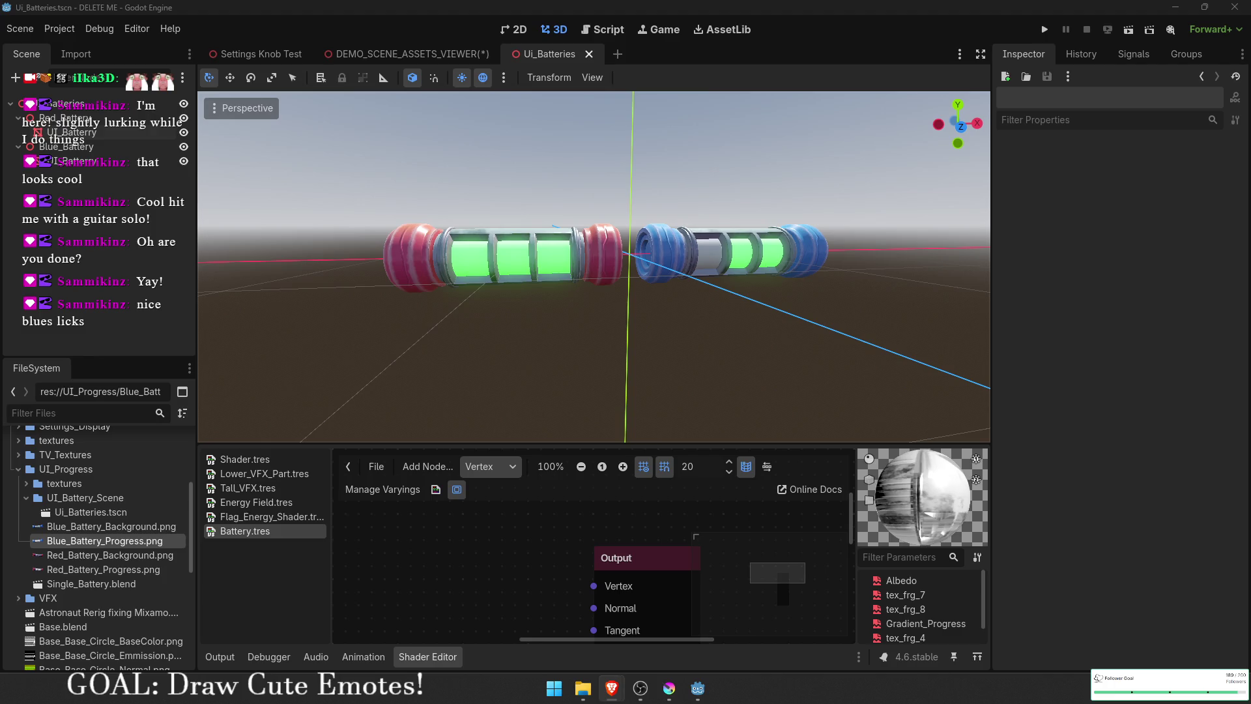
left_click(554, 688)
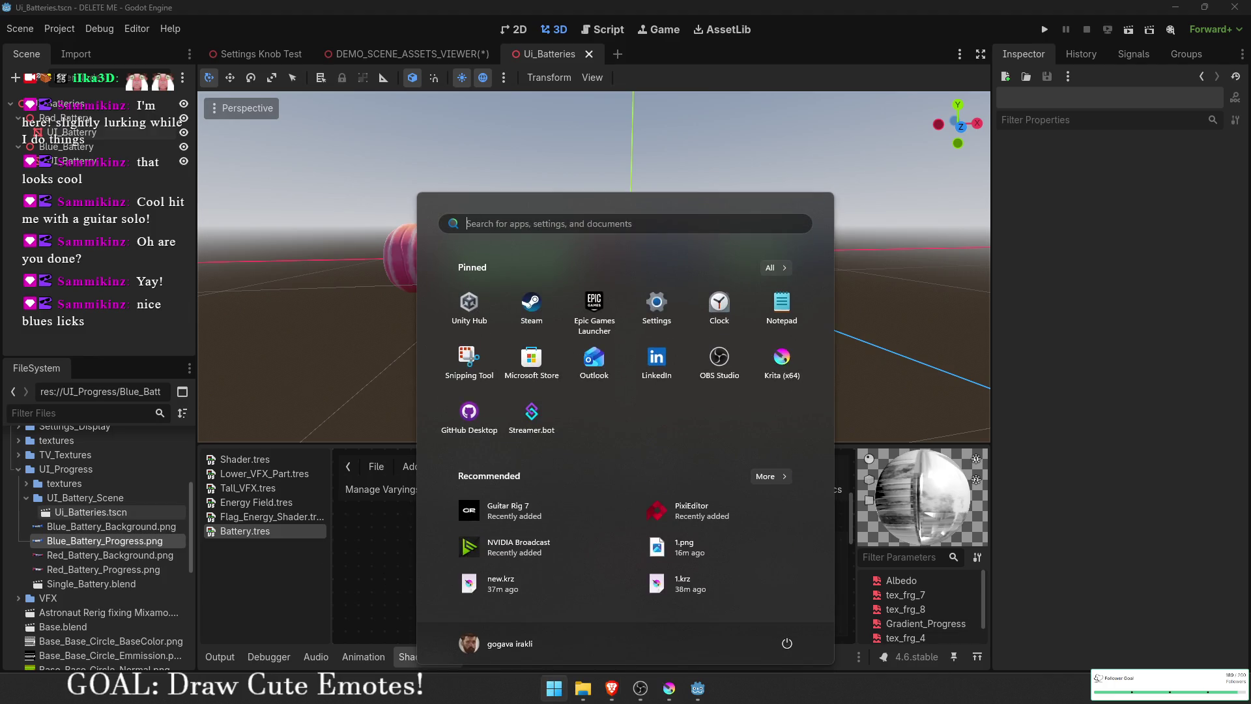
key("Escape")
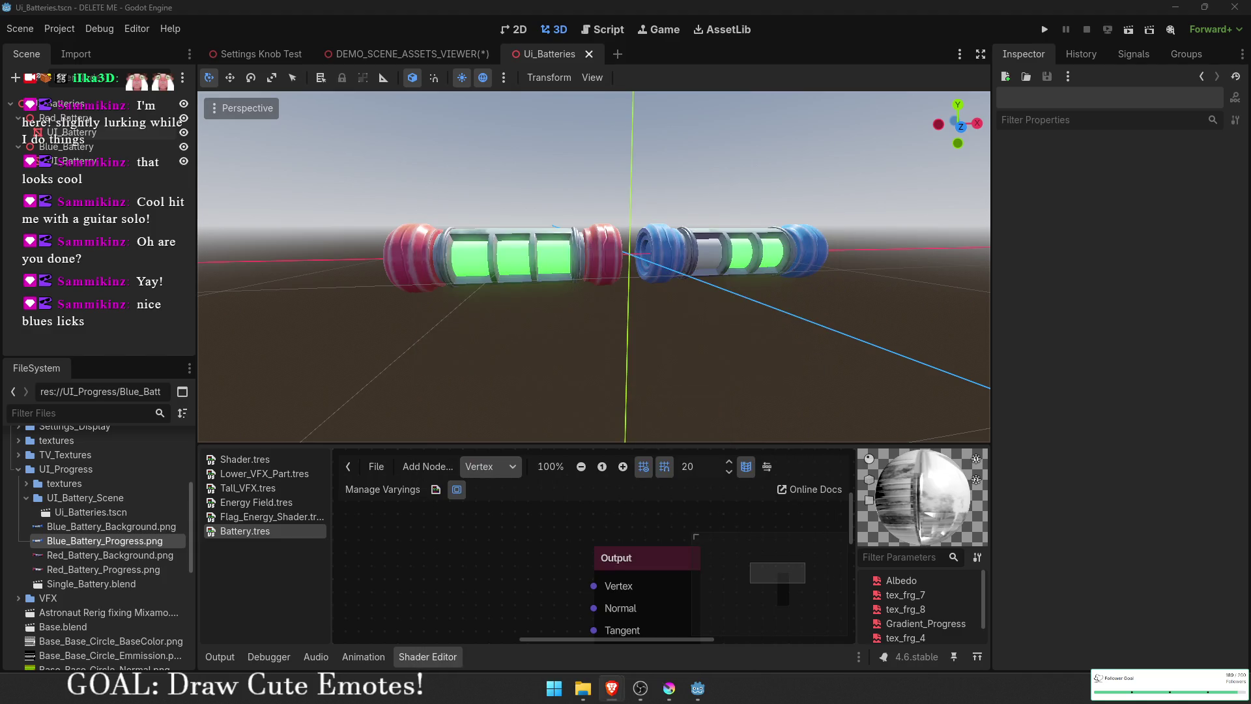